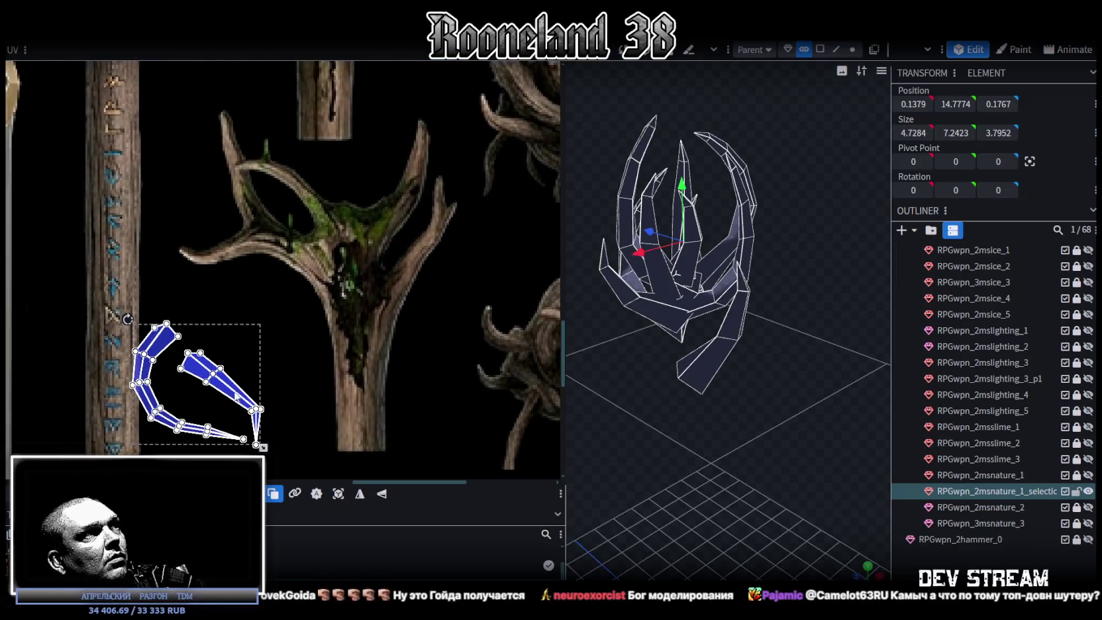
Move the right UV island of the staff-head faces onto the tree's upper mossy branch.
{"action": "mouse_move", "coordinate": [261, 356]}
{"action": "middle_mouse_down"}
{"action": "mouse_move", "coordinate": [306, 299]}
{"action": "mouse_move", "coordinate": [322, 333]}
{"action": "middle_mouse_up"}
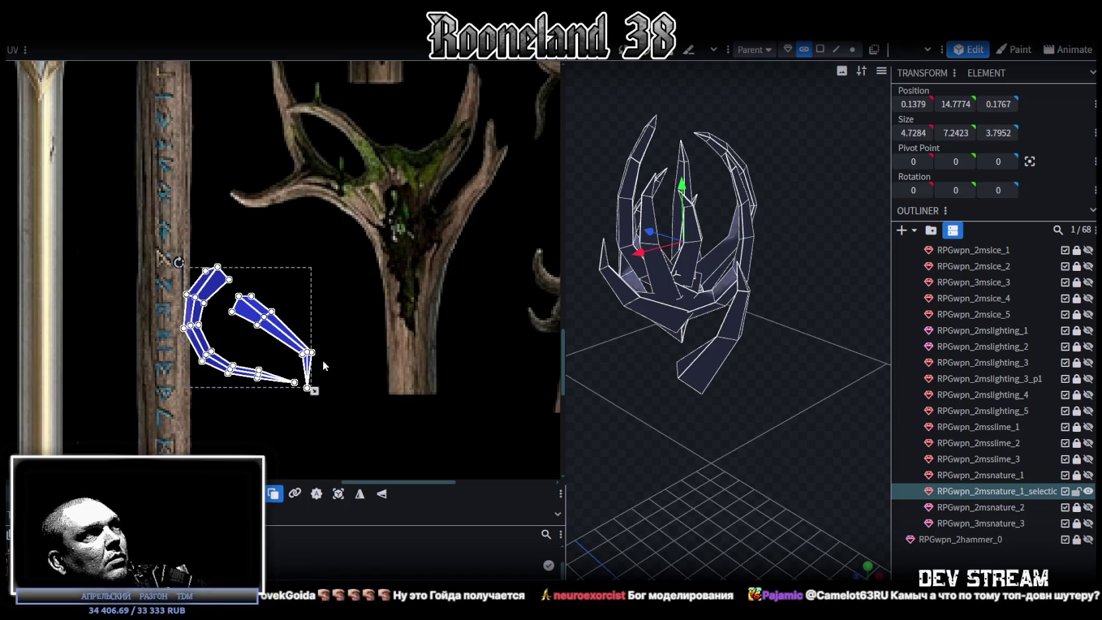
{"action": "left_click", "coordinate": [278, 328]}
{"action": "left_click_drag", "start_coordinate": [278, 328], "coordinate": [409, 224]}
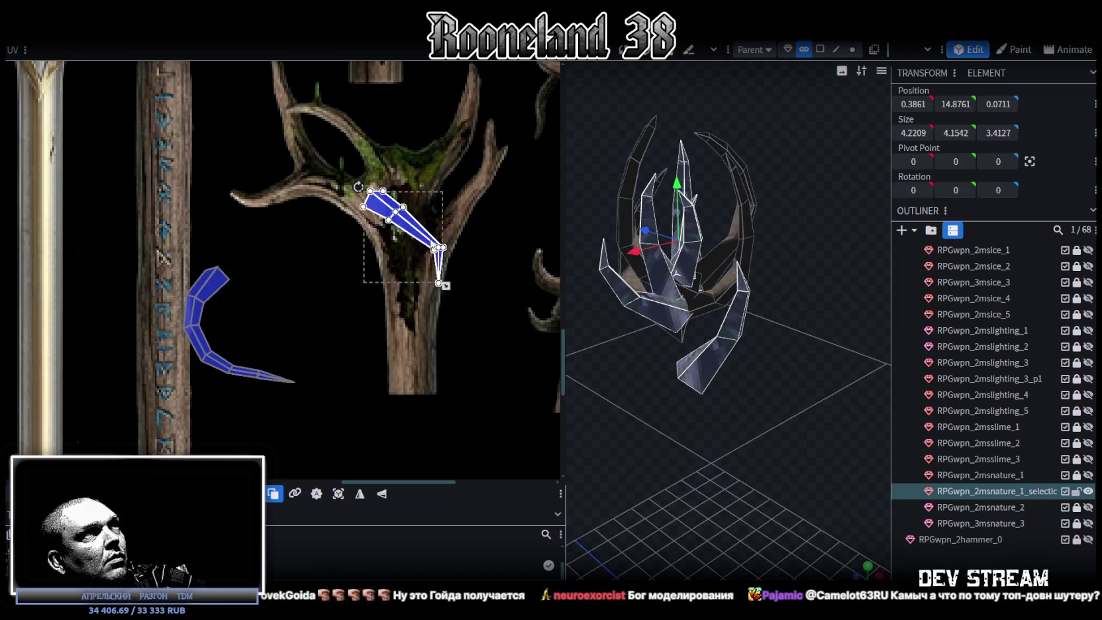
{"action": "scroll", "coordinate": [414, 364], "scroll_direction": "down", "scroll_amount": 3}
{"action": "left_click_drag", "start_coordinate": [414, 364], "coordinate": [389, 212]}
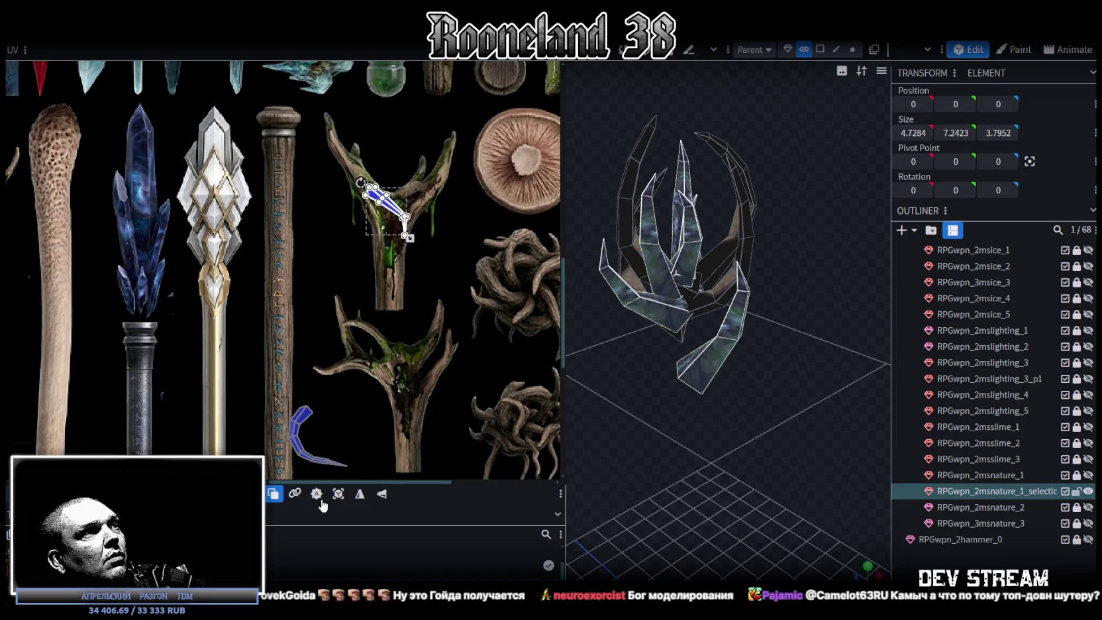
Mirror the UV island, then rotate and reposition it to follow the branch.
{"action": "left_click", "coordinate": [383, 493]}
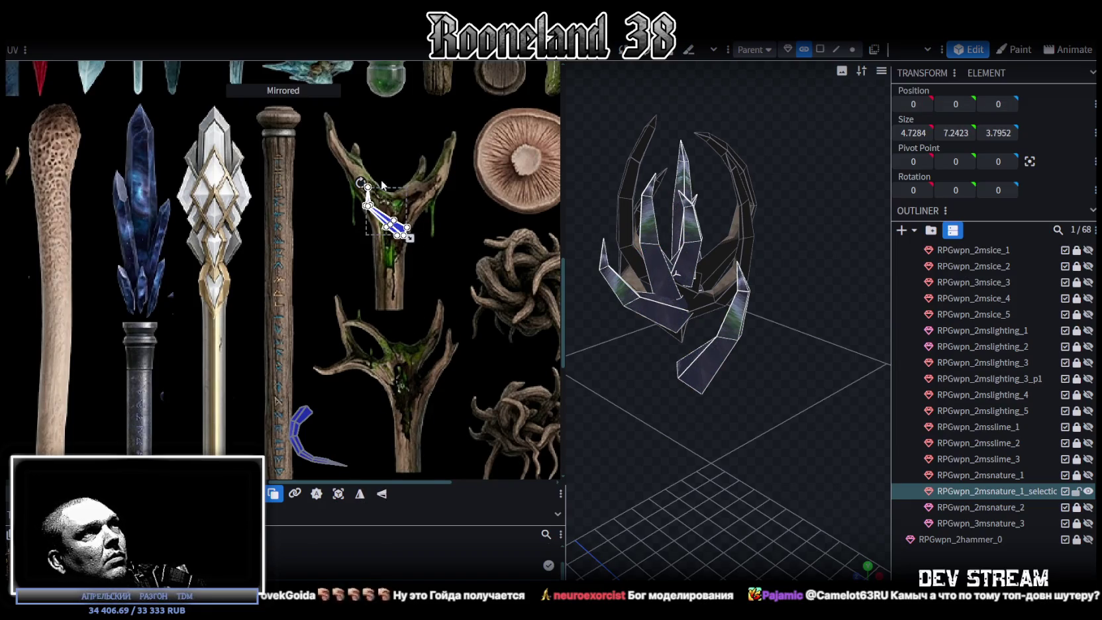
{"action": "scroll", "coordinate": [381, 179], "scroll_direction": "up", "scroll_amount": 5}
{"action": "left_click_drag", "start_coordinate": [372, 305], "coordinate": [320, 216]}
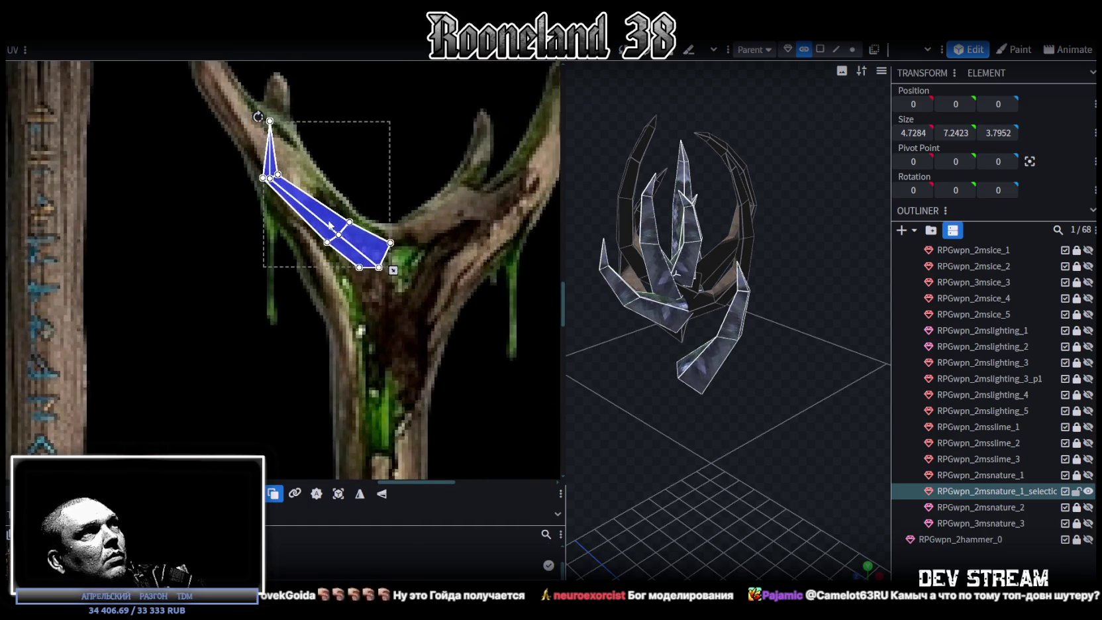
{"action": "left_click_drag", "start_coordinate": [264, 135], "coordinate": [331, 201]}
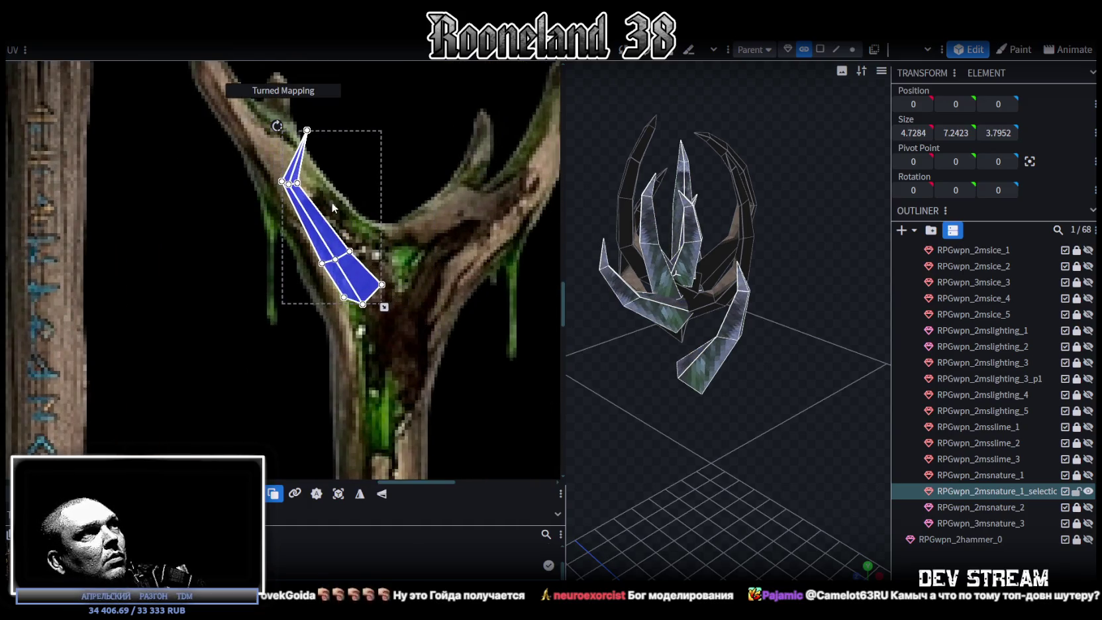
{"action": "mouse_move", "coordinate": [365, 292]}
{"action": "left_mouse_down"}
{"action": "mouse_move", "coordinate": [414, 357]}
{"action": "mouse_move", "coordinate": [378, 288]}
{"action": "left_mouse_up"}
{"action": "scroll", "coordinate": [379, 295], "scroll_direction": "down", "scroll_amount": 3}
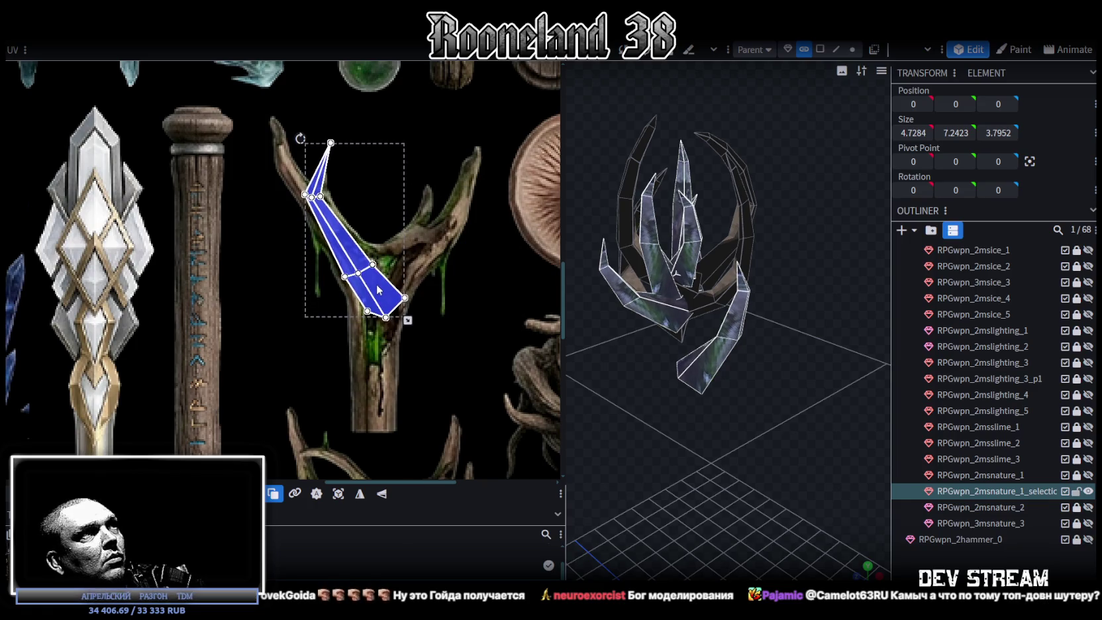
Stretch the spike's top UV vertex to the branch tip and shift its lower face left.
{"action": "scroll", "coordinate": [316, 159], "scroll_direction": "up", "scroll_amount": 3}
{"action": "left_click_drag", "start_coordinate": [333, 162], "coordinate": [405, 250]}
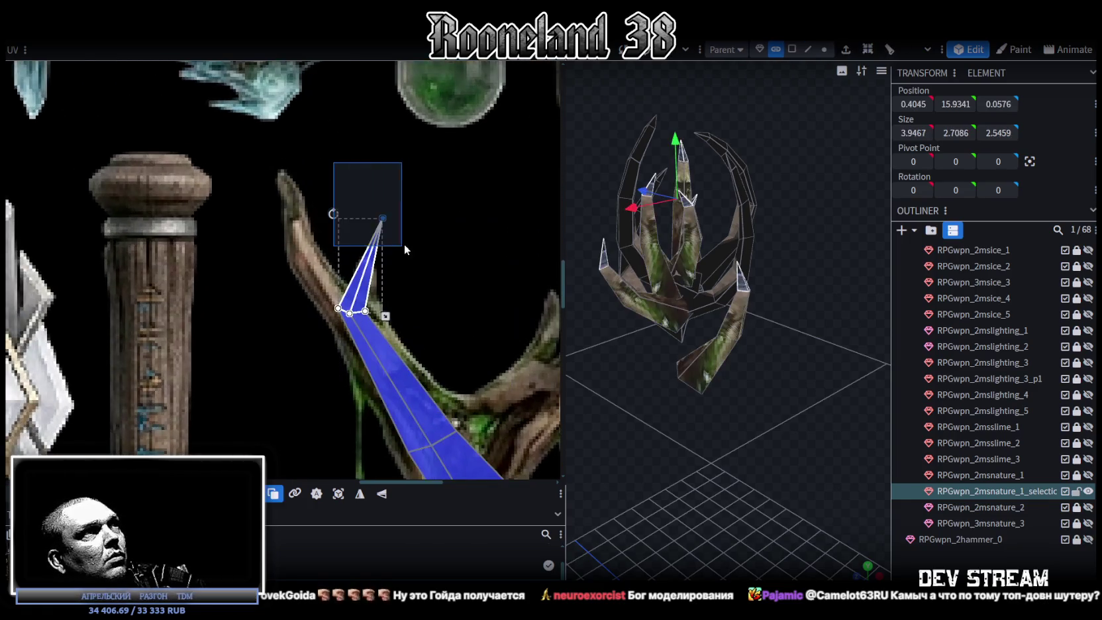
{"action": "left_click_drag", "start_coordinate": [413, 287], "coordinate": [317, 259]}
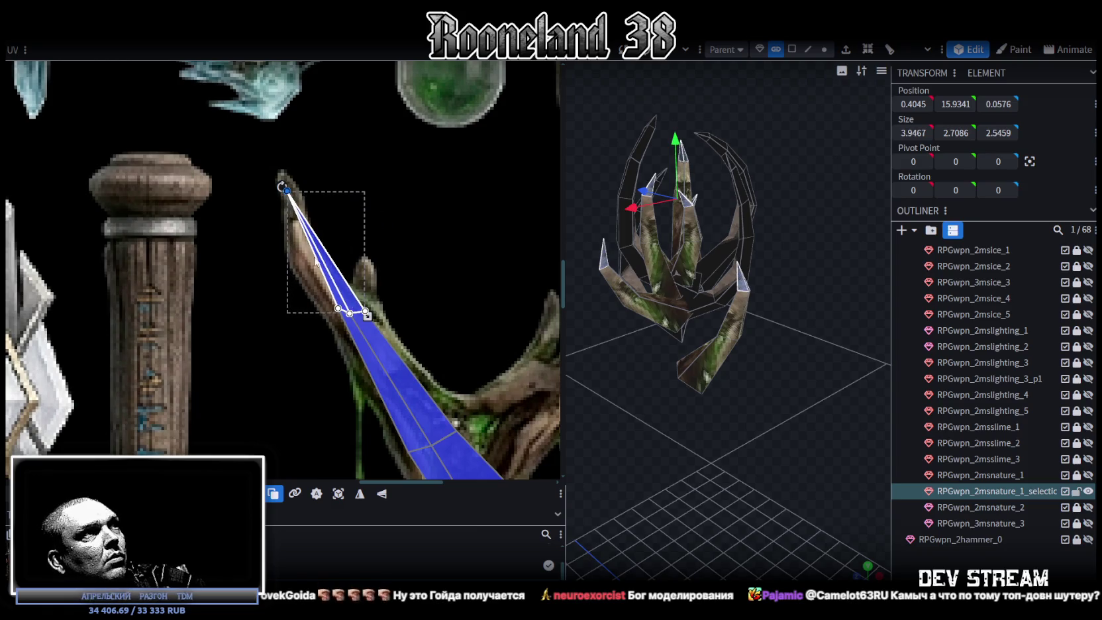
{"action": "left_click", "coordinate": [366, 311]}
{"action": "left_click_drag", "start_coordinate": [365, 311], "coordinate": [351, 311]}
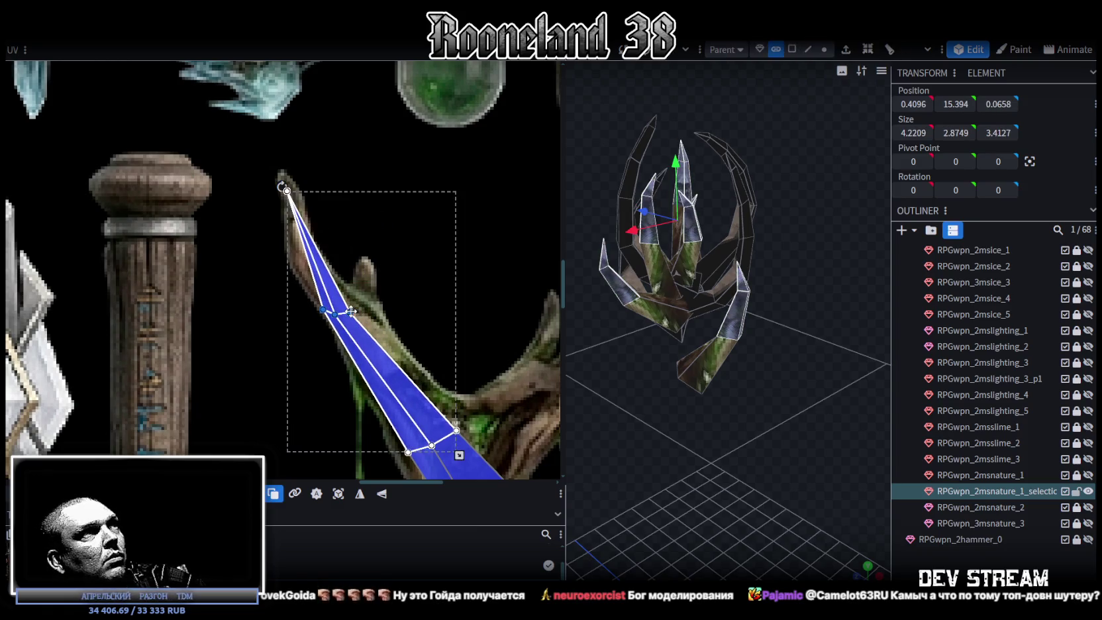
Reshape the spike's UV strip, pulling the lower face's corners onto the branch fork.
{"action": "left_click", "coordinate": [289, 193]}
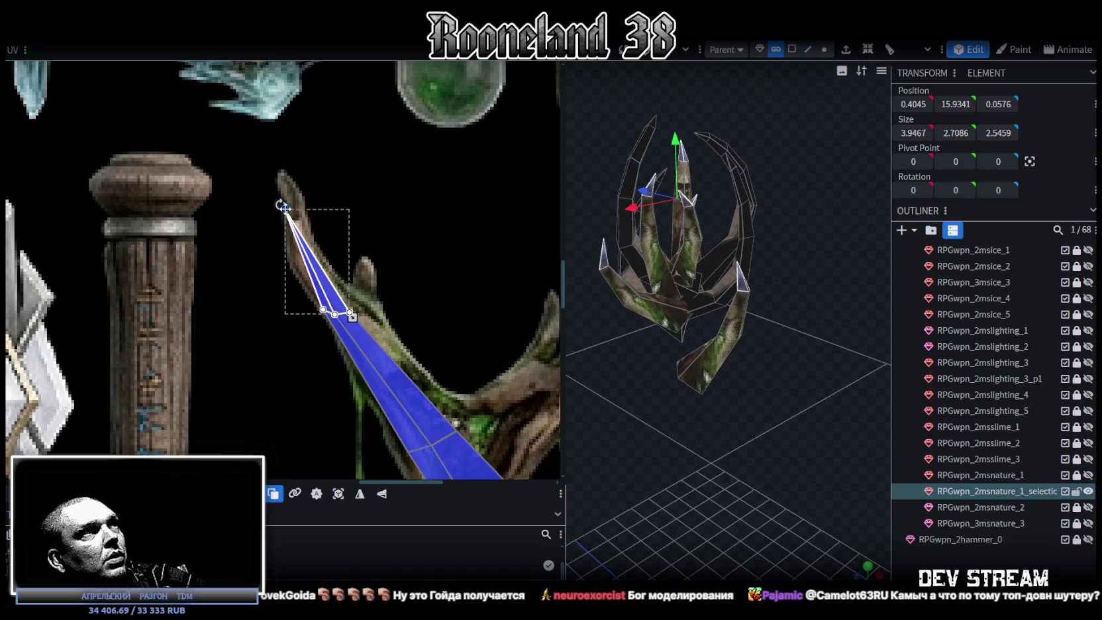
{"action": "scroll", "coordinate": [381, 293], "scroll_direction": "down", "scroll_amount": 3}
{"action": "scroll", "coordinate": [355, 225], "scroll_direction": "up", "scroll_amount": 1}
{"action": "scroll", "coordinate": [356, 225], "scroll_direction": "up", "scroll_amount": 1}
{"action": "left_click", "coordinate": [358, 299]}
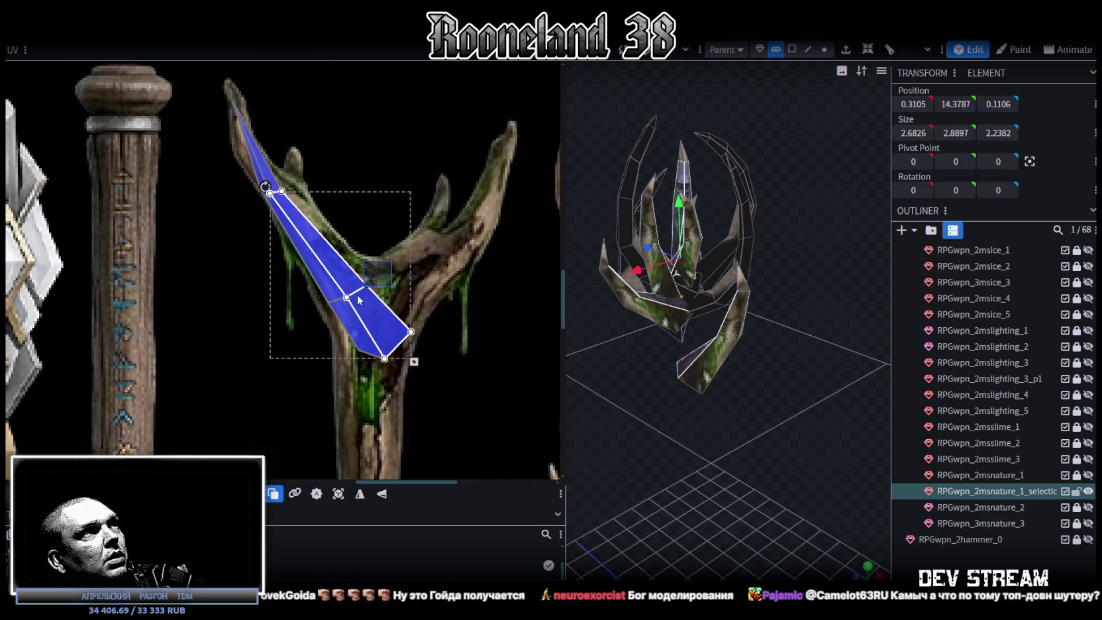
{"action": "left_click_drag", "start_coordinate": [368, 285], "coordinate": [371, 268]}
{"action": "left_click", "coordinate": [410, 330]}
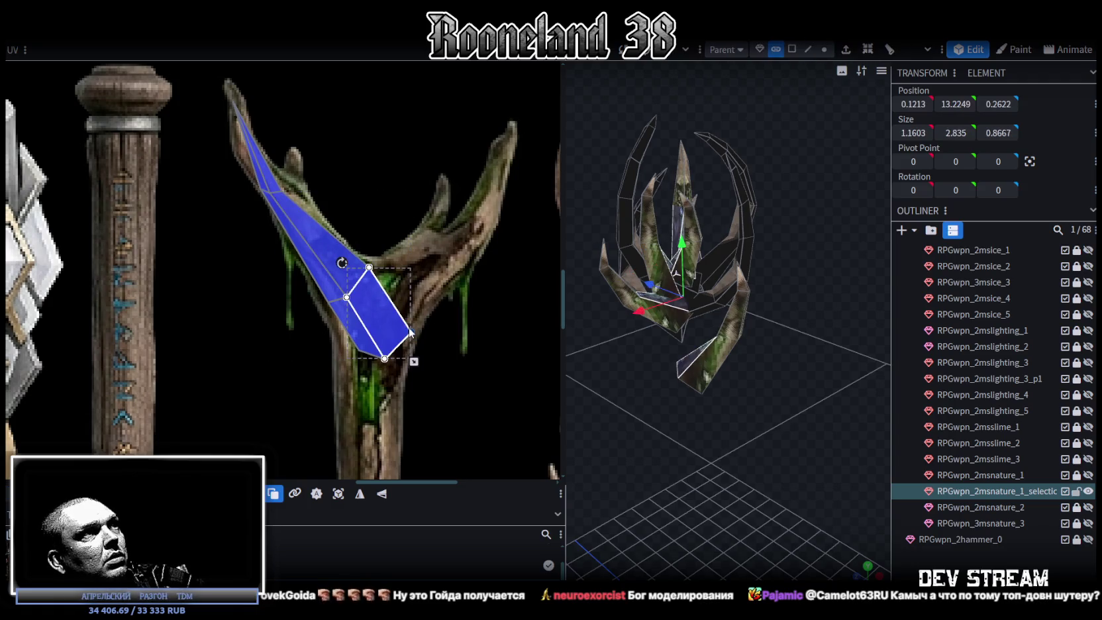
{"action": "left_click_drag", "start_coordinate": [410, 329], "coordinate": [425, 298]}
{"action": "mouse_move", "coordinate": [365, 368]}
{"action": "left_mouse_down"}
{"action": "mouse_move", "coordinate": [390, 351]}
{"action": "mouse_move", "coordinate": [401, 374]}
{"action": "mouse_move", "coordinate": [348, 400]}
{"action": "left_mouse_up"}
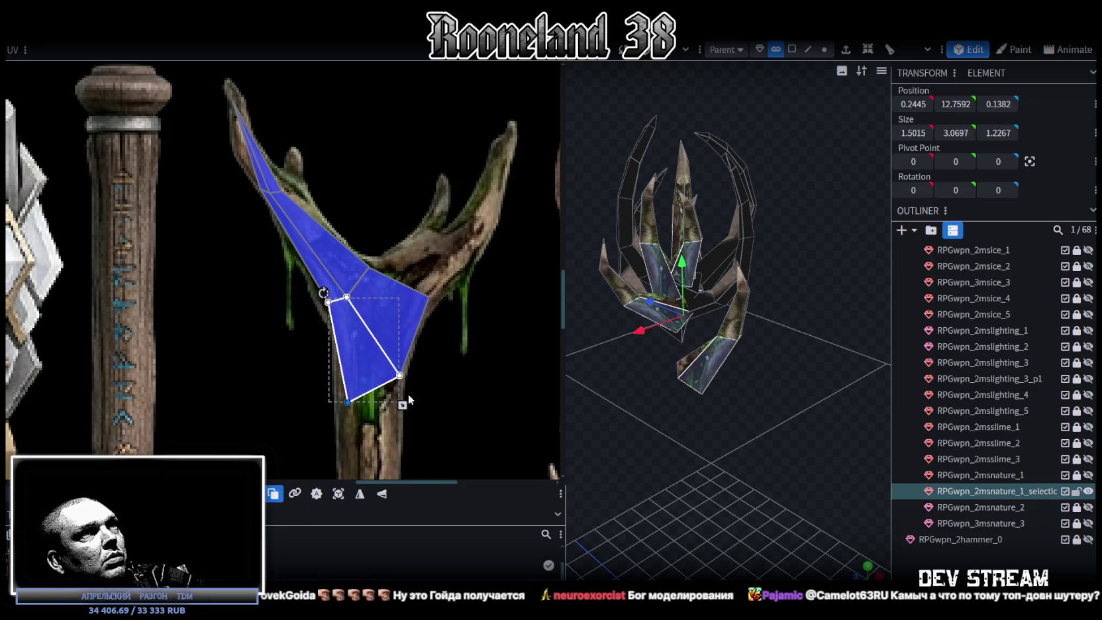
Move the thin upper UV face down the branch and orbit to check the textured head.
{"action": "scroll", "coordinate": [618, 459], "scroll_direction": "up", "scroll_amount": 3}
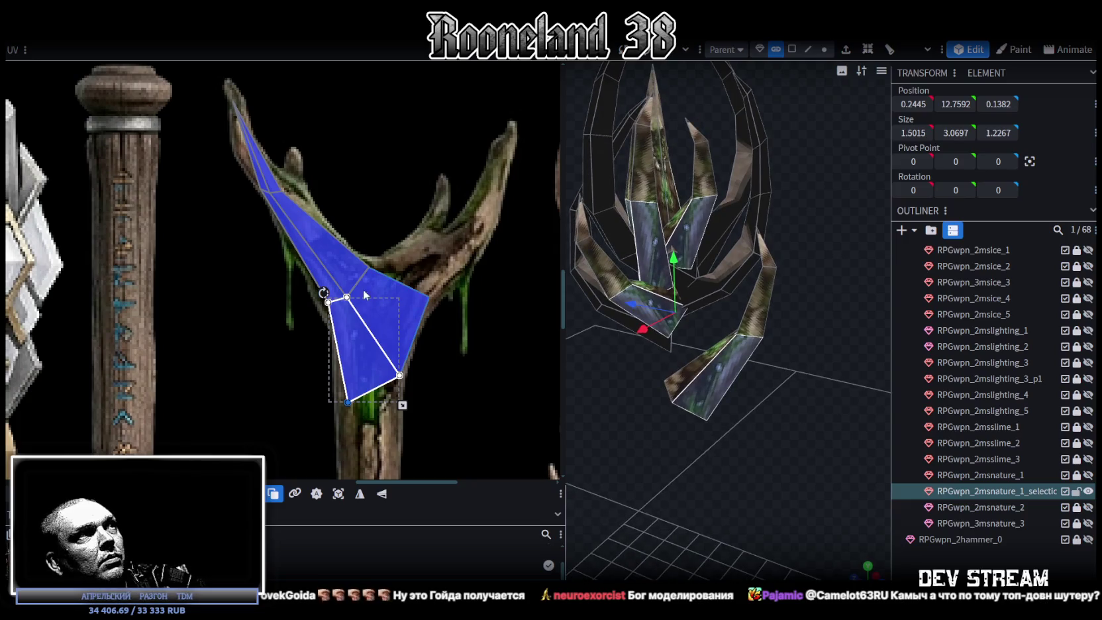
{"action": "left_click", "coordinate": [279, 190]}
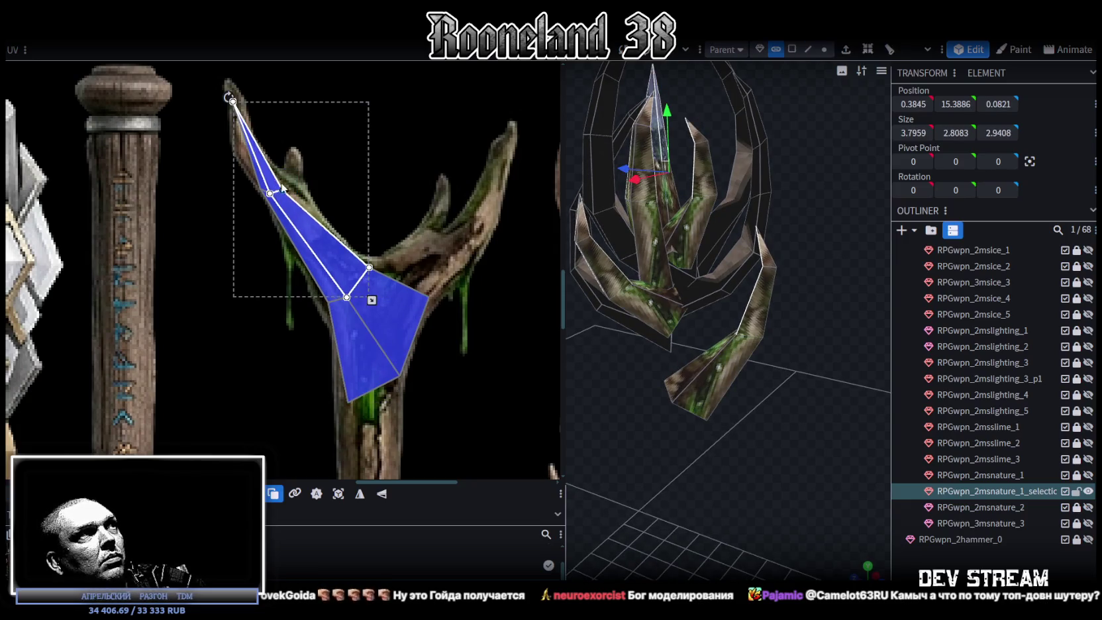
{"action": "scroll", "coordinate": [245, 173], "scroll_direction": "up", "scroll_amount": 3}
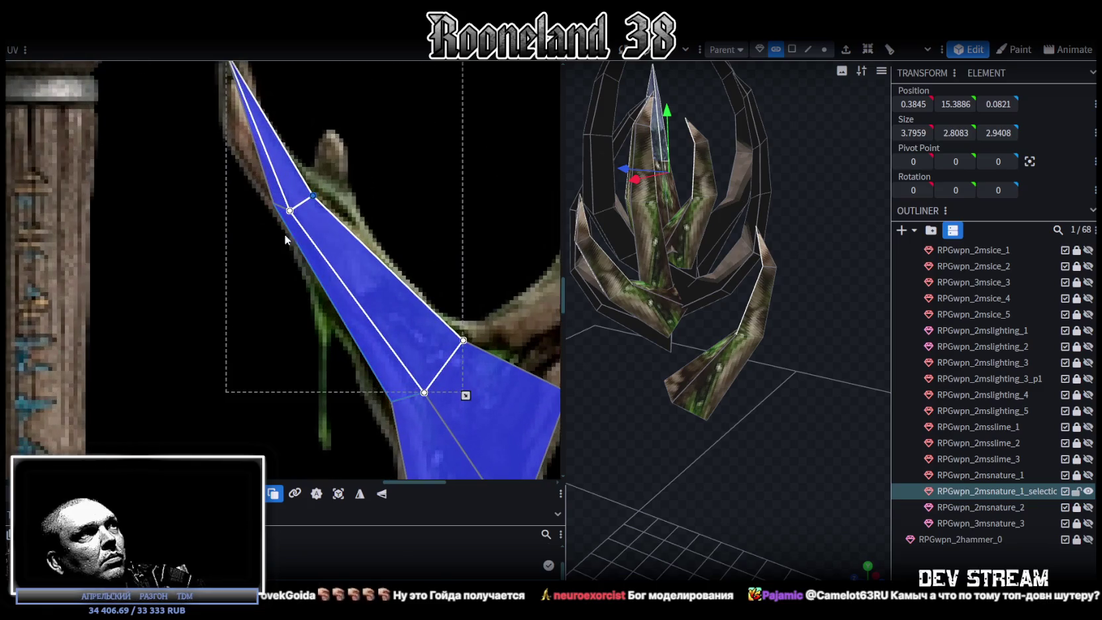
{"action": "left_click_drag", "start_coordinate": [311, 196], "coordinate": [342, 251]}
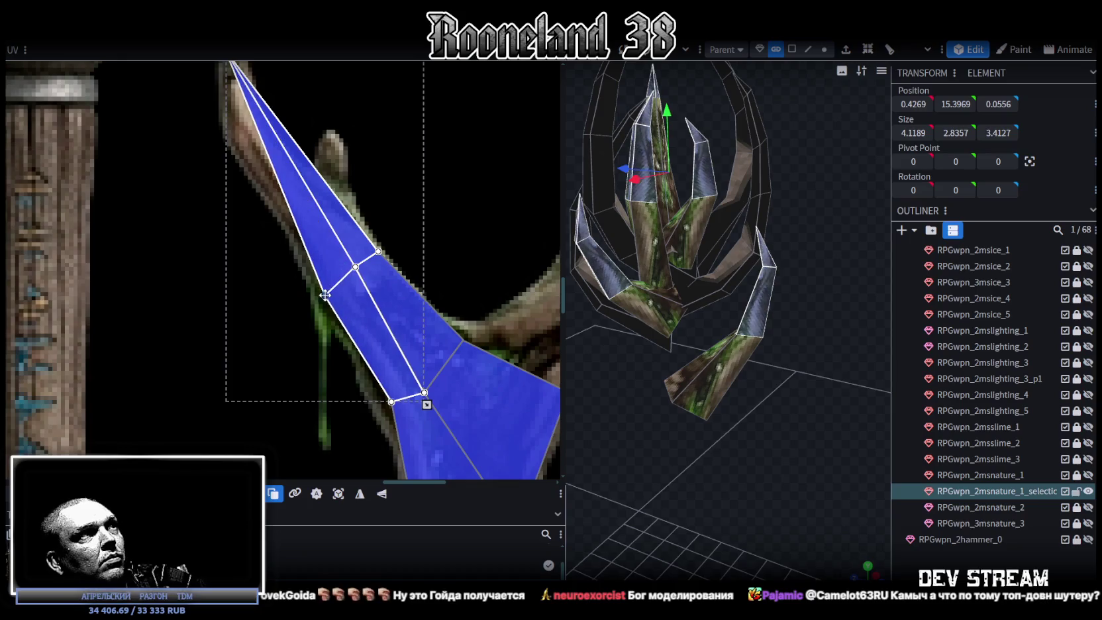
{"action": "middle_click_drag", "start_coordinate": [336, 262], "coordinate": [330, 281]}
{"action": "left_click_drag", "start_coordinate": [251, 127], "coordinate": [255, 180]}
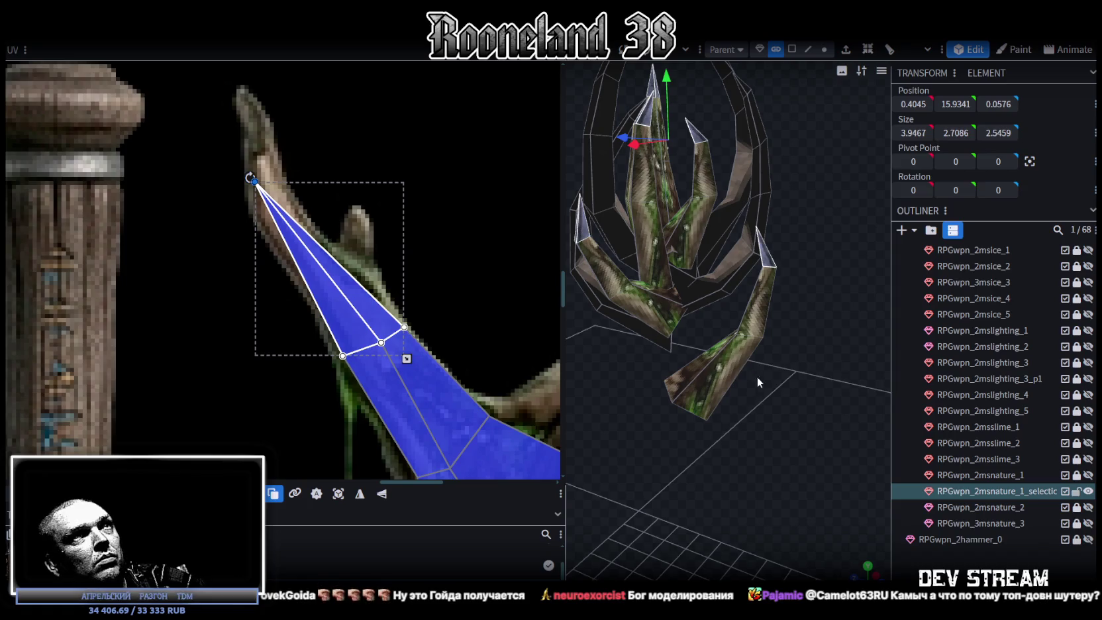
{"action": "left_click_drag", "start_coordinate": [755, 378], "coordinate": [918, 523]}
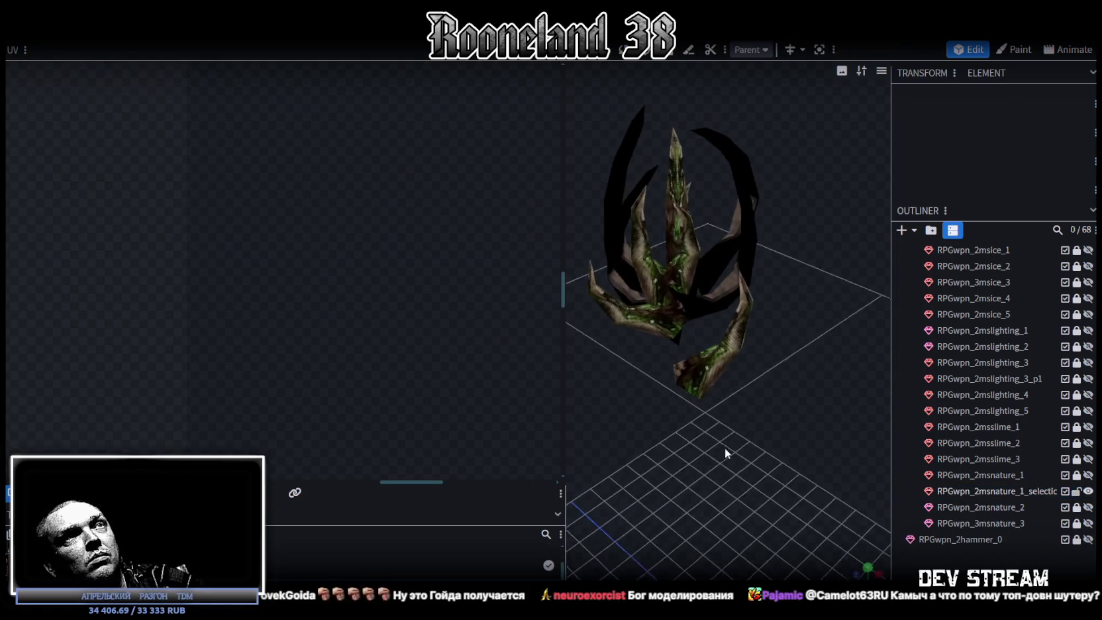
{"action": "left_click_drag", "start_coordinate": [726, 448], "coordinate": [762, 265]}
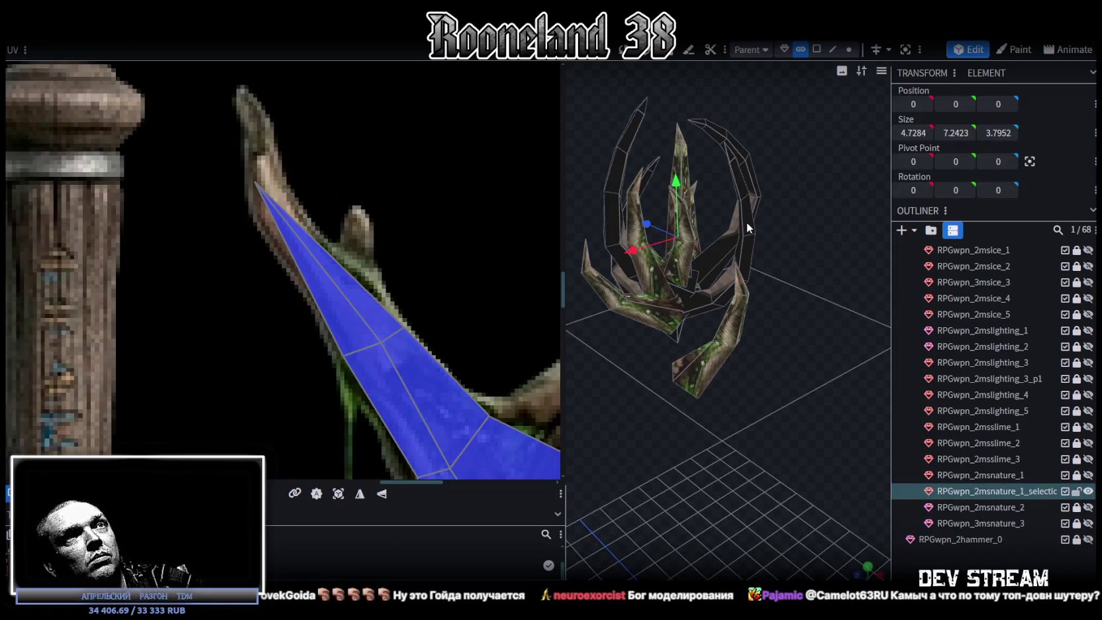
Flip the right arc piece's UV faces vertically and move them onto the tree trunk.
{"action": "left_click", "coordinate": [747, 225]}
{"action": "scroll", "coordinate": [517, 238], "scroll_direction": "down", "scroll_amount": 2}
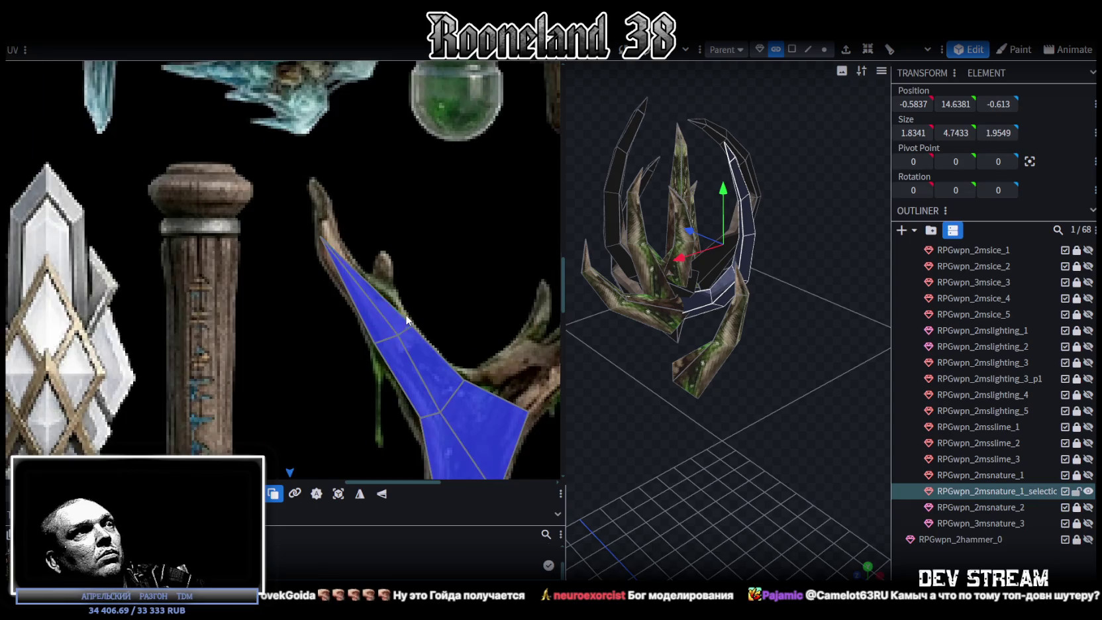
{"action": "scroll", "coordinate": [469, 231], "scroll_direction": "down", "scroll_amount": 2}
{"action": "scroll", "coordinate": [469, 265], "scroll_direction": "down", "scroll_amount": 1}
{"action": "scroll", "coordinate": [469, 297], "scroll_direction": "up", "scroll_amount": 2}
{"action": "scroll", "coordinate": [397, 297], "scroll_direction": "up", "scroll_amount": 2}
{"action": "left_click_drag", "start_coordinate": [192, 283], "coordinate": [432, 462]}
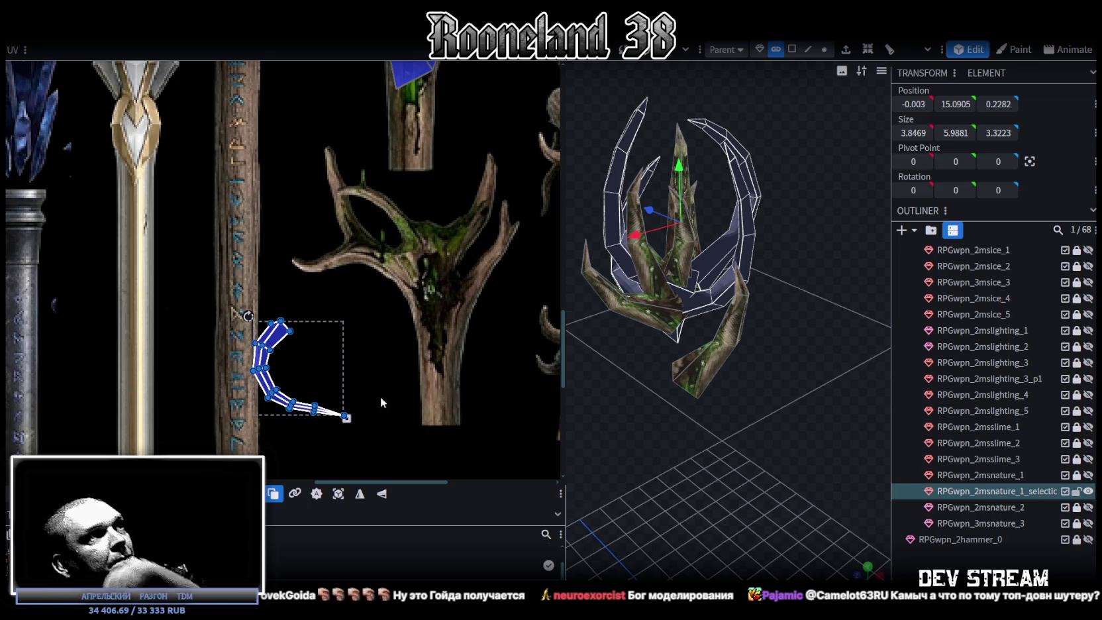
{"action": "left_click", "coordinate": [381, 494]}
{"action": "left_click_drag", "start_coordinate": [287, 405], "coordinate": [455, 342]}
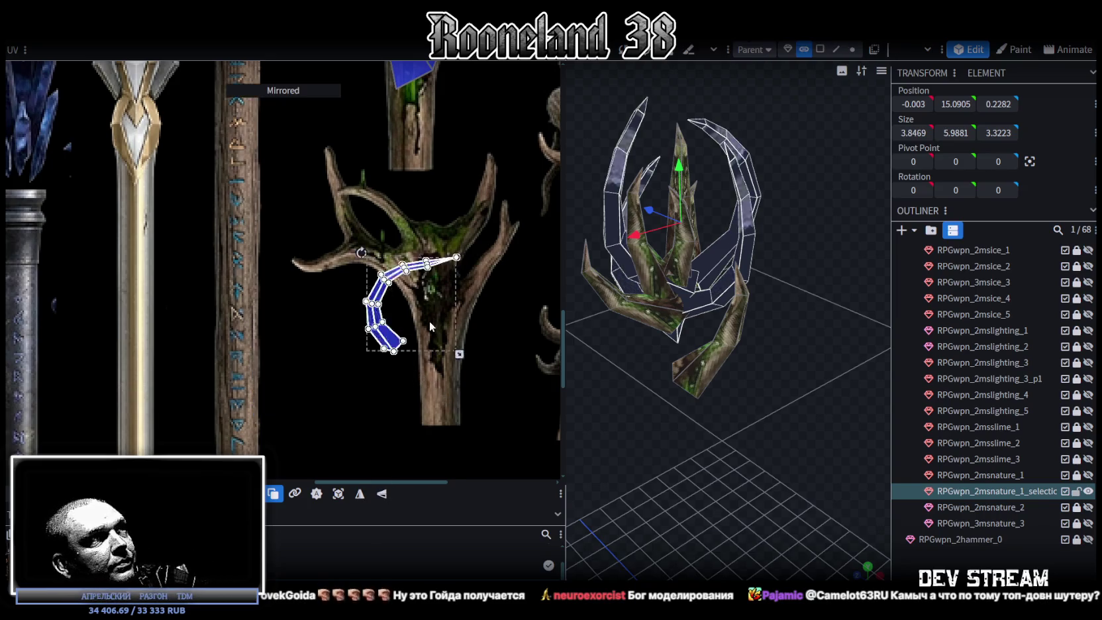
Stretch the arc's tip face and right-end vertices into a long spike up the branch.
{"action": "scroll", "coordinate": [462, 308], "scroll_direction": "up", "scroll_amount": 2}
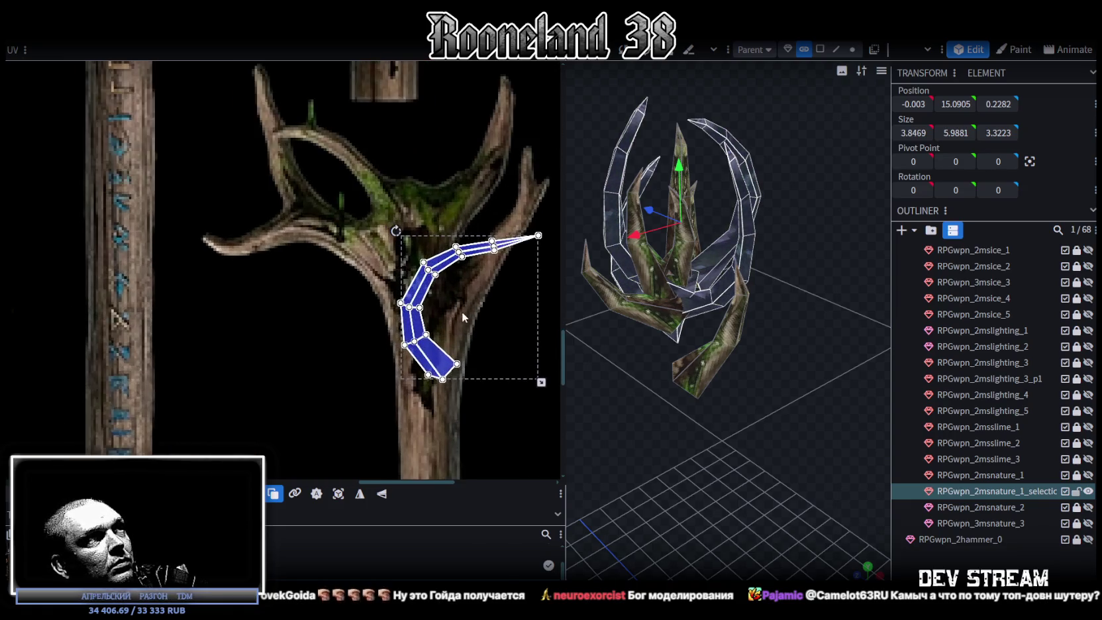
{"action": "middle_click_drag", "start_coordinate": [462, 312], "coordinate": [388, 368]}
{"action": "left_click", "coordinate": [472, 284]}
{"action": "left_click", "coordinate": [467, 293]}
{"action": "mouse_move", "coordinate": [467, 289]}
{"action": "left_mouse_down"}
{"action": "mouse_move", "coordinate": [423, 216]}
{"action": "mouse_move", "coordinate": [434, 148]}
{"action": "left_mouse_up"}
{"action": "mouse_move", "coordinate": [413, 281]}
{"action": "left_mouse_down"}
{"action": "mouse_move", "coordinate": [427, 311]}
{"action": "mouse_move", "coordinate": [414, 106]}
{"action": "left_mouse_up"}
{"action": "scroll", "coordinate": [414, 290], "scroll_direction": "up", "scroll_amount": 3}
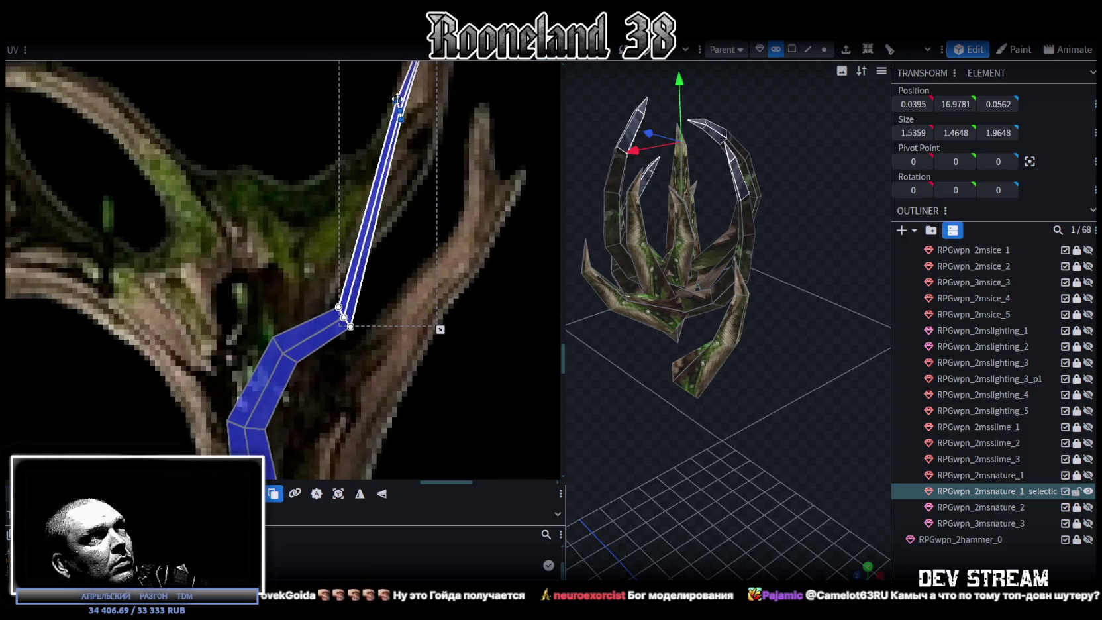
{"action": "middle_click_drag", "start_coordinate": [424, 119], "coordinate": [411, 311]}
Widen the spike's UV face and lower its middle vertices to fit the thin branch.
{"action": "mouse_move", "coordinate": [404, 303]}
{"action": "left_mouse_down"}
{"action": "mouse_move", "coordinate": [376, 264]}
{"action": "mouse_move", "coordinate": [401, 275]}
{"action": "left_mouse_up"}
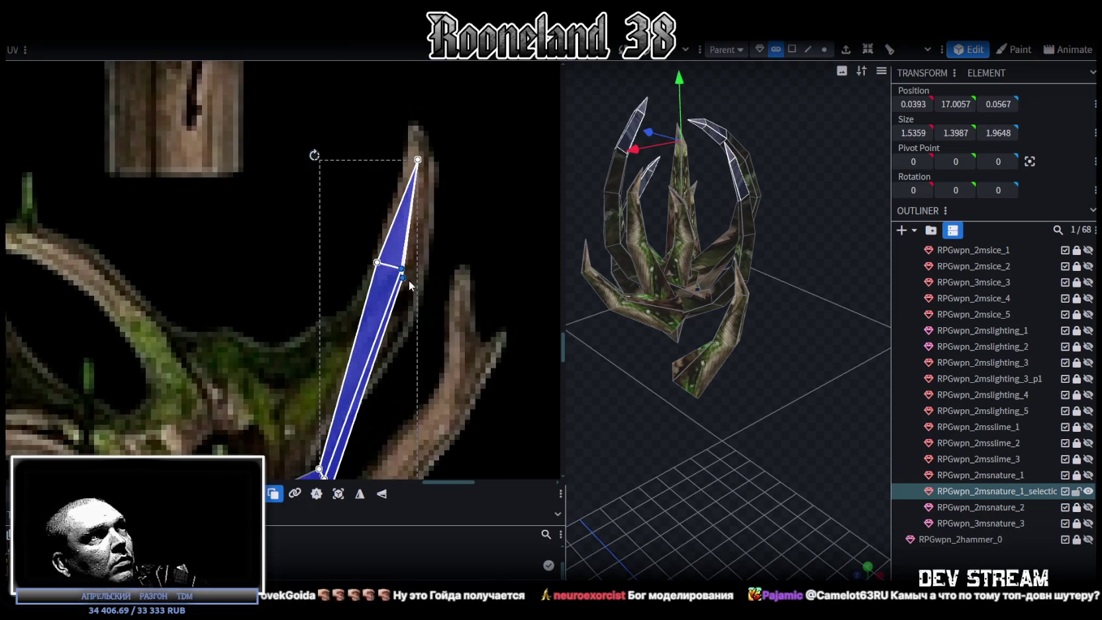
{"action": "left_click_drag", "start_coordinate": [400, 274], "coordinate": [427, 274]}
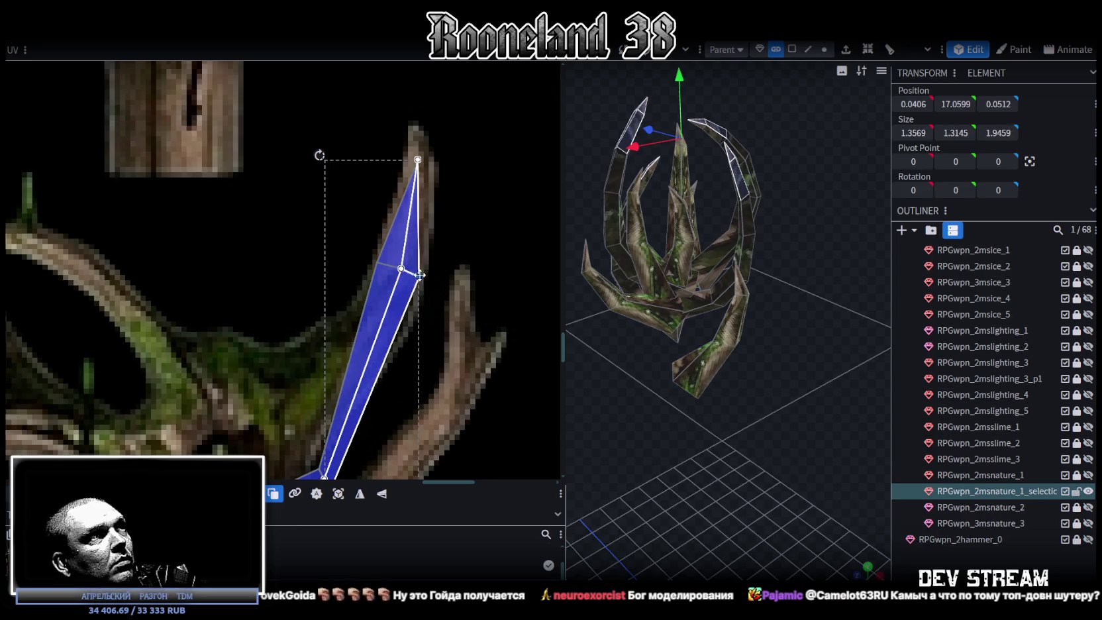
{"action": "middle_click_drag", "start_coordinate": [413, 346], "coordinate": [417, 334]}
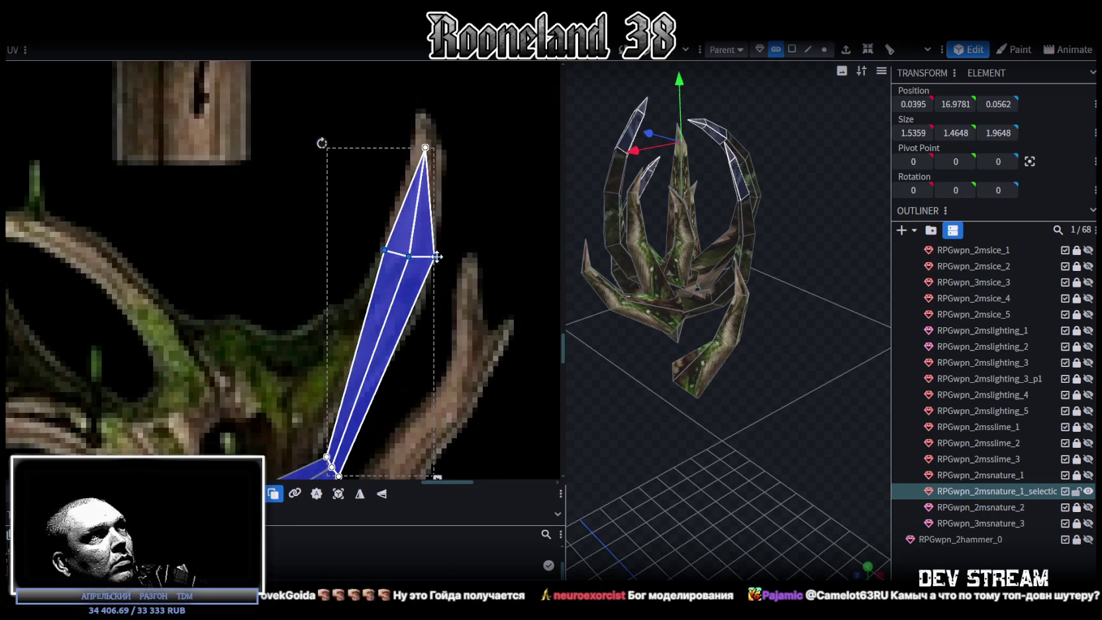
{"action": "left_click_drag", "start_coordinate": [432, 256], "coordinate": [423, 283]}
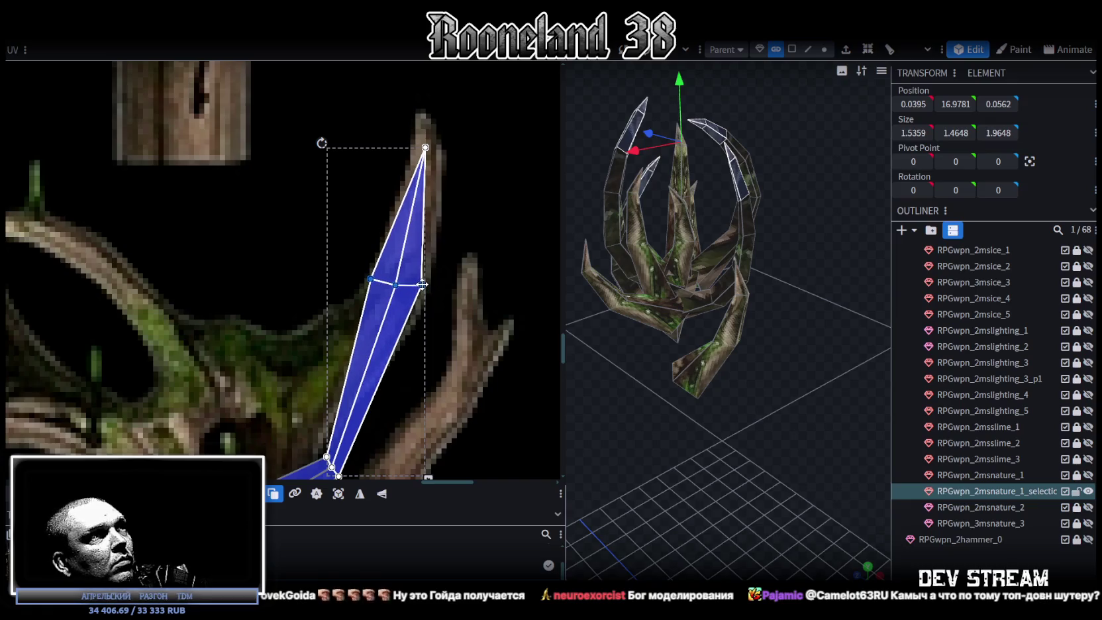
Pull the bottom UV vertices up-left along the branch and the inner vertex down-right.
{"action": "middle_click_drag", "start_coordinate": [422, 363], "coordinate": [456, 284]}
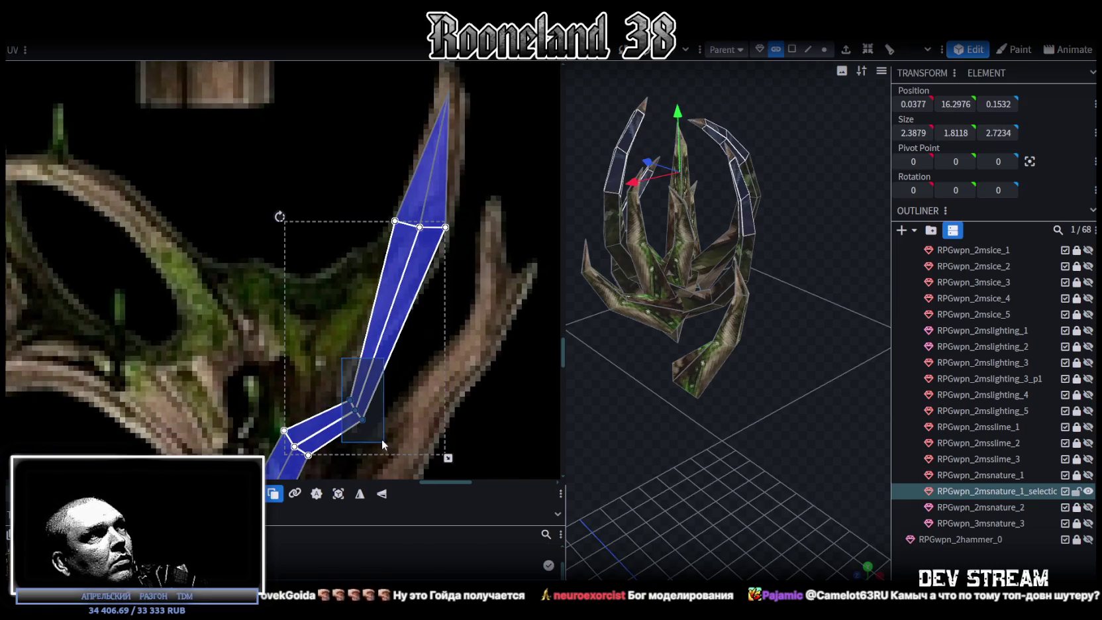
{"action": "mouse_move", "coordinate": [382, 439]}
{"action": "left_mouse_down"}
{"action": "mouse_move", "coordinate": [349, 314]}
{"action": "mouse_move", "coordinate": [321, 289]}
{"action": "left_mouse_up"}
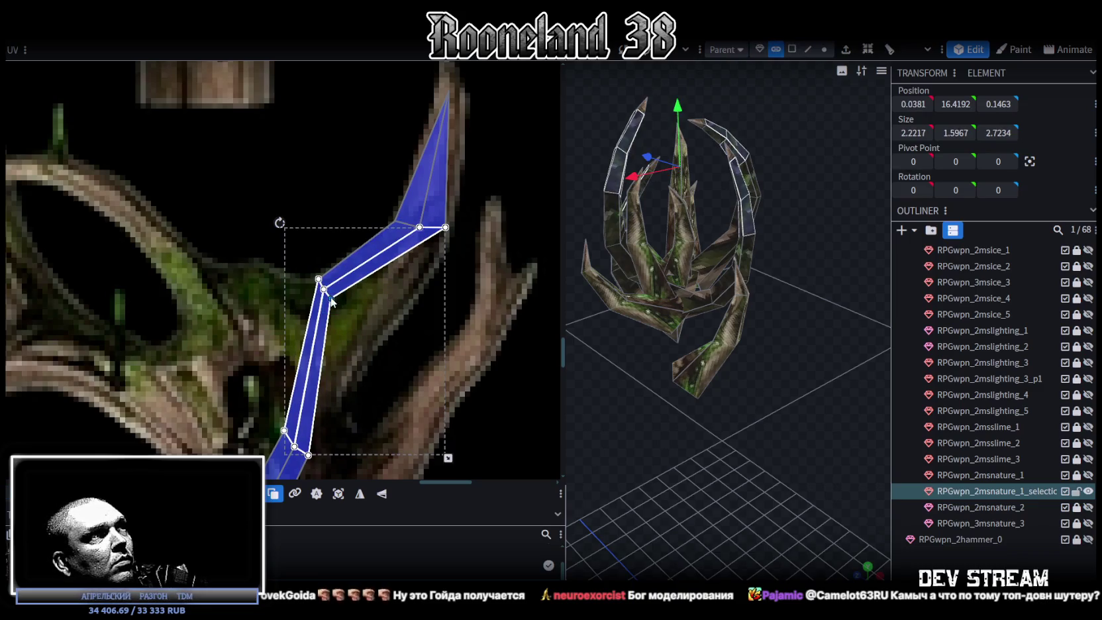
{"action": "left_click", "coordinate": [320, 286], "text": "shift"}
{"action": "left_click_drag", "start_coordinate": [332, 297], "coordinate": [371, 346]}
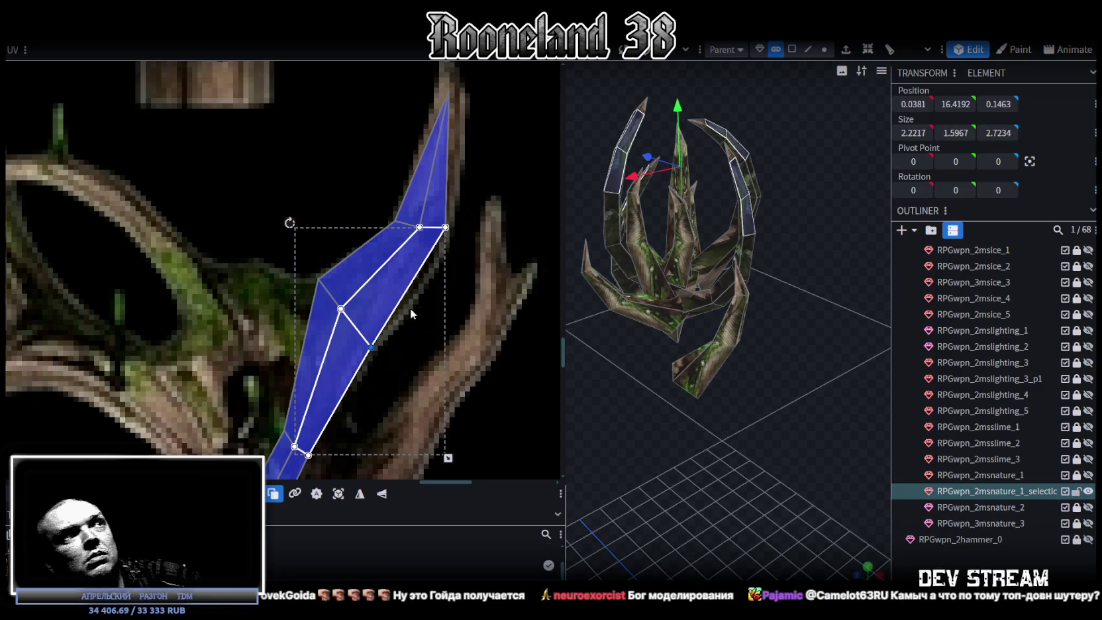
Shift the lower strip's UV vertices left and join it to the upper island.
{"action": "scroll", "coordinate": [367, 338], "scroll_direction": "down", "scroll_amount": 2}
{"action": "scroll", "coordinate": [368, 338], "scroll_direction": "left", "scroll_amount": 3, "text": "shift"}
{"action": "left_click", "coordinate": [368, 418]}
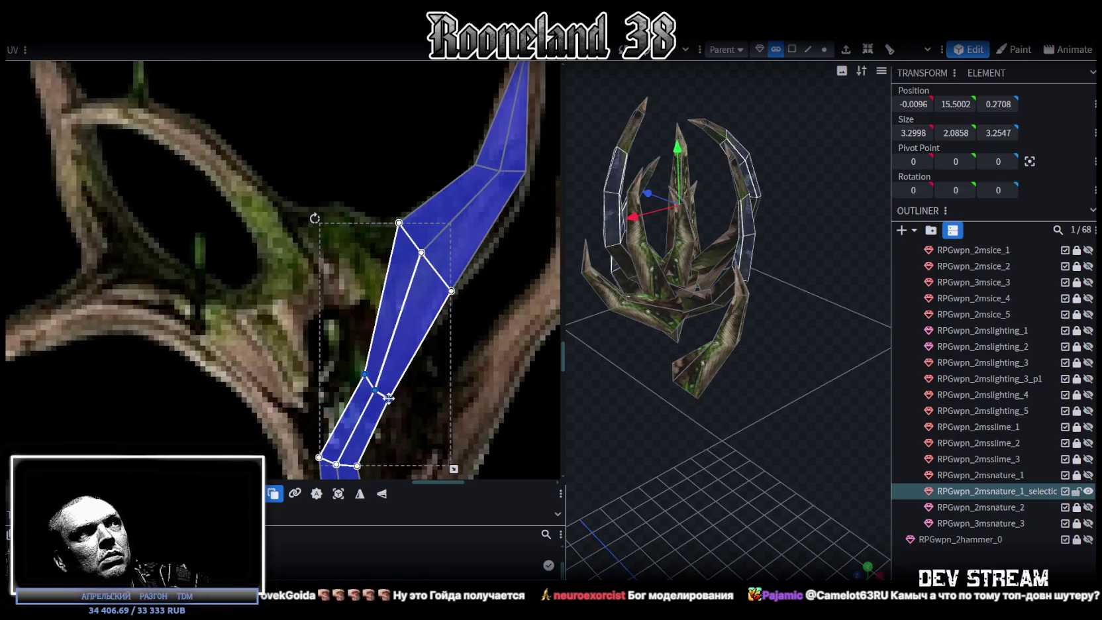
{"action": "mouse_move", "coordinate": [389, 399]}
{"action": "left_mouse_down"}
{"action": "mouse_move", "coordinate": [362, 397]}
{"action": "mouse_move", "coordinate": [306, 315]}
{"action": "left_mouse_up"}
{"action": "left_click", "coordinate": [319, 344]}
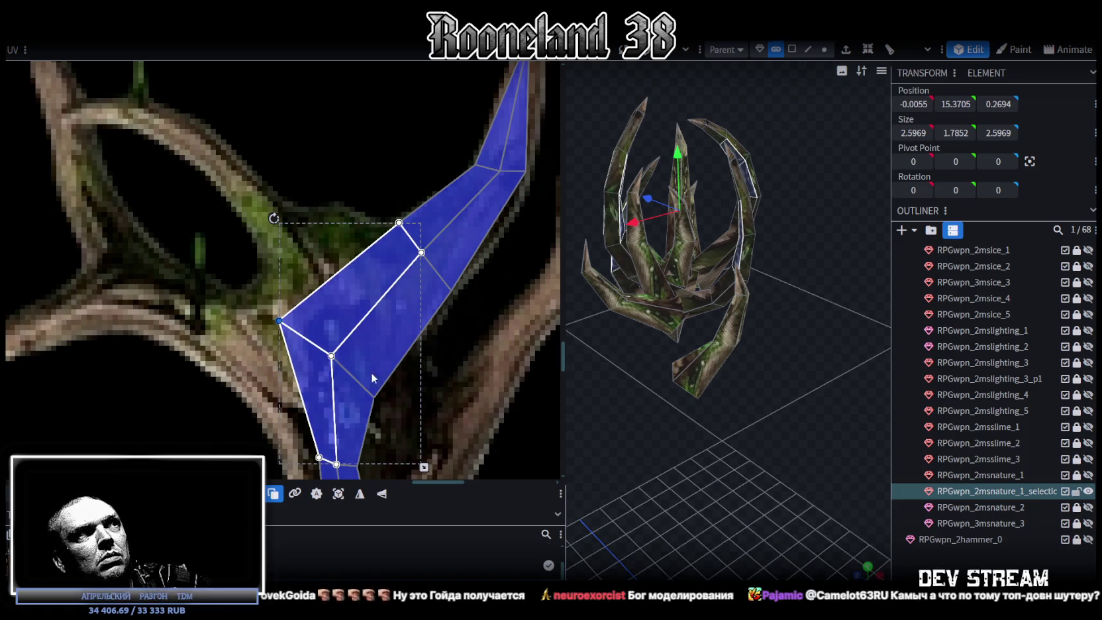
Push the strip's vertices up-right to cover the branch, then bring up the jazz video browser.
{"action": "left_click_drag", "start_coordinate": [418, 425], "coordinate": [312, 331]}
{"action": "mouse_move", "coordinate": [337, 367]}
{"action": "left_mouse_down"}
{"action": "mouse_move", "coordinate": [358, 344]}
{"action": "mouse_move", "coordinate": [412, 387]}
{"action": "mouse_move", "coordinate": [407, 356]}
{"action": "left_mouse_up"}
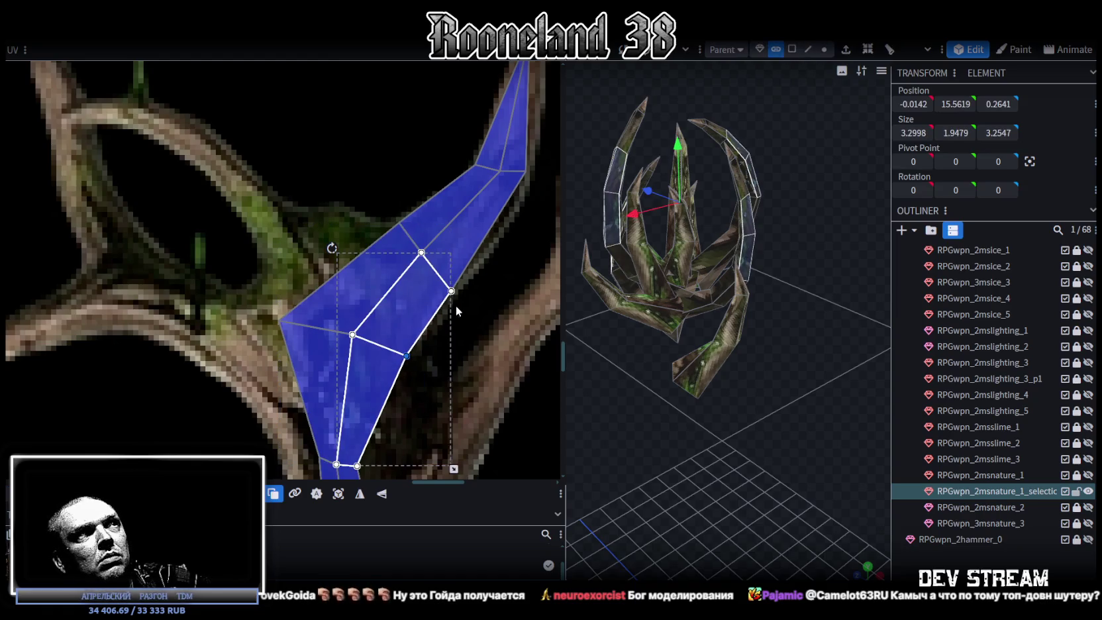
{"action": "left_click", "coordinate": [409, 237]}
{"action": "left_click_drag", "start_coordinate": [457, 285], "coordinate": [466, 280]}
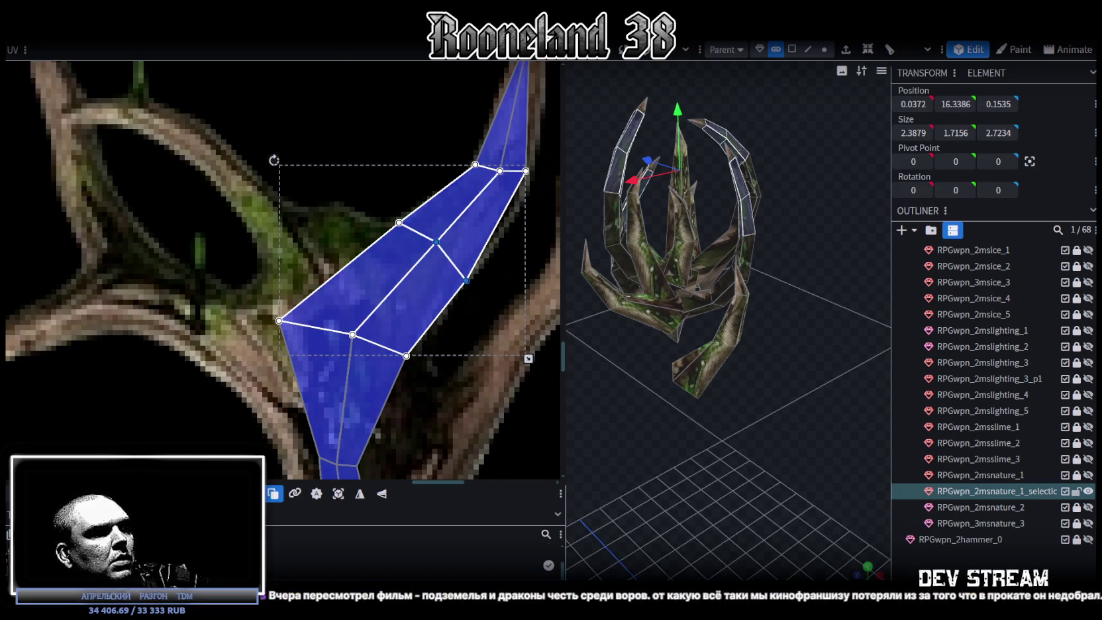
{"action": "left_click", "coordinate": [457, 523]}
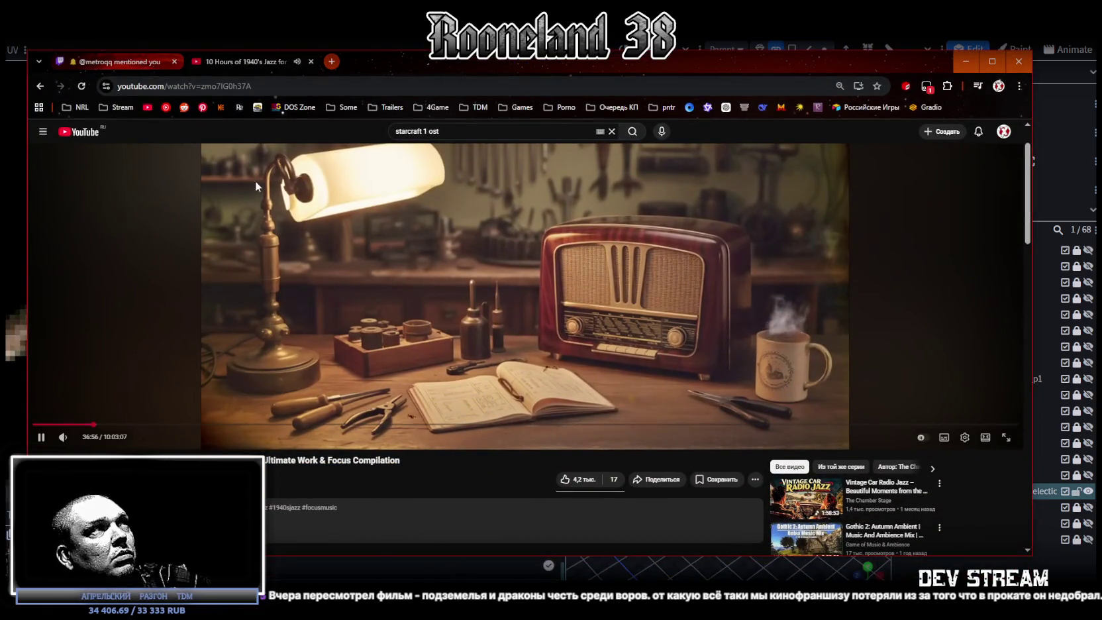
Copy the jazz video's link from the YouTube address bar.
{"action": "left_click", "coordinate": [290, 84]}
{"action": "left_click", "coordinate": [291, 85]}
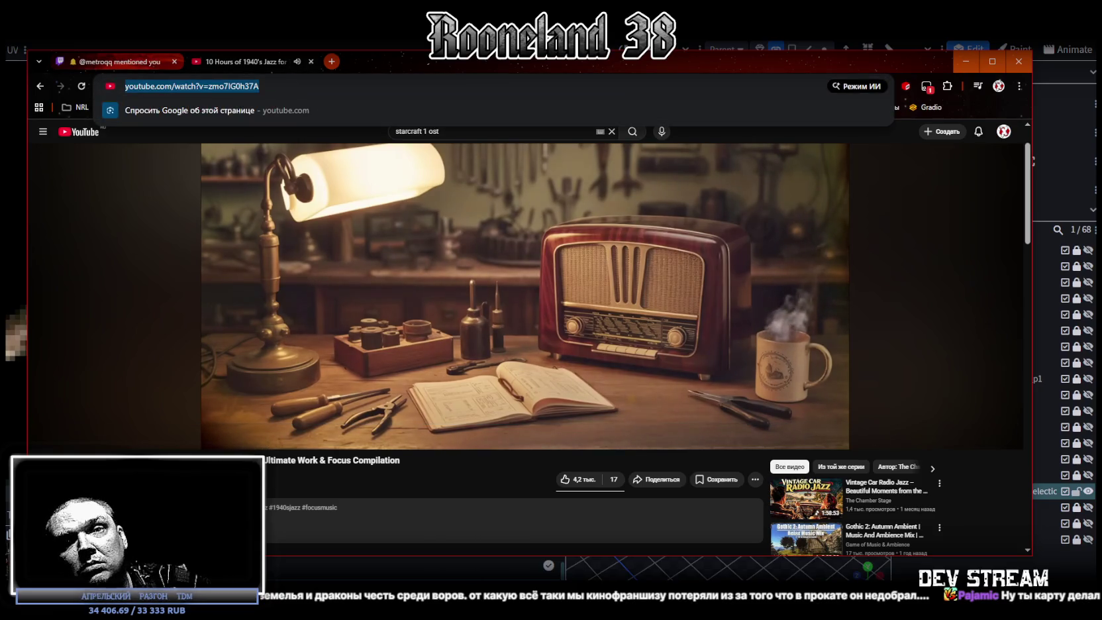
{"action": "key", "text": "alt+Tab"}
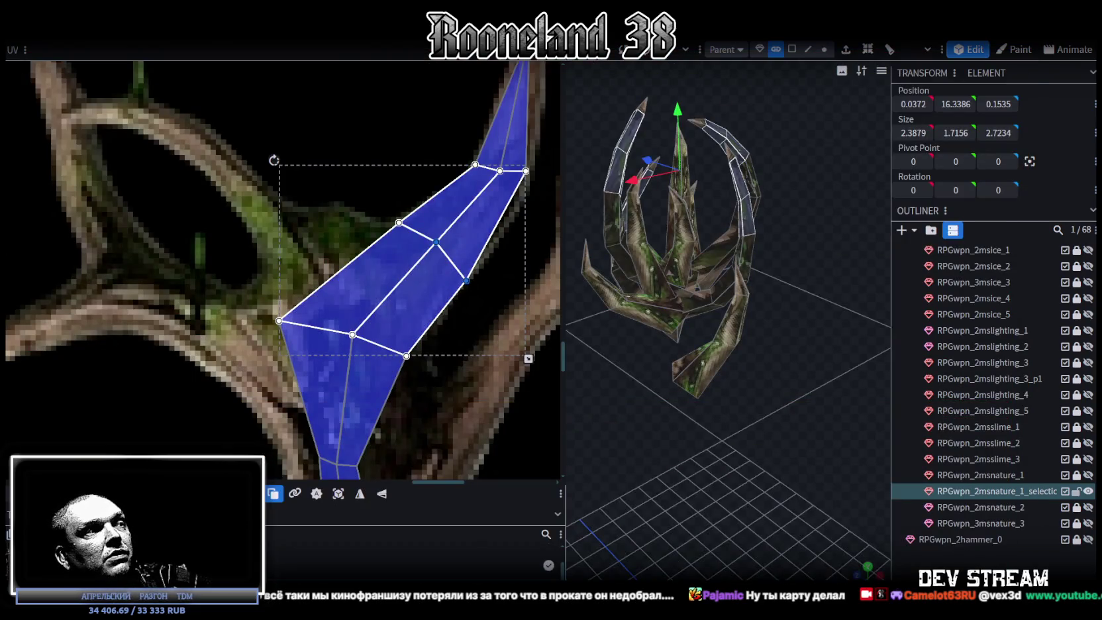
Switch to the Twitch channel page and open the TDM Timeline Google Doc.
{"action": "key", "text": "alt+Tab"}
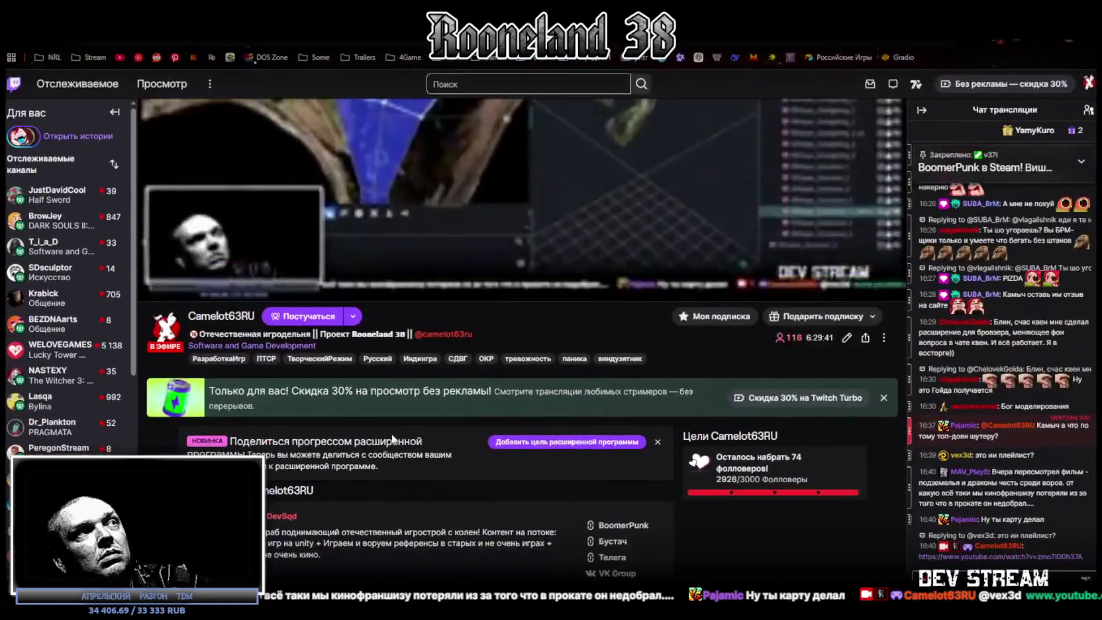
{"action": "scroll", "coordinate": [348, 389], "scroll_direction": "down", "scroll_amount": 5}
{"action": "left_click", "coordinate": [348, 389]}
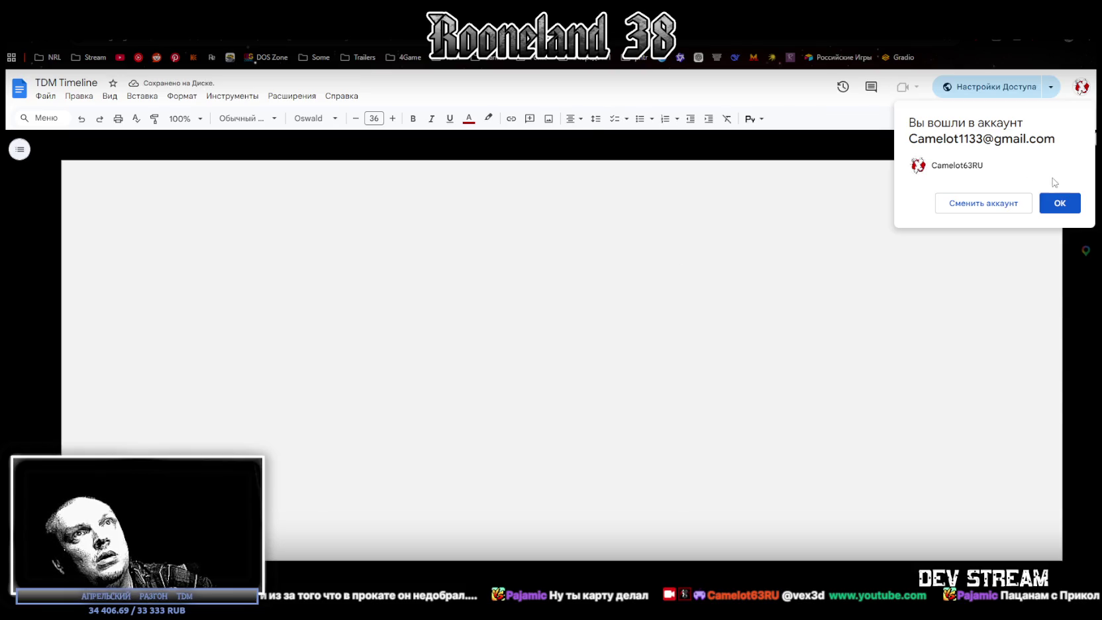
Show the TDM Timeline document in full screen and return to its top.
{"action": "scroll", "coordinate": [510, 409], "scroll_direction": "down", "scroll_amount": 4}
{"action": "scroll", "coordinate": [509, 410], "scroll_direction": "down", "scroll_amount": 4}
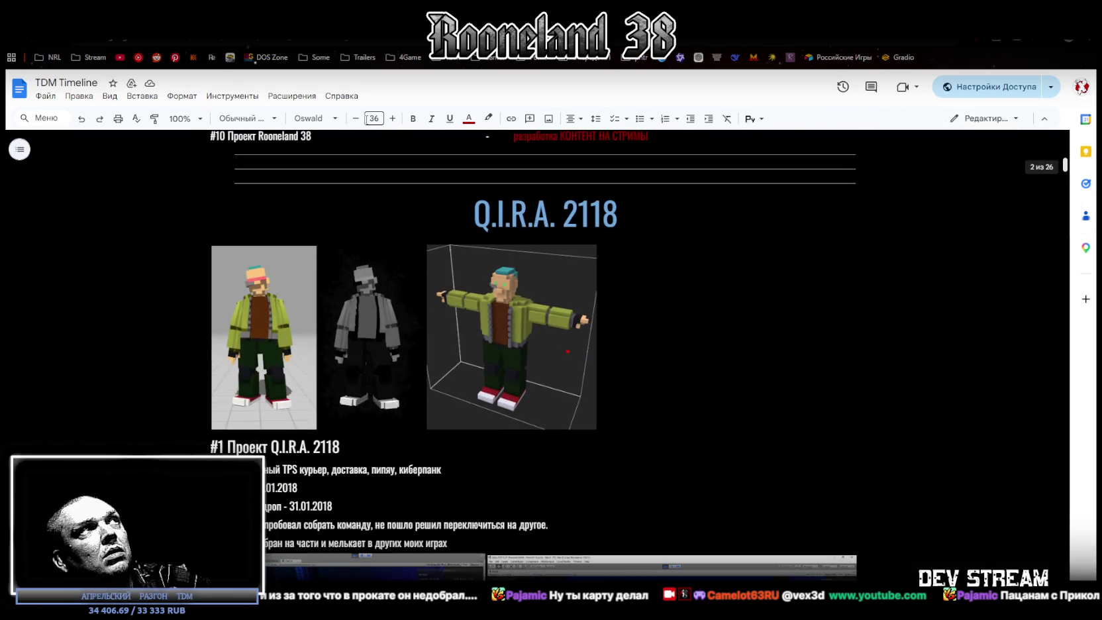
{"action": "left_click", "coordinate": [107, 97]}
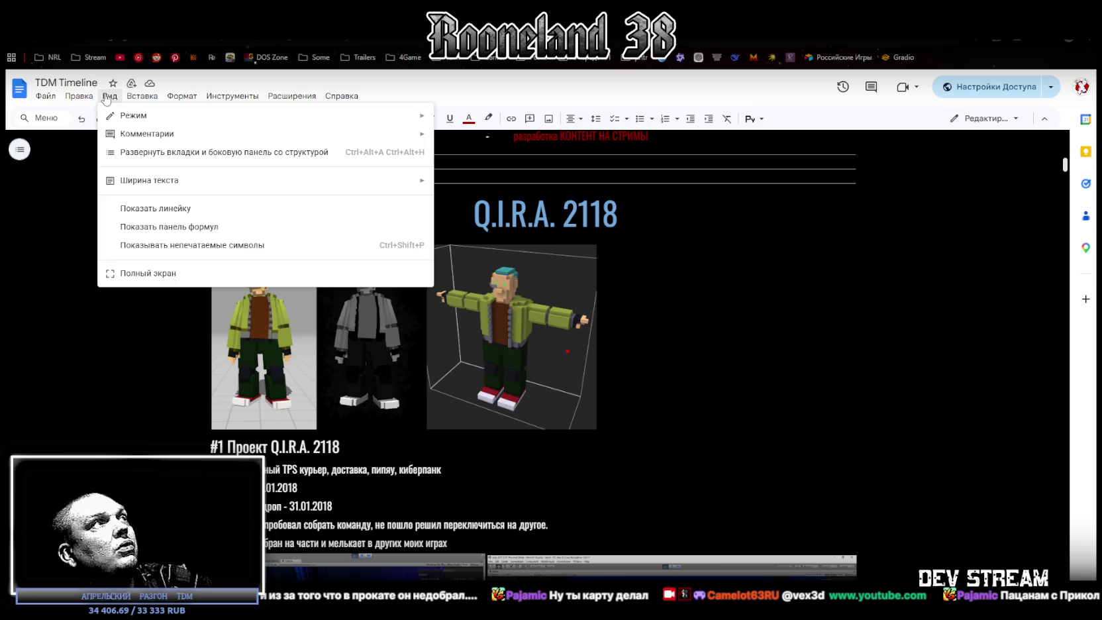
{"action": "left_click", "coordinate": [145, 273]}
{"action": "scroll", "coordinate": [146, 274], "scroll_direction": "down", "scroll_amount": 5}
{"action": "scroll", "coordinate": [166, 278], "scroll_direction": "down", "scroll_amount": 5}
{"action": "scroll", "coordinate": [192, 285], "scroll_direction": "down", "scroll_amount": 5}
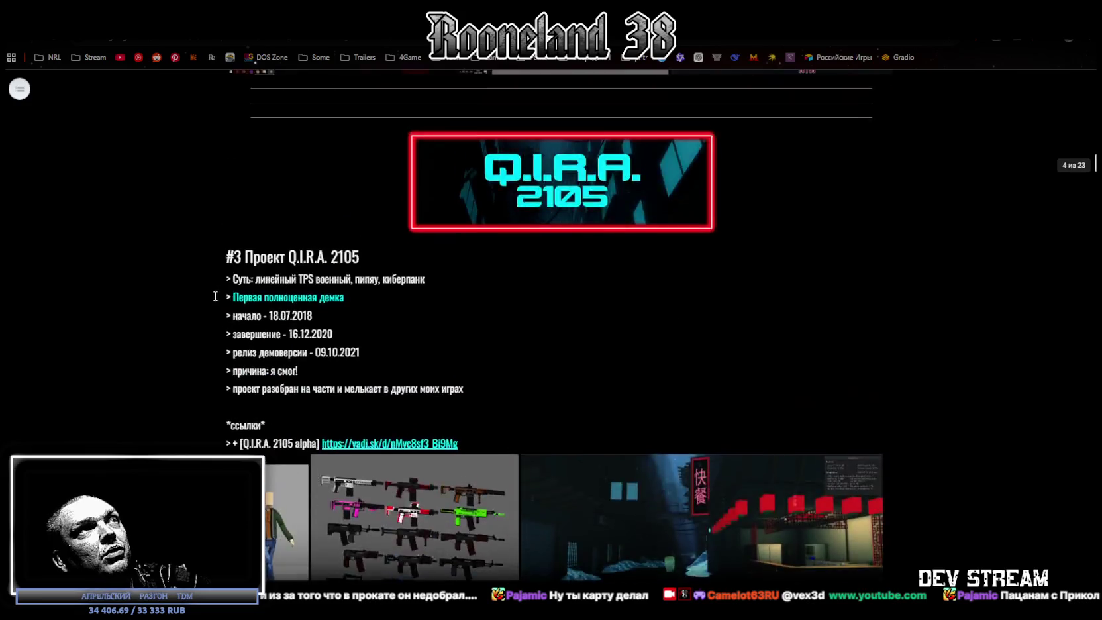
{"action": "scroll", "coordinate": [215, 290], "scroll_direction": "up", "scroll_amount": 10}
{"action": "key", "text": "ctrl+Home"}
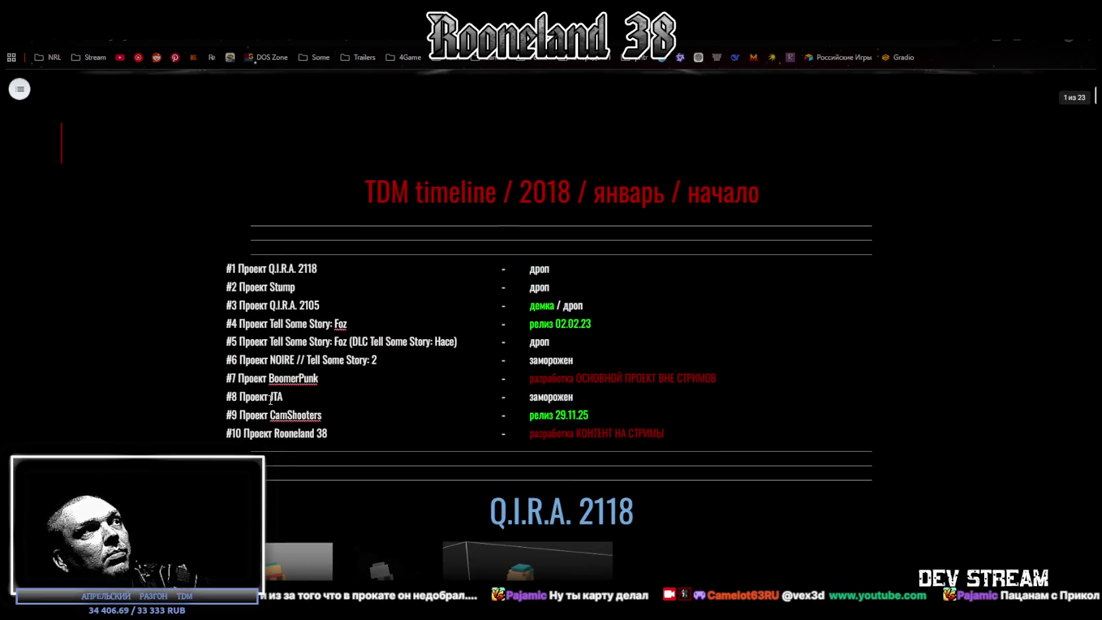
Select 'Проект JTA' in the list and read the #8 JTA status text about models and script.
{"action": "left_click_drag", "start_coordinate": [238, 396], "coordinate": [338, 397]}
{"action": "scroll", "coordinate": [331, 395], "scroll_direction": "down", "scroll_amount": 2}
{"action": "scroll", "coordinate": [329, 391], "scroll_direction": "down", "scroll_amount": 10}
{"action": "scroll", "coordinate": [327, 389], "scroll_direction": "down", "scroll_amount": 10}
{"action": "scroll", "coordinate": [327, 389], "scroll_direction": "down", "scroll_amount": 10}
{"action": "scroll", "coordinate": [322, 386], "scroll_direction": "down", "scroll_amount": 10}
{"action": "scroll", "coordinate": [297, 387], "scroll_direction": "down", "scroll_amount": 10}
{"action": "scroll", "coordinate": [314, 376], "scroll_direction": "down", "scroll_amount": 10}
{"action": "scroll", "coordinate": [311, 377], "scroll_direction": "down", "scroll_amount": 10}
{"action": "scroll", "coordinate": [365, 345], "scroll_direction": "down", "scroll_amount": 5}
{"action": "scroll", "coordinate": [419, 310], "scroll_direction": "up", "scroll_amount": 5}
{"action": "scroll", "coordinate": [410, 308], "scroll_direction": "down", "scroll_amount": 5}
{"action": "scroll", "coordinate": [463, 292], "scroll_direction": "down", "scroll_amount": 3}
{"action": "scroll", "coordinate": [537, 283], "scroll_direction": "up", "scroll_amount": 3}
{"action": "scroll", "coordinate": [536, 283], "scroll_direction": "up", "scroll_amount": 5}
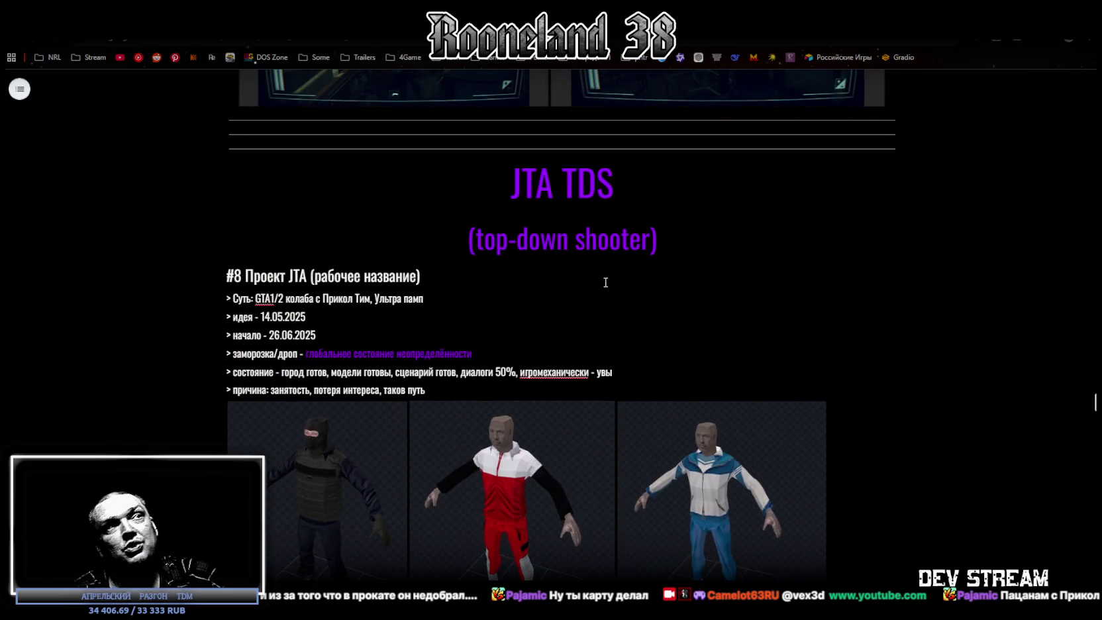
{"action": "left_click_drag", "start_coordinate": [336, 373], "coordinate": [523, 370]}
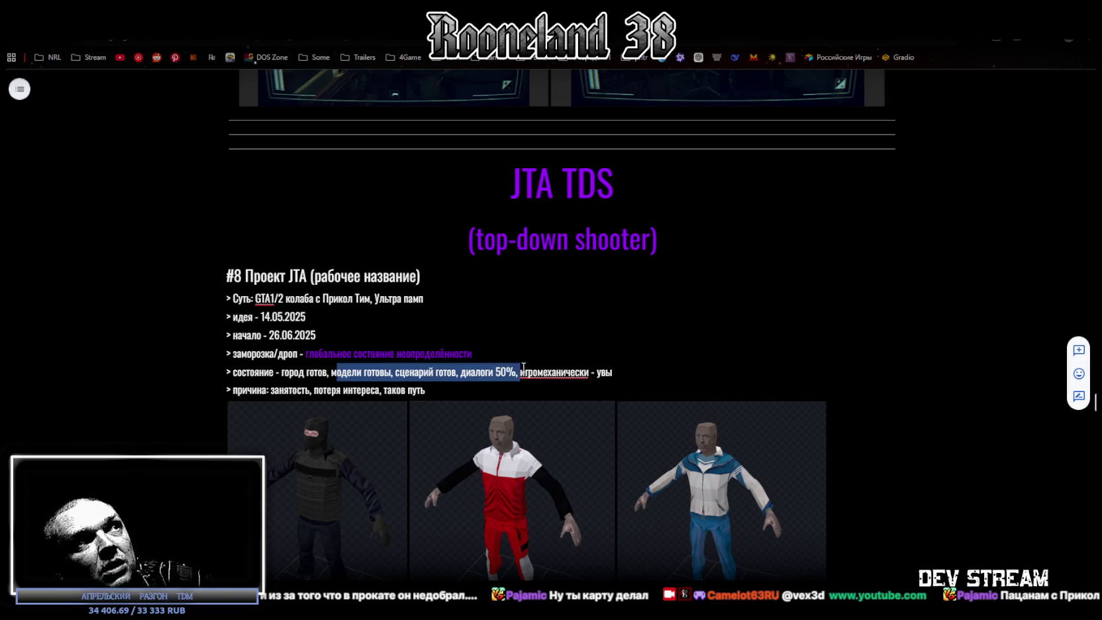
{"action": "left_click", "coordinate": [461, 392]}
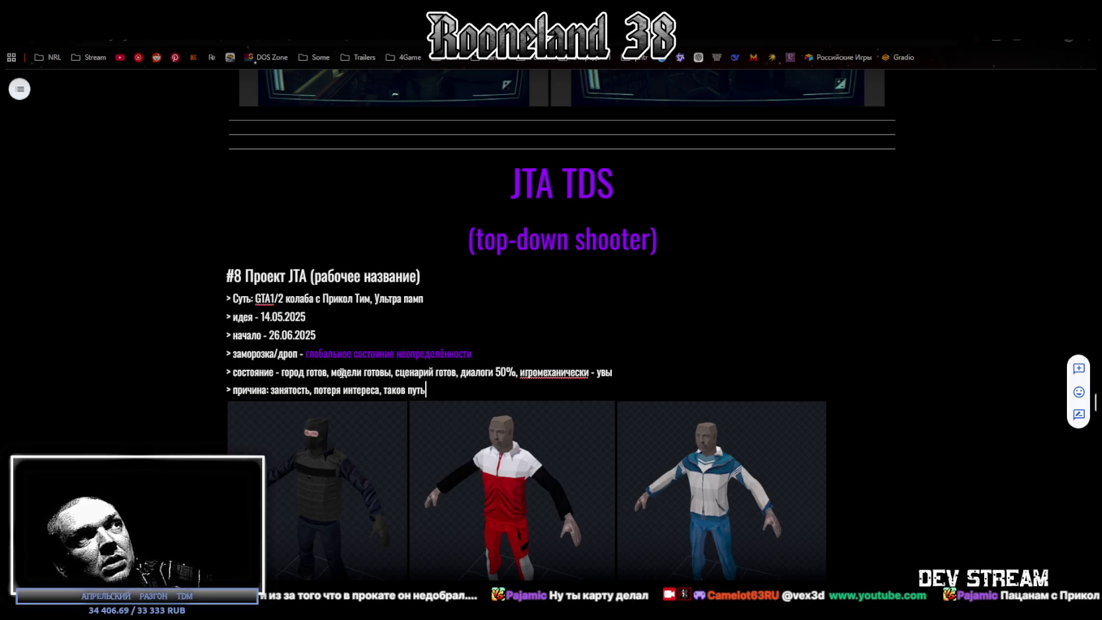
Review the JTA section's city-map and car images, then minimise the browser to Blockbench.
{"action": "scroll", "coordinate": [534, 418], "scroll_direction": "down", "scroll_amount": 4}
{"action": "scroll", "coordinate": [578, 419], "scroll_direction": "down", "scroll_amount": 3}
{"action": "scroll", "coordinate": [585, 349], "scroll_direction": "down", "scroll_amount": 4}
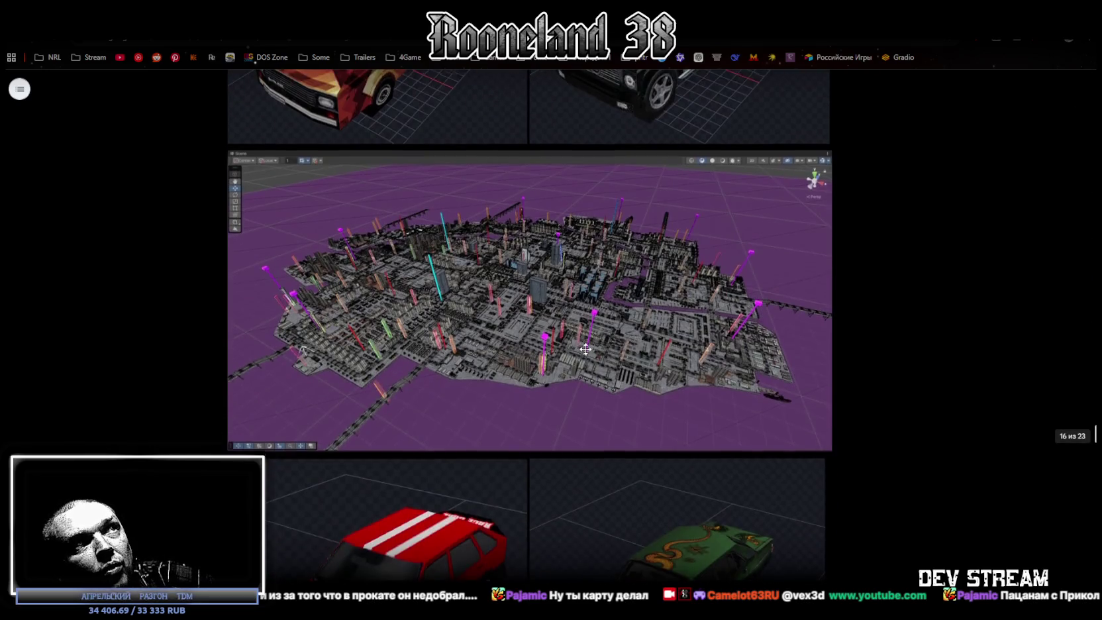
{"action": "scroll", "coordinate": [586, 349], "scroll_direction": "up", "scroll_amount": 1}
{"action": "scroll", "coordinate": [596, 317], "scroll_direction": "down", "scroll_amount": 3}
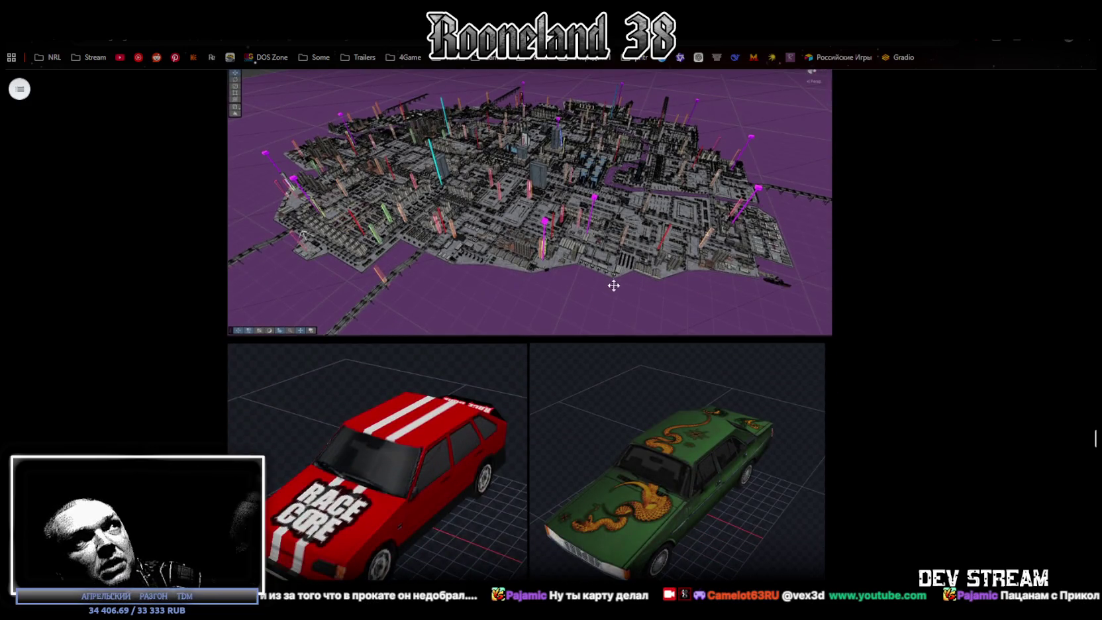
{"action": "scroll", "coordinate": [587, 210], "scroll_direction": "up", "scroll_amount": 2}
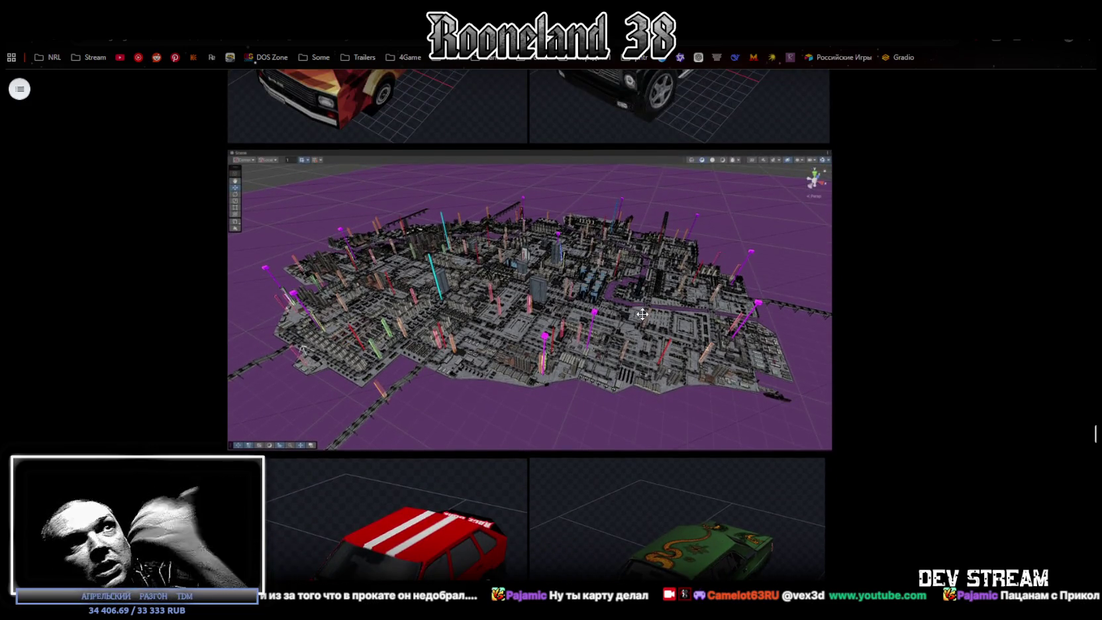
{"action": "scroll", "coordinate": [638, 309], "scroll_direction": "up", "scroll_amount": 1}
{"action": "scroll", "coordinate": [643, 304], "scroll_direction": "up", "scroll_amount": 8}
{"action": "scroll", "coordinate": [647, 298], "scroll_direction": "up", "scroll_amount": 1}
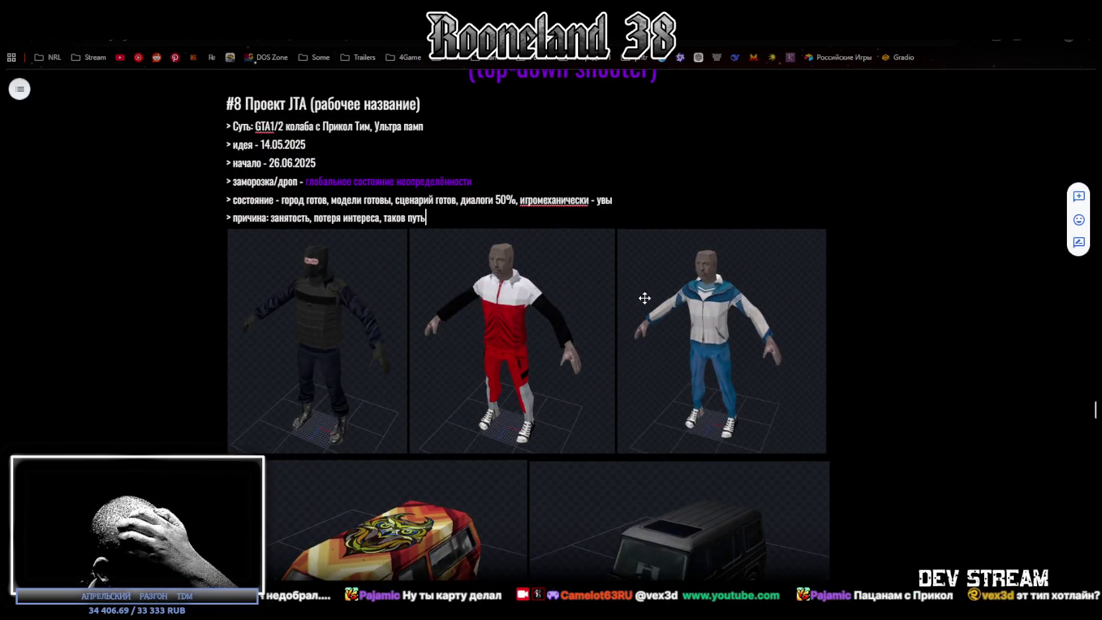
{"action": "scroll", "coordinate": [640, 300], "scroll_direction": "up", "scroll_amount": 1}
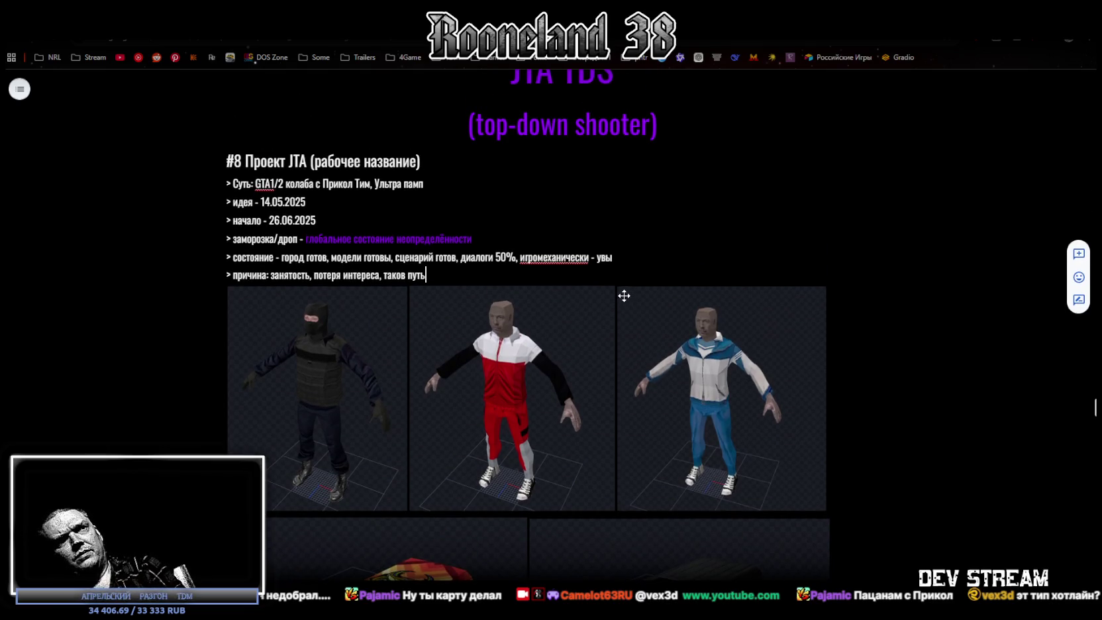
{"action": "scroll", "coordinate": [624, 296], "scroll_direction": "down", "scroll_amount": 5}
{"action": "scroll", "coordinate": [576, 307], "scroll_direction": "down", "scroll_amount": 6}
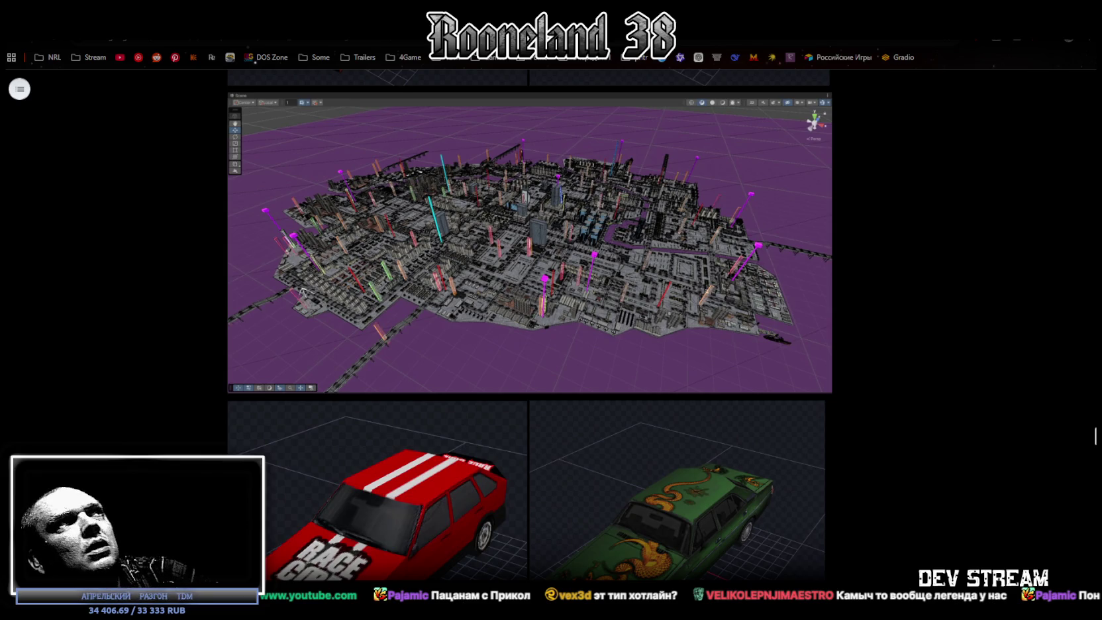
{"action": "key", "text": "super+Down"}
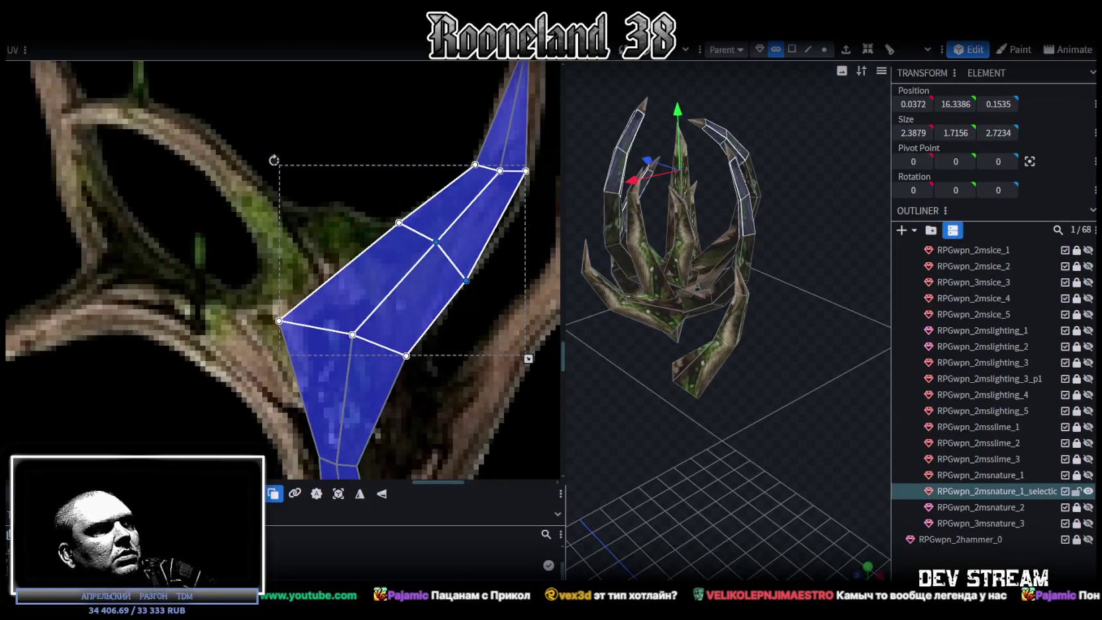
Move the branch's upper UV vertices up and right onto the branch texture, narrowing the shape.
{"action": "scroll", "coordinate": [366, 355], "scroll_direction": "down", "scroll_amount": 2}
{"action": "scroll", "coordinate": [423, 351], "scroll_direction": "down", "scroll_amount": 3}
{"action": "scroll", "coordinate": [435, 368], "scroll_direction": "up", "scroll_amount": 3}
{"action": "scroll", "coordinate": [363, 309], "scroll_direction": "up", "scroll_amount": 2}
{"action": "left_click", "coordinate": [363, 309], "text": "shift"}
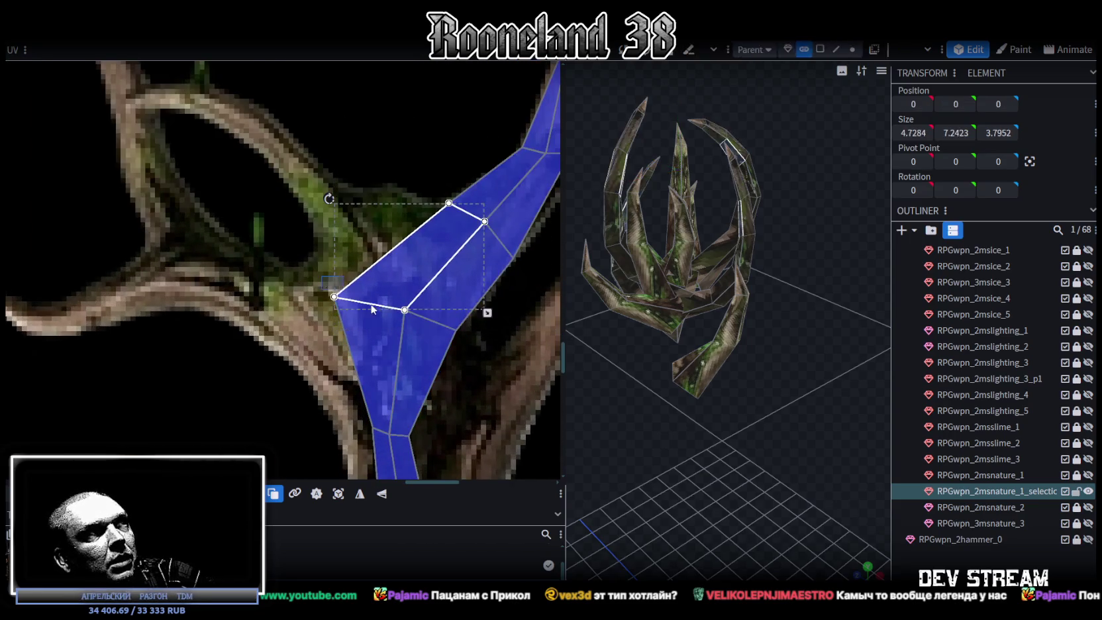
{"action": "scroll", "coordinate": [506, 341], "scroll_direction": "up", "scroll_amount": 2}
{"action": "left_click", "coordinate": [418, 320]}
{"action": "left_click_drag", "start_coordinate": [419, 320], "coordinate": [437, 299]}
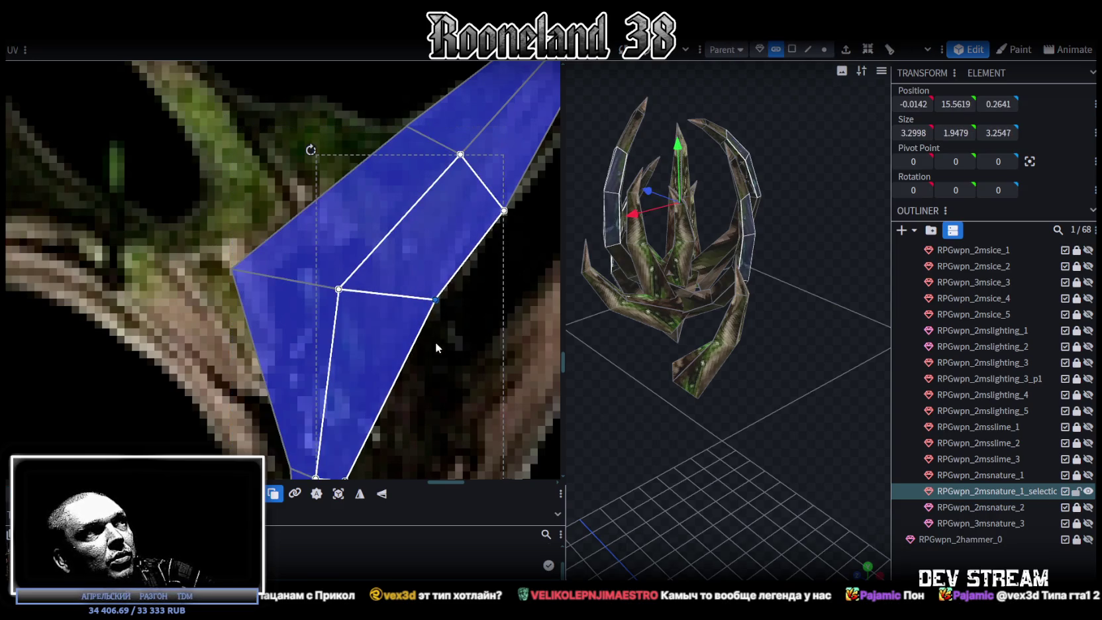
{"action": "left_click", "coordinate": [307, 283], "text": "shift"}
{"action": "left_click_drag", "start_coordinate": [340, 294], "coordinate": [333, 276]}
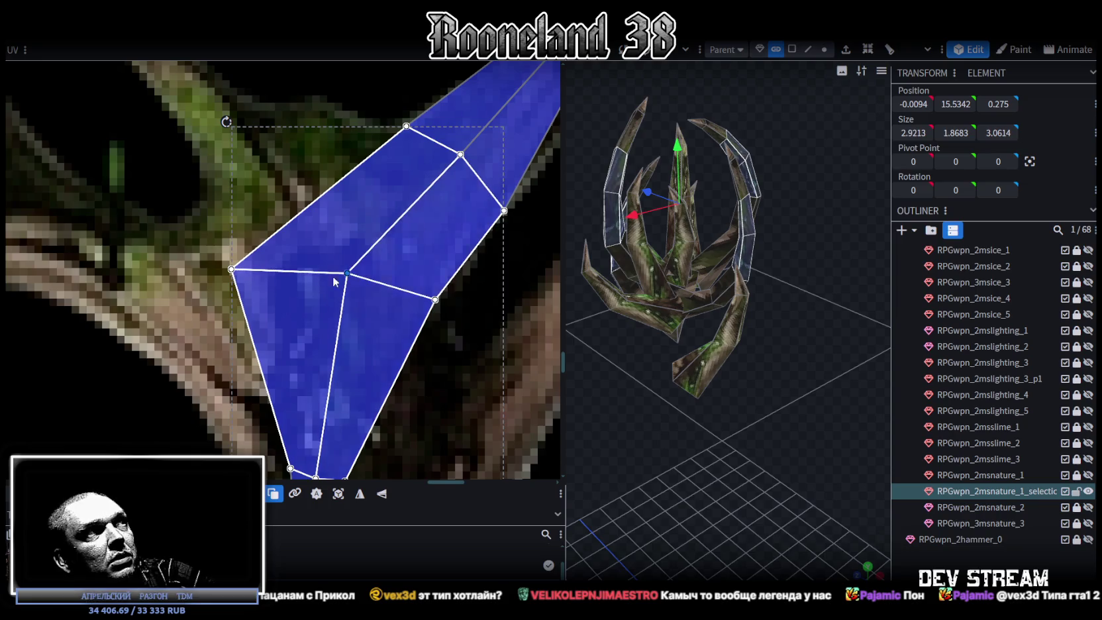
{"action": "left_click_drag", "start_coordinate": [235, 273], "coordinate": [264, 277]}
Lay the strip's upper faces onto the bark, slide the lower face down the trunk, and widen it.
{"action": "scroll", "coordinate": [263, 276], "scroll_direction": "up", "scroll_amount": 1}
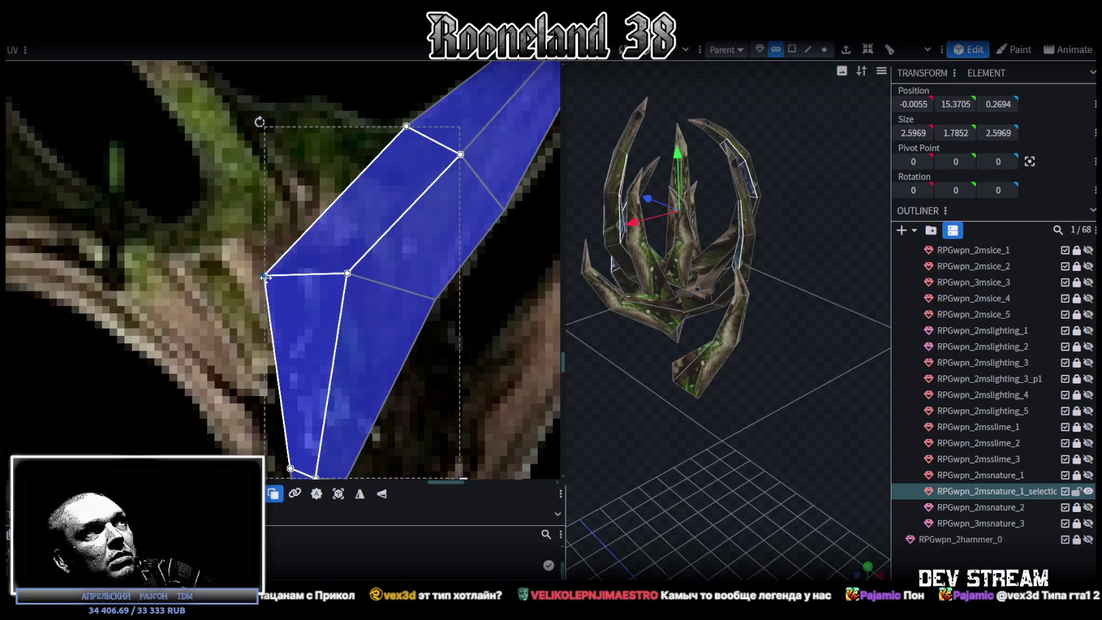
{"action": "scroll", "coordinate": [364, 243], "scroll_direction": "up", "scroll_amount": 2}
{"action": "scroll", "coordinate": [311, 298], "scroll_direction": "down", "scroll_amount": 3}
{"action": "left_click", "coordinate": [264, 279]}
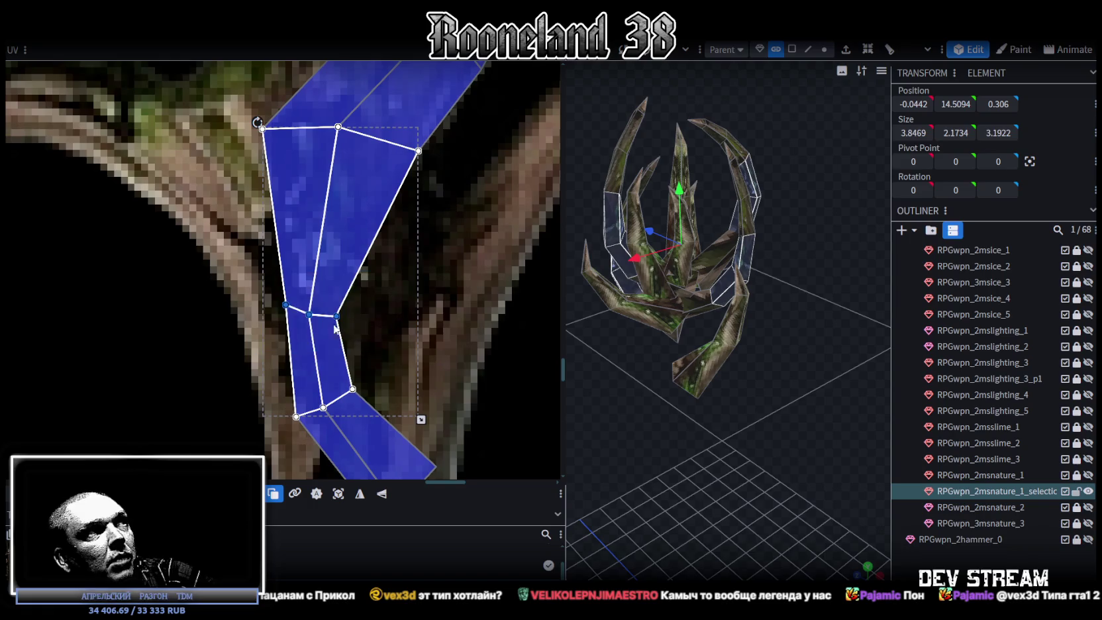
{"action": "mouse_move", "coordinate": [285, 305]}
{"action": "left_mouse_down"}
{"action": "mouse_move", "coordinate": [214, 248]}
{"action": "mouse_move", "coordinate": [321, 266]}
{"action": "left_mouse_up"}
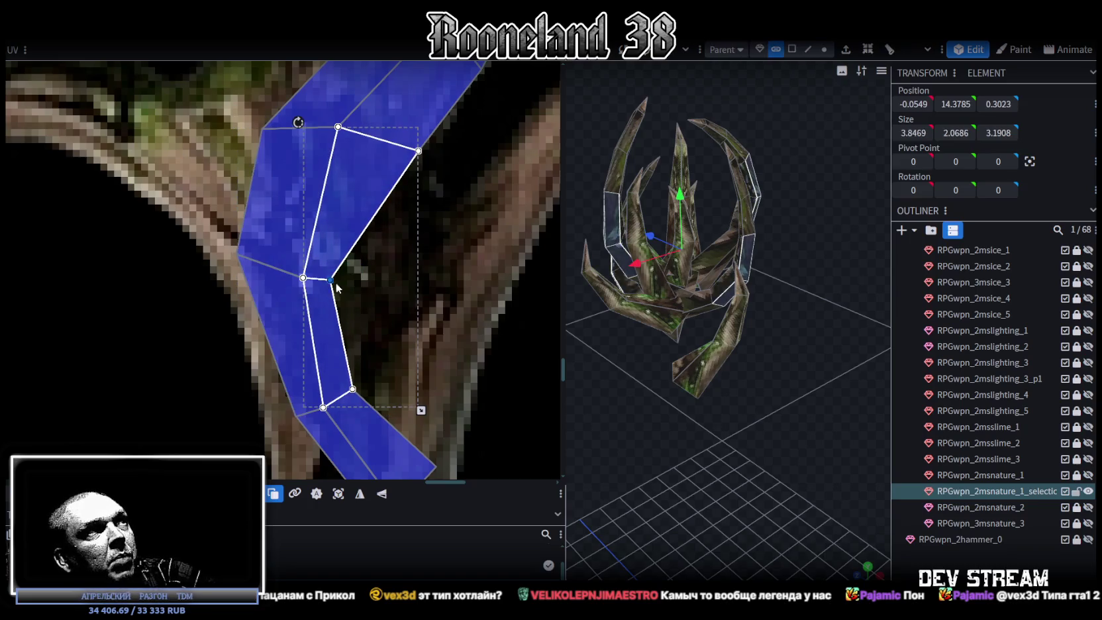
{"action": "left_click", "coordinate": [414, 328]}
{"action": "scroll", "coordinate": [424, 251], "scroll_direction": "down", "scroll_amount": 2}
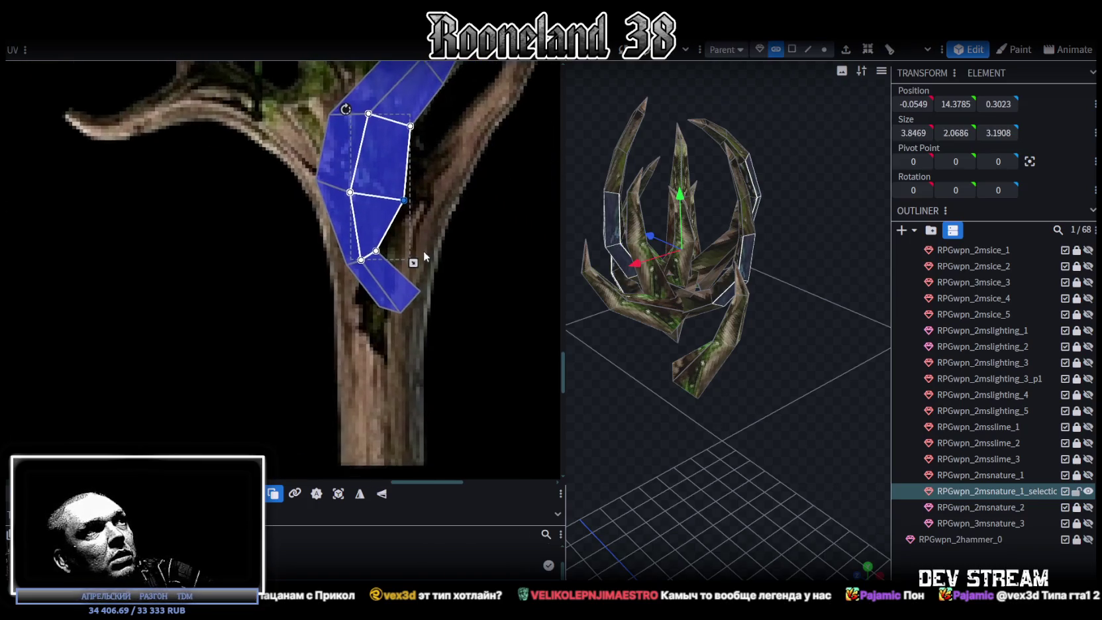
{"action": "left_click_drag", "start_coordinate": [400, 184], "coordinate": [409, 198]}
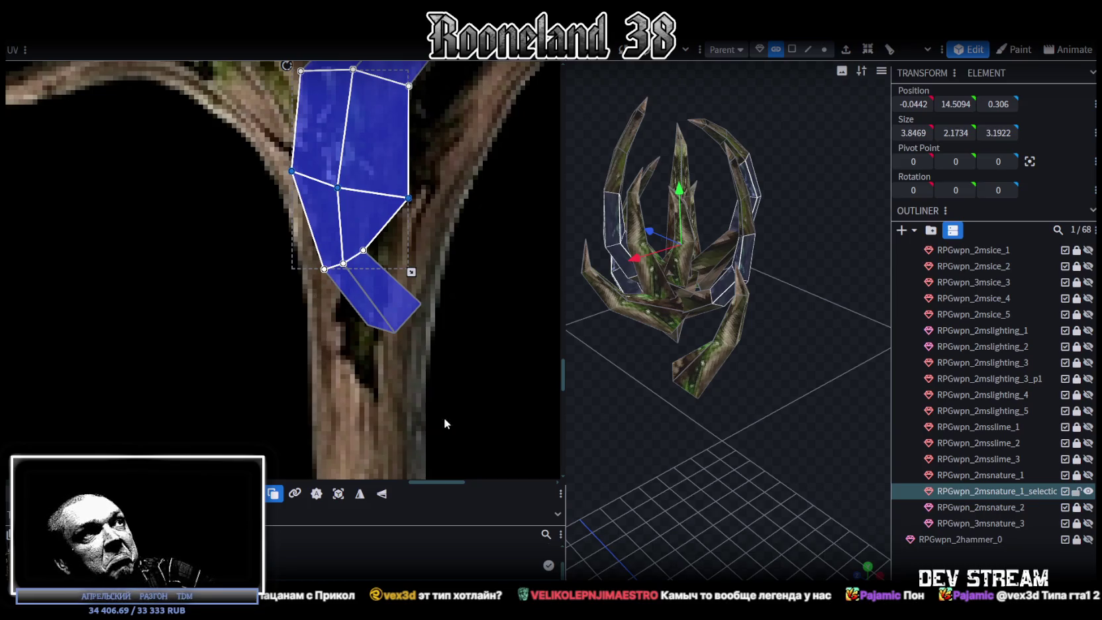
{"action": "left_click_drag", "start_coordinate": [445, 421], "coordinate": [276, 233]}
{"action": "left_click_drag", "start_coordinate": [366, 250], "coordinate": [388, 311]}
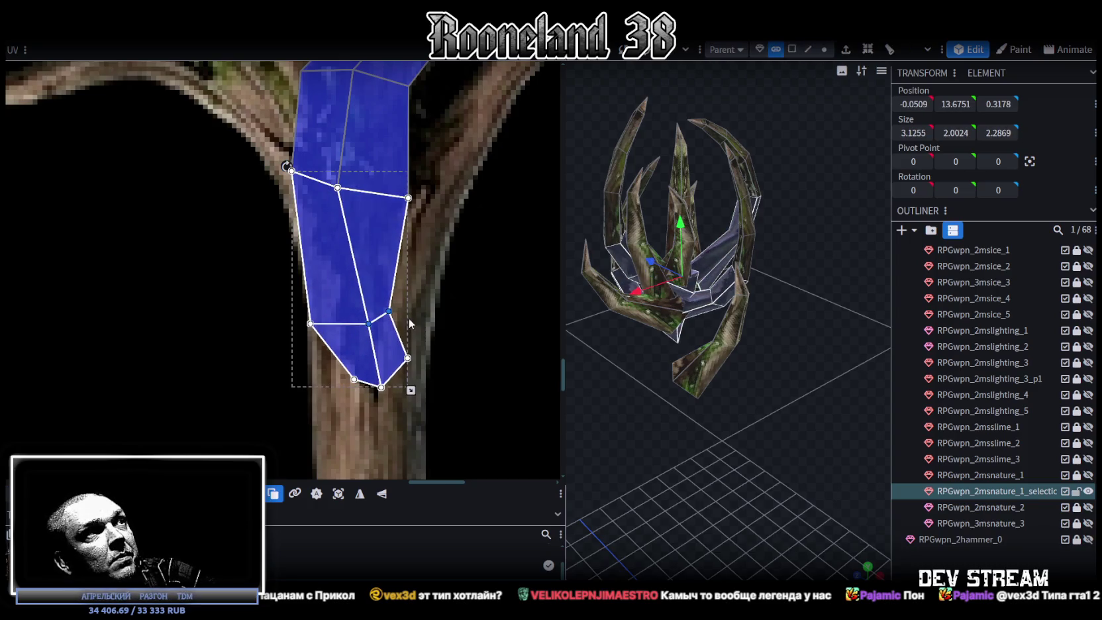
{"action": "left_click", "coordinate": [397, 306]}
{"action": "left_click_drag", "start_coordinate": [400, 314], "coordinate": [416, 353]}
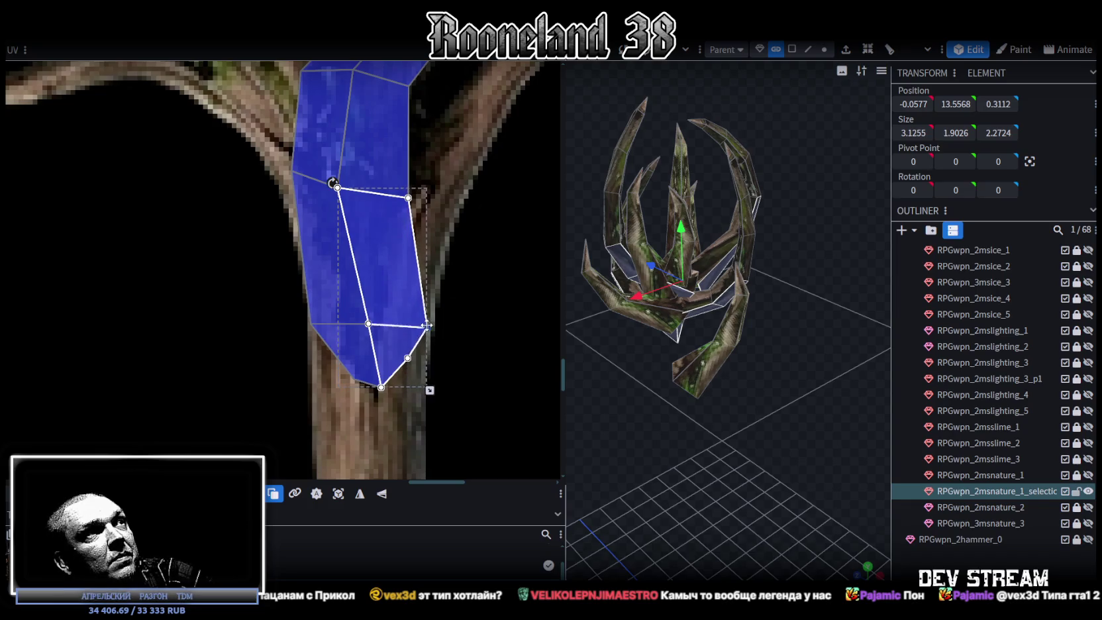
Stretch the lower UV faces' bottom vertices down the trunk texture and narrow the bottom quad.
{"action": "left_click", "coordinate": [350, 378]}
{"action": "left_click", "coordinate": [352, 383]}
{"action": "left_click_drag", "start_coordinate": [352, 382], "coordinate": [322, 480]}
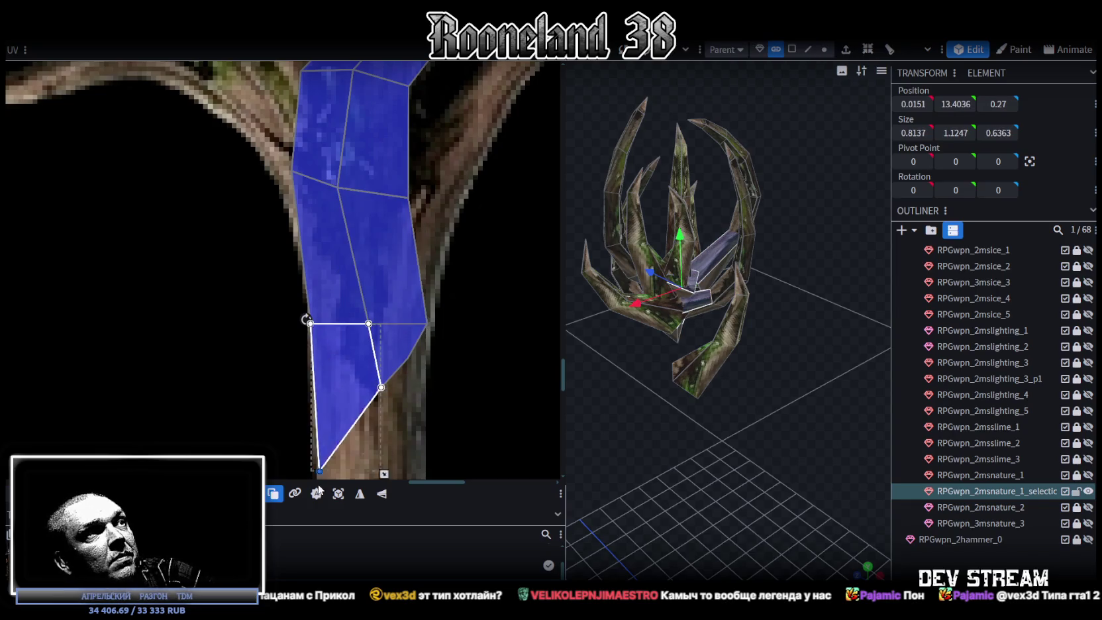
{"action": "left_click", "coordinate": [375, 369]}
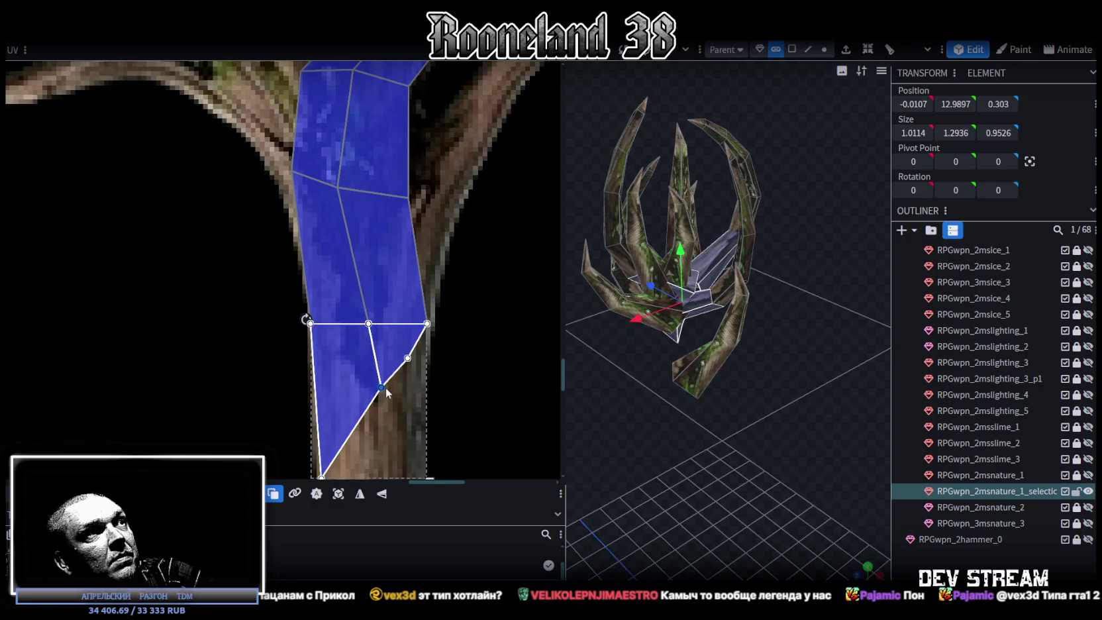
{"action": "mouse_move", "coordinate": [383, 388]}
{"action": "left_mouse_down"}
{"action": "mouse_move", "coordinate": [366, 472]}
{"action": "mouse_move", "coordinate": [382, 475]}
{"action": "left_mouse_up"}
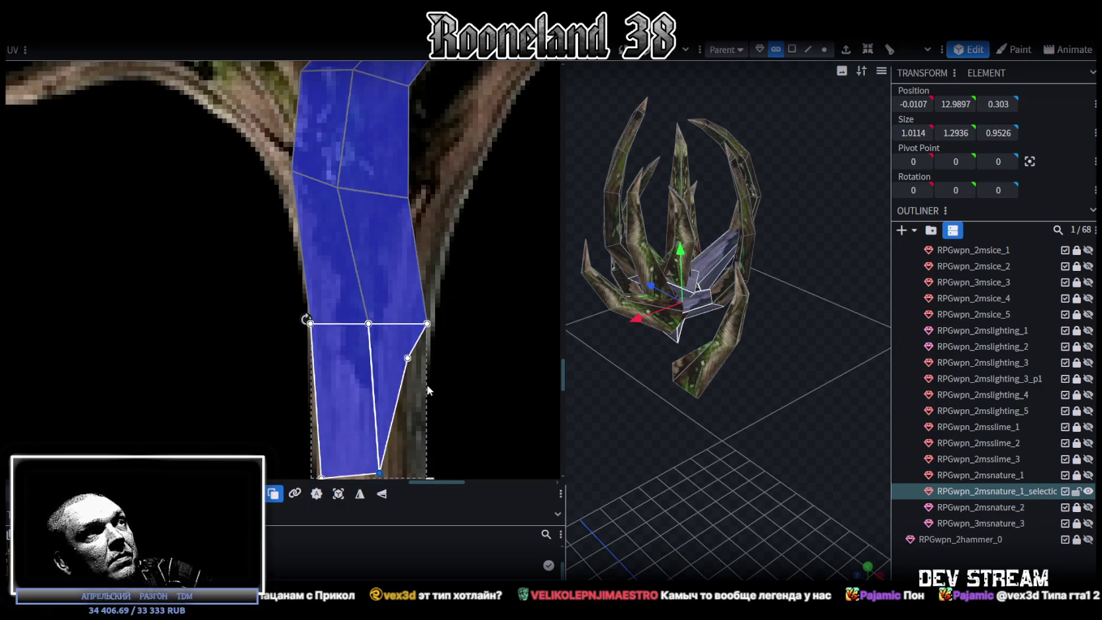
{"action": "left_click", "coordinate": [404, 369]}
{"action": "left_click_drag", "start_coordinate": [427, 323], "coordinate": [425, 470]}
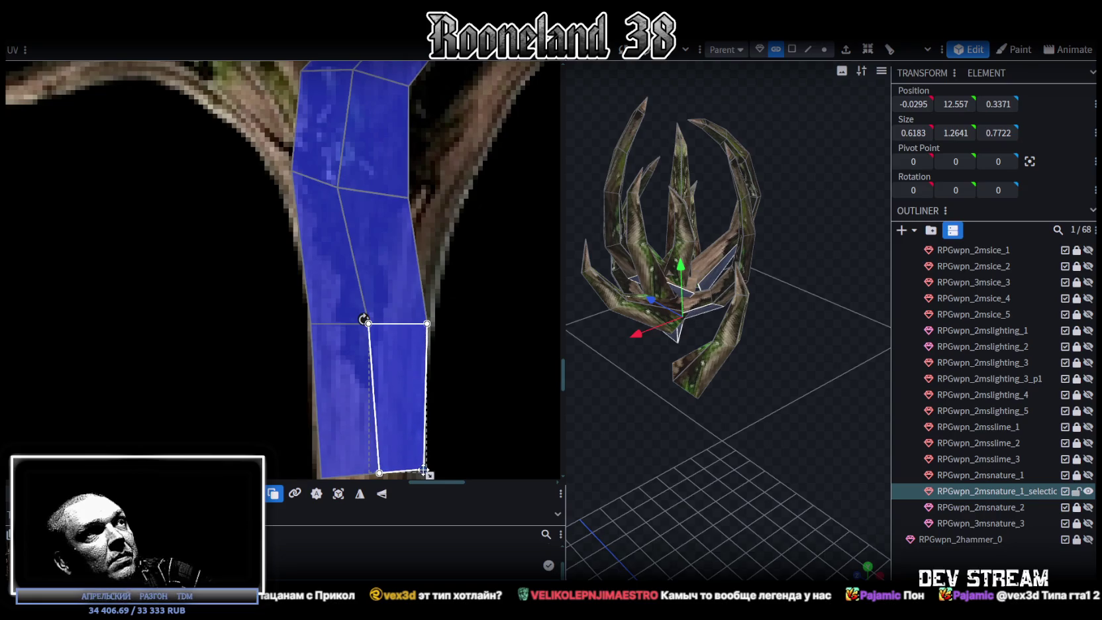
{"action": "key", "text": "ctrl+a"}
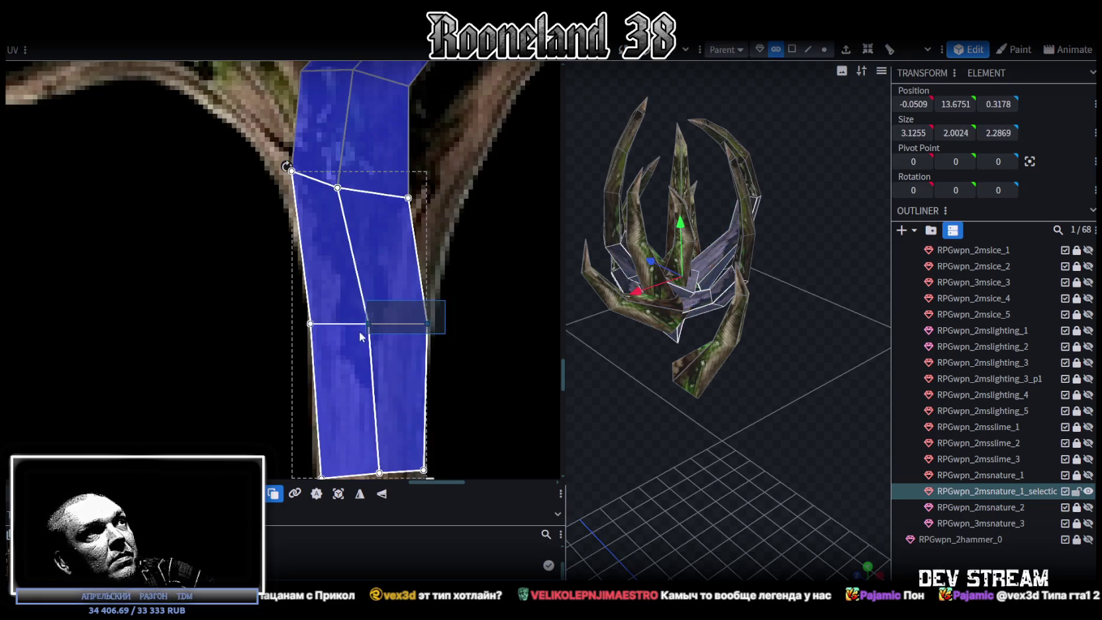
{"action": "left_click_drag", "start_coordinate": [368, 323], "coordinate": [355, 324]}
{"action": "scroll", "coordinate": [445, 394], "scroll_direction": "down", "scroll_amount": 3}
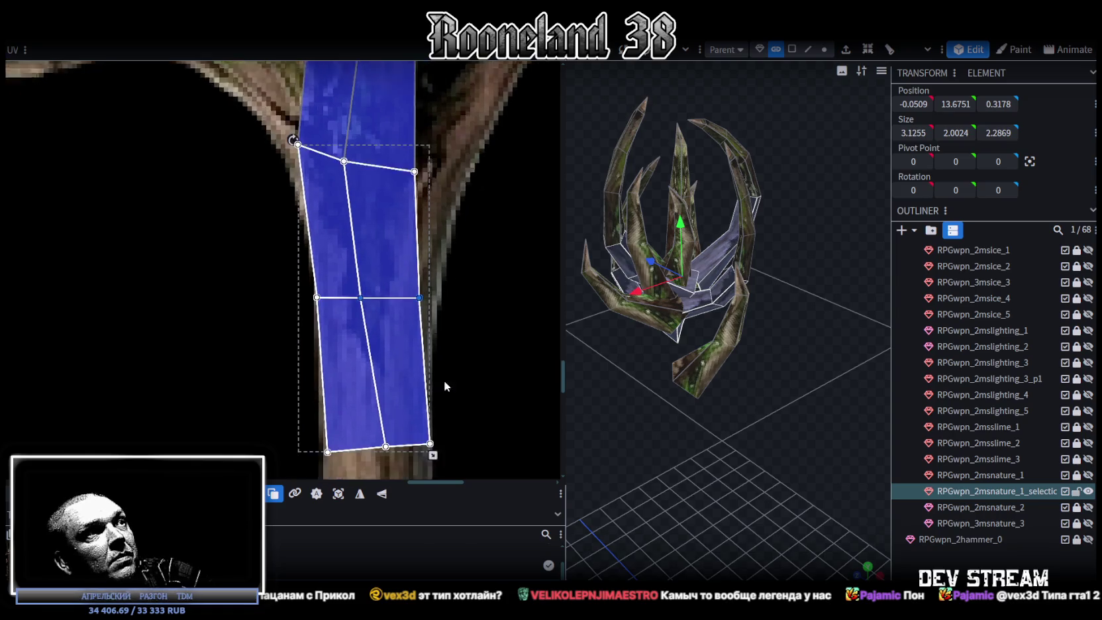
{"action": "left_click", "coordinate": [381, 397]}
{"action": "left_click_drag", "start_coordinate": [377, 397], "coordinate": [367, 400]}
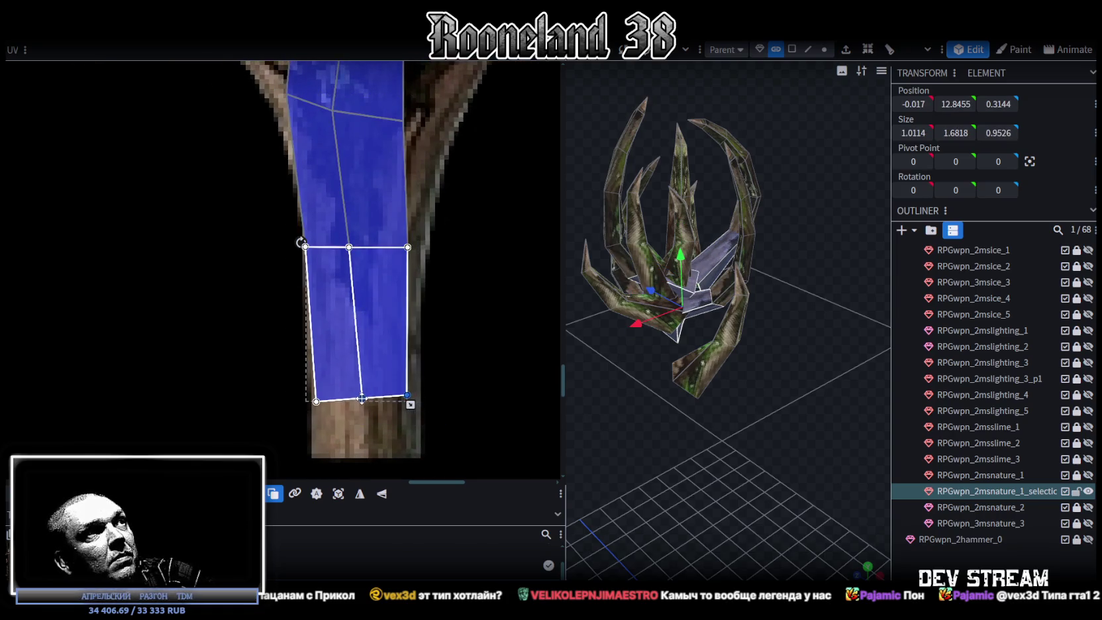
Reselect the curved branch, unhide the staff stem, and select a branch of the staff head.
{"action": "left_click", "coordinate": [752, 449]}
{"action": "mouse_move", "coordinate": [752, 449]}
{"action": "left_mouse_down"}
{"action": "mouse_move", "coordinate": [676, 461]}
{"action": "mouse_move", "coordinate": [760, 356]}
{"action": "left_mouse_up"}
{"action": "left_click", "coordinate": [712, 284]}
{"action": "mouse_move", "coordinate": [712, 284]}
{"action": "left_mouse_down"}
{"action": "mouse_move", "coordinate": [792, 372]}
{"action": "mouse_move", "coordinate": [888, 361]}
{"action": "left_mouse_up"}
{"action": "left_click", "coordinate": [1088, 523]}
{"action": "mouse_move", "coordinate": [760, 428]}
{"action": "left_mouse_down"}
{"action": "mouse_move", "coordinate": [740, 436]}
{"action": "mouse_move", "coordinate": [765, 420]}
{"action": "left_mouse_up"}
{"action": "scroll", "coordinate": [766, 417], "scroll_direction": "up", "scroll_amount": 2}
{"action": "scroll", "coordinate": [769, 405], "scroll_direction": "up", "scroll_amount": 3}
{"action": "left_click", "coordinate": [741, 374]}
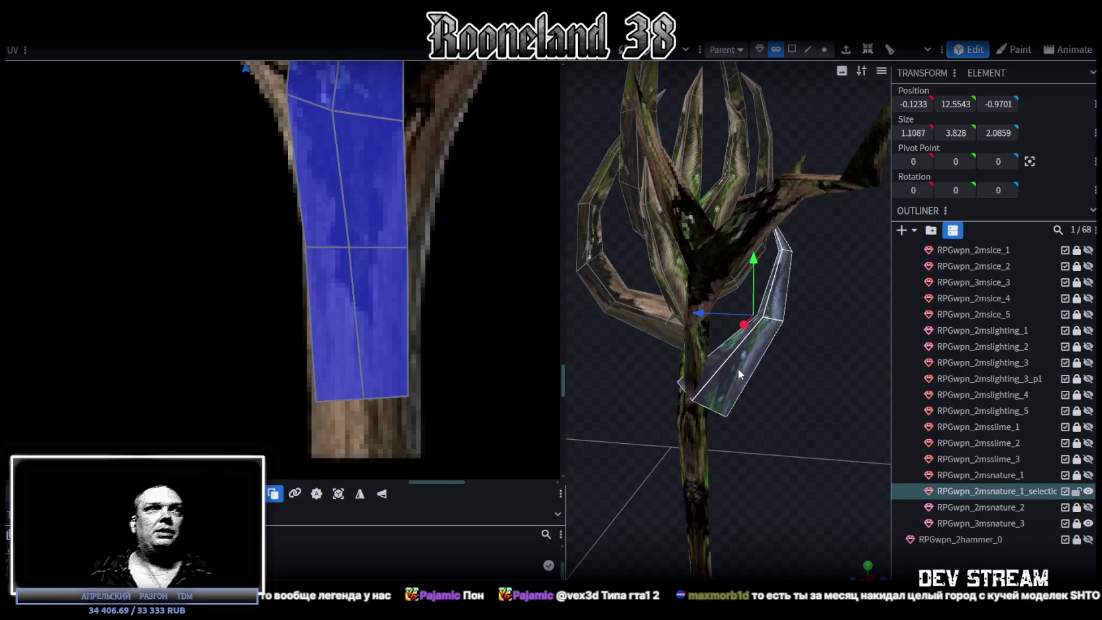
{"action": "left_click_drag", "start_coordinate": [807, 392], "coordinate": [653, 376]}
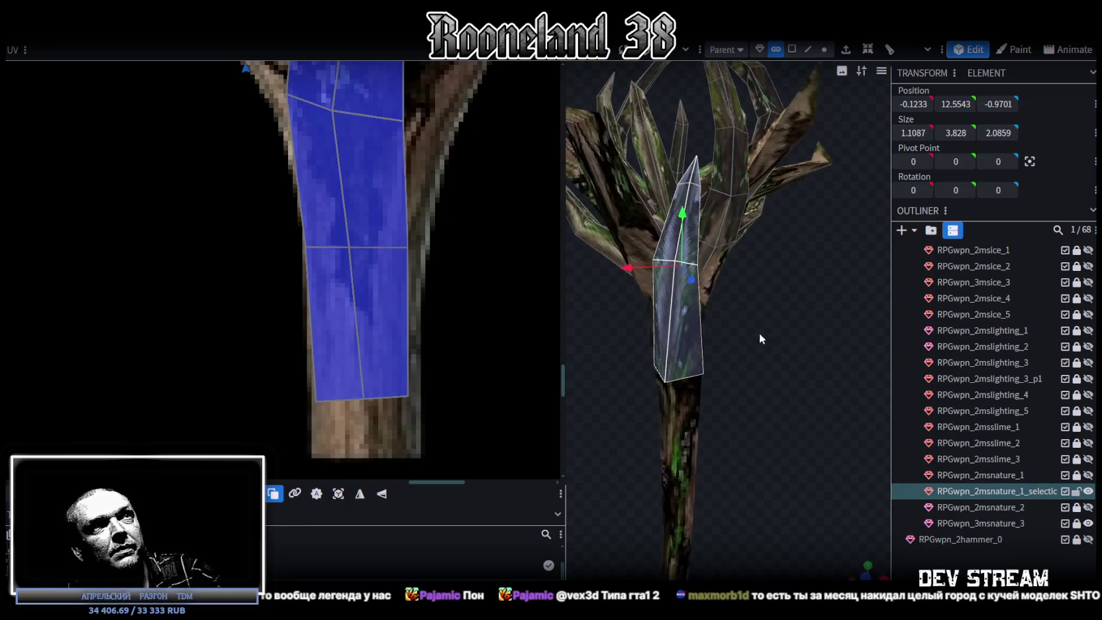
{"action": "mouse_move", "coordinate": [652, 376]}
{"action": "left_mouse_down"}
{"action": "mouse_move", "coordinate": [613, 255]}
{"action": "mouse_move", "coordinate": [752, 336]}
{"action": "left_mouse_up"}
{"action": "key", "text": "r"}
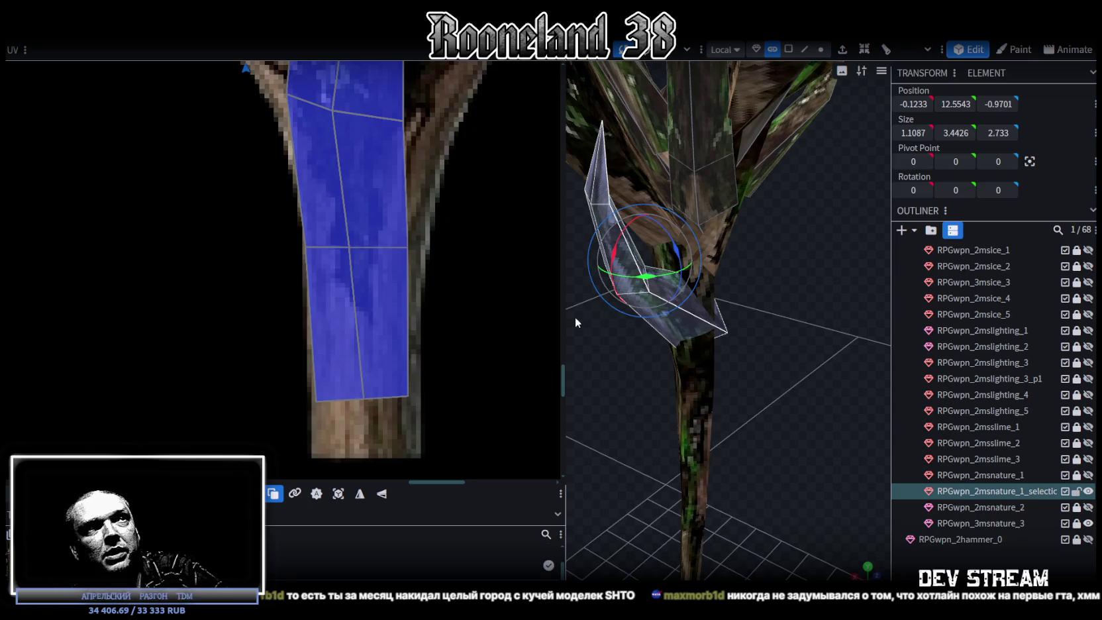
Scale the branch down, making it narrower and smaller.
{"action": "left_click_drag", "start_coordinate": [564, 308], "coordinate": [450, 307]}
{"action": "scroll", "coordinate": [440, 308], "scroll_direction": "down", "scroll_amount": 3}
{"action": "scroll", "coordinate": [440, 308], "scroll_direction": "down", "scroll_amount": 3}
{"action": "left_click_drag", "start_coordinate": [730, 400], "coordinate": [491, 327]}
{"action": "scroll", "coordinate": [373, 314], "scroll_direction": "down", "scroll_amount": 2}
{"action": "scroll", "coordinate": [373, 314], "scroll_direction": "up", "scroll_amount": 3}
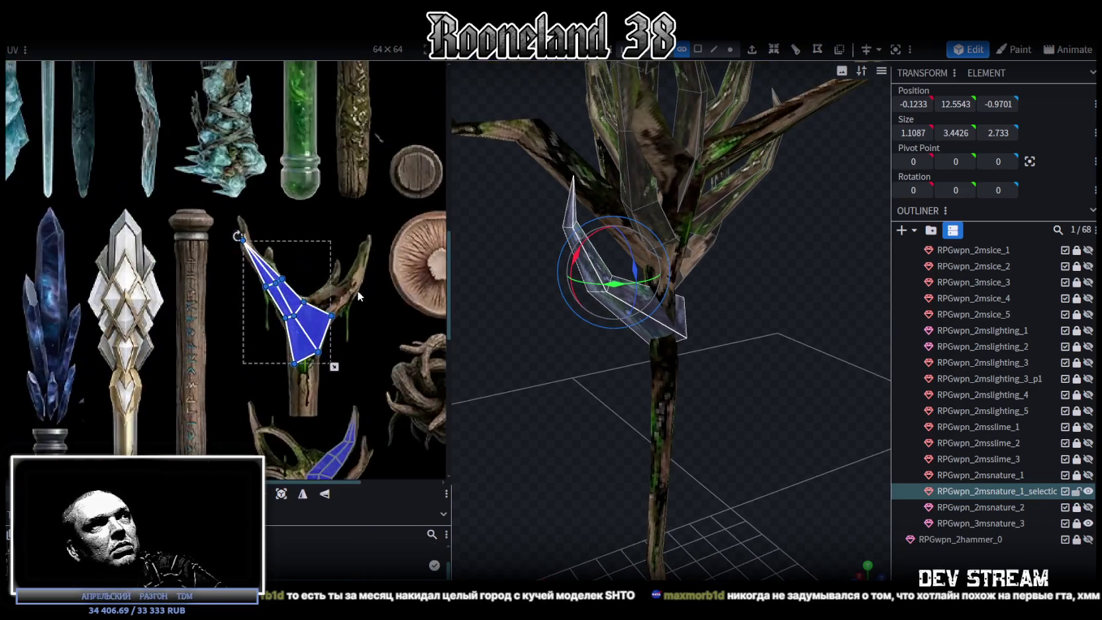
{"action": "scroll", "coordinate": [357, 290], "scroll_direction": "up", "scroll_amount": 2}
{"action": "scroll", "coordinate": [722, 384], "scroll_direction": "up", "scroll_amount": 2}
{"action": "left_click_drag", "start_coordinate": [714, 382], "coordinate": [762, 393]}
{"action": "key", "text": "s"}
{"action": "left_click_drag", "start_coordinate": [724, 331], "coordinate": [756, 324]}
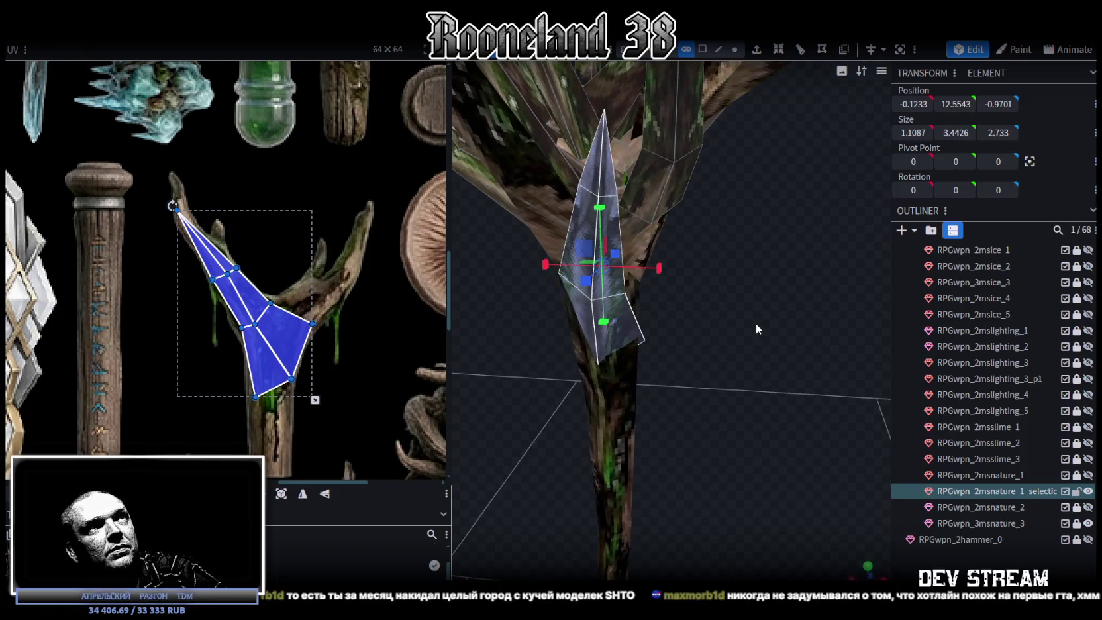
{"action": "mouse_move", "coordinate": [545, 263]}
{"action": "left_mouse_down"}
{"action": "mouse_move", "coordinate": [567, 278]}
{"action": "mouse_move", "coordinate": [558, 289]}
{"action": "left_mouse_up"}
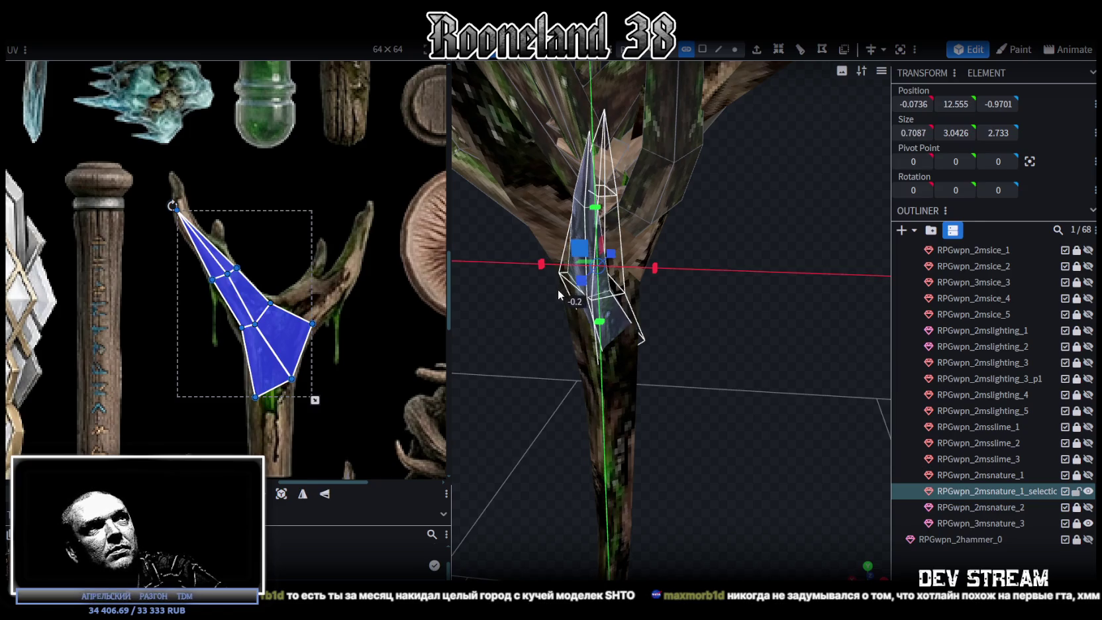
{"action": "mouse_move", "coordinate": [709, 301]}
{"action": "left_mouse_down"}
{"action": "mouse_move", "coordinate": [715, 320]}
{"action": "mouse_move", "coordinate": [750, 314]}
{"action": "mouse_move", "coordinate": [676, 280]}
{"action": "mouse_move", "coordinate": [640, 296]}
{"action": "mouse_move", "coordinate": [752, 299]}
{"action": "left_mouse_up"}
Reposition the branch, raising it first, then moving it back and lower in depth.
{"action": "left_click_drag", "start_coordinate": [686, 253], "coordinate": [660, 246]}
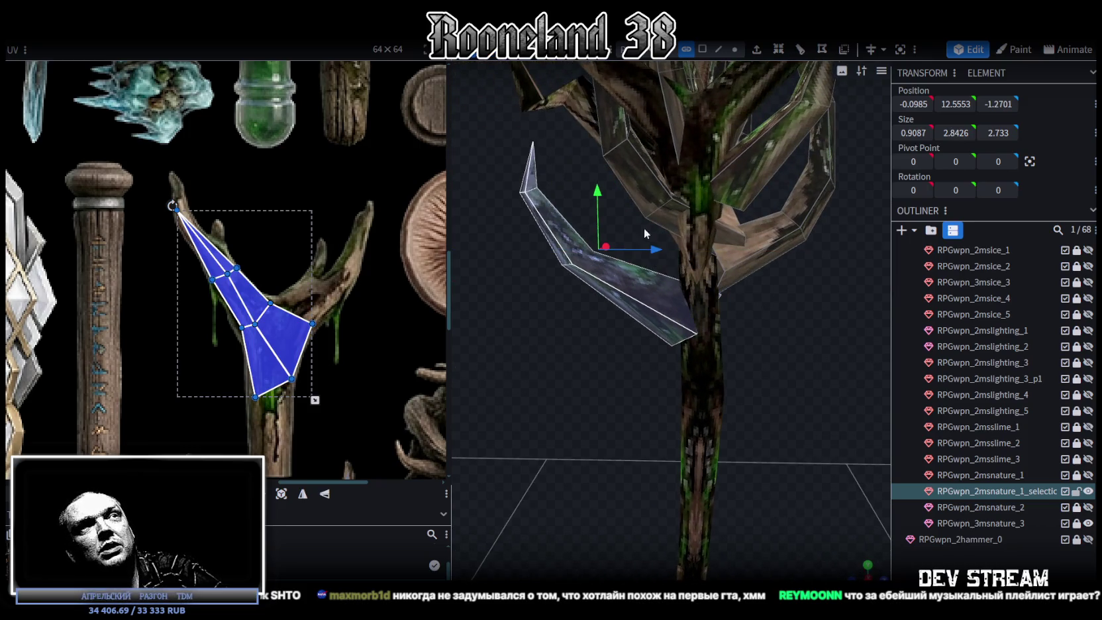
{"action": "mouse_move", "coordinate": [602, 195]}
{"action": "left_mouse_down"}
{"action": "mouse_move", "coordinate": [606, 153]}
{"action": "mouse_move", "coordinate": [610, 165]}
{"action": "left_mouse_up"}
{"action": "key", "text": "r"}
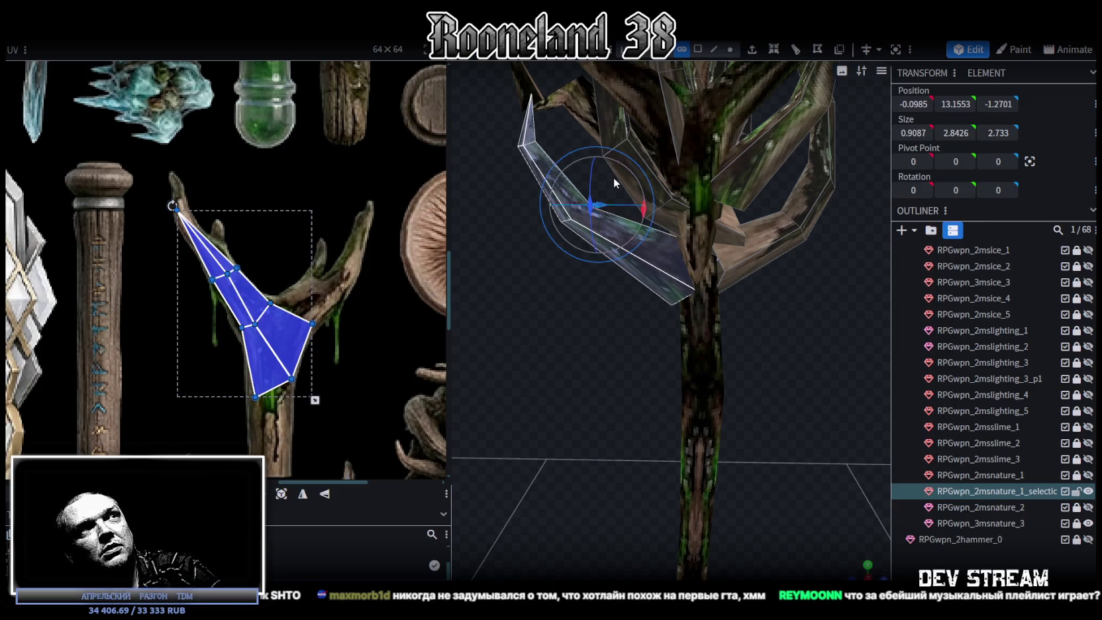
{"action": "mouse_move", "coordinate": [633, 255]}
{"action": "left_mouse_down"}
{"action": "mouse_move", "coordinate": [571, 427]}
{"action": "mouse_move", "coordinate": [622, 278]}
{"action": "mouse_move", "coordinate": [675, 313]}
{"action": "left_mouse_up"}
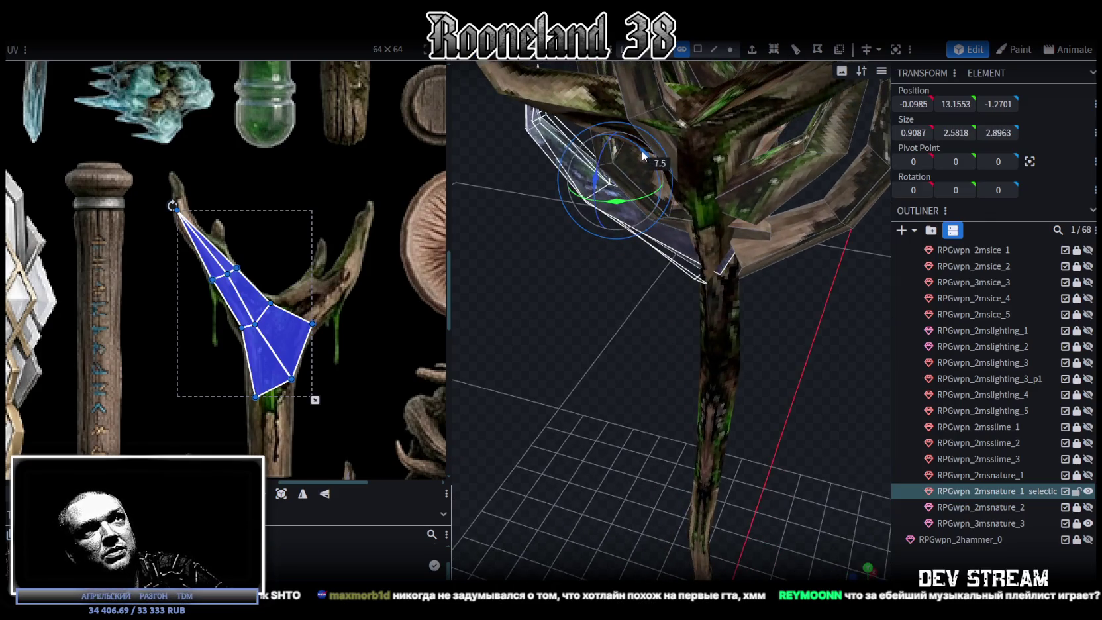
{"action": "key", "text": "v"}
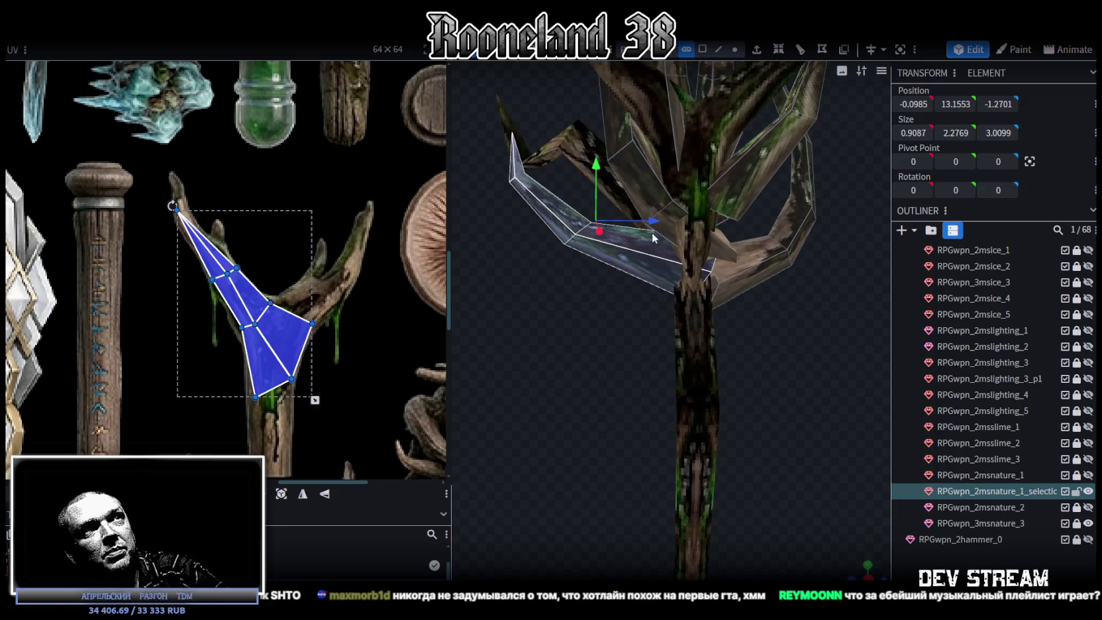
{"action": "left_click_drag", "start_coordinate": [653, 228], "coordinate": [630, 224]}
{"action": "left_click_drag", "start_coordinate": [575, 176], "coordinate": [573, 199]}
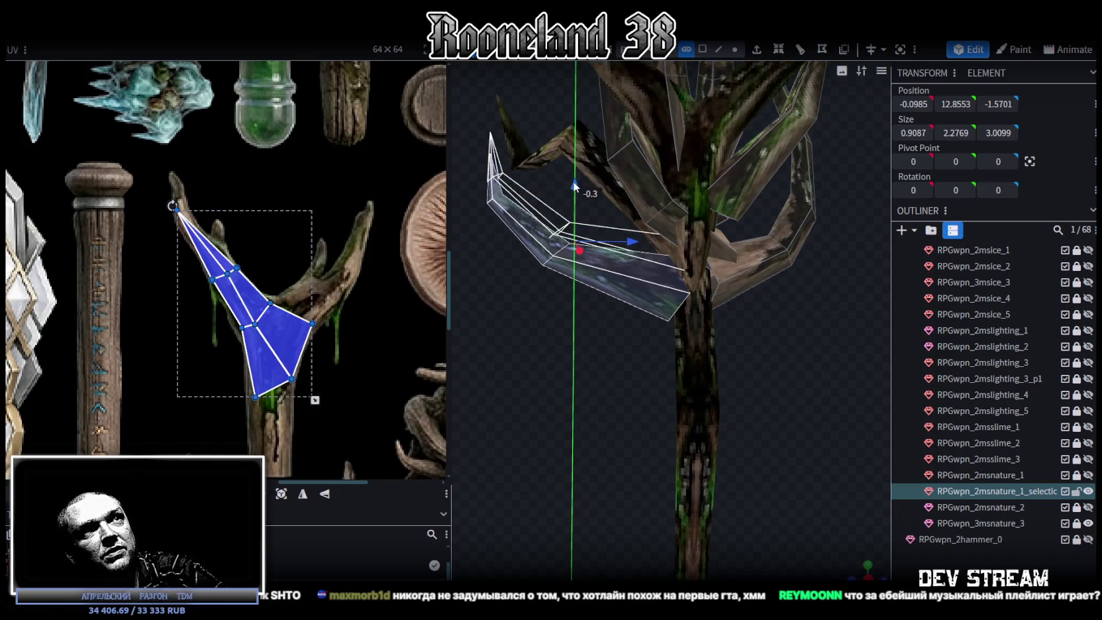
{"action": "mouse_move", "coordinate": [631, 242]}
{"action": "left_mouse_down"}
{"action": "mouse_move", "coordinate": [604, 237]}
{"action": "mouse_move", "coordinate": [635, 238]}
{"action": "mouse_move", "coordinate": [662, 279]}
{"action": "left_mouse_up"}
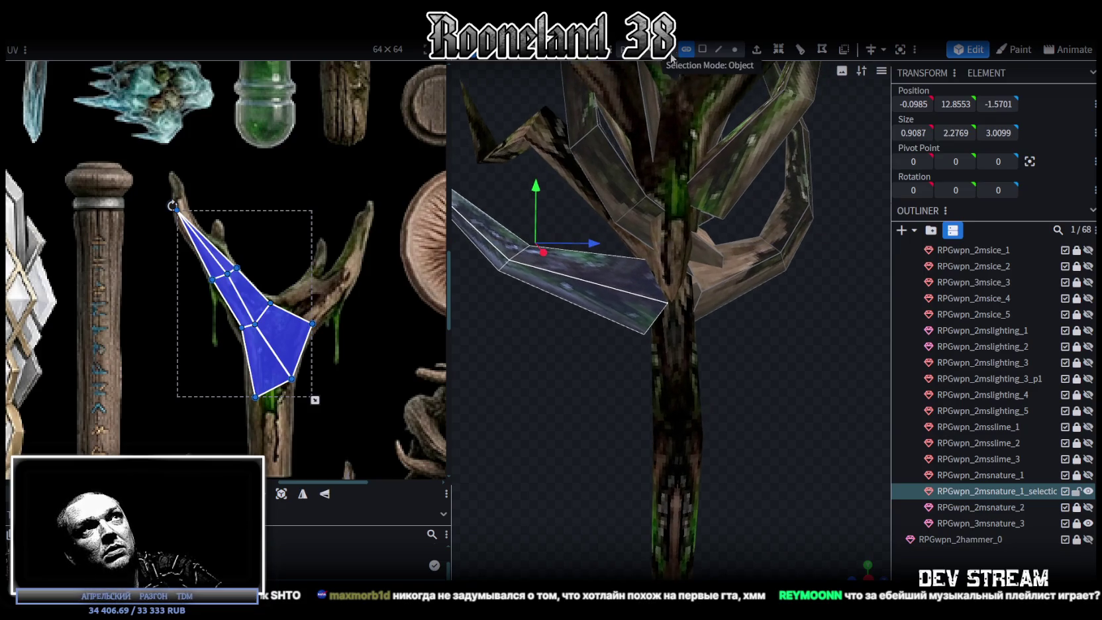
Nudge a vertex at the branch's base slightly in depth.
{"action": "left_click", "coordinate": [734, 49]}
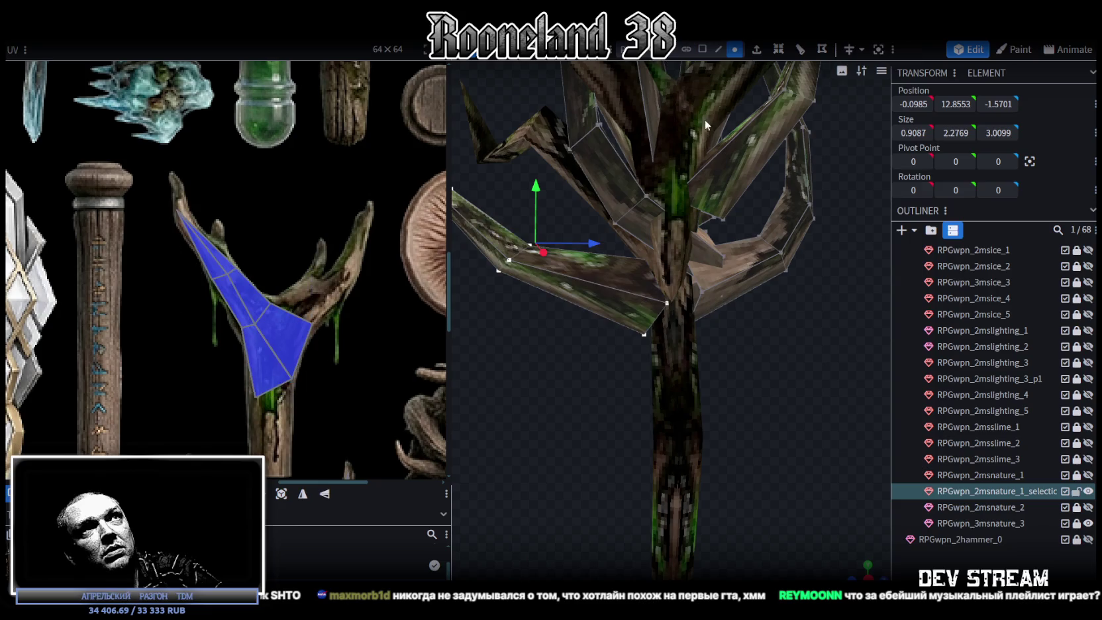
{"action": "left_click", "coordinate": [644, 334]}
{"action": "left_click_drag", "start_coordinate": [692, 334], "coordinate": [703, 333]}
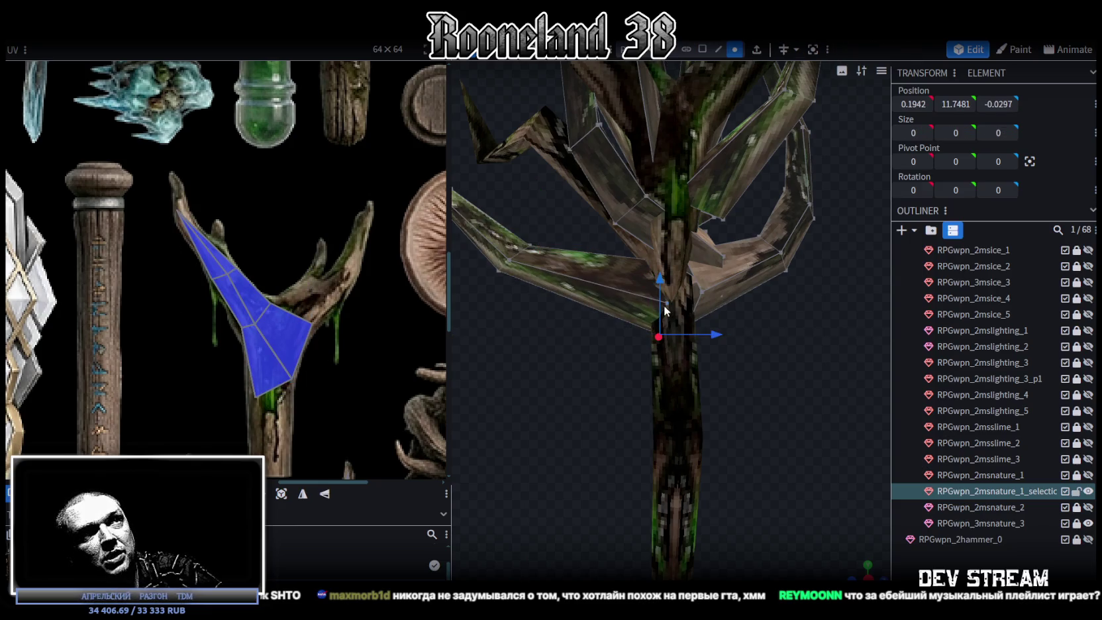
{"action": "mouse_move", "coordinate": [579, 410]}
{"action": "left_mouse_down"}
{"action": "mouse_move", "coordinate": [772, 428]}
{"action": "mouse_move", "coordinate": [794, 375]}
{"action": "mouse_move", "coordinate": [744, 387]}
{"action": "left_mouse_up"}
{"action": "scroll", "coordinate": [703, 421], "scroll_direction": "down", "scroll_amount": 3}
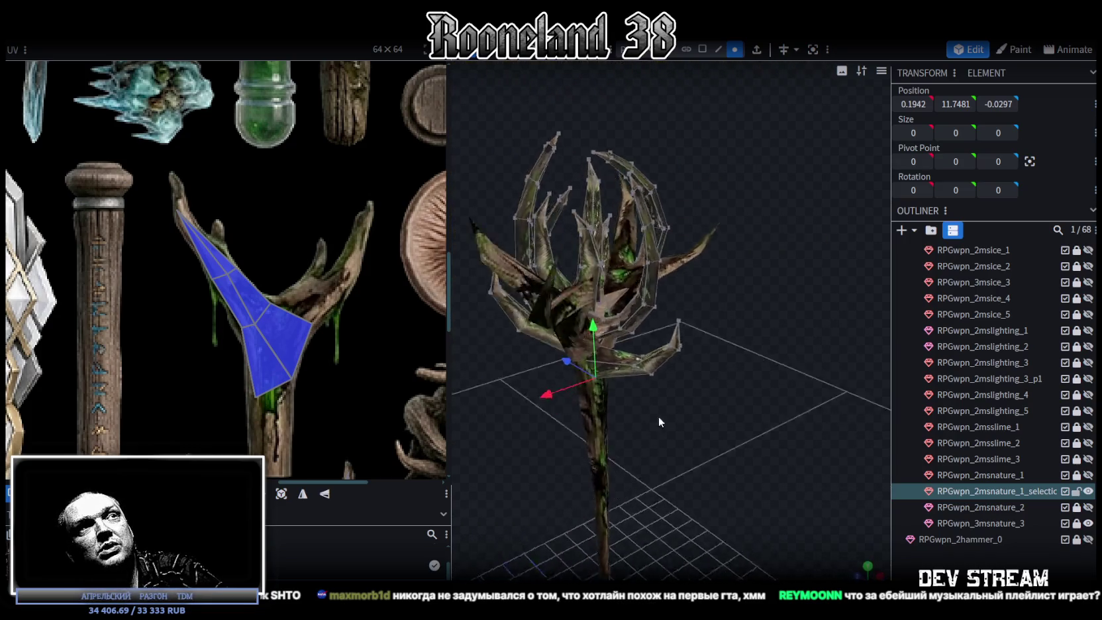
{"action": "scroll", "coordinate": [669, 417], "scroll_direction": "up", "scroll_amount": 3}
{"action": "left_click_drag", "start_coordinate": [658, 412], "coordinate": [663, 298]}
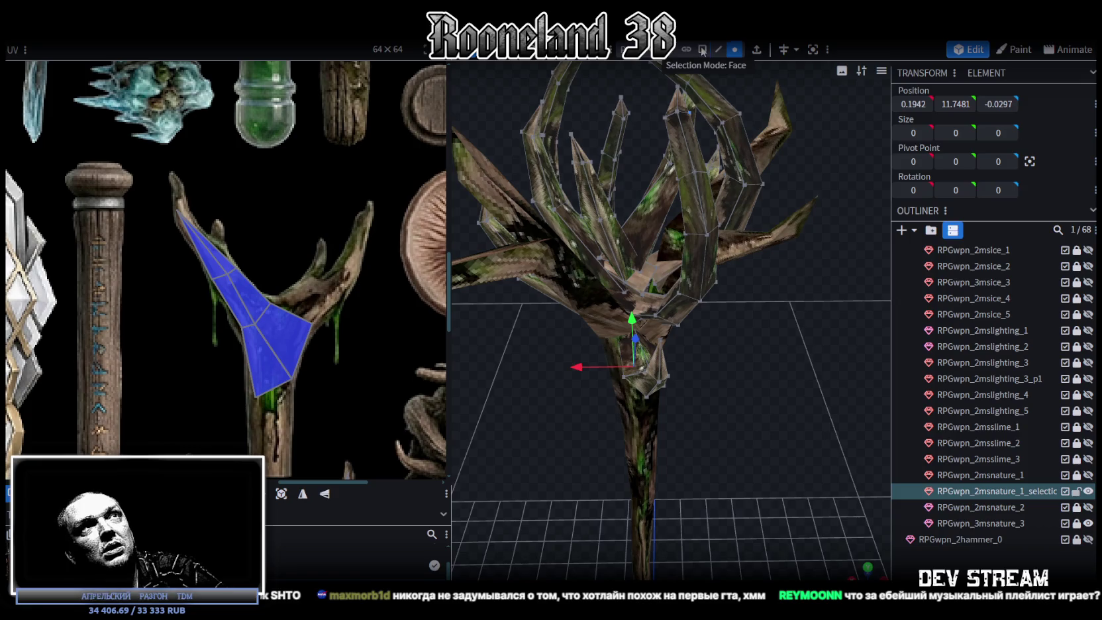
Inspect the staff's crown, selecting faces and the tall crystal branch.
{"action": "left_click", "coordinate": [703, 51]}
{"action": "left_click", "coordinate": [693, 265]}
{"action": "left_click_drag", "start_coordinate": [758, 301], "coordinate": [737, 302]}
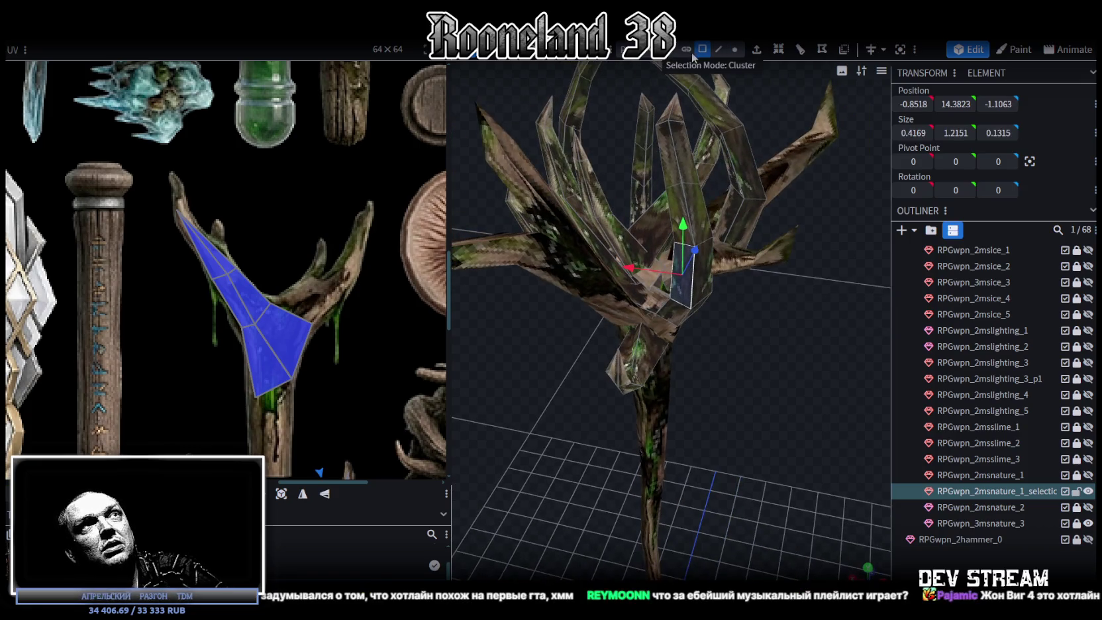
{"action": "left_click", "coordinate": [687, 207]}
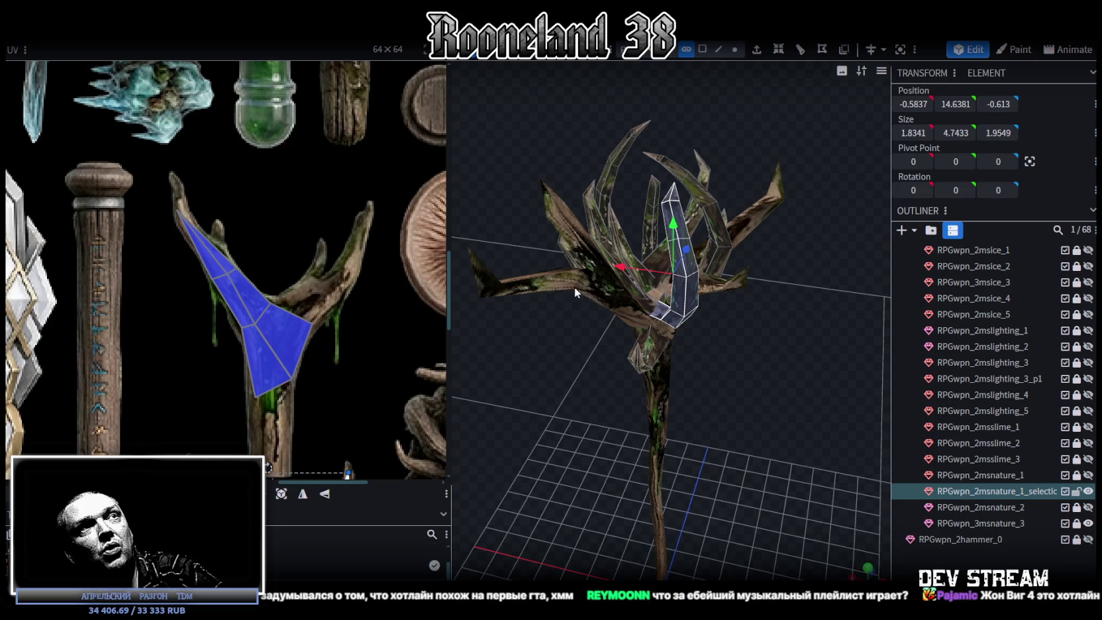
{"action": "mouse_move", "coordinate": [707, 319]}
{"action": "left_mouse_down"}
{"action": "mouse_move", "coordinate": [740, 343]}
{"action": "mouse_move", "coordinate": [628, 315]}
{"action": "left_mouse_up"}
{"action": "scroll", "coordinate": [633, 292], "scroll_direction": "up", "scroll_amount": 3}
{"action": "mouse_move", "coordinate": [634, 271]}
{"action": "left_mouse_down"}
{"action": "mouse_move", "coordinate": [597, 286]}
{"action": "mouse_move", "coordinate": [756, 328]}
{"action": "mouse_move", "coordinate": [672, 321]}
{"action": "mouse_move", "coordinate": [734, 359]}
{"action": "mouse_move", "coordinate": [620, 235]}
{"action": "left_mouse_up"}
{"action": "scroll", "coordinate": [720, 299], "scroll_direction": "up", "scroll_amount": 3}
{"action": "left_click", "coordinate": [634, 251]}
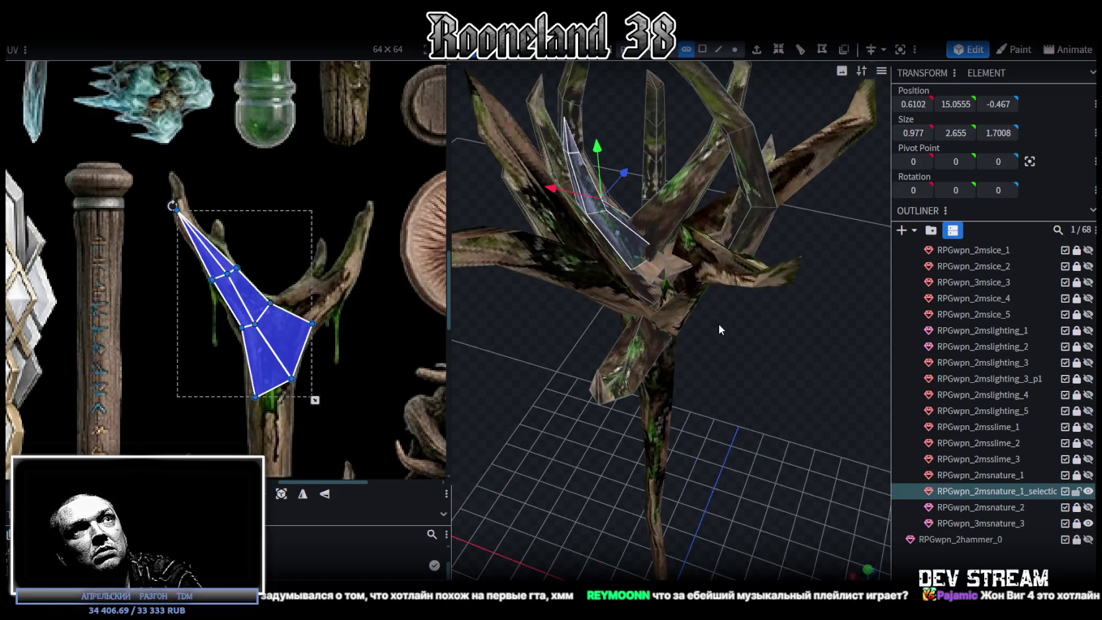
{"action": "left_click", "coordinate": [747, 365]}
{"action": "mouse_move", "coordinate": [748, 366]}
{"action": "left_mouse_down"}
{"action": "mouse_move", "coordinate": [654, 364]}
{"action": "mouse_move", "coordinate": [618, 328]}
{"action": "mouse_move", "coordinate": [651, 248]}
{"action": "mouse_move", "coordinate": [752, 403]}
{"action": "mouse_move", "coordinate": [965, 416]}
{"action": "mouse_move", "coordinate": [765, 383]}
{"action": "mouse_move", "coordinate": [737, 396]}
{"action": "mouse_move", "coordinate": [719, 382]}
{"action": "left_mouse_up"}
Shift the tall inner blade 0.2 sideways, lower it 0.5, tilt it, then shift it 0.5 further.
{"action": "left_click", "coordinate": [679, 216]}
{"action": "mouse_move", "coordinate": [539, 252]}
{"action": "left_mouse_down"}
{"action": "mouse_move", "coordinate": [651, 282]}
{"action": "mouse_move", "coordinate": [544, 300]}
{"action": "mouse_move", "coordinate": [556, 285]}
{"action": "left_mouse_up"}
{"action": "left_click_drag", "start_coordinate": [701, 218], "coordinate": [702, 247]}
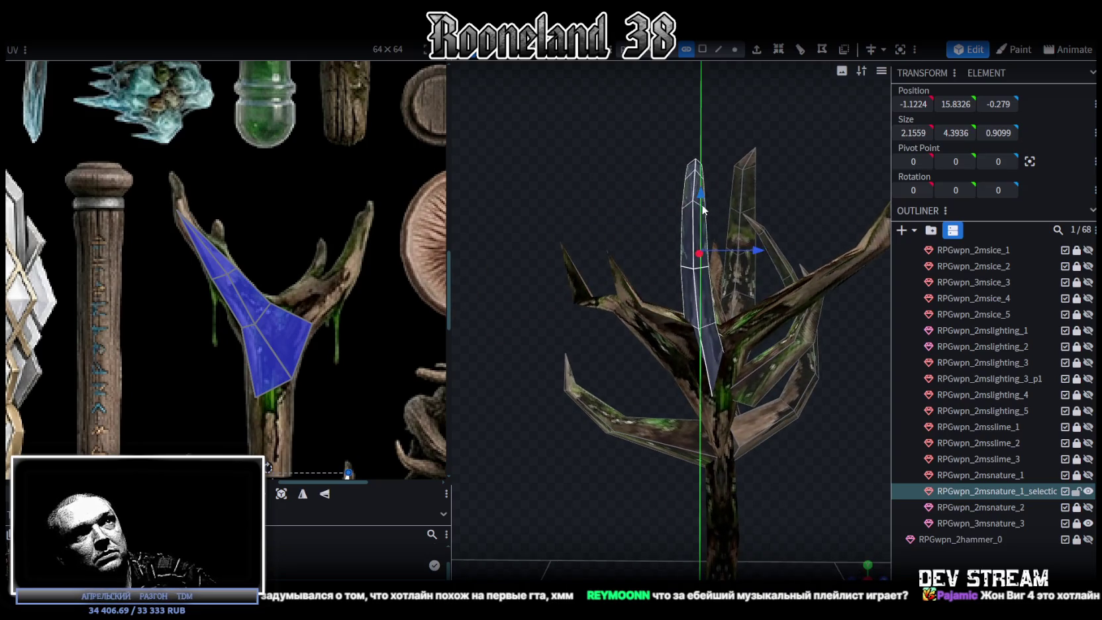
{"action": "mouse_move", "coordinate": [543, 358]}
{"action": "left_mouse_down"}
{"action": "mouse_move", "coordinate": [745, 327]}
{"action": "mouse_move", "coordinate": [769, 385]}
{"action": "mouse_move", "coordinate": [612, 230]}
{"action": "mouse_move", "coordinate": [636, 285]}
{"action": "left_mouse_up"}
{"action": "key", "text": "r"}
{"action": "left_click_drag", "start_coordinate": [734, 345], "coordinate": [717, 314]}
{"action": "key", "text": "v"}
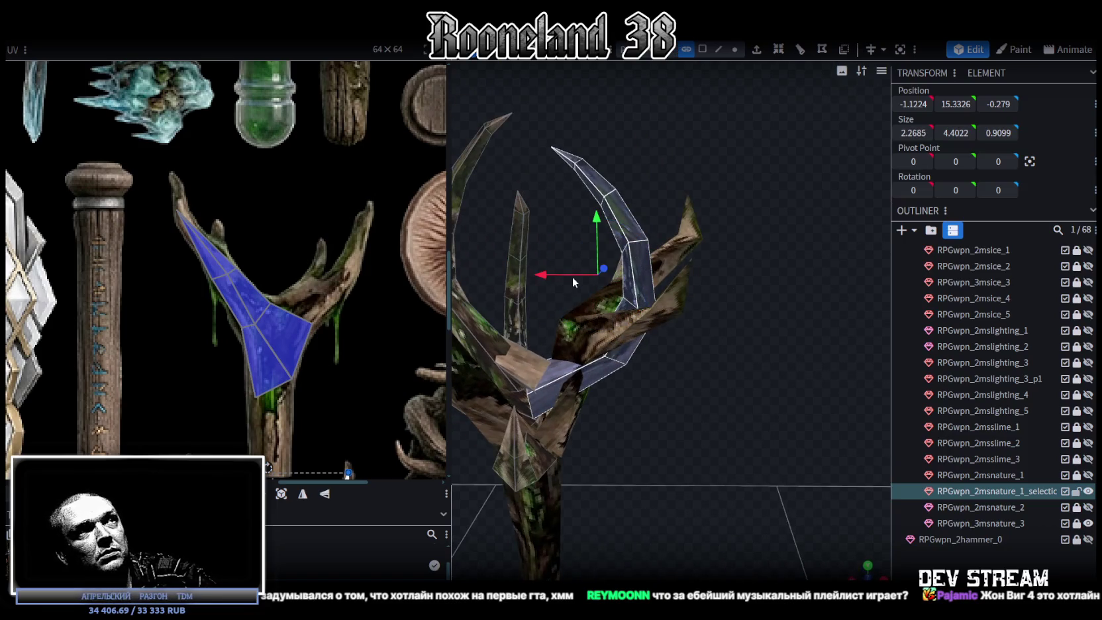
{"action": "mouse_move", "coordinate": [581, 277]}
{"action": "left_mouse_down"}
{"action": "mouse_move", "coordinate": [530, 358]}
{"action": "mouse_move", "coordinate": [514, 355]}
{"action": "mouse_move", "coordinate": [524, 356]}
{"action": "left_mouse_up"}
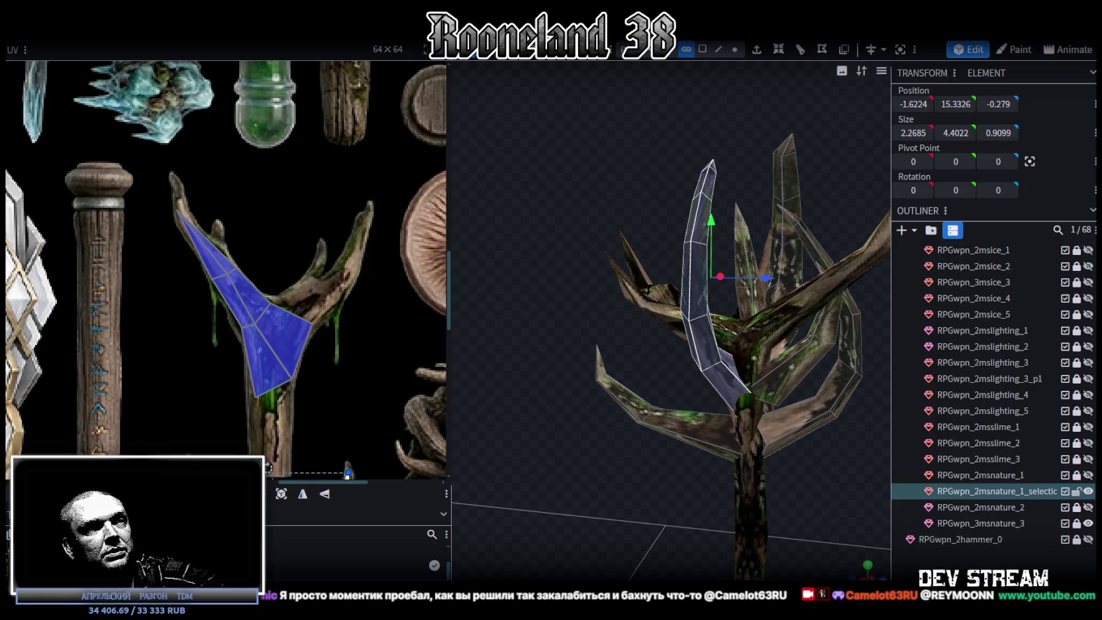
Briefly check the YouTube music video in the browser, then return to the staff model.
{"action": "key", "text": "alt+Tab"}
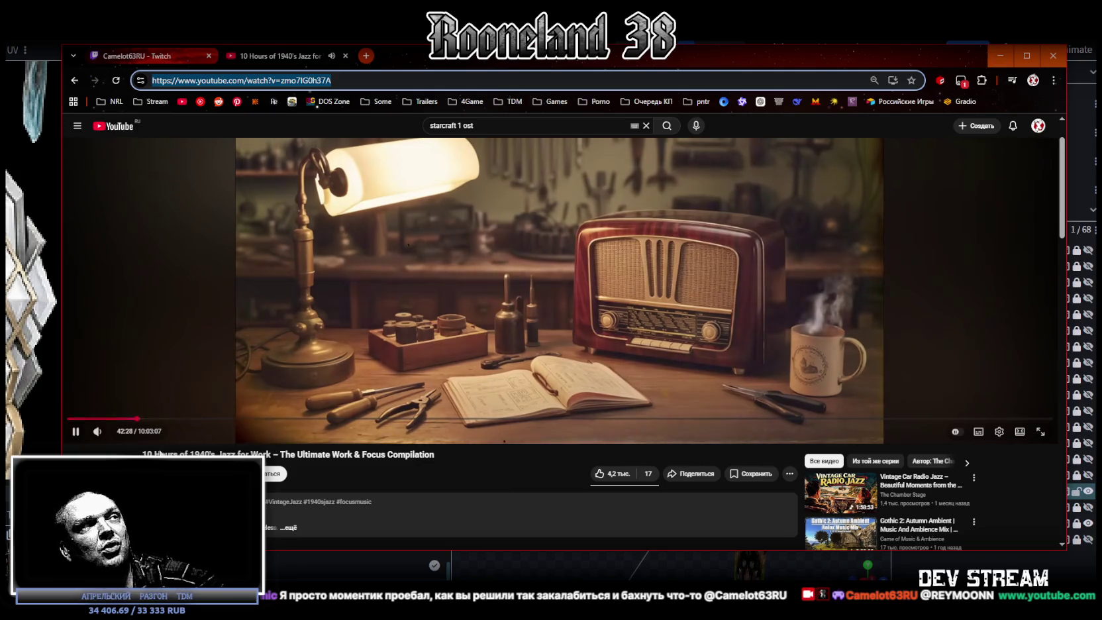
{"action": "left_click_drag", "start_coordinate": [218, 455], "coordinate": [284, 455]}
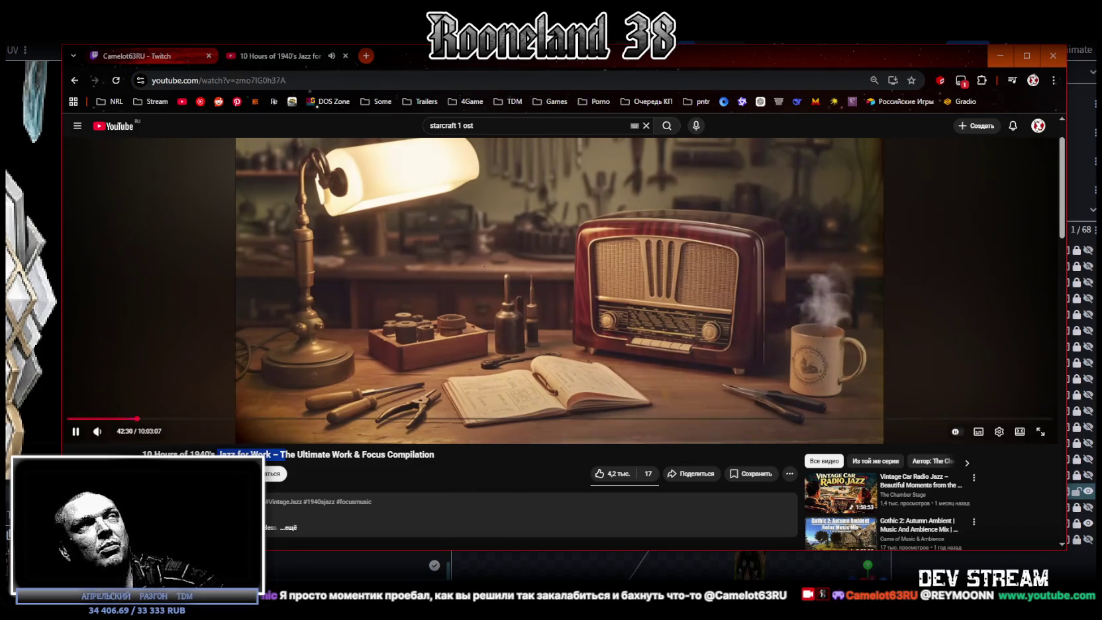
{"action": "key", "text": "alt+Tab"}
Select a side blade of the crown and rotate it outward.
{"action": "mouse_move", "coordinate": [695, 489]}
{"action": "left_mouse_down"}
{"action": "mouse_move", "coordinate": [679, 505]}
{"action": "mouse_move", "coordinate": [717, 503]}
{"action": "left_mouse_up"}
{"action": "scroll", "coordinate": [683, 464], "scroll_direction": "up", "scroll_amount": 5}
{"action": "mouse_move", "coordinate": [684, 465]}
{"action": "left_mouse_down"}
{"action": "mouse_move", "coordinate": [695, 437]}
{"action": "mouse_move", "coordinate": [530, 437]}
{"action": "mouse_move", "coordinate": [628, 480]}
{"action": "mouse_move", "coordinate": [635, 374]}
{"action": "mouse_move", "coordinate": [752, 417]}
{"action": "mouse_move", "coordinate": [730, 359]}
{"action": "left_mouse_up"}
{"action": "scroll", "coordinate": [694, 437], "scroll_direction": "down", "scroll_amount": 5}
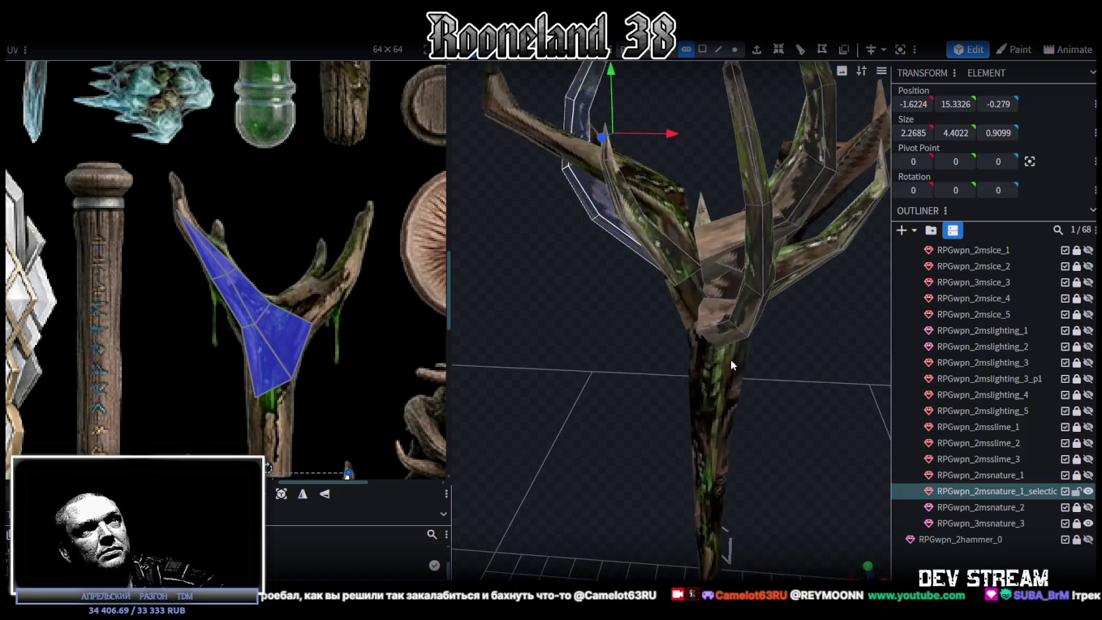
{"action": "left_click", "coordinate": [678, 259]}
{"action": "mouse_move", "coordinate": [677, 258]}
{"action": "left_mouse_down"}
{"action": "mouse_move", "coordinate": [701, 314]}
{"action": "mouse_move", "coordinate": [714, 297]}
{"action": "mouse_move", "coordinate": [681, 307]}
{"action": "mouse_move", "coordinate": [709, 277]}
{"action": "left_mouse_up"}
{"action": "mouse_move", "coordinate": [796, 363]}
{"action": "left_mouse_down"}
{"action": "mouse_move", "coordinate": [778, 401]}
{"action": "mouse_move", "coordinate": [677, 139]}
{"action": "mouse_move", "coordinate": [695, 230]}
{"action": "mouse_move", "coordinate": [784, 424]}
{"action": "left_mouse_up"}
{"action": "key", "text": "r"}
{"action": "mouse_move", "coordinate": [676, 311]}
{"action": "left_mouse_down"}
{"action": "mouse_move", "coordinate": [655, 314]}
{"action": "mouse_move", "coordinate": [676, 308]}
{"action": "mouse_move", "coordinate": [674, 365]}
{"action": "mouse_move", "coordinate": [695, 294]}
{"action": "left_mouse_up"}
Lower the side blade by 0.7, then raise it back about 0.2 and a little more.
{"action": "key", "text": "v"}
{"action": "left_click_drag", "start_coordinate": [702, 215], "coordinate": [703, 261]}
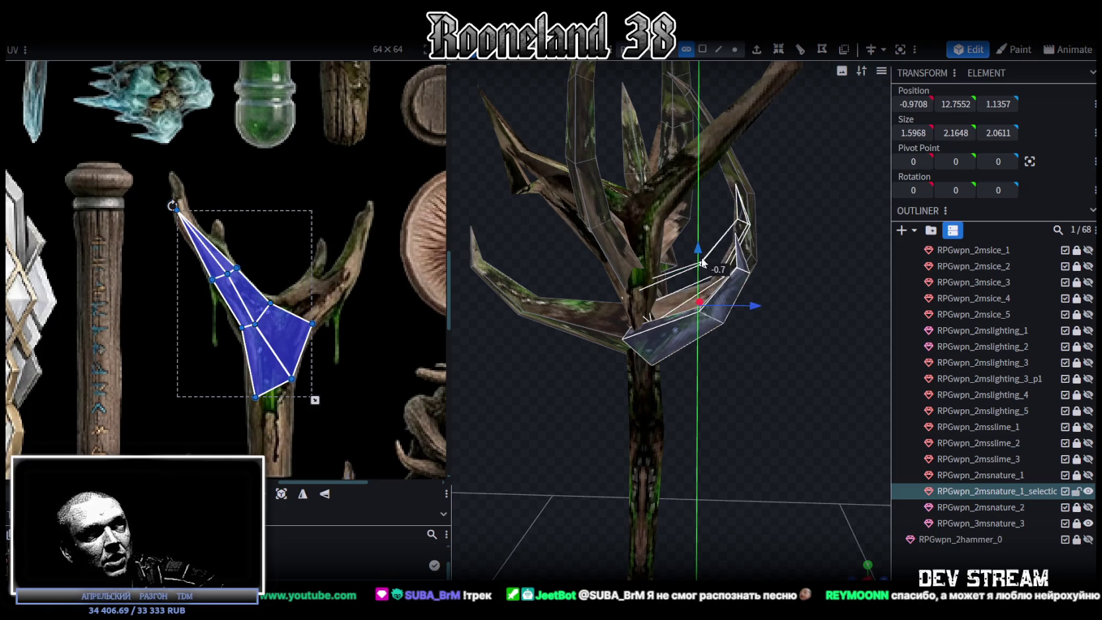
{"action": "mouse_move", "coordinate": [787, 334]}
{"action": "left_mouse_down"}
{"action": "mouse_move", "coordinate": [758, 387]}
{"action": "mouse_move", "coordinate": [636, 311]}
{"action": "left_mouse_up"}
{"action": "key", "text": "r"}
{"action": "scroll", "coordinate": [592, 262], "scroll_direction": "up", "scroll_amount": 5}
{"action": "mouse_move", "coordinate": [592, 262]}
{"action": "left_mouse_down"}
{"action": "mouse_move", "coordinate": [689, 355]}
{"action": "mouse_move", "coordinate": [649, 343]}
{"action": "mouse_move", "coordinate": [692, 436]}
{"action": "mouse_move", "coordinate": [686, 452]}
{"action": "mouse_move", "coordinate": [739, 474]}
{"action": "mouse_move", "coordinate": [753, 339]}
{"action": "mouse_move", "coordinate": [717, 328]}
{"action": "mouse_move", "coordinate": [783, 288]}
{"action": "mouse_move", "coordinate": [840, 292]}
{"action": "mouse_move", "coordinate": [788, 253]}
{"action": "left_mouse_up"}
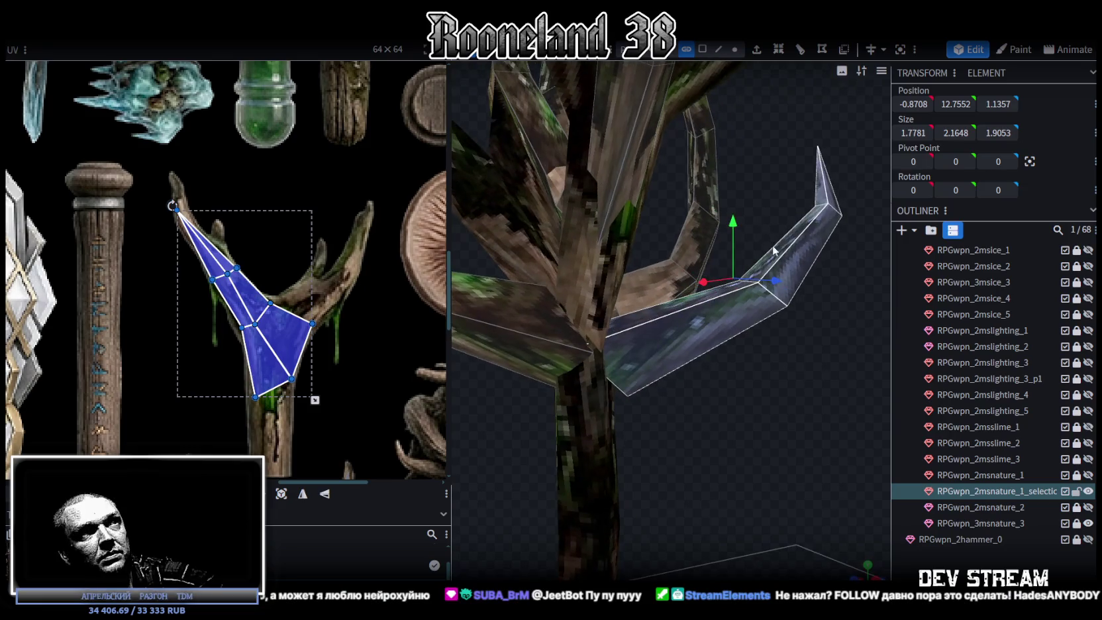
{"action": "left_click_drag", "start_coordinate": [732, 224], "coordinate": [728, 192]}
{"action": "left_click_drag", "start_coordinate": [722, 298], "coordinate": [706, 397]}
Pick a single vertex on the blade at the base of the crown.
{"action": "left_click", "coordinate": [734, 49]}
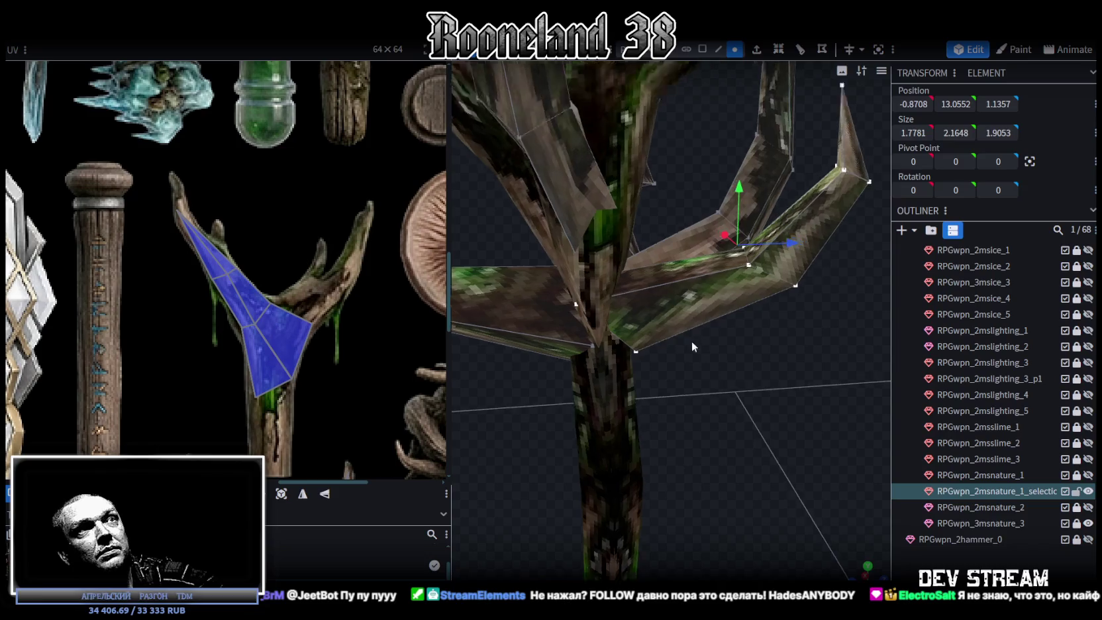
{"action": "left_click_drag", "start_coordinate": [692, 341], "coordinate": [634, 355]}
{"action": "left_click", "coordinate": [634, 355]}
{"action": "mouse_move", "coordinate": [700, 439]}
{"action": "left_mouse_down"}
{"action": "mouse_move", "coordinate": [677, 342]}
{"action": "mouse_move", "coordinate": [609, 335]}
{"action": "mouse_move", "coordinate": [709, 353]}
{"action": "mouse_move", "coordinate": [727, 339]}
{"action": "mouse_move", "coordinate": [616, 380]}
{"action": "mouse_move", "coordinate": [635, 434]}
{"action": "mouse_move", "coordinate": [562, 367]}
{"action": "mouse_move", "coordinate": [750, 333]}
{"action": "mouse_move", "coordinate": [713, 318]}
{"action": "mouse_move", "coordinate": [645, 351]}
{"action": "mouse_move", "coordinate": [611, 328]}
{"action": "mouse_move", "coordinate": [768, 343]}
{"action": "mouse_move", "coordinate": [749, 400]}
{"action": "mouse_move", "coordinate": [871, 434]}
{"action": "mouse_move", "coordinate": [795, 265]}
{"action": "left_mouse_up"}
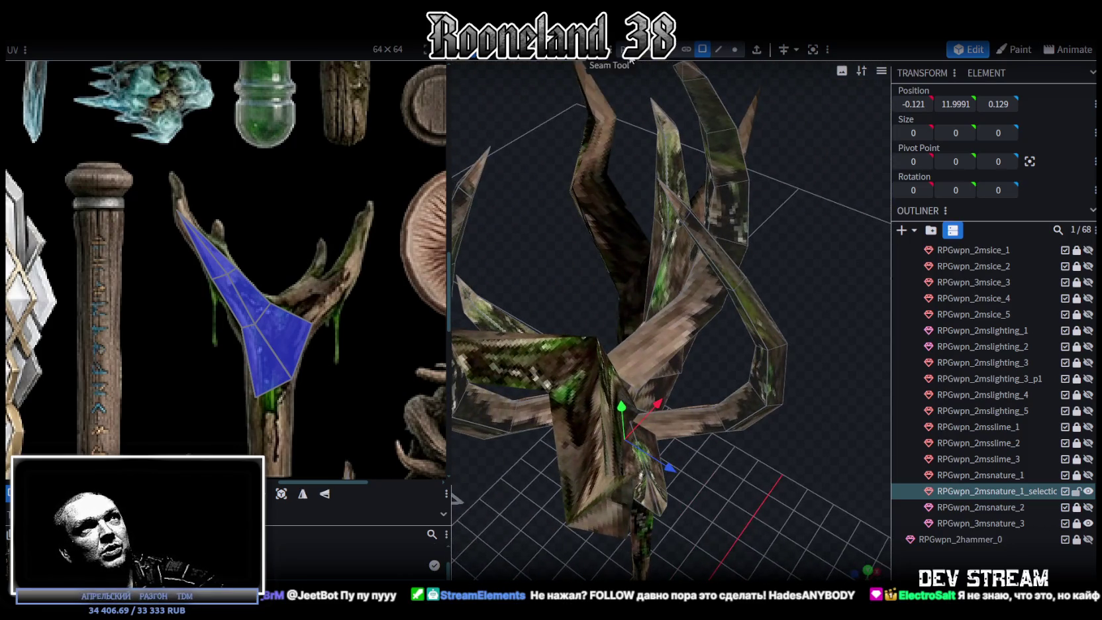
Select the central crown blade as a whole connected piece.
{"action": "left_click", "coordinate": [687, 49]}
{"action": "left_click", "coordinate": [679, 324]}
{"action": "mouse_move", "coordinate": [679, 324]}
{"action": "left_mouse_down"}
{"action": "mouse_move", "coordinate": [814, 306]}
{"action": "mouse_move", "coordinate": [771, 291]}
{"action": "mouse_move", "coordinate": [822, 293]}
{"action": "mouse_move", "coordinate": [746, 301]}
{"action": "mouse_move", "coordinate": [663, 282]}
{"action": "left_mouse_up"}
{"action": "left_click", "coordinate": [823, 293]}
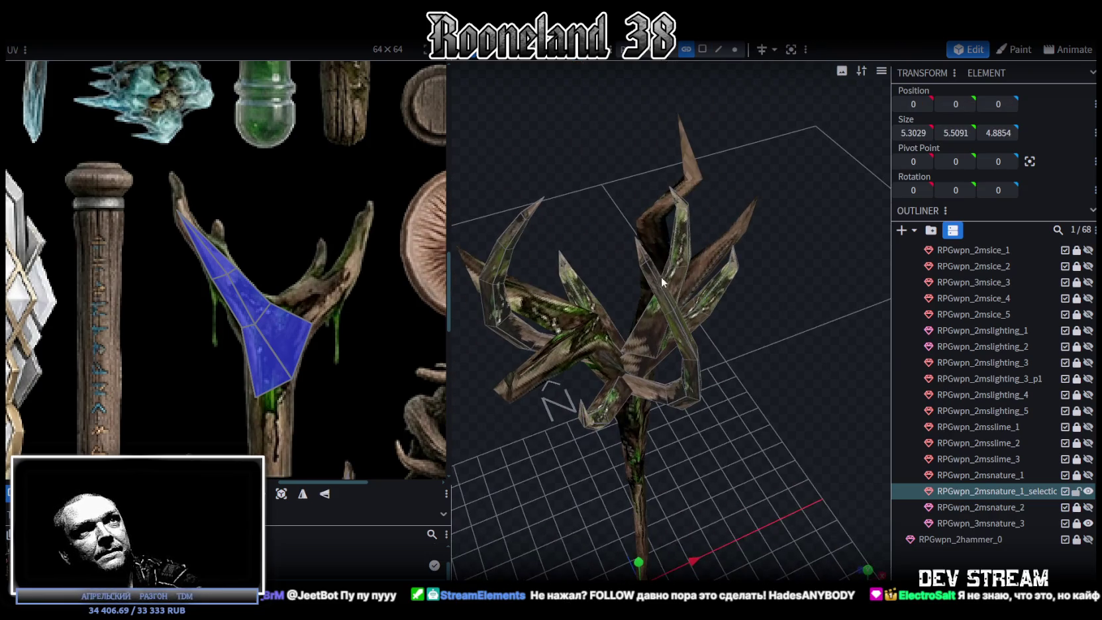
{"action": "left_click", "coordinate": [662, 281]}
{"action": "mouse_move", "coordinate": [740, 324]}
{"action": "left_mouse_down"}
{"action": "mouse_move", "coordinate": [704, 261]}
{"action": "mouse_move", "coordinate": [660, 269]}
{"action": "mouse_move", "coordinate": [700, 331]}
{"action": "mouse_move", "coordinate": [692, 281]}
{"action": "mouse_move", "coordinate": [708, 306]}
{"action": "left_mouse_up"}
{"action": "left_click", "coordinate": [700, 332]}
Rotate the central blade about 16 degrees, refining the tilt in small increments.
{"action": "key", "text": "r"}
{"action": "left_click_drag", "start_coordinate": [676, 358], "coordinate": [653, 316]}
{"action": "mouse_move", "coordinate": [719, 391]}
{"action": "left_mouse_down"}
{"action": "mouse_move", "coordinate": [657, 281]}
{"action": "mouse_move", "coordinate": [717, 365]}
{"action": "left_mouse_up"}
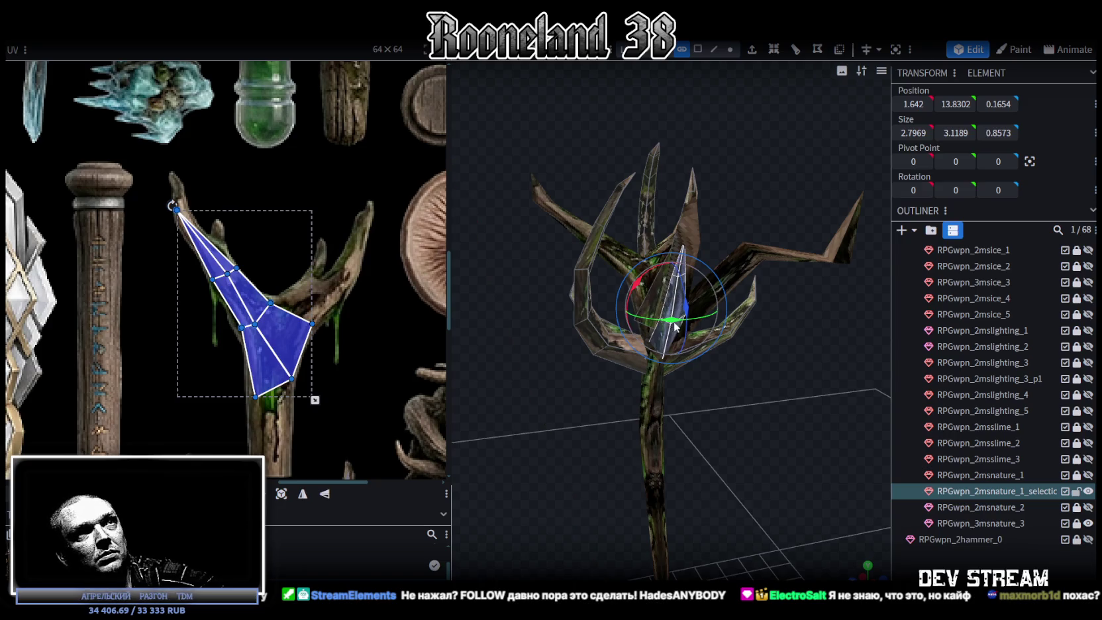
{"action": "left_click_drag", "start_coordinate": [674, 326], "coordinate": [690, 293]}
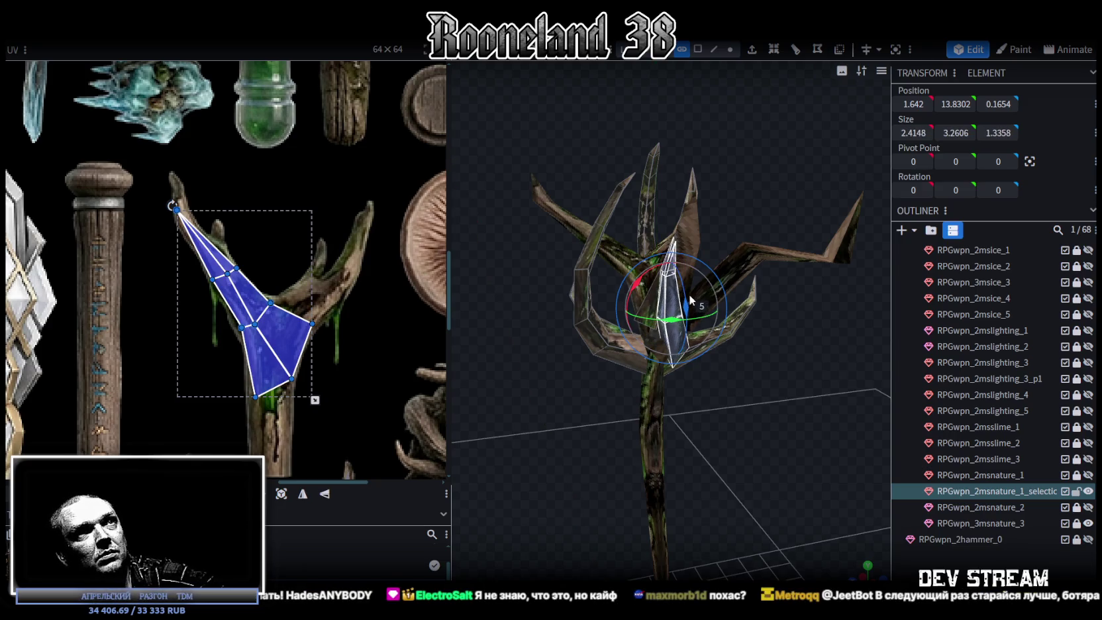
{"action": "left_click_drag", "start_coordinate": [690, 294], "coordinate": [679, 320]}
{"action": "left_click_drag", "start_coordinate": [721, 393], "coordinate": [737, 389]}
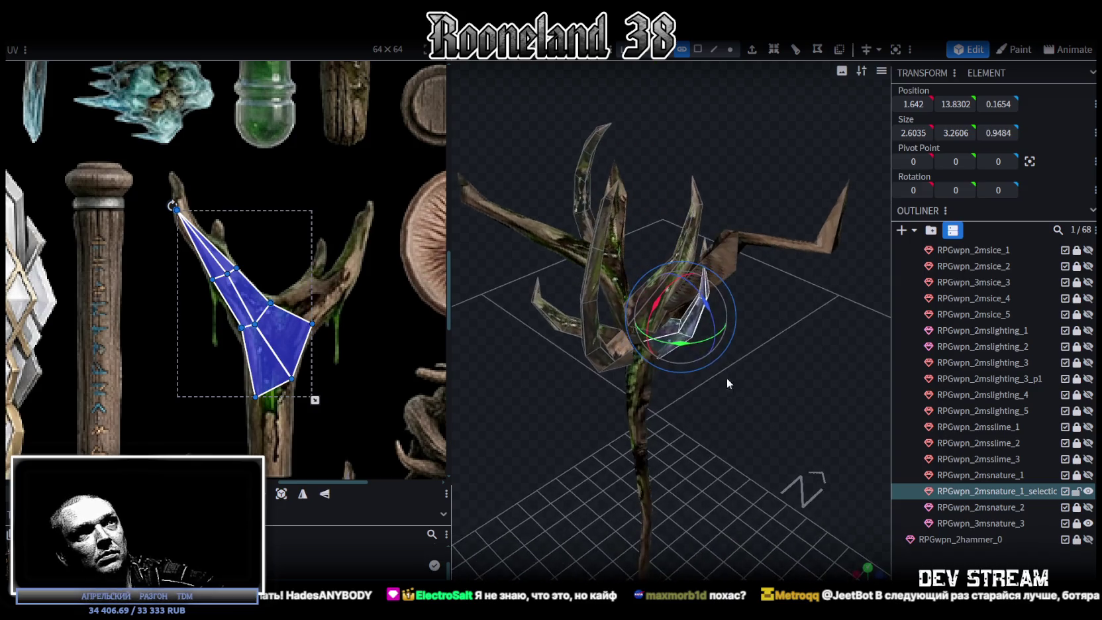
{"action": "left_click_drag", "start_coordinate": [678, 342], "coordinate": [692, 311]}
Move the central blade 0.2 lower and 0.5 sideways.
{"action": "key", "text": "v"}
{"action": "mouse_move", "coordinate": [756, 366]}
{"action": "left_mouse_down"}
{"action": "mouse_move", "coordinate": [603, 356]}
{"action": "mouse_move", "coordinate": [678, 323]}
{"action": "mouse_move", "coordinate": [667, 254]}
{"action": "mouse_move", "coordinate": [677, 235]}
{"action": "left_mouse_up"}
{"action": "left_click_drag", "start_coordinate": [607, 226], "coordinate": [607, 237]}
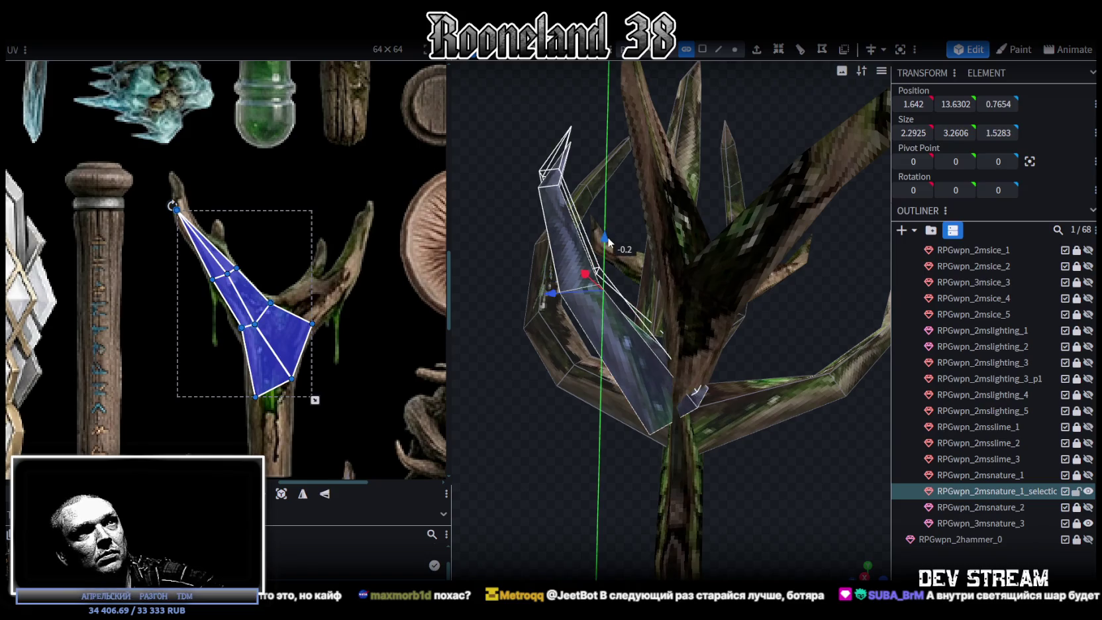
{"action": "mouse_move", "coordinate": [564, 420]}
{"action": "left_mouse_down"}
{"action": "mouse_move", "coordinate": [658, 503]}
{"action": "mouse_move", "coordinate": [675, 495]}
{"action": "left_mouse_up"}
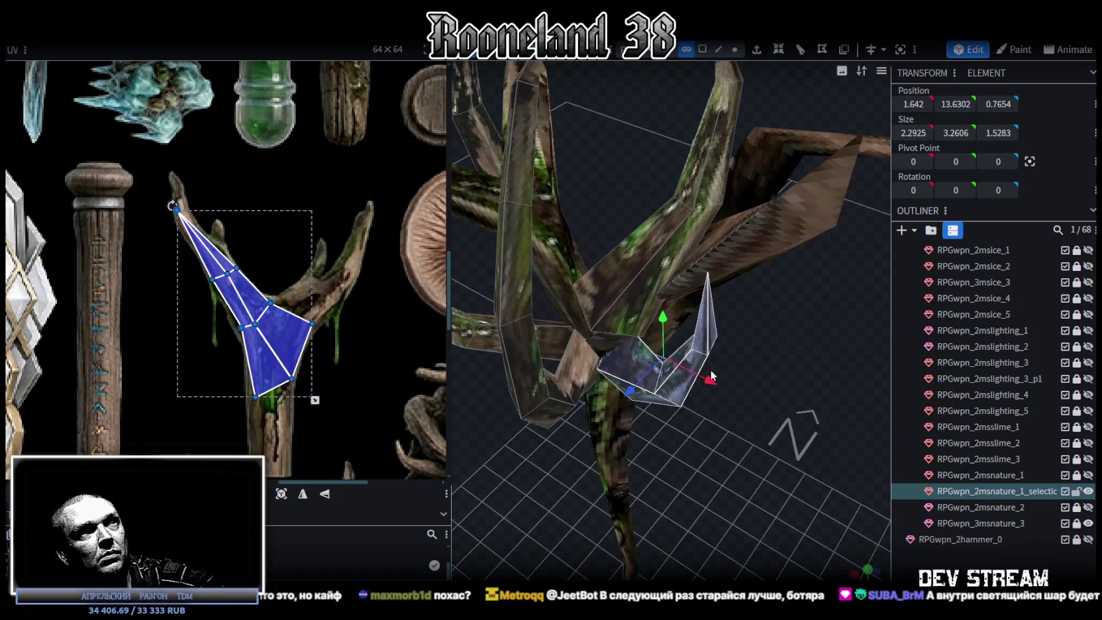
{"action": "left_click_drag", "start_coordinate": [710, 374], "coordinate": [682, 364]}
{"action": "mouse_move", "coordinate": [754, 424]}
{"action": "left_mouse_down"}
{"action": "mouse_move", "coordinate": [627, 306]}
{"action": "mouse_move", "coordinate": [615, 250]}
{"action": "mouse_move", "coordinate": [487, 352]}
{"action": "mouse_move", "coordinate": [457, 391]}
{"action": "mouse_move", "coordinate": [459, 418]}
{"action": "left_mouse_up"}
Select another crown blade, stand it upright and shift it outward and sideways from the stem.
{"action": "left_click", "coordinate": [710, 299]}
{"action": "mouse_move", "coordinate": [713, 302]}
{"action": "left_mouse_down"}
{"action": "mouse_move", "coordinate": [762, 406]}
{"action": "mouse_move", "coordinate": [702, 483]}
{"action": "mouse_move", "coordinate": [799, 496]}
{"action": "mouse_move", "coordinate": [770, 333]}
{"action": "left_mouse_up"}
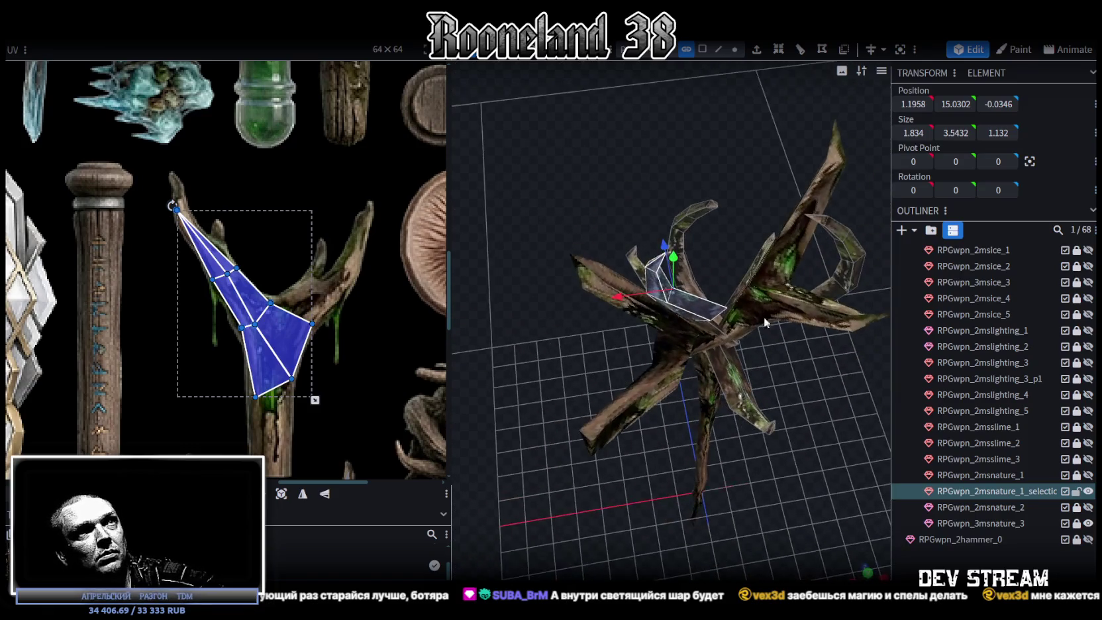
{"action": "mouse_move", "coordinate": [667, 250]}
{"action": "left_mouse_down"}
{"action": "mouse_move", "coordinate": [668, 272]}
{"action": "mouse_move", "coordinate": [580, 328]}
{"action": "left_mouse_up"}
{"action": "mouse_move", "coordinate": [727, 222]}
{"action": "left_mouse_down"}
{"action": "mouse_move", "coordinate": [705, 138]}
{"action": "mouse_move", "coordinate": [629, 179]}
{"action": "mouse_move", "coordinate": [665, 223]}
{"action": "mouse_move", "coordinate": [633, 165]}
{"action": "left_mouse_up"}
{"action": "key", "text": "v"}
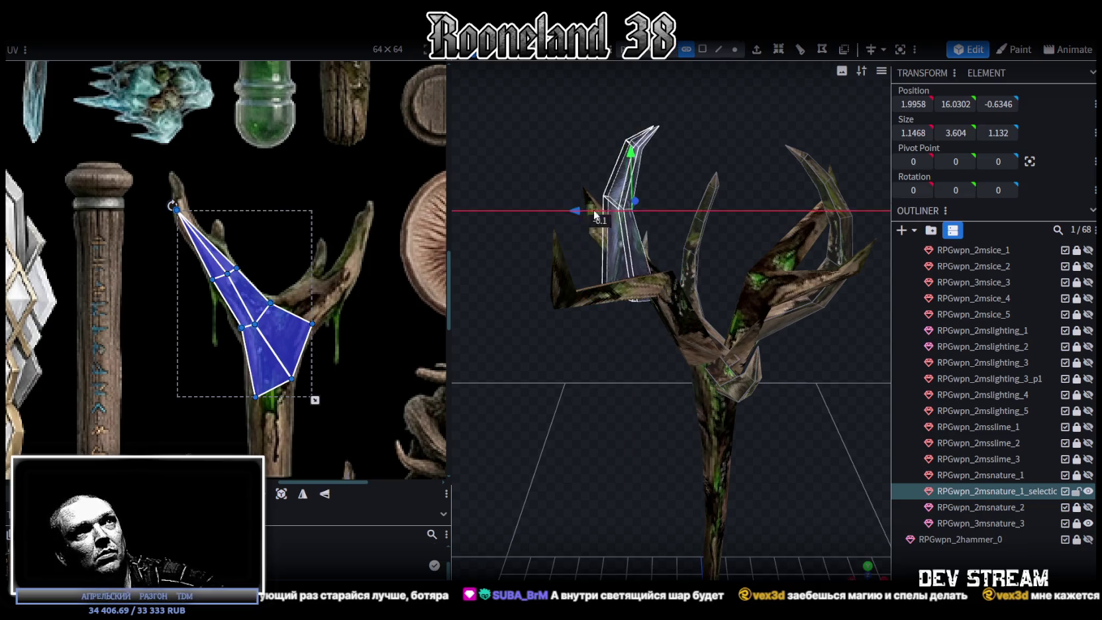
Raise the blade, pull it 0.3 toward the stem and lower it 0.2, to X 0.9958, Y 15.5302, Z -0.7346.
{"action": "left_click_drag", "start_coordinate": [574, 210], "coordinate": [611, 210]}
{"action": "scroll", "coordinate": [623, 172], "scroll_direction": "up", "scroll_amount": 3}
{"action": "mouse_move", "coordinate": [622, 172]}
{"action": "left_mouse_down"}
{"action": "mouse_move", "coordinate": [664, 224]}
{"action": "mouse_move", "coordinate": [727, 238]}
{"action": "mouse_move", "coordinate": [693, 195]}
{"action": "left_mouse_up"}
{"action": "mouse_move", "coordinate": [727, 422]}
{"action": "left_mouse_down"}
{"action": "mouse_move", "coordinate": [729, 365]}
{"action": "mouse_move", "coordinate": [762, 330]}
{"action": "mouse_move", "coordinate": [721, 307]}
{"action": "mouse_move", "coordinate": [715, 110]}
{"action": "mouse_move", "coordinate": [813, 250]}
{"action": "mouse_move", "coordinate": [806, 316]}
{"action": "left_mouse_up"}
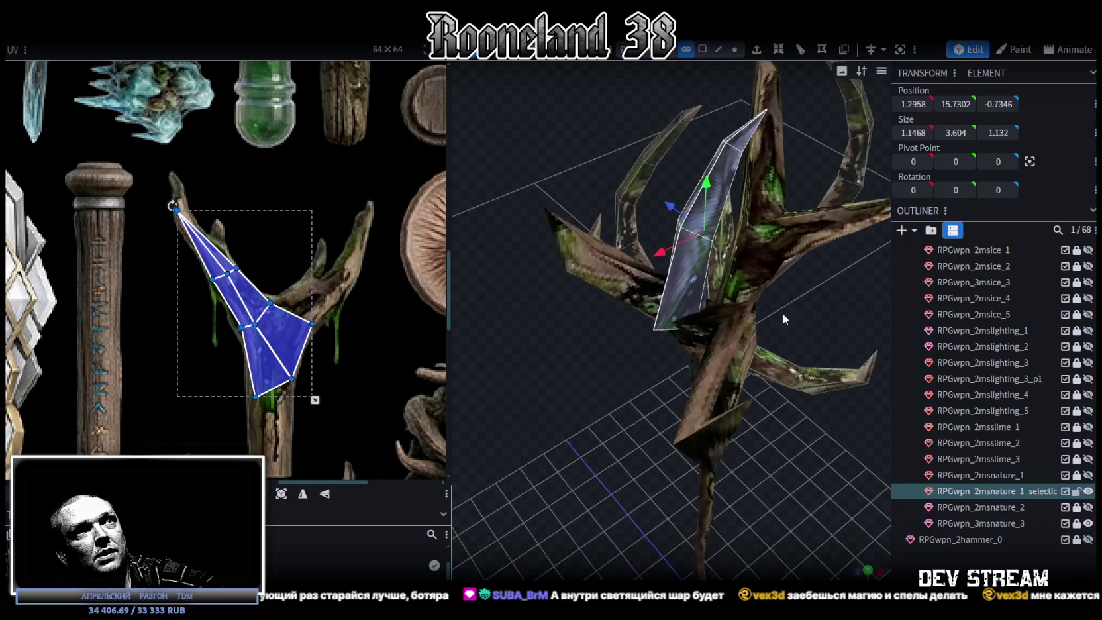
{"action": "left_click_drag", "start_coordinate": [658, 259], "coordinate": [687, 259]}
{"action": "mouse_move", "coordinate": [788, 361]}
{"action": "left_mouse_down"}
{"action": "mouse_move", "coordinate": [846, 319]}
{"action": "mouse_move", "coordinate": [859, 285]}
{"action": "mouse_move", "coordinate": [788, 176]}
{"action": "left_mouse_up"}
{"action": "left_click_drag", "start_coordinate": [723, 113], "coordinate": [723, 126]}
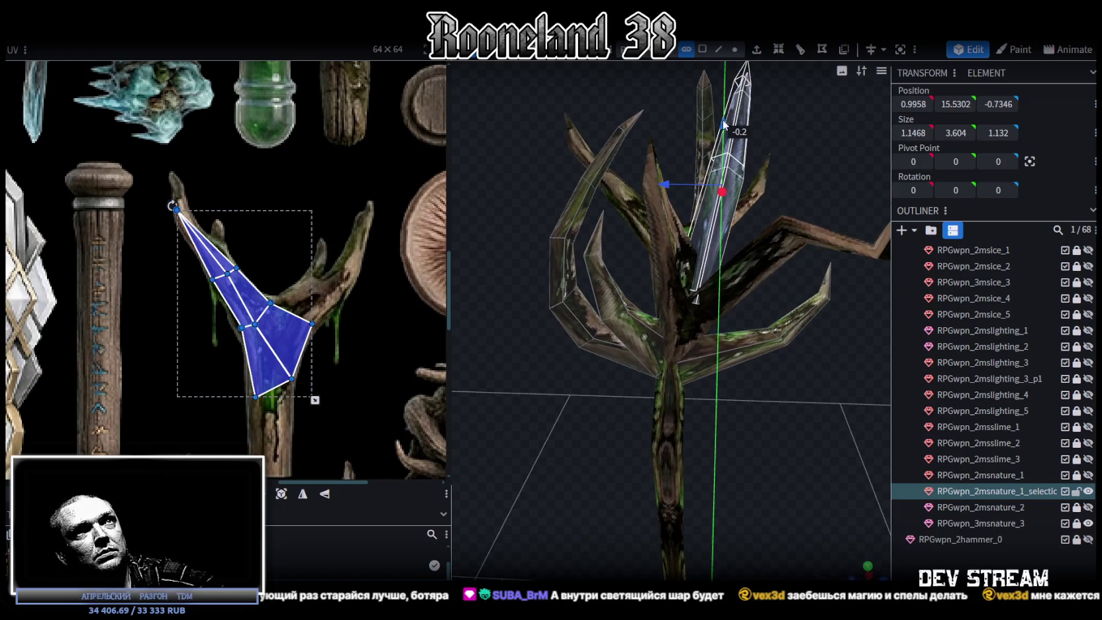
{"action": "mouse_move", "coordinate": [841, 139]}
{"action": "left_mouse_down"}
{"action": "mouse_move", "coordinate": [801, 183]}
{"action": "mouse_move", "coordinate": [721, 46]}
{"action": "left_mouse_up"}
{"action": "left_click", "coordinate": [735, 49]}
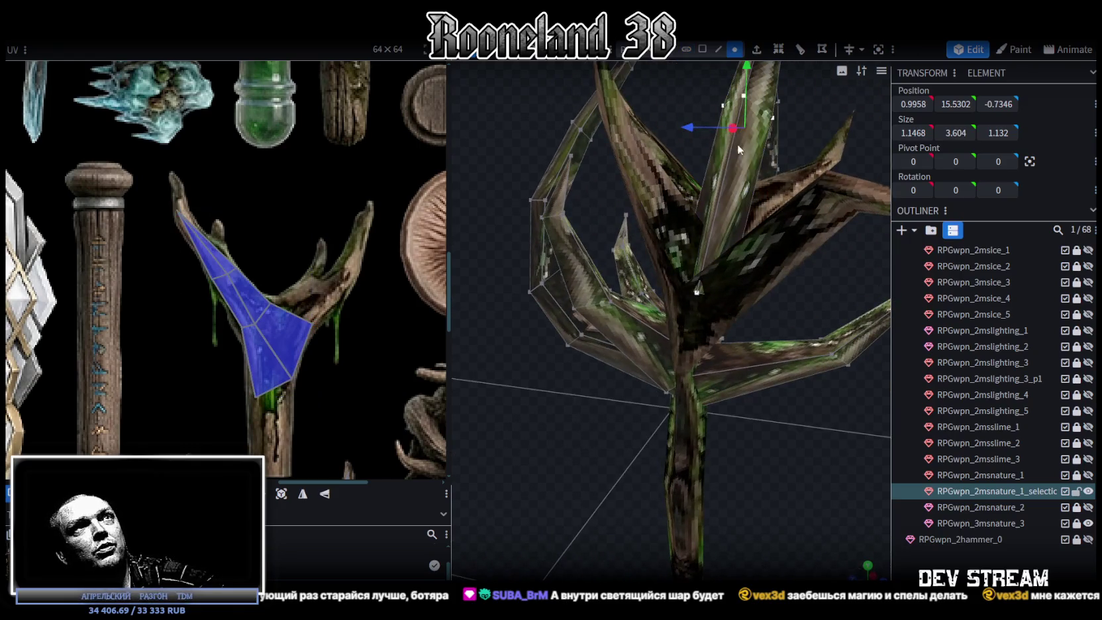
Shift a single crown blade vertex slightly along depth, then reselect the whole staff mesh.
{"action": "left_click", "coordinate": [698, 292]}
{"action": "mouse_move", "coordinate": [756, 437]}
{"action": "left_mouse_down"}
{"action": "mouse_move", "coordinate": [709, 232]}
{"action": "mouse_move", "coordinate": [707, 252]}
{"action": "left_mouse_up"}
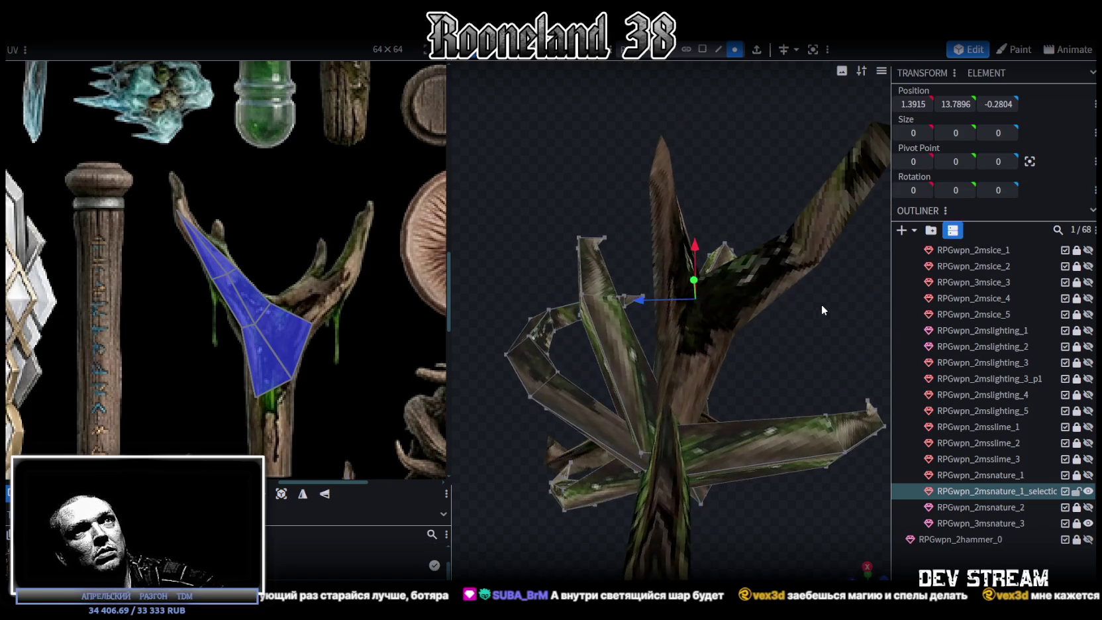
{"action": "mouse_move", "coordinate": [822, 304]}
{"action": "left_mouse_down"}
{"action": "mouse_move", "coordinate": [603, 395]}
{"action": "mouse_move", "coordinate": [536, 507]}
{"action": "left_mouse_up"}
{"action": "left_click", "coordinate": [640, 363]}
{"action": "mouse_move", "coordinate": [625, 368]}
{"action": "left_mouse_down"}
{"action": "mouse_move", "coordinate": [525, 472]}
{"action": "mouse_move", "coordinate": [699, 389]}
{"action": "left_mouse_up"}
{"action": "left_click", "coordinate": [663, 374]}
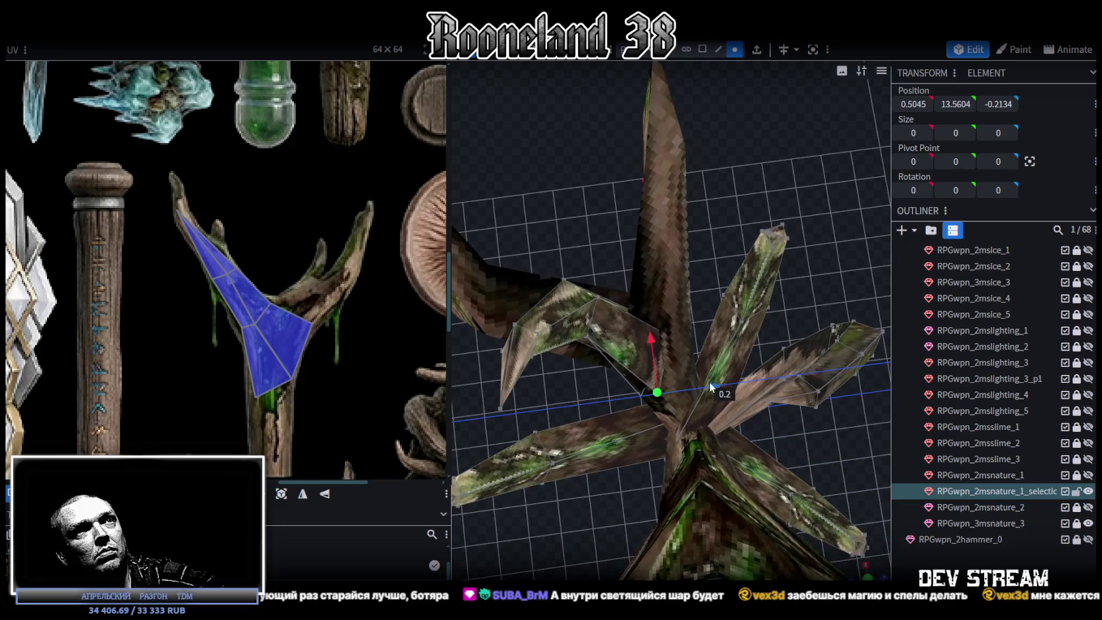
{"action": "left_click", "coordinate": [581, 435]}
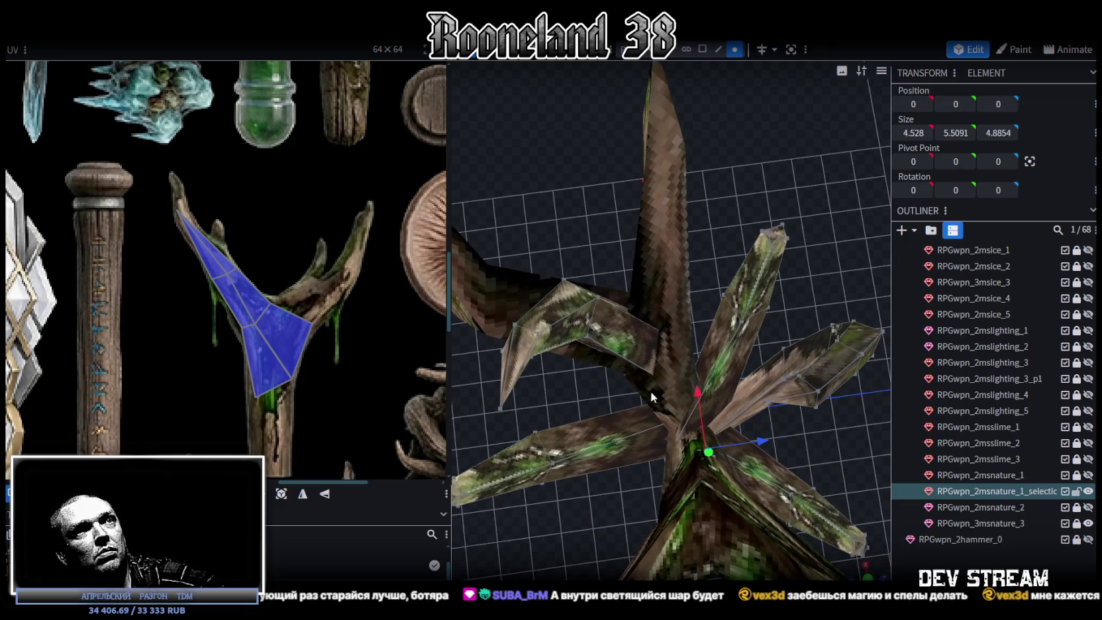
{"action": "mouse_move", "coordinate": [717, 262]}
{"action": "left_mouse_down"}
{"action": "mouse_move", "coordinate": [762, 188]}
{"action": "mouse_move", "coordinate": [819, 152]}
{"action": "mouse_move", "coordinate": [845, 461]}
{"action": "mouse_move", "coordinate": [700, 356]}
{"action": "left_mouse_up"}
{"action": "scroll", "coordinate": [709, 351], "scroll_direction": "up", "scroll_amount": 3}
Nudge the vertex where the blades meet 0.1 along X and 0.2 along depth.
{"action": "left_click", "coordinate": [581, 286]}
{"action": "mouse_move", "coordinate": [695, 428]}
{"action": "left_mouse_down"}
{"action": "mouse_move", "coordinate": [634, 492]}
{"action": "mouse_move", "coordinate": [634, 300]}
{"action": "mouse_move", "coordinate": [647, 338]}
{"action": "left_mouse_up"}
{"action": "left_click_drag", "start_coordinate": [596, 293], "coordinate": [762, 484]}
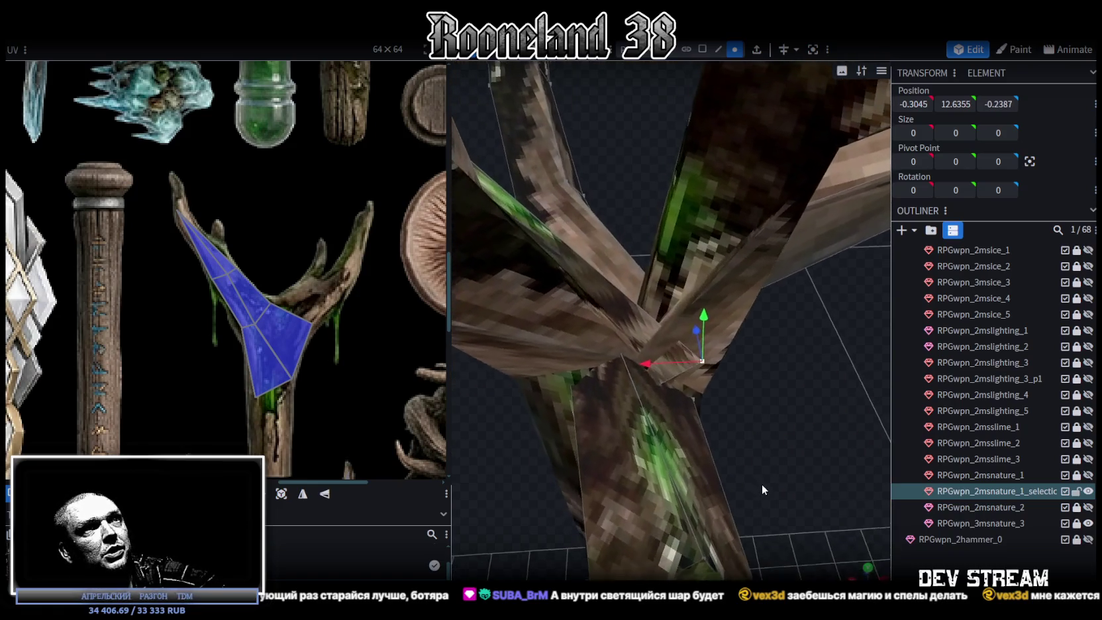
{"action": "left_click_drag", "start_coordinate": [663, 363], "coordinate": [626, 363]}
{"action": "left_click_drag", "start_coordinate": [755, 421], "coordinate": [718, 444]}
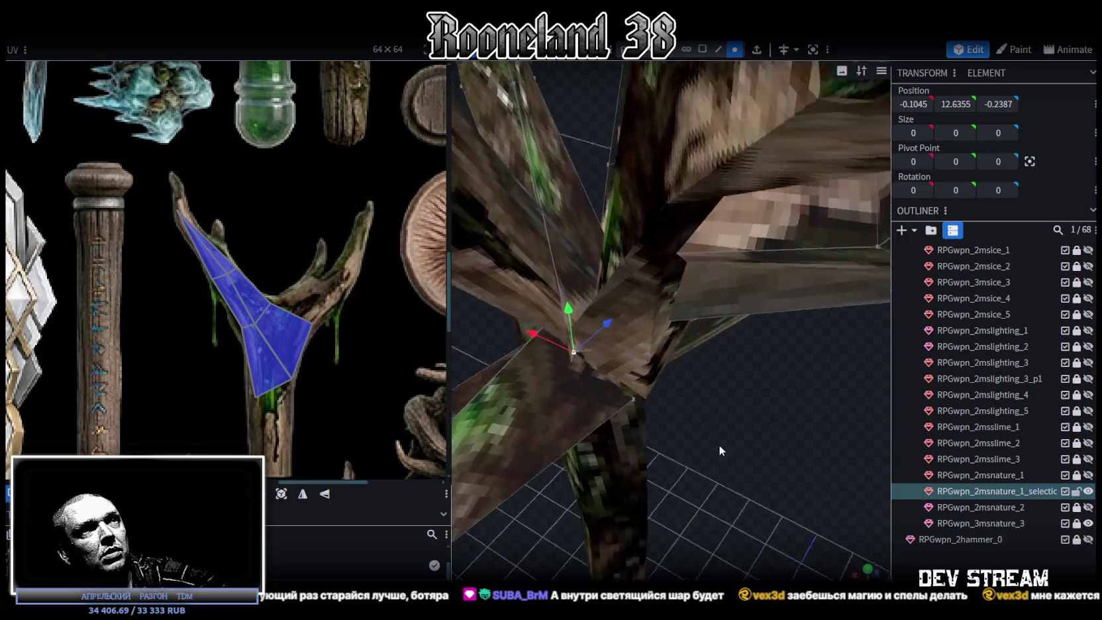
{"action": "left_click_drag", "start_coordinate": [629, 315], "coordinate": [667, 301]}
{"action": "mouse_move", "coordinate": [722, 475]}
{"action": "left_mouse_down"}
{"action": "mouse_move", "coordinate": [771, 444]}
{"action": "mouse_move", "coordinate": [698, 388]}
{"action": "mouse_move", "coordinate": [595, 337]}
{"action": "mouse_move", "coordinate": [639, 344]}
{"action": "mouse_move", "coordinate": [717, 389]}
{"action": "mouse_move", "coordinate": [675, 399]}
{"action": "mouse_move", "coordinate": [661, 327]}
{"action": "left_mouse_up"}
Pull a stem-top vertex 0.2 in depth, then lower the junction vertex and push it back.
{"action": "left_click", "coordinate": [585, 341]}
{"action": "left_click", "coordinate": [653, 331]}
{"action": "left_click_drag", "start_coordinate": [764, 462], "coordinate": [762, 381]}
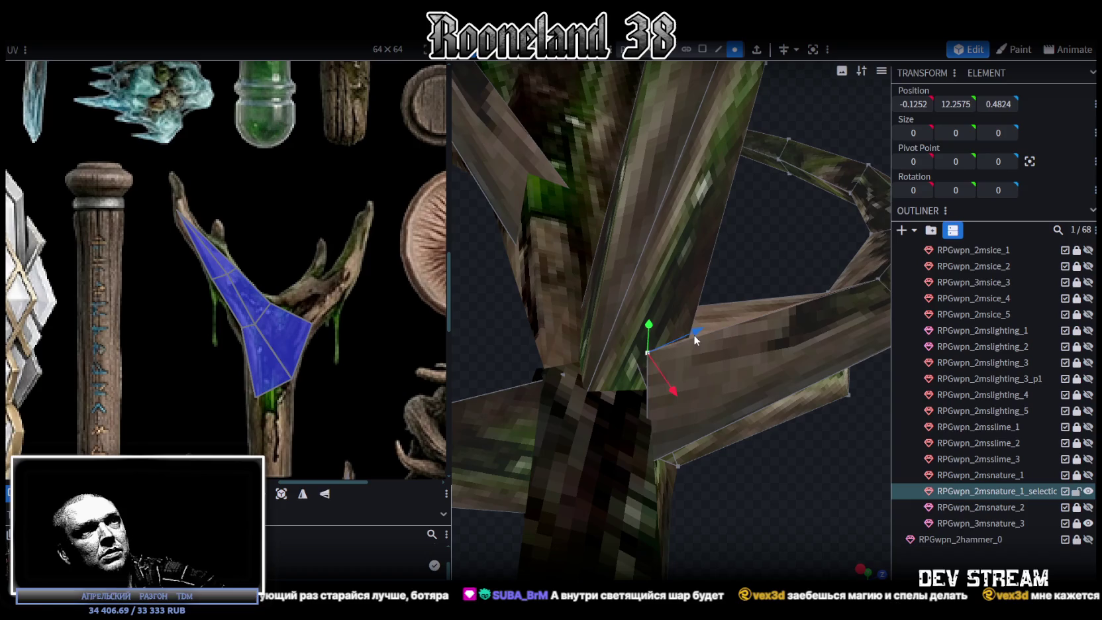
{"action": "left_click_drag", "start_coordinate": [694, 336], "coordinate": [645, 355]}
{"action": "left_click", "coordinate": [564, 375]}
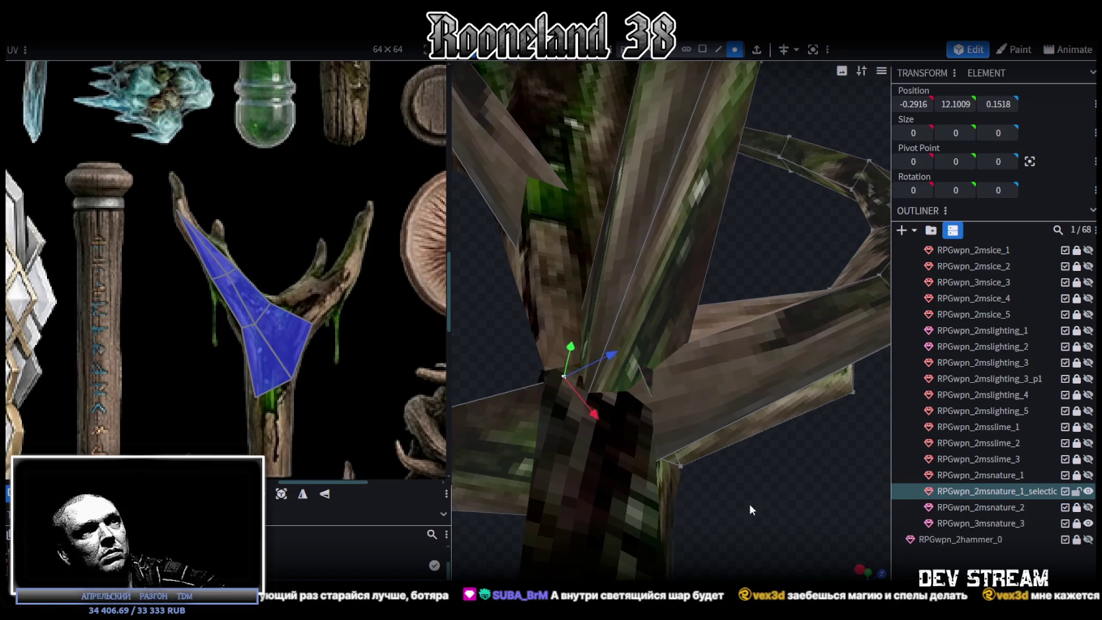
{"action": "left_click_drag", "start_coordinate": [749, 504], "coordinate": [517, 525]}
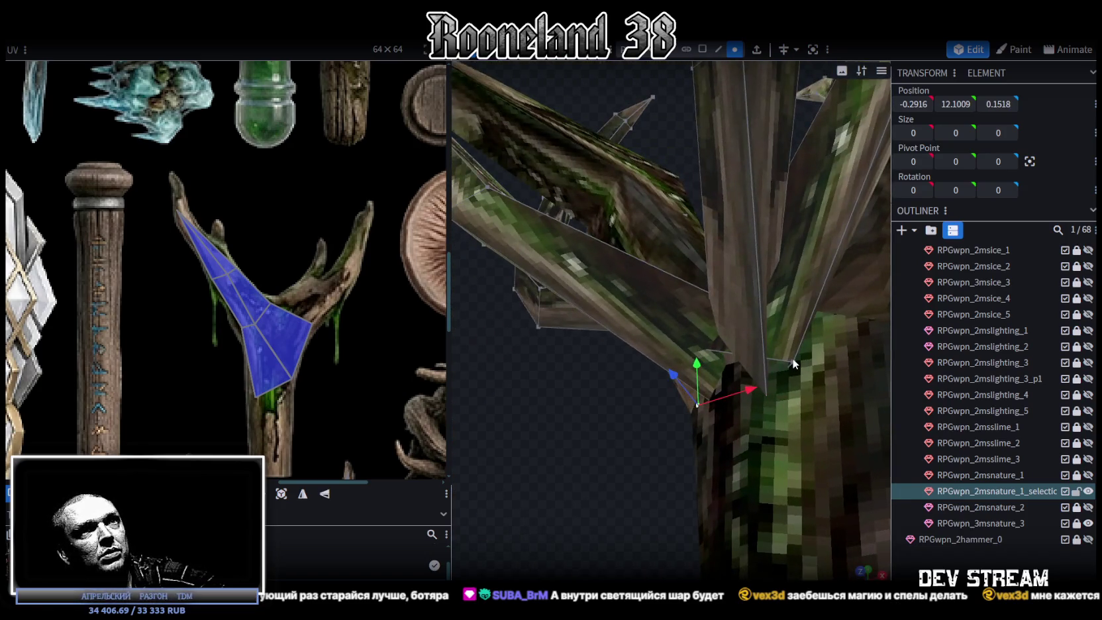
{"action": "mouse_move", "coordinate": [796, 327]}
{"action": "middle_mouse_down"}
{"action": "mouse_move", "coordinate": [614, 530]}
{"action": "mouse_move", "coordinate": [773, 396]}
{"action": "middle_mouse_up"}
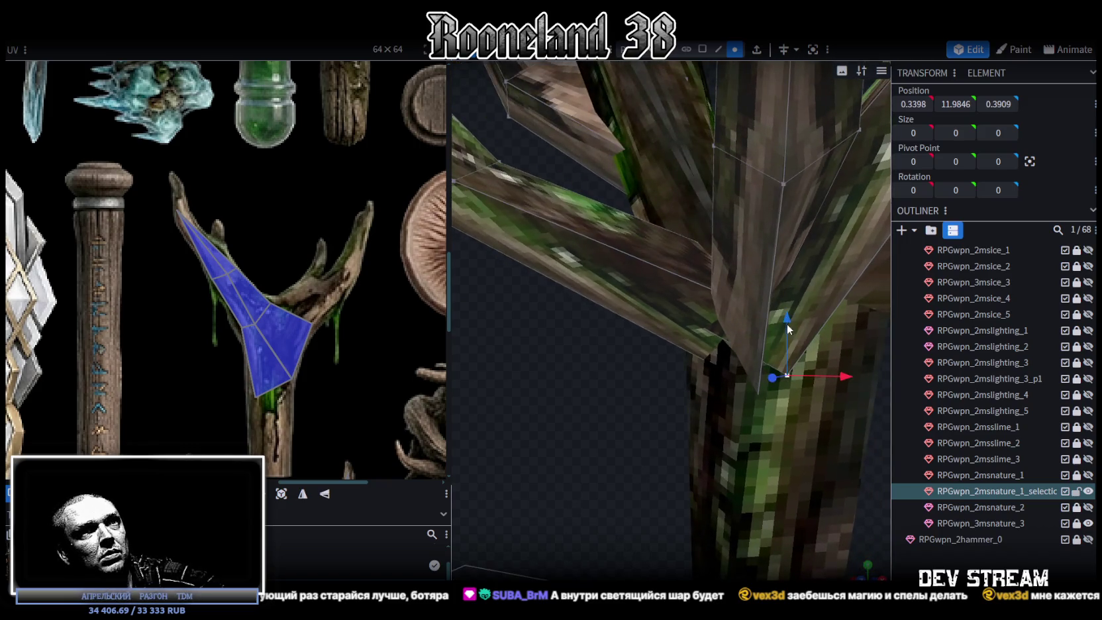
{"action": "left_click_drag", "start_coordinate": [788, 329], "coordinate": [786, 341]}
{"action": "mouse_move", "coordinate": [592, 435]}
{"action": "middle_mouse_down"}
{"action": "mouse_move", "coordinate": [672, 456]}
{"action": "mouse_move", "coordinate": [780, 389]}
{"action": "middle_mouse_up"}
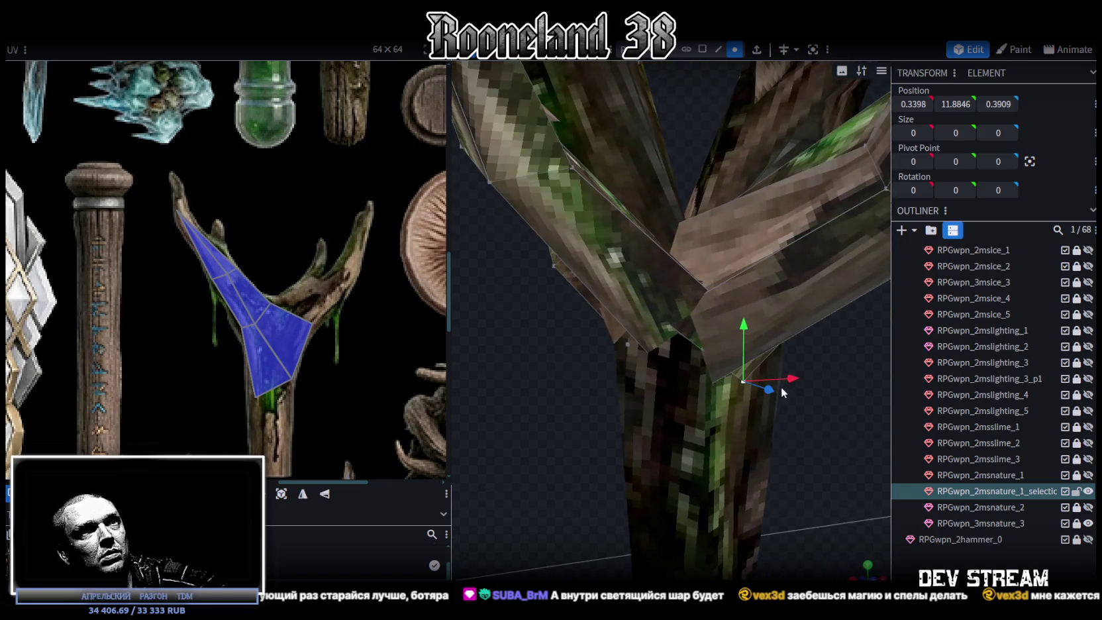
{"action": "mouse_move", "coordinate": [806, 434]}
{"action": "middle_mouse_down"}
{"action": "mouse_move", "coordinate": [631, 400]}
{"action": "mouse_move", "coordinate": [692, 348]}
{"action": "middle_mouse_up"}
{"action": "left_click_drag", "start_coordinate": [685, 376], "coordinate": [704, 375]}
{"action": "mouse_move", "coordinate": [704, 375]}
{"action": "middle_mouse_down"}
{"action": "mouse_move", "coordinate": [641, 442]}
{"action": "mouse_move", "coordinate": [789, 417]}
{"action": "mouse_move", "coordinate": [652, 325]}
{"action": "mouse_move", "coordinate": [728, 491]}
{"action": "middle_mouse_up"}
Review the whole staff from the side and select the branch-selection part of the staff head.
{"action": "left_click", "coordinate": [653, 325]}
{"action": "scroll", "coordinate": [727, 491], "scroll_direction": "down", "scroll_amount": 5}
{"action": "mouse_move", "coordinate": [695, 541]}
{"action": "middle_mouse_down"}
{"action": "mouse_move", "coordinate": [563, 559]}
{"action": "mouse_move", "coordinate": [695, 461]}
{"action": "mouse_move", "coordinate": [779, 430]}
{"action": "mouse_move", "coordinate": [719, 459]}
{"action": "mouse_move", "coordinate": [634, 389]}
{"action": "mouse_move", "coordinate": [541, 335]}
{"action": "mouse_move", "coordinate": [519, 297]}
{"action": "mouse_move", "coordinate": [580, 269]}
{"action": "mouse_move", "coordinate": [616, 306]}
{"action": "mouse_move", "coordinate": [592, 392]}
{"action": "mouse_move", "coordinate": [600, 420]}
{"action": "middle_mouse_up"}
{"action": "scroll", "coordinate": [519, 297], "scroll_direction": "up", "scroll_amount": 3}
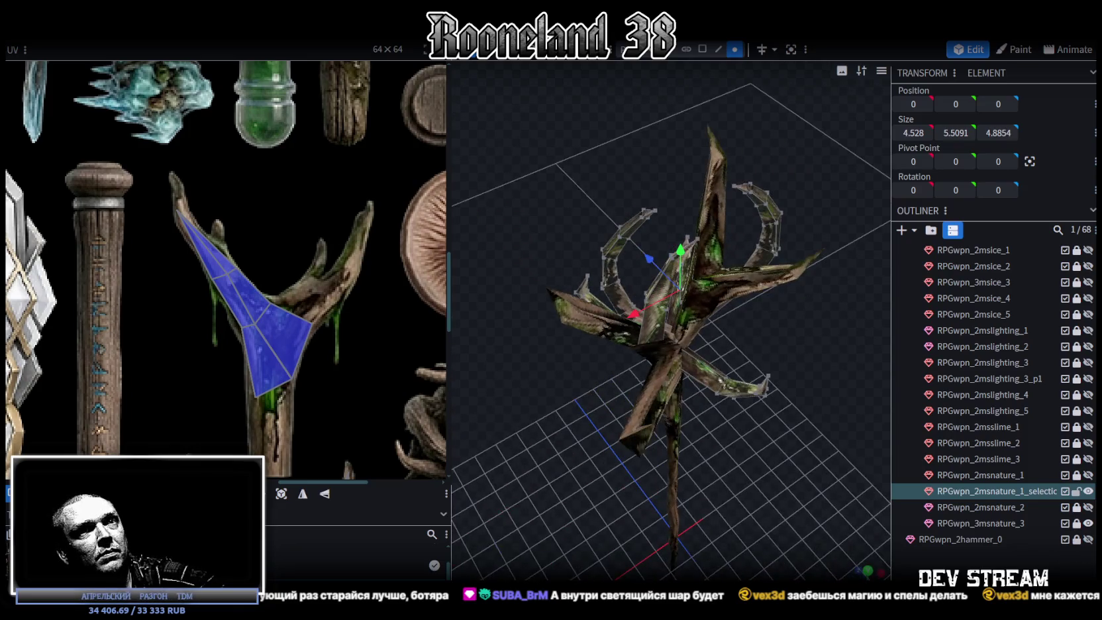
{"action": "left_click", "coordinate": [597, 481]}
{"action": "mouse_move", "coordinate": [597, 482]}
{"action": "middle_mouse_down"}
{"action": "mouse_move", "coordinate": [791, 389]}
{"action": "mouse_move", "coordinate": [745, 405]}
{"action": "mouse_move", "coordinate": [737, 321]}
{"action": "mouse_move", "coordinate": [795, 310]}
{"action": "mouse_move", "coordinate": [771, 338]}
{"action": "mouse_move", "coordinate": [789, 358]}
{"action": "middle_mouse_up"}
{"action": "left_click", "coordinate": [1040, 490]}
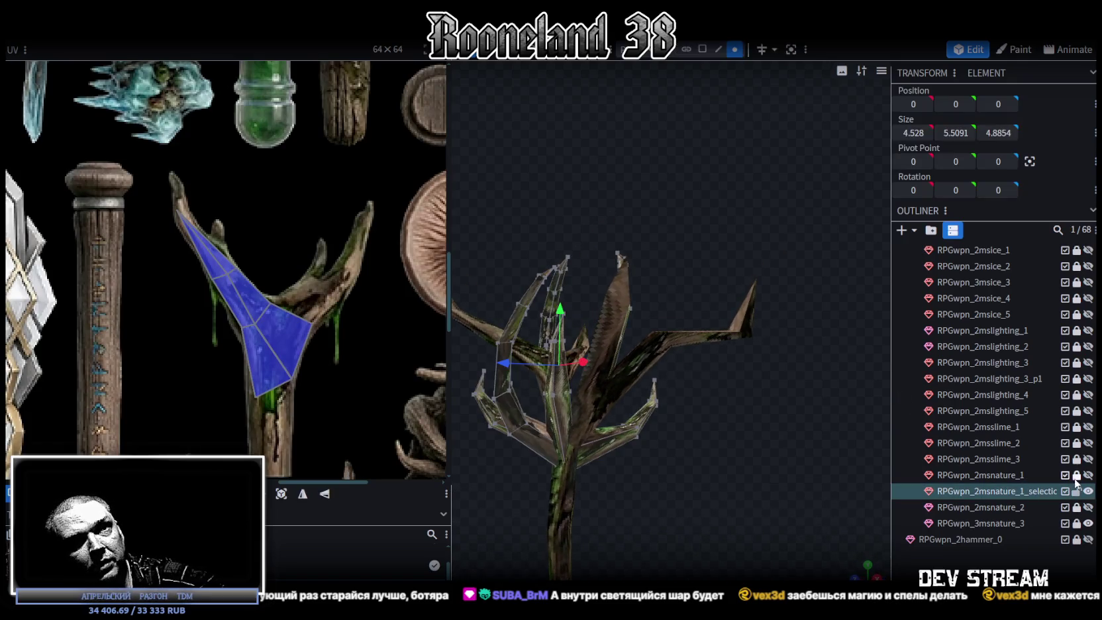
Toggle RPGwpn_2msnature_1's visibility to compare, then select the RPGwpn_3msnature_3 staff mesh.
{"action": "left_click", "coordinate": [1008, 474]}
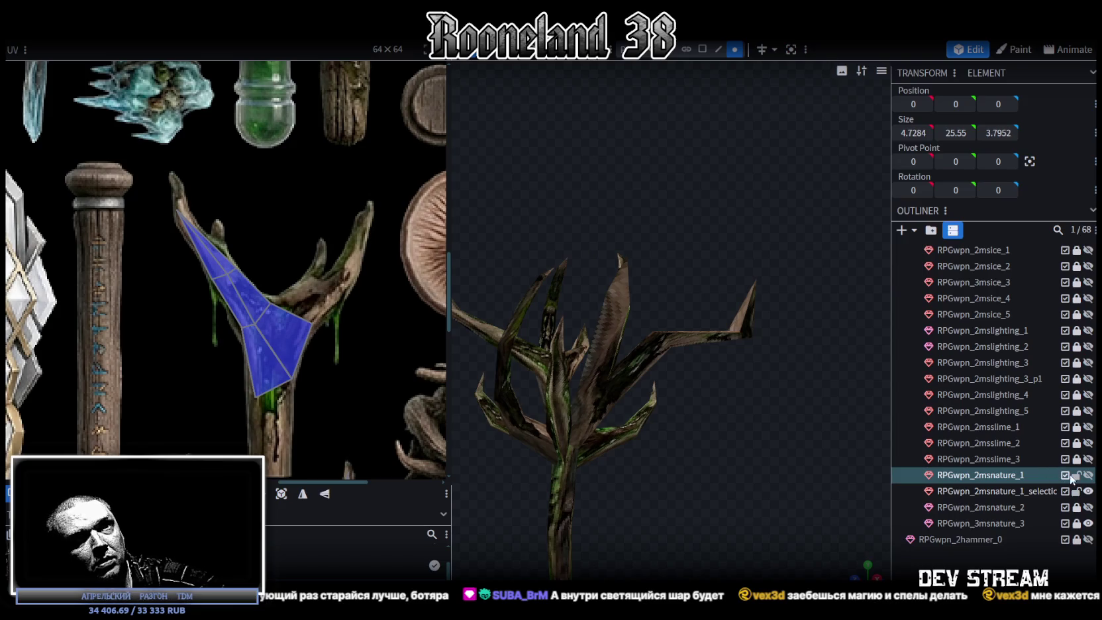
{"action": "left_click", "coordinate": [1090, 476]}
{"action": "left_click", "coordinate": [1089, 476]}
{"action": "left_click", "coordinate": [1078, 476]}
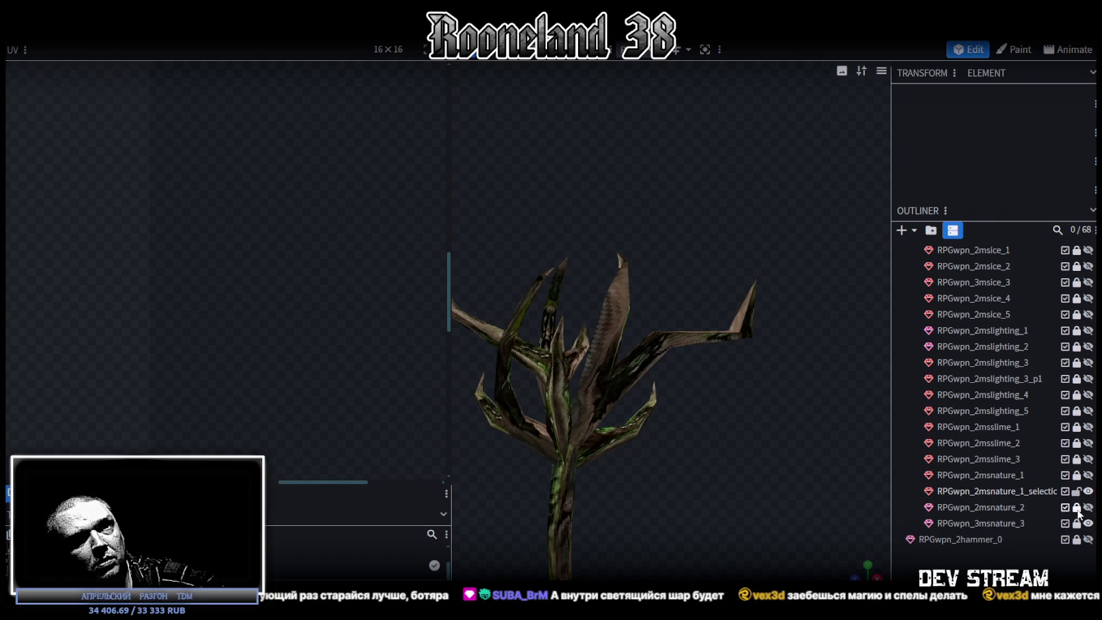
{"action": "left_click", "coordinate": [1042, 520]}
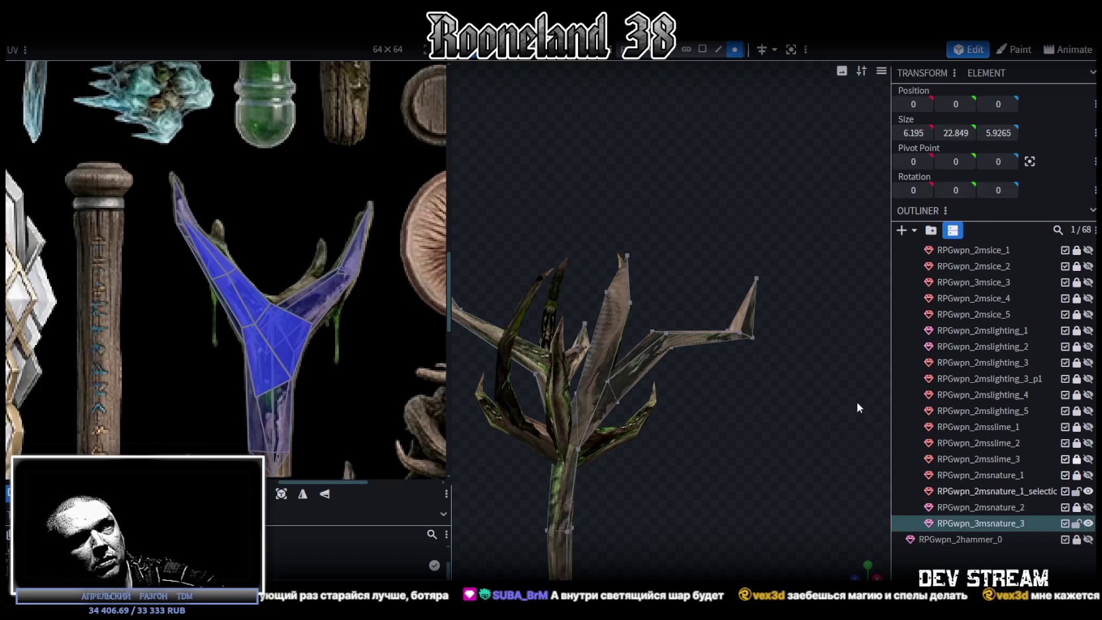
Raise the right branch tip, push it back 0.3 and nudge one of its vertices up.
{"action": "mouse_move", "coordinate": [789, 360]}
{"action": "left_mouse_down"}
{"action": "mouse_move", "coordinate": [693, 273]}
{"action": "mouse_move", "coordinate": [792, 396]}
{"action": "mouse_move", "coordinate": [740, 261]}
{"action": "mouse_move", "coordinate": [726, 258]}
{"action": "left_mouse_up"}
{"action": "left_click_drag", "start_coordinate": [689, 309], "coordinate": [675, 306]}
{"action": "left_click_drag", "start_coordinate": [750, 365], "coordinate": [789, 527]}
{"action": "mouse_move", "coordinate": [715, 448]}
{"action": "left_mouse_down"}
{"action": "mouse_move", "coordinate": [711, 424]}
{"action": "mouse_move", "coordinate": [787, 424]}
{"action": "mouse_move", "coordinate": [748, 316]}
{"action": "mouse_move", "coordinate": [733, 330]}
{"action": "left_mouse_up"}
{"action": "left_click", "coordinate": [733, 330]}
{"action": "left_click_drag", "start_coordinate": [732, 291], "coordinate": [733, 270]}
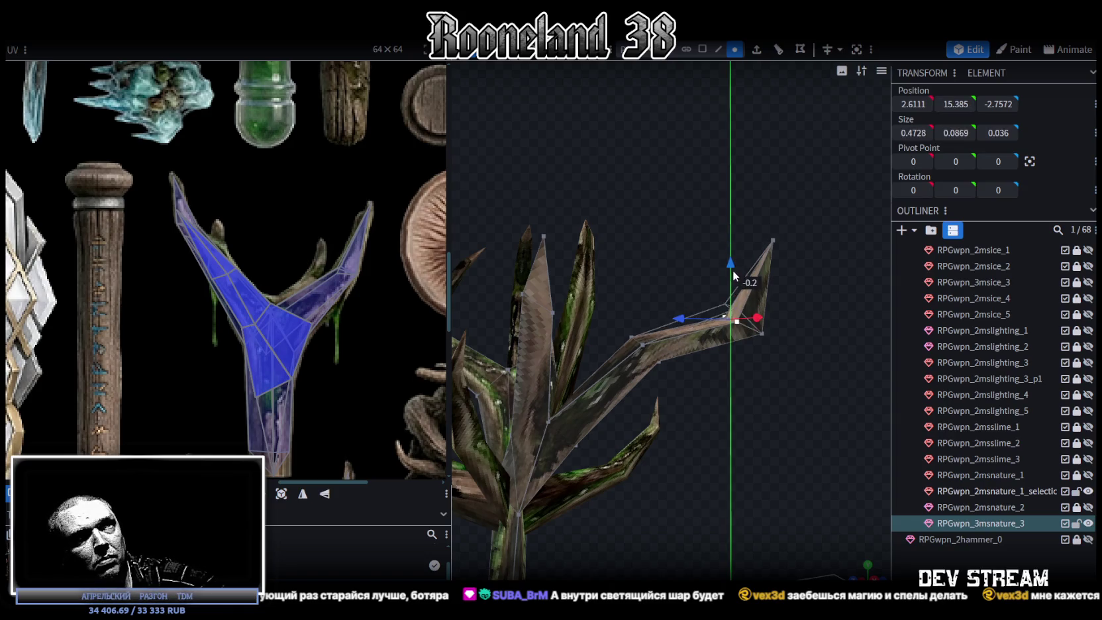
Shift the leaf-tip vertex slightly left.
{"action": "mouse_move", "coordinate": [798, 325]}
{"action": "left_mouse_down"}
{"action": "mouse_move", "coordinate": [795, 312]}
{"action": "mouse_move", "coordinate": [693, 367]}
{"action": "mouse_move", "coordinate": [649, 419]}
{"action": "left_mouse_up"}
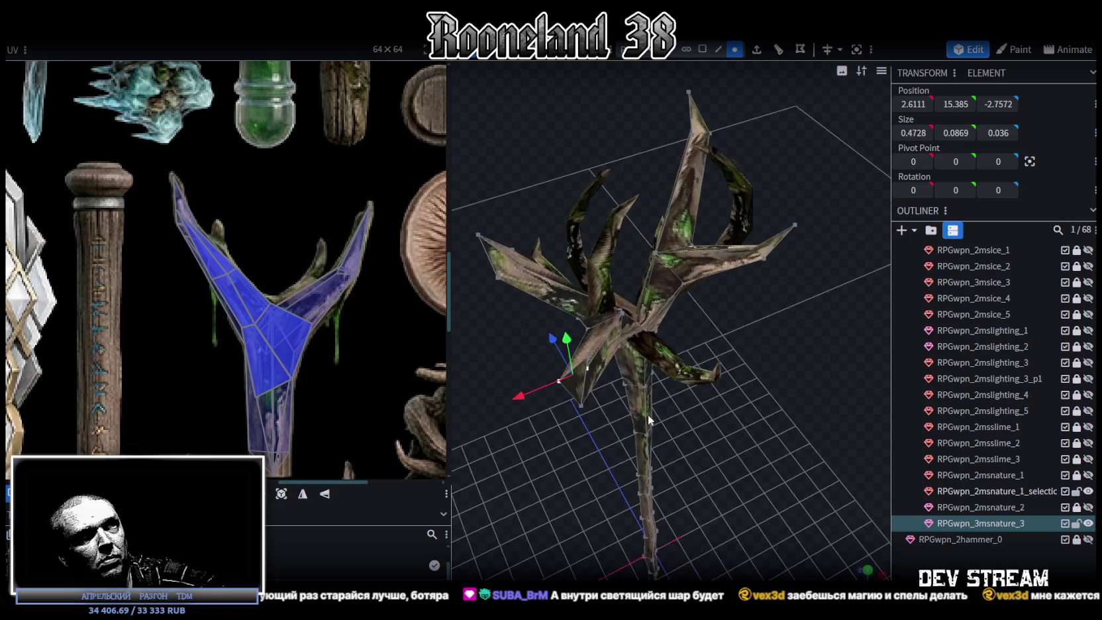
{"action": "left_click", "coordinate": [581, 403]}
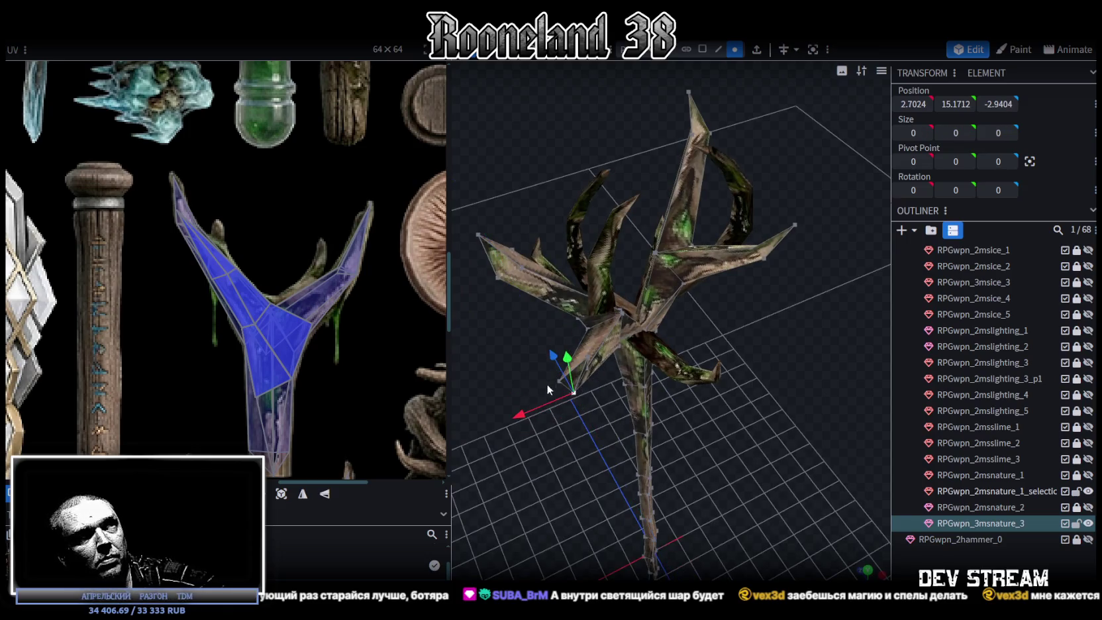
{"action": "mouse_move", "coordinate": [528, 414]}
{"action": "left_mouse_down"}
{"action": "mouse_move", "coordinate": [630, 337]}
{"action": "mouse_move", "coordinate": [903, 442]}
{"action": "mouse_move", "coordinate": [815, 346]}
{"action": "left_mouse_up"}
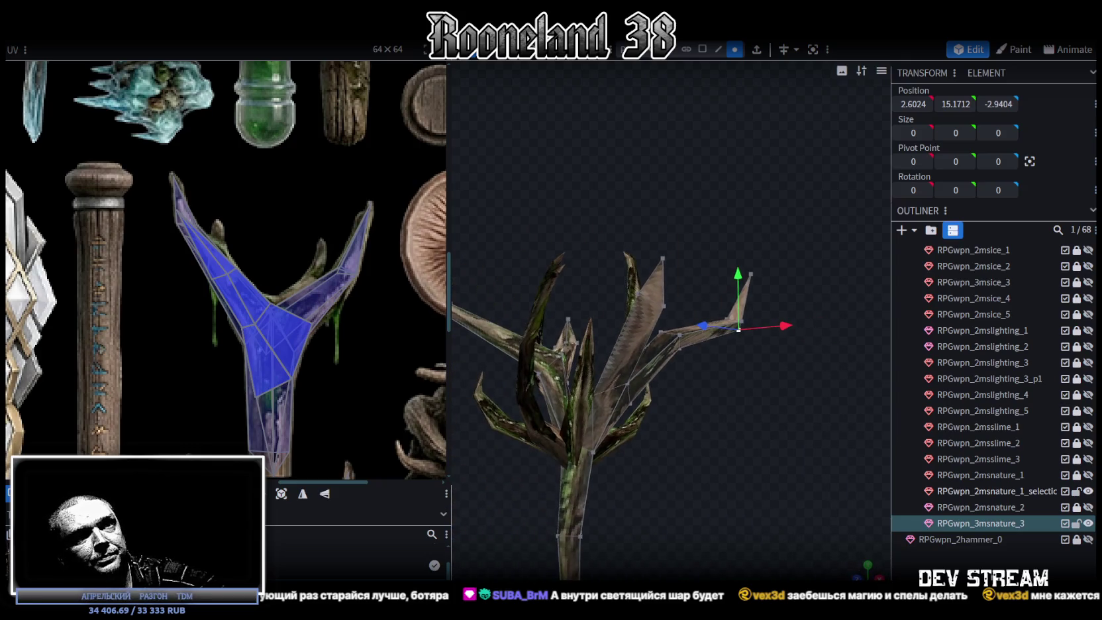
{"action": "left_click", "coordinate": [712, 405]}
{"action": "mouse_move", "coordinate": [713, 404]}
{"action": "left_mouse_down"}
{"action": "mouse_move", "coordinate": [767, 489]}
{"action": "mouse_move", "coordinate": [750, 334]}
{"action": "mouse_move", "coordinate": [701, 290]}
{"action": "left_mouse_up"}
{"action": "mouse_move", "coordinate": [568, 204]}
{"action": "left_mouse_down"}
{"action": "mouse_move", "coordinate": [581, 271]}
{"action": "mouse_move", "coordinate": [560, 315]}
{"action": "mouse_move", "coordinate": [644, 294]}
{"action": "mouse_move", "coordinate": [596, 351]}
{"action": "mouse_move", "coordinate": [609, 291]}
{"action": "mouse_move", "coordinate": [644, 298]}
{"action": "mouse_move", "coordinate": [622, 289]}
{"action": "mouse_move", "coordinate": [668, 271]}
{"action": "mouse_move", "coordinate": [556, 300]}
{"action": "mouse_move", "coordinate": [635, 235]}
{"action": "mouse_move", "coordinate": [699, 223]}
{"action": "left_mouse_up"}
Move a left branch vertex down and sideways, and shift another branch segment sideways by 0.6.
{"action": "left_click", "coordinate": [560, 316]}
{"action": "left_click", "coordinate": [699, 223]}
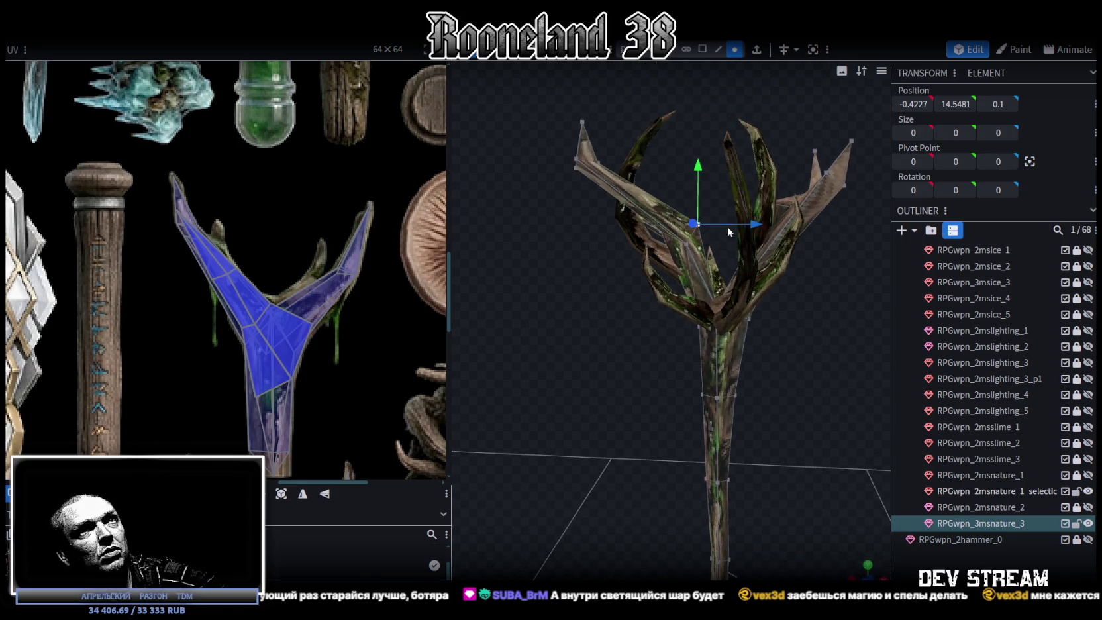
{"action": "left_click_drag", "start_coordinate": [689, 168], "coordinate": [697, 180]}
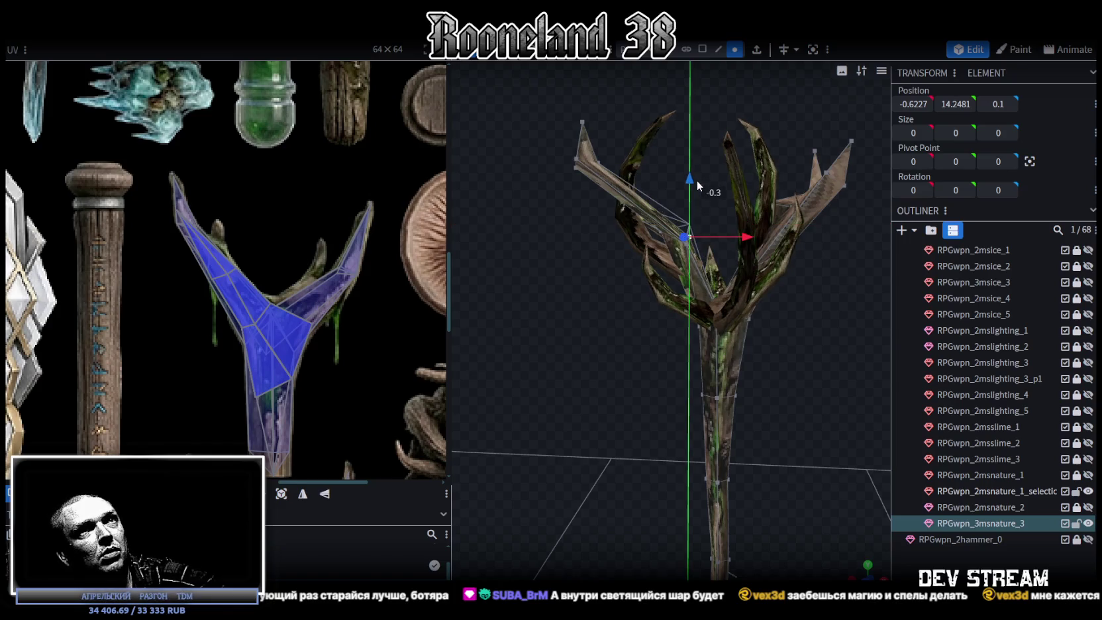
{"action": "mouse_move", "coordinate": [746, 237]}
{"action": "left_mouse_down"}
{"action": "mouse_move", "coordinate": [783, 273]}
{"action": "mouse_move", "coordinate": [781, 349]}
{"action": "mouse_move", "coordinate": [701, 347]}
{"action": "mouse_move", "coordinate": [607, 314]}
{"action": "mouse_move", "coordinate": [597, 329]}
{"action": "mouse_move", "coordinate": [599, 275]}
{"action": "mouse_move", "coordinate": [555, 181]}
{"action": "left_mouse_up"}
{"action": "left_click", "coordinate": [616, 229]}
{"action": "left_click_drag", "start_coordinate": [686, 269], "coordinate": [698, 255]}
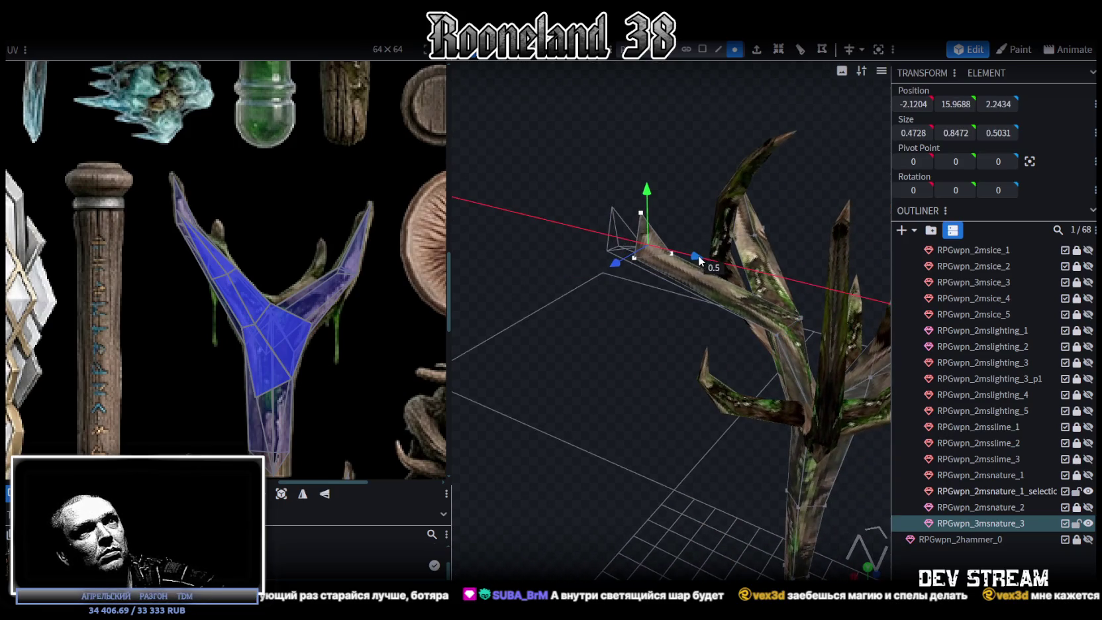
{"action": "mouse_move", "coordinate": [639, 351]}
{"action": "left_mouse_down"}
{"action": "mouse_move", "coordinate": [543, 403]}
{"action": "mouse_move", "coordinate": [568, 403]}
{"action": "mouse_move", "coordinate": [560, 371]}
{"action": "left_mouse_up"}
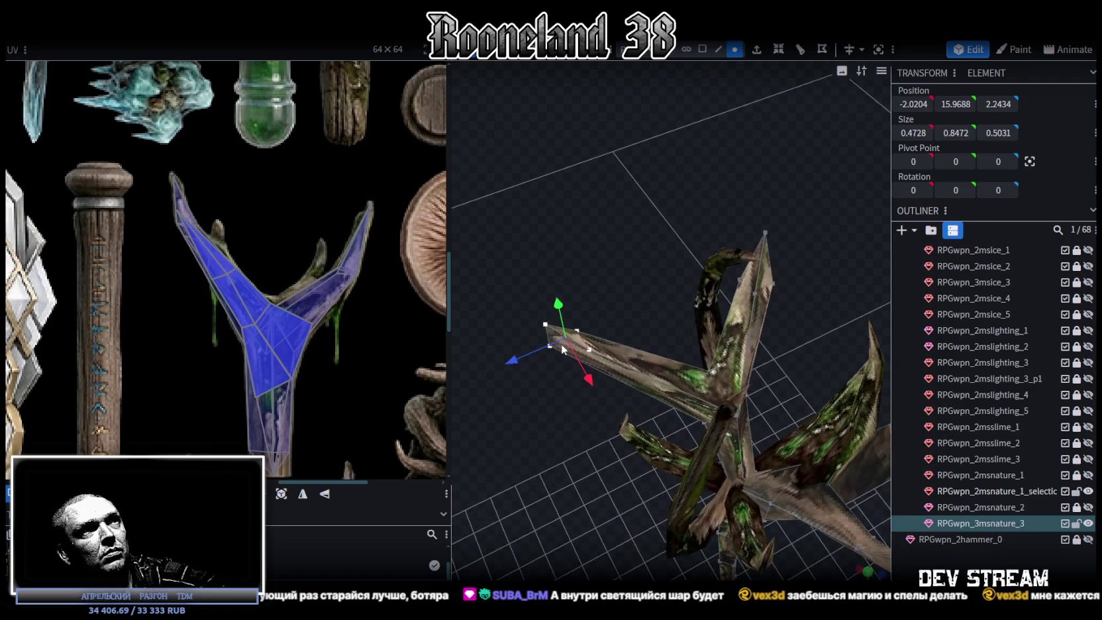
Slide a spike vertex sideways and raise the spike tip to Y 16.849.
{"action": "left_click", "coordinate": [549, 349]}
{"action": "left_click_drag", "start_coordinate": [497, 368], "coordinate": [510, 383]}
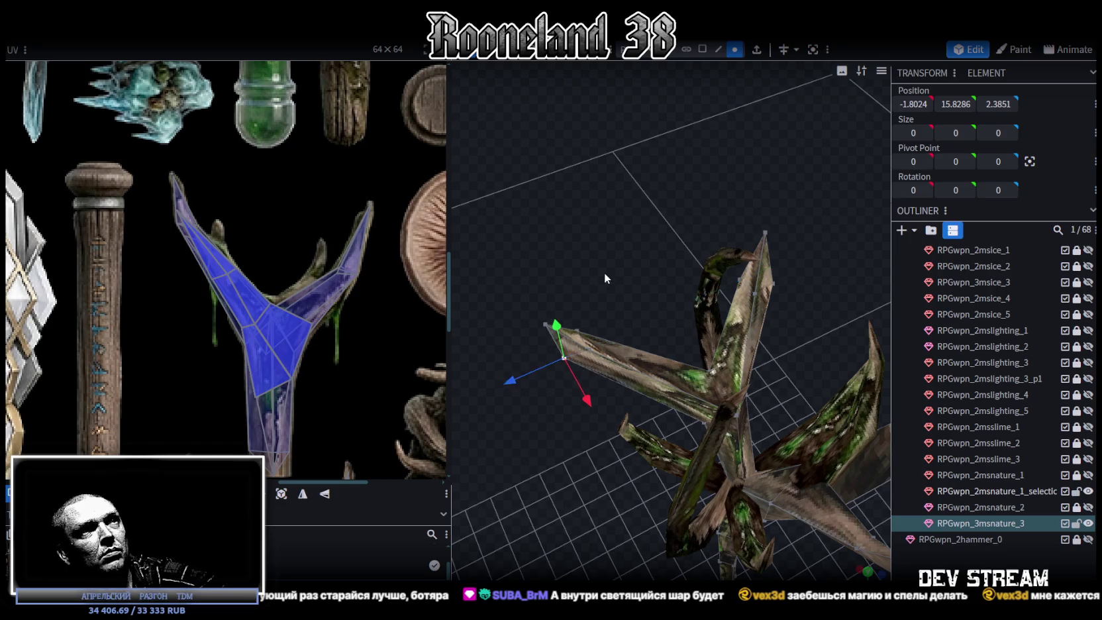
{"action": "left_click_drag", "start_coordinate": [603, 276], "coordinate": [651, 195]}
{"action": "left_click", "coordinate": [630, 159]}
{"action": "left_click_drag", "start_coordinate": [630, 116], "coordinate": [631, 95]}
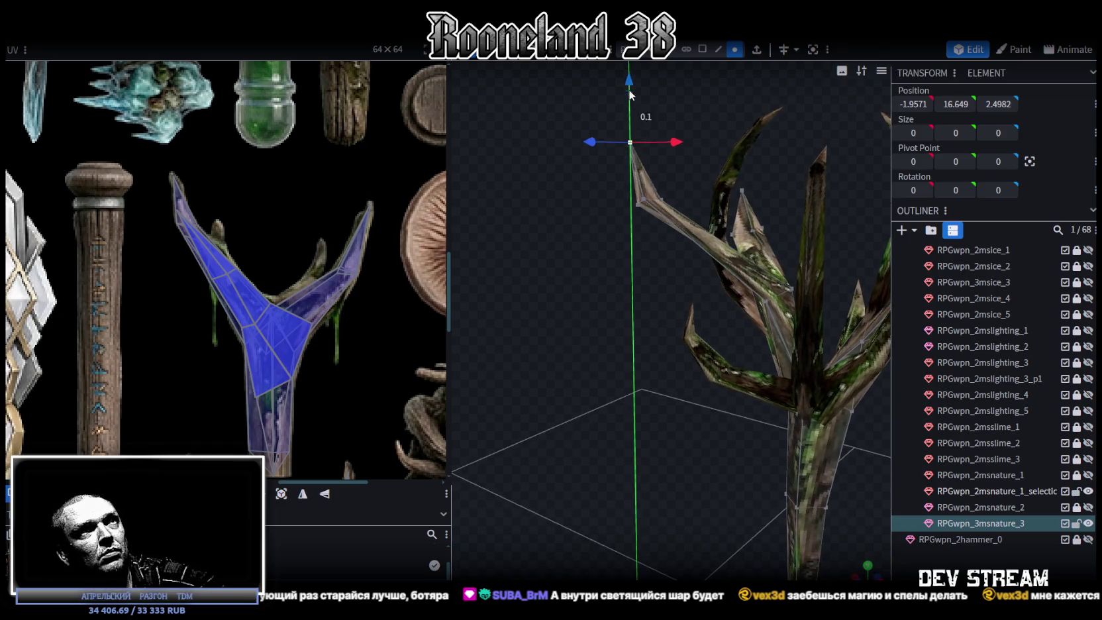
{"action": "mouse_move", "coordinate": [646, 213]}
{"action": "left_mouse_down"}
{"action": "mouse_move", "coordinate": [668, 257]}
{"action": "mouse_move", "coordinate": [757, 282]}
{"action": "left_mouse_up"}
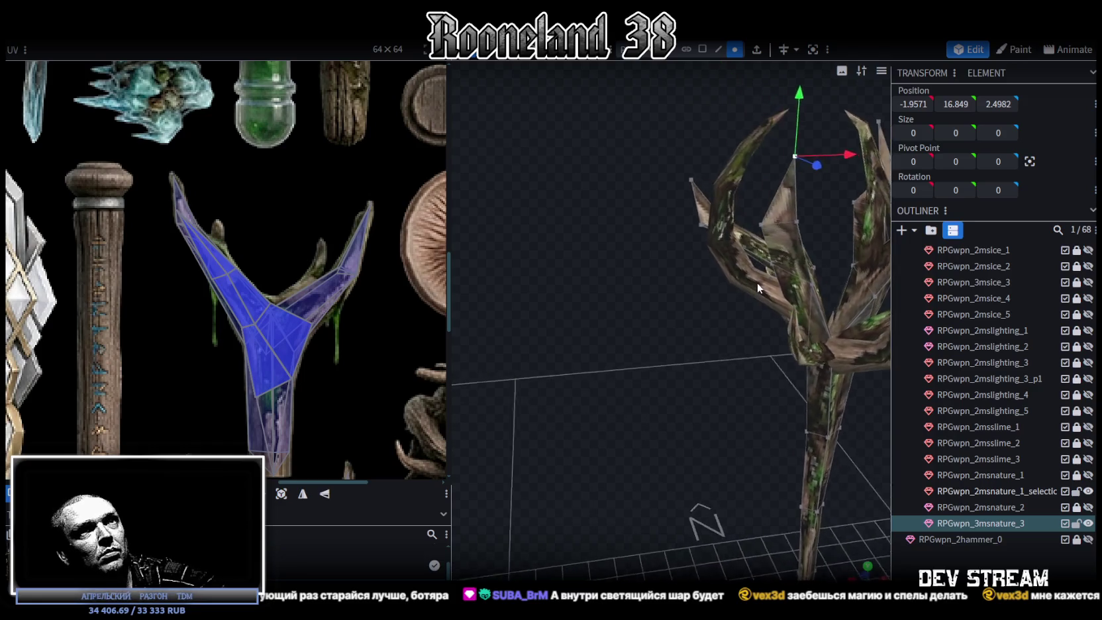
Save the model as RPGweapon.bbmodel.
{"action": "left_click", "coordinate": [749, 419]}
{"action": "mouse_move", "coordinate": [748, 420]}
{"action": "left_mouse_down"}
{"action": "mouse_move", "coordinate": [528, 377]}
{"action": "mouse_move", "coordinate": [605, 335]}
{"action": "left_mouse_up"}
{"action": "key", "text": "ctrl+s"}
{"action": "mouse_move", "coordinate": [846, 431]}
{"action": "left_mouse_down"}
{"action": "mouse_move", "coordinate": [783, 381]}
{"action": "mouse_move", "coordinate": [790, 355]}
{"action": "mouse_move", "coordinate": [741, 360]}
{"action": "mouse_move", "coordinate": [786, 376]}
{"action": "mouse_move", "coordinate": [775, 365]}
{"action": "mouse_move", "coordinate": [762, 400]}
{"action": "mouse_move", "coordinate": [745, 410]}
{"action": "mouse_move", "coordinate": [745, 423]}
{"action": "mouse_move", "coordinate": [782, 431]}
{"action": "left_mouse_up"}
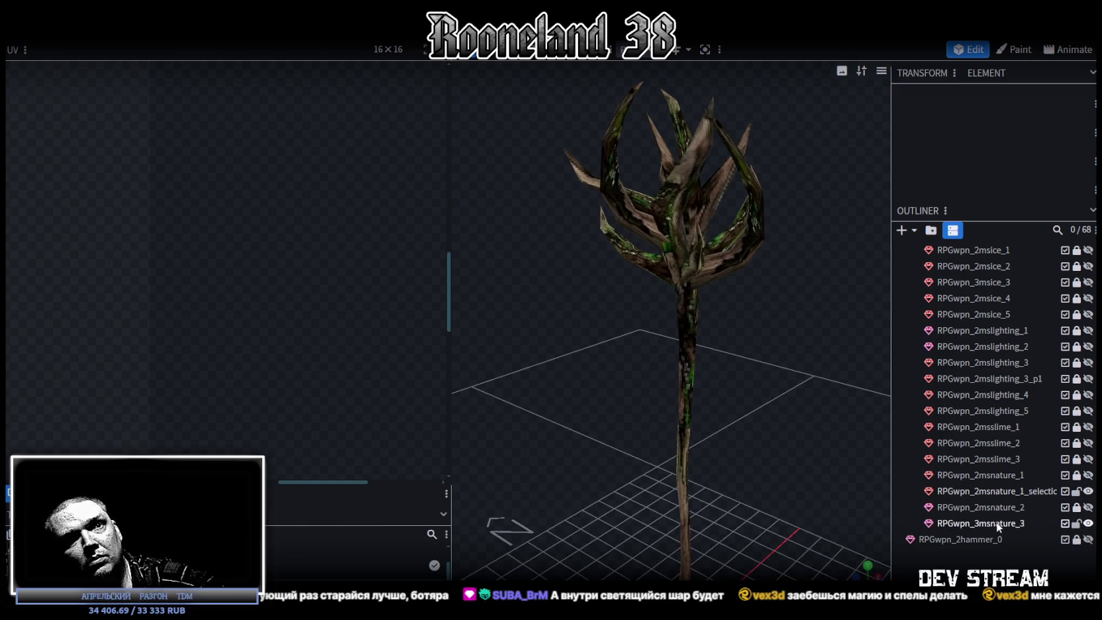
Delete the leftover branch-selection piece beside RPGwpn_3msnature_3.
{"action": "left_click", "coordinate": [999, 526]}
{"action": "right_click", "coordinate": [1011, 491]}
{"action": "left_click", "coordinate": [891, 251]}
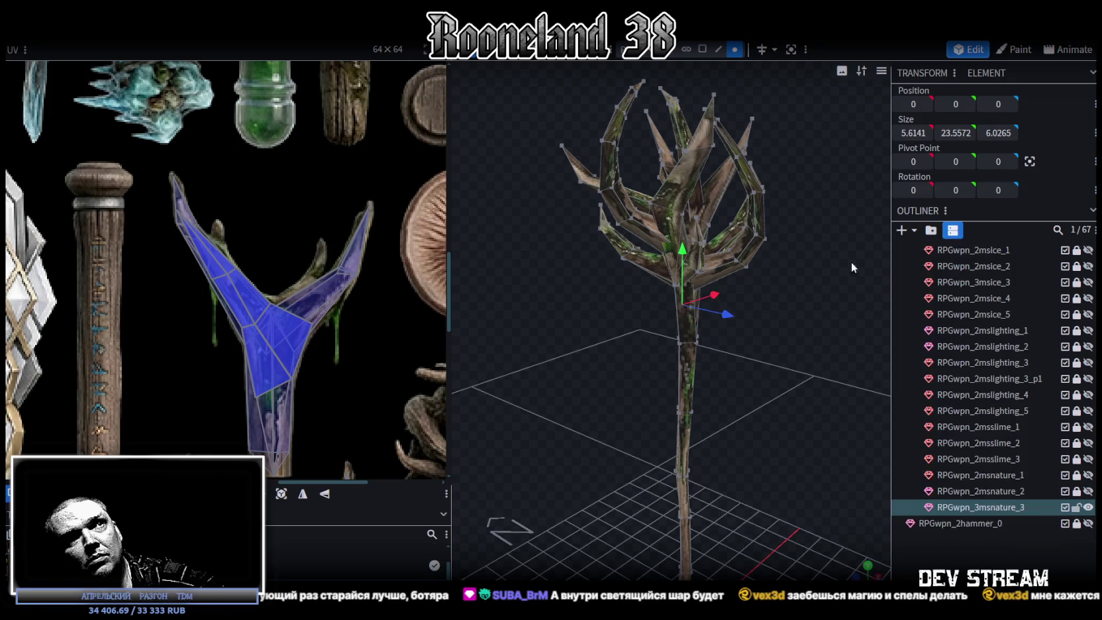
{"action": "scroll", "coordinate": [745, 228], "scroll_direction": "down", "scroll_amount": 3}
{"action": "left_click_drag", "start_coordinate": [745, 228], "coordinate": [755, 282]}
Lower all of RPGwpn_3msnature_3 by one unit, then lock and hide it.
{"action": "key", "text": "ctrl+a"}
{"action": "left_click_drag", "start_coordinate": [677, 261], "coordinate": [677, 274]}
{"action": "scroll", "coordinate": [718, 379], "scroll_direction": "up", "scroll_amount": 3}
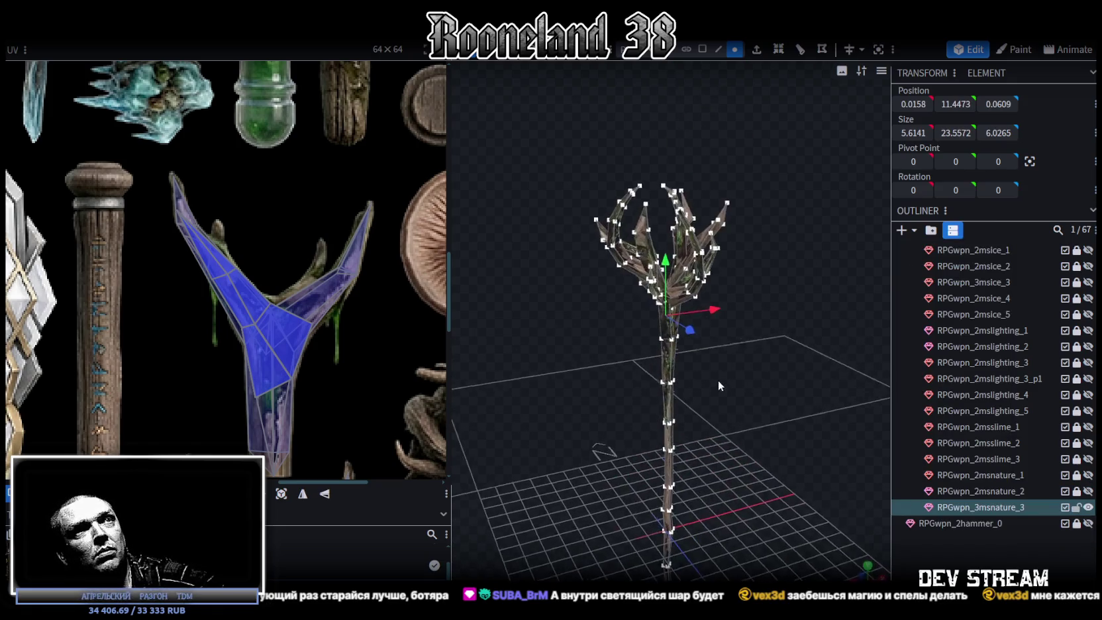
{"action": "left_click_drag", "start_coordinate": [756, 404], "coordinate": [504, 371]}
{"action": "scroll", "coordinate": [202, 328], "scroll_direction": "down", "scroll_amount": 4}
{"action": "scroll", "coordinate": [192, 316], "scroll_direction": "down", "scroll_amount": 1}
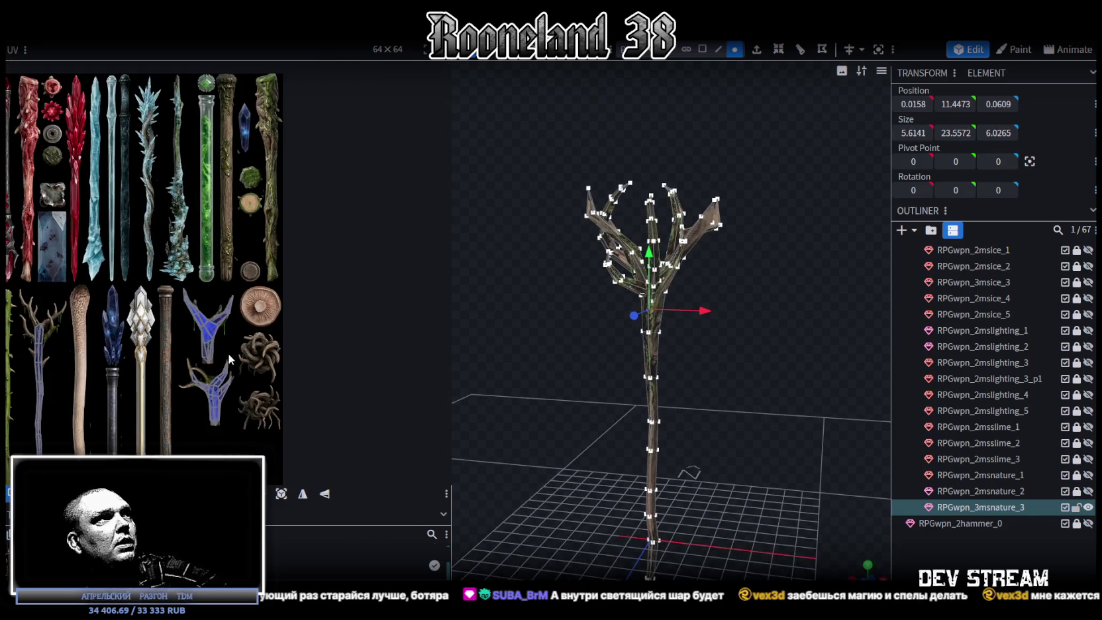
{"action": "scroll", "coordinate": [245, 312], "scroll_direction": "up", "scroll_amount": 1}
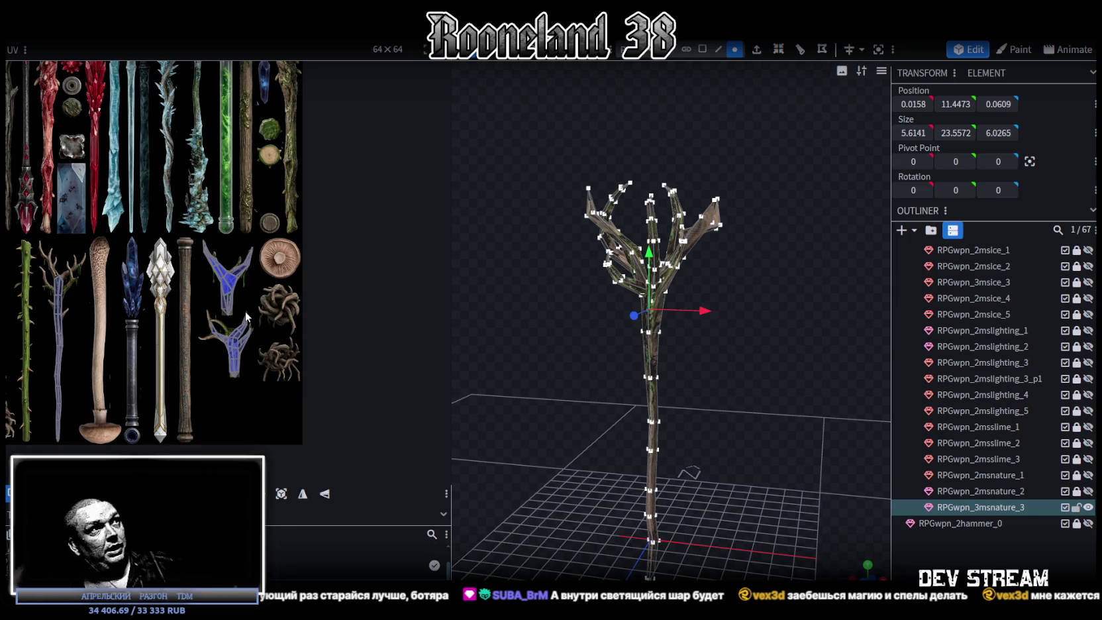
{"action": "left_click", "coordinate": [1077, 508]}
{"action": "left_click", "coordinate": [1088, 508]}
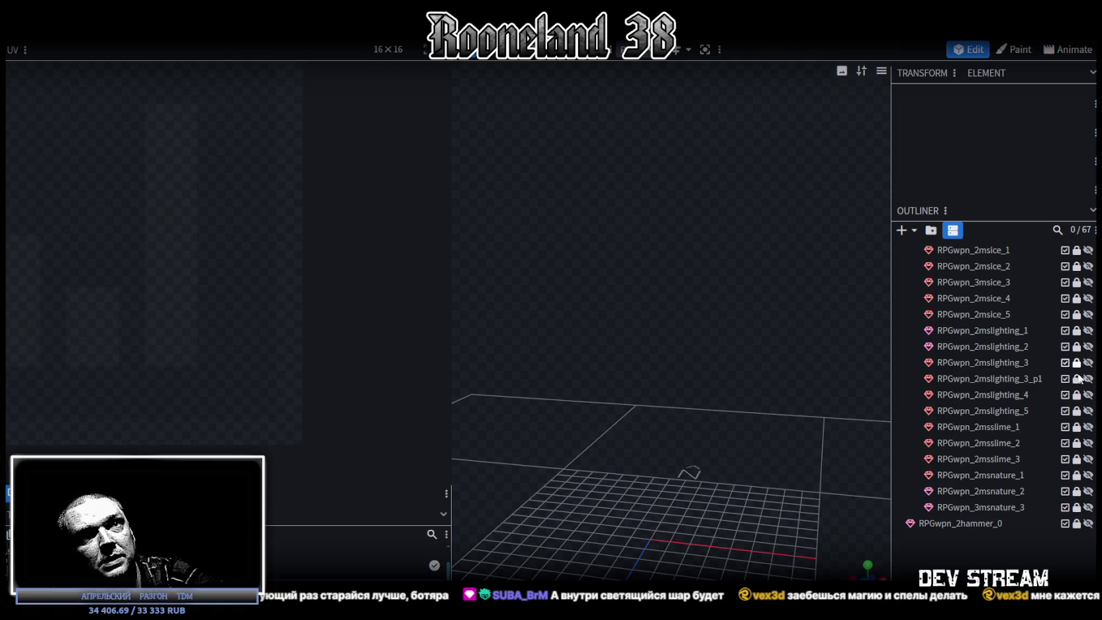
{"action": "left_click", "coordinate": [1089, 443]}
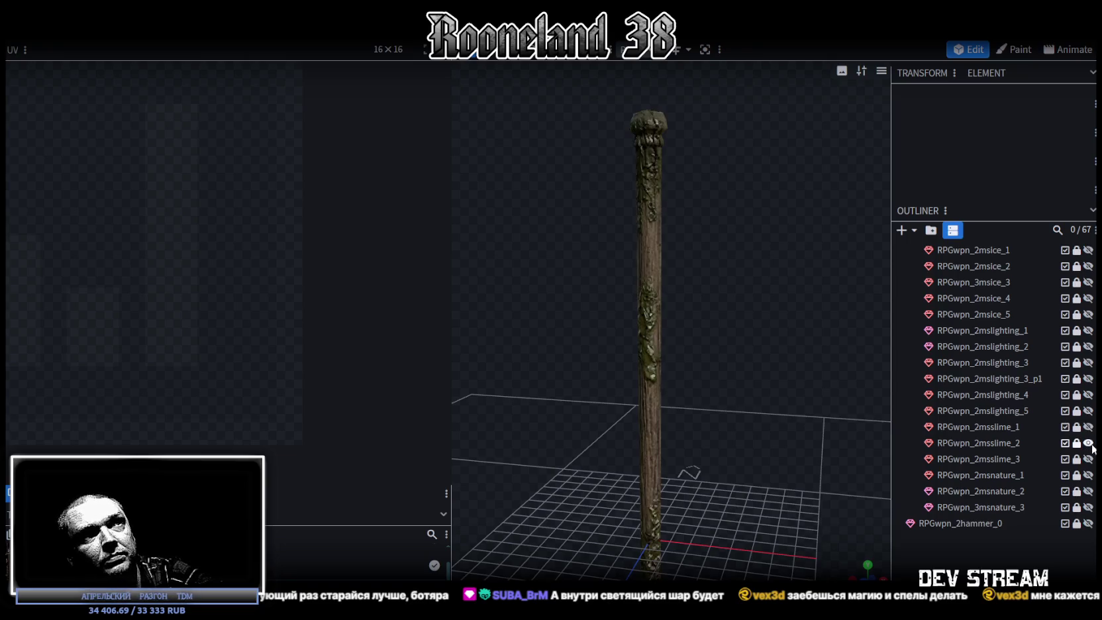
{"action": "left_click", "coordinate": [1006, 449]}
{"action": "key", "text": "ctrl+d"}
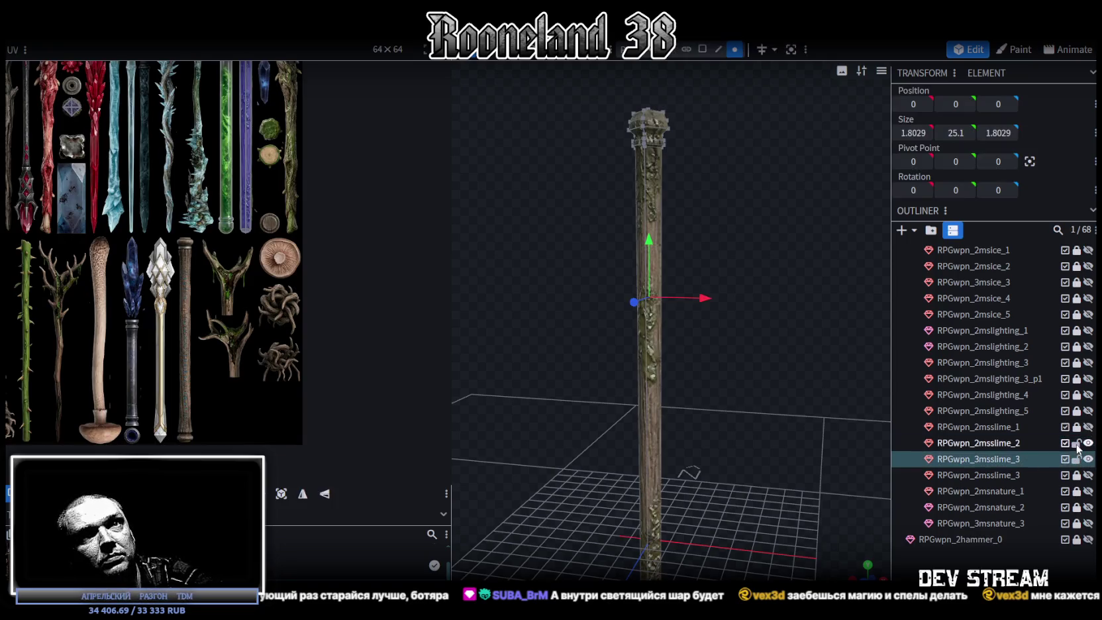
{"action": "left_click_drag", "start_coordinate": [1011, 467], "coordinate": [1012, 542]}
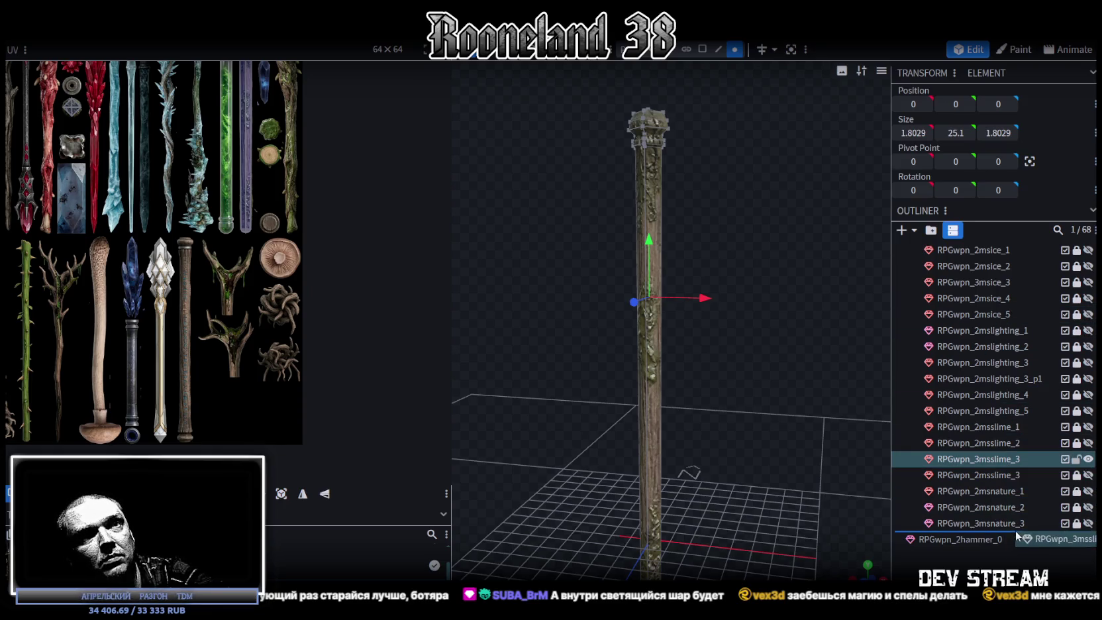
{"action": "left_click_drag", "start_coordinate": [1013, 542], "coordinate": [1060, 528]}
{"action": "double_click", "coordinate": [1021, 508]}
{"action": "key", "text": "ctrl+c"}
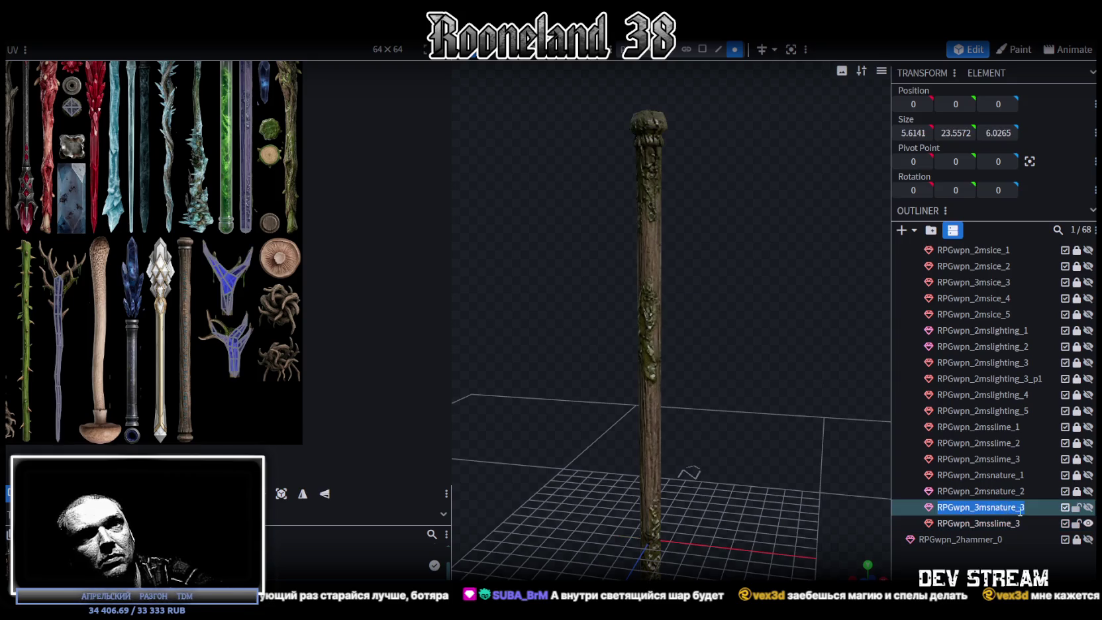
{"action": "double_click", "coordinate": [1014, 530]}
{"action": "key", "text": "ctrl+v"}
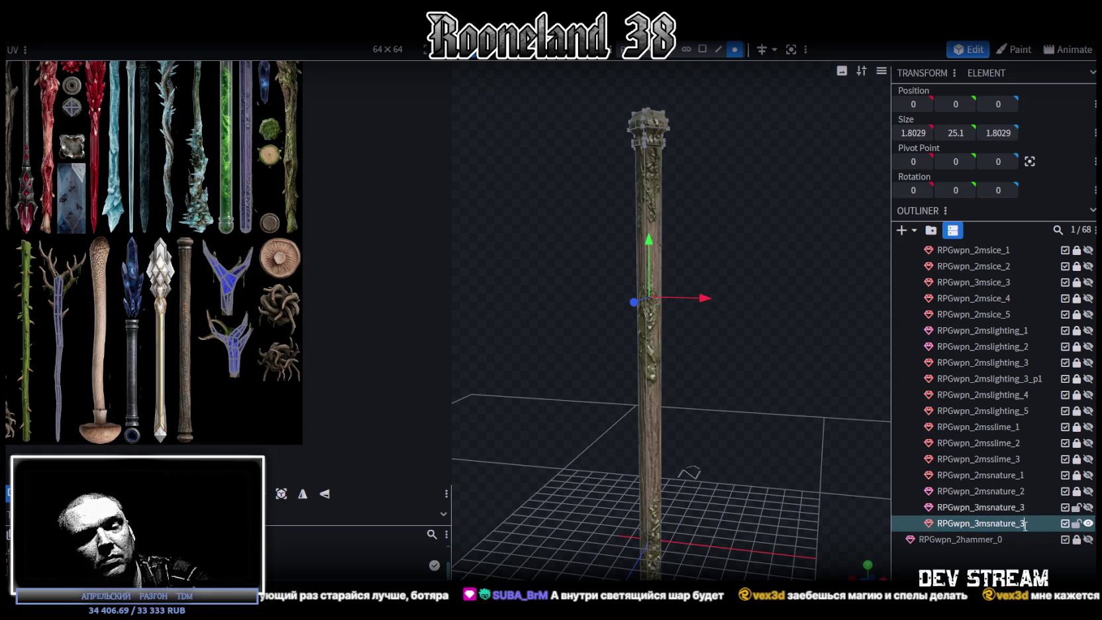
{"action": "type", "text": "4"}
{"action": "key", "text": "Return"}
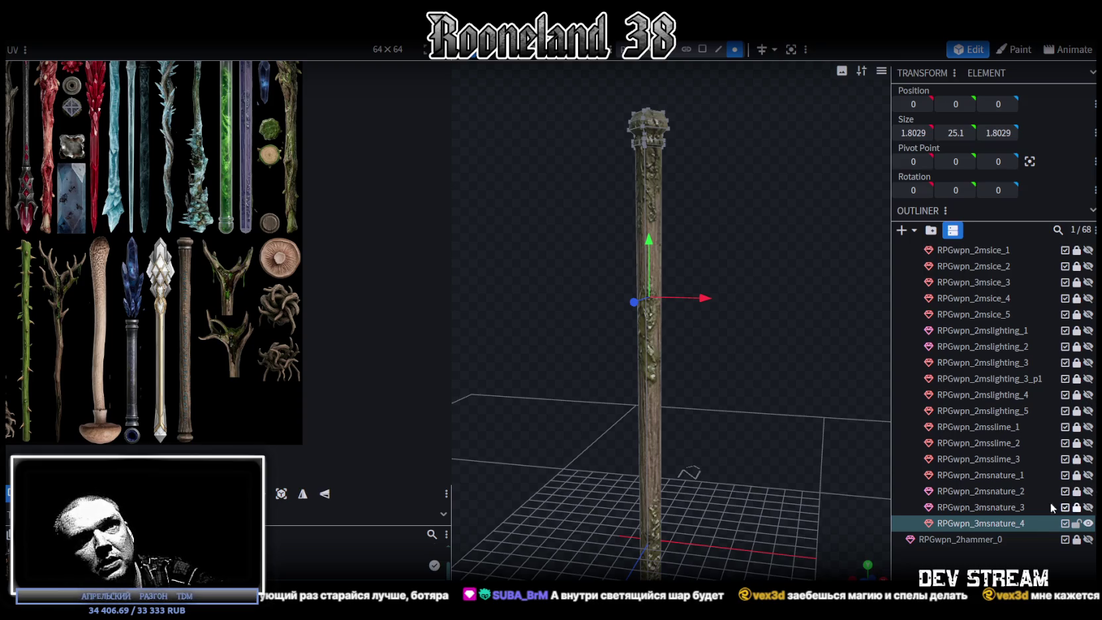
{"action": "scroll", "coordinate": [689, 435], "scroll_direction": "down", "scroll_amount": 5}
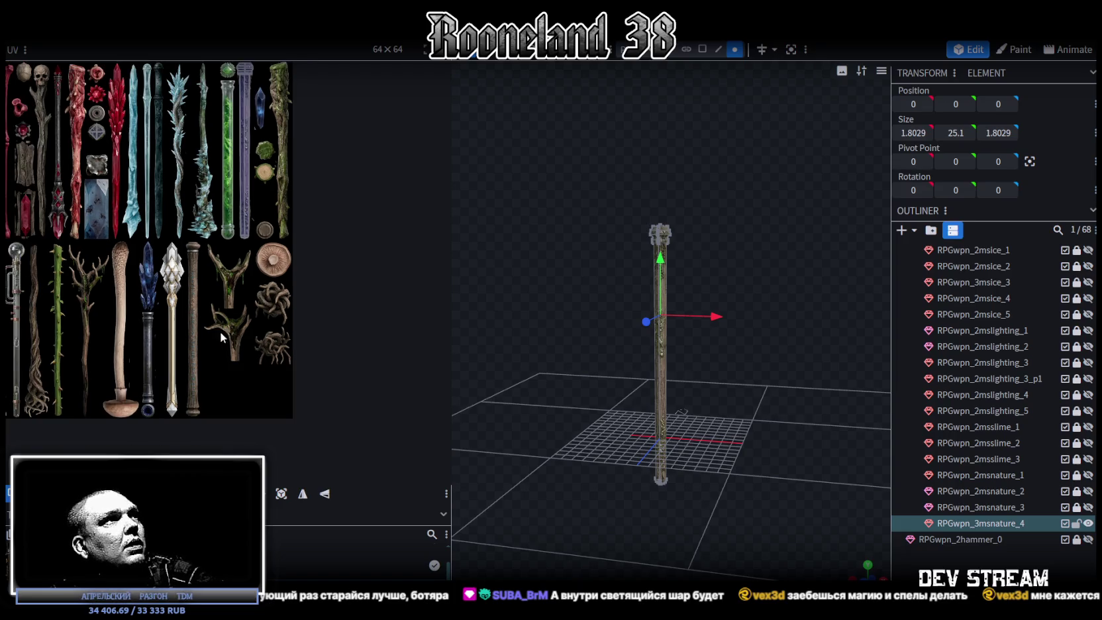
{"action": "scroll", "coordinate": [162, 382], "scroll_direction": "up", "scroll_amount": 3}
{"action": "scroll", "coordinate": [132, 301], "scroll_direction": "up", "scroll_amount": 2}
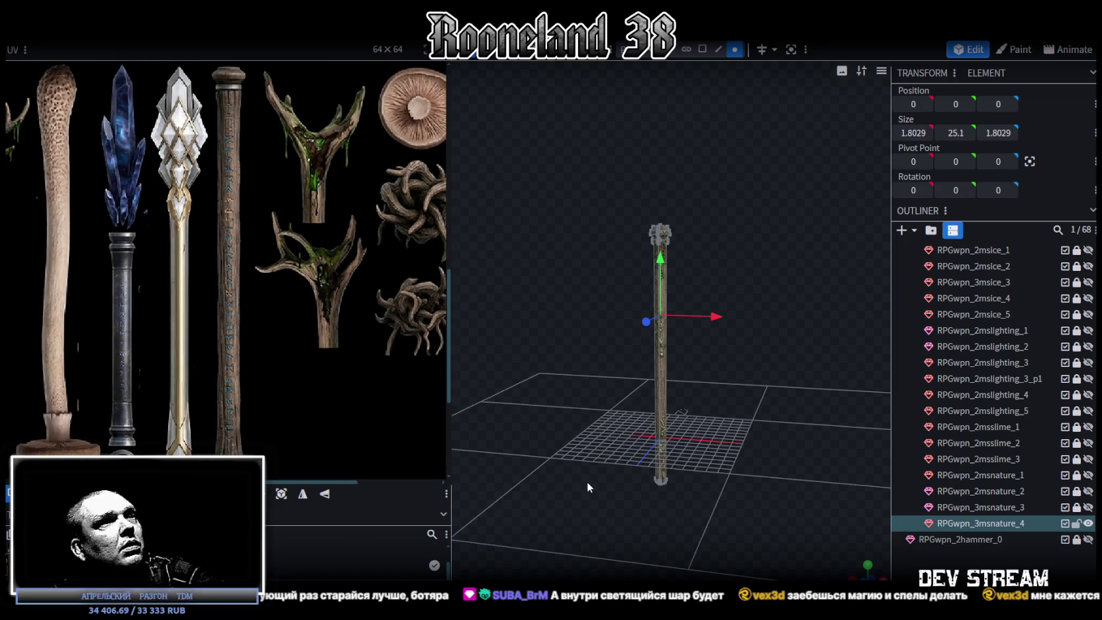
{"action": "left_click_drag", "start_coordinate": [589, 480], "coordinate": [731, 440]}
Cut one edge loop around the RPGwpn_3msnature_4 pillar from a selected edge, then select the whole mesh.
{"action": "scroll", "coordinate": [712, 459], "scroll_direction": "up", "scroll_amount": 3}
{"action": "left_click_drag", "start_coordinate": [700, 538], "coordinate": [715, 351]}
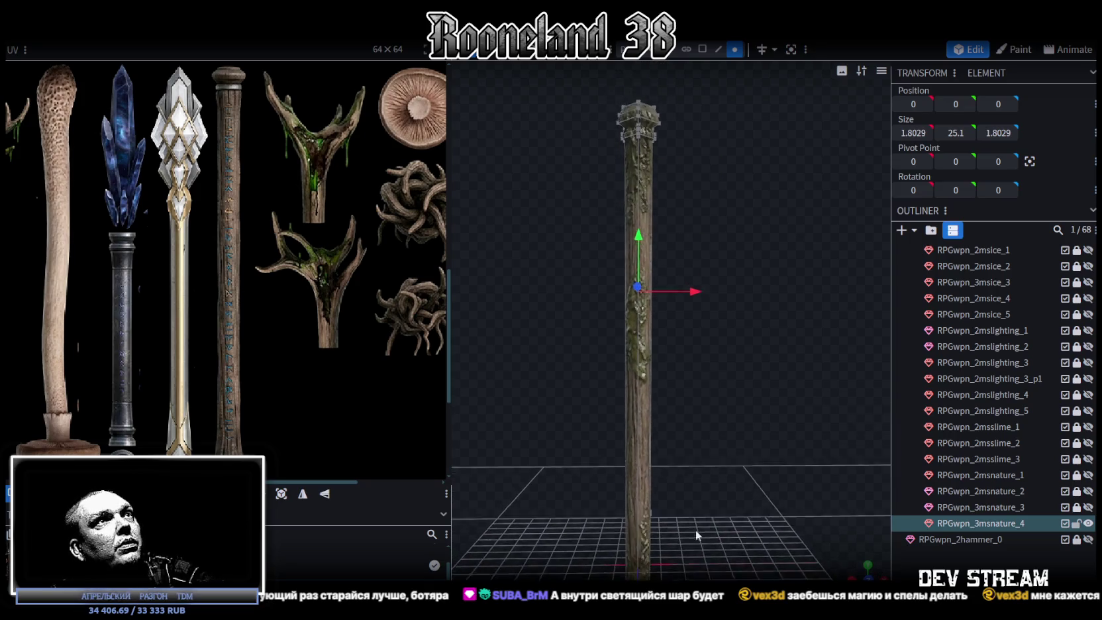
{"action": "left_click", "coordinate": [718, 50]}
{"action": "left_click", "coordinate": [659, 527]}
{"action": "scroll", "coordinate": [723, 399], "scroll_direction": "down", "scroll_amount": 1}
{"action": "left_click_drag", "start_coordinate": [724, 400], "coordinate": [743, 198]}
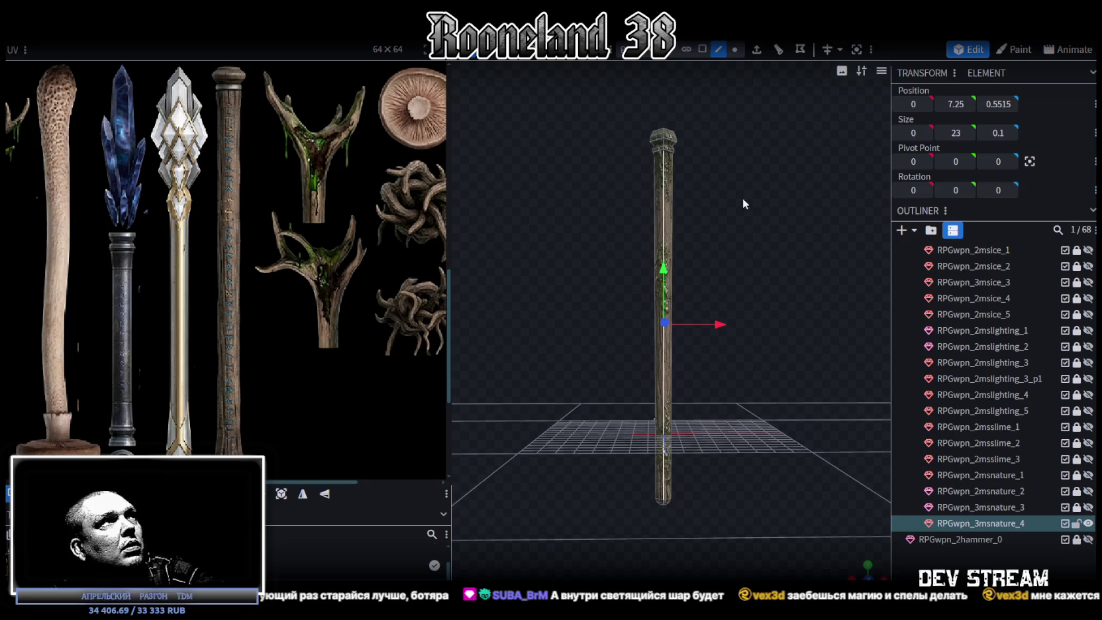
{"action": "left_click", "coordinate": [779, 55]}
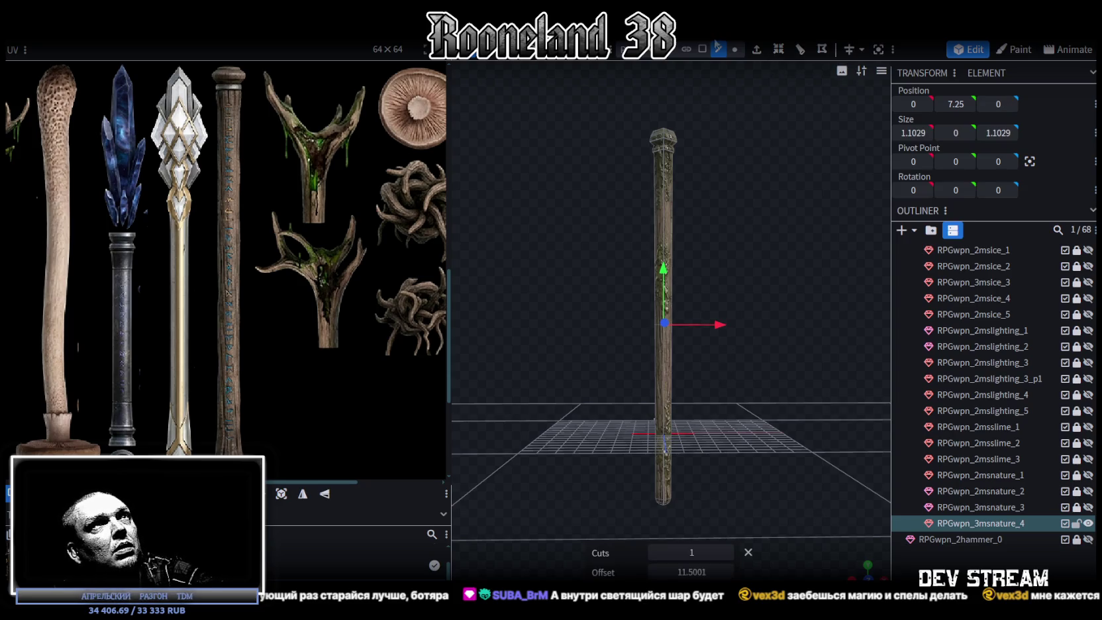
{"action": "key", "text": "ctrl+a"}
{"action": "scroll", "coordinate": [177, 104], "scroll_direction": "up", "scroll_amount": 2}
{"action": "scroll", "coordinate": [307, 181], "scroll_direction": "up", "scroll_amount": 1}
{"action": "middle_click_drag", "start_coordinate": [307, 181], "coordinate": [321, 170]}
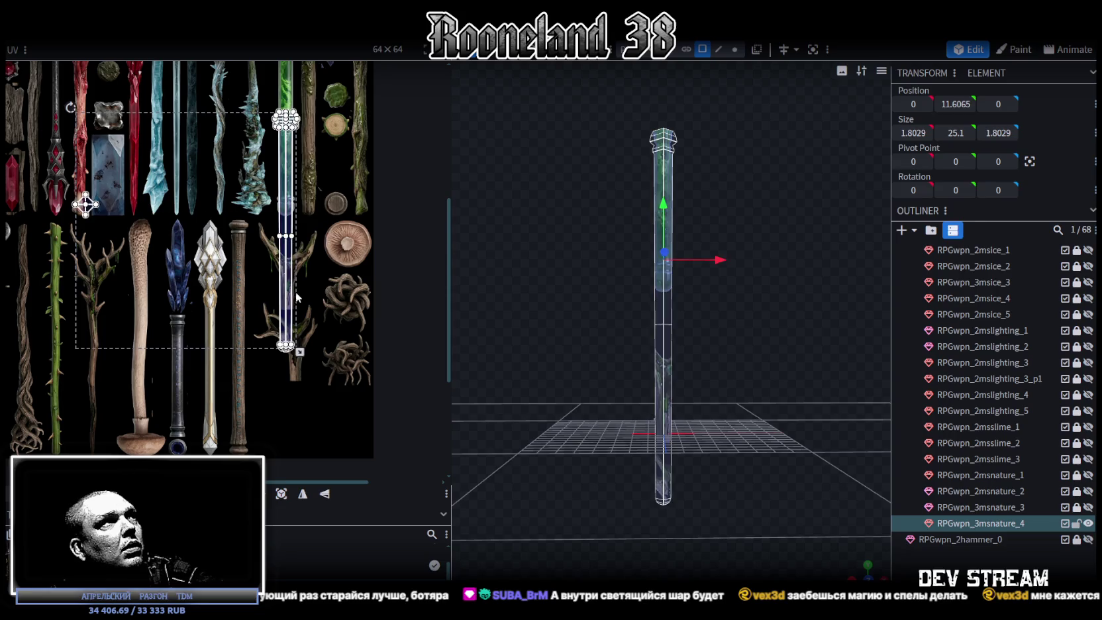
Select the pillar's faces and flip its UV island vertically with UV Mirror Y.
{"action": "left_click", "coordinate": [339, 217]}
{"action": "scroll", "coordinate": [338, 218], "scroll_direction": "up", "scroll_amount": 3}
{"action": "left_click", "coordinate": [312, 274]}
{"action": "left_click", "coordinate": [312, 274]}
{"action": "middle_click_drag", "start_coordinate": [312, 274], "coordinate": [356, 204]}
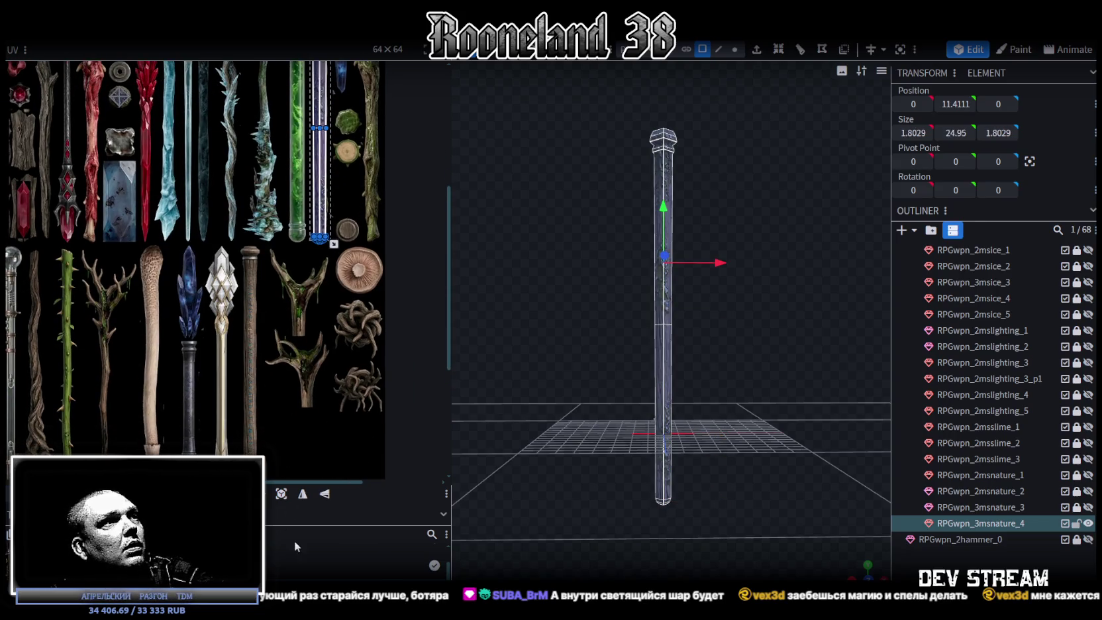
{"action": "left_click", "coordinate": [325, 494]}
Move the UV island onto the pale purple knobbly mushroom staff strip in the atlas.
{"action": "left_click_drag", "start_coordinate": [326, 184], "coordinate": [159, 398]}
{"action": "scroll", "coordinate": [167, 271], "scroll_direction": "up", "scroll_amount": 5}
{"action": "left_click_drag", "start_coordinate": [118, 234], "coordinate": [101, 277]}
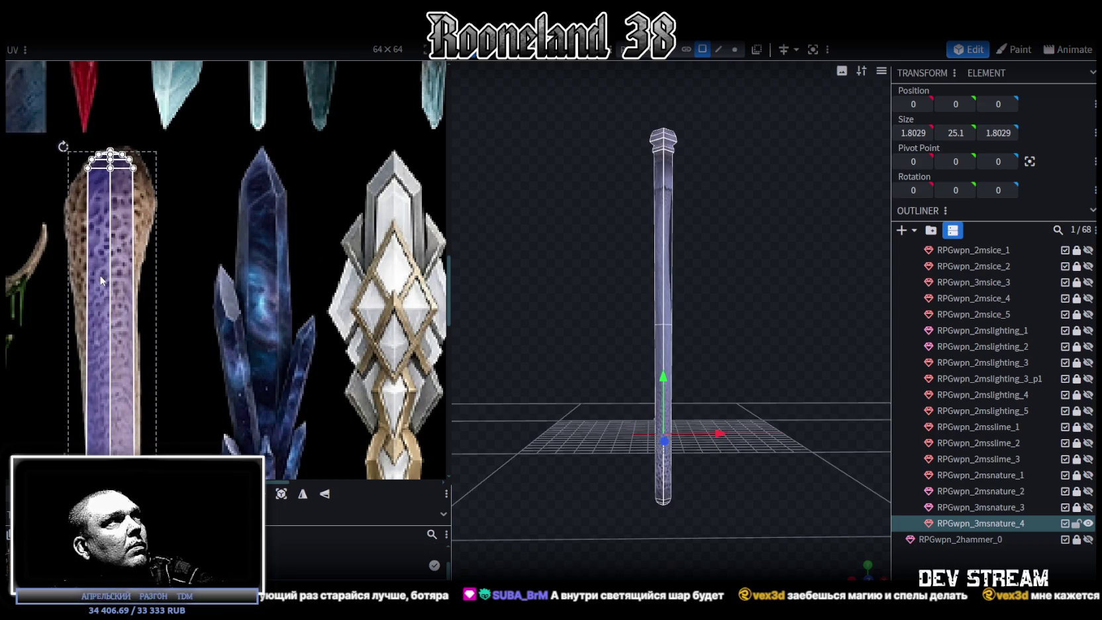
{"action": "scroll", "coordinate": [146, 387], "scroll_direction": "down", "scroll_amount": 3}
{"action": "scroll", "coordinate": [171, 331], "scroll_direction": "up", "scroll_amount": 4}
{"action": "scroll", "coordinate": [152, 350], "scroll_direction": "up", "scroll_amount": 1}
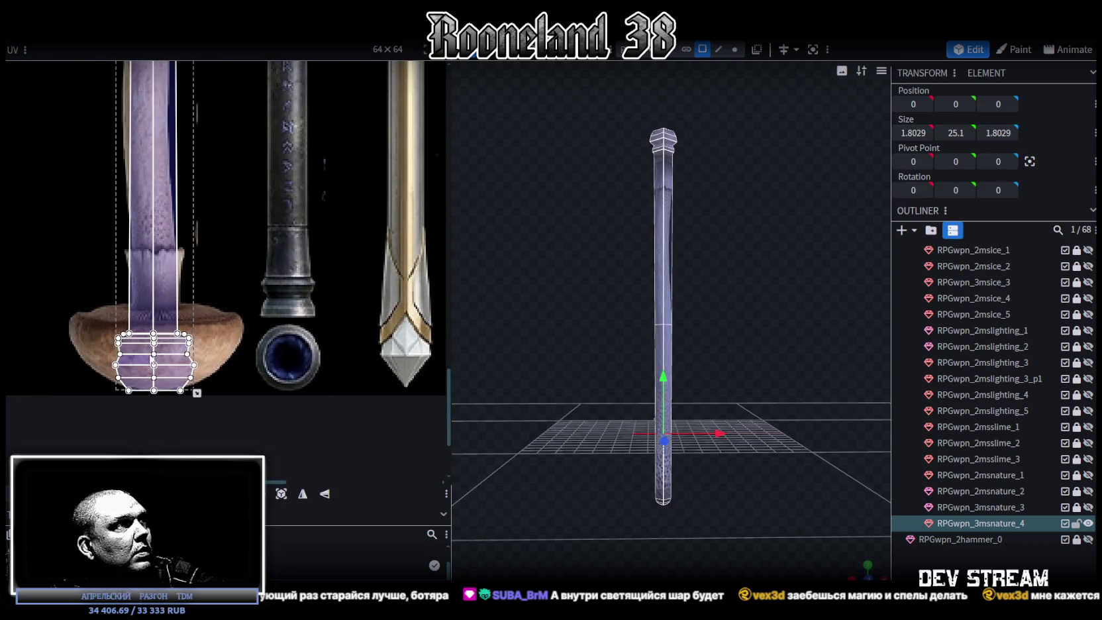
{"action": "scroll", "coordinate": [205, 284], "scroll_direction": "down", "scroll_amount": 2}
{"action": "scroll", "coordinate": [219, 272], "scroll_direction": "down", "scroll_amount": 1}
{"action": "scroll", "coordinate": [241, 308], "scroll_direction": "up", "scroll_amount": 1}
{"action": "scroll", "coordinate": [245, 317], "scroll_direction": "up", "scroll_amount": 1}
{"action": "scroll", "coordinate": [246, 320], "scroll_direction": "down", "scroll_amount": 2}
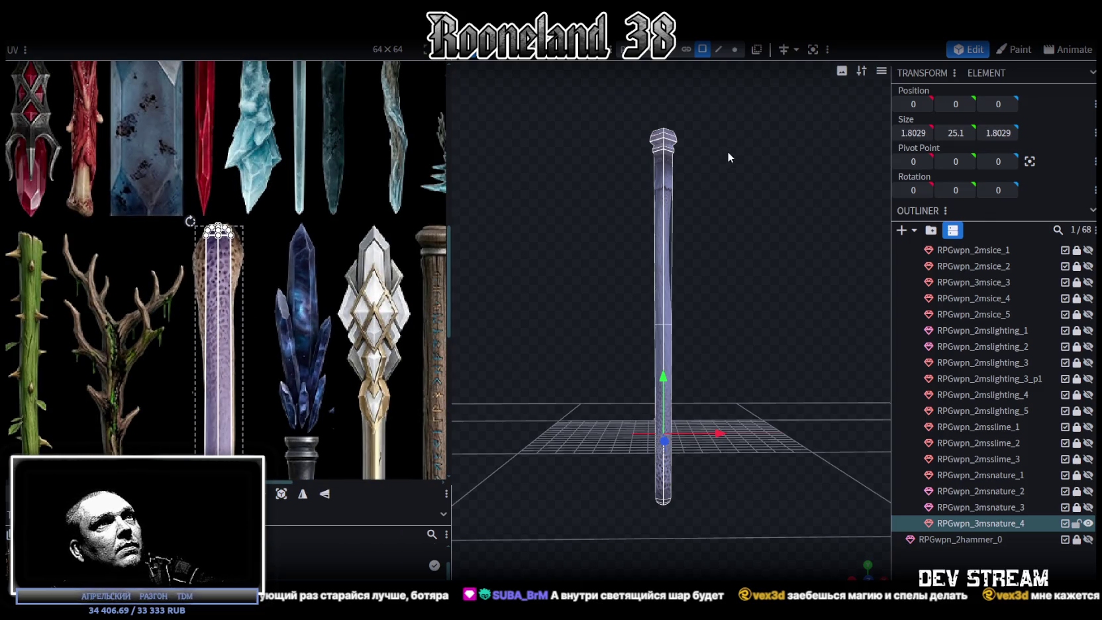
{"action": "scroll", "coordinate": [671, 284], "scroll_direction": "up", "scroll_amount": 1}
{"action": "middle_click_drag", "start_coordinate": [274, 383], "coordinate": [300, 245]}
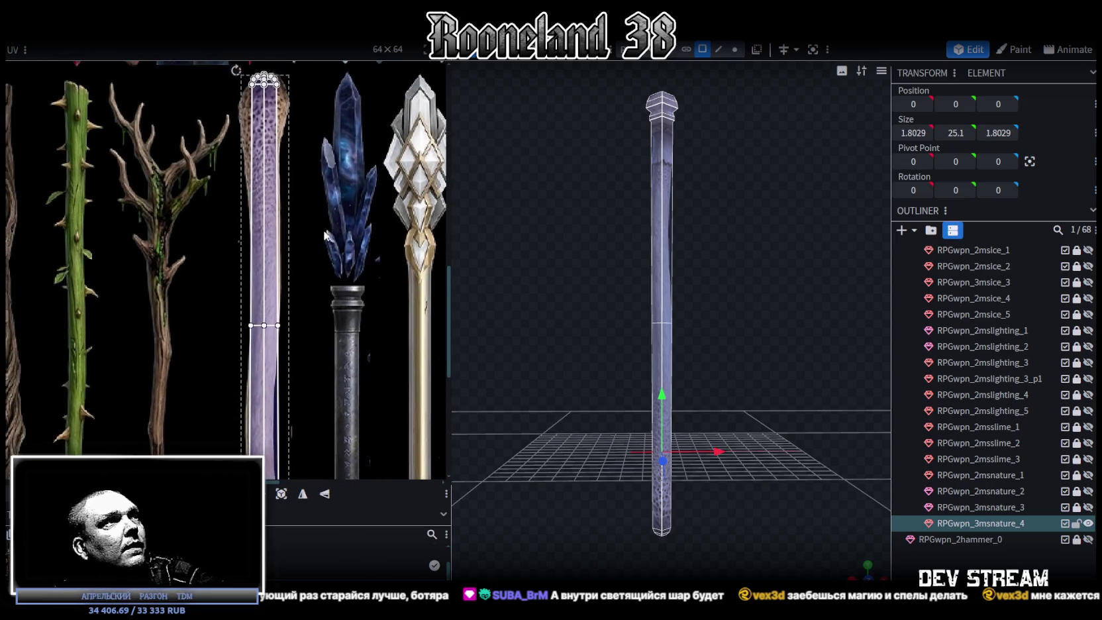
{"action": "left_click", "coordinate": [719, 49]}
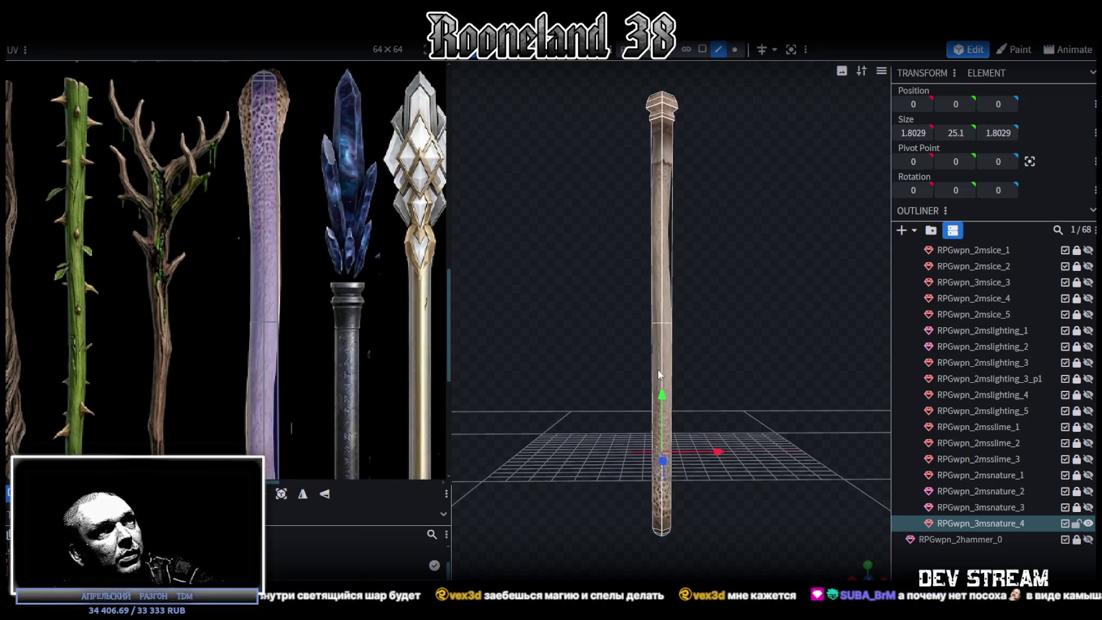
Add edge loop cuts around the pole, including one near its base.
{"action": "left_click", "coordinate": [774, 52]}
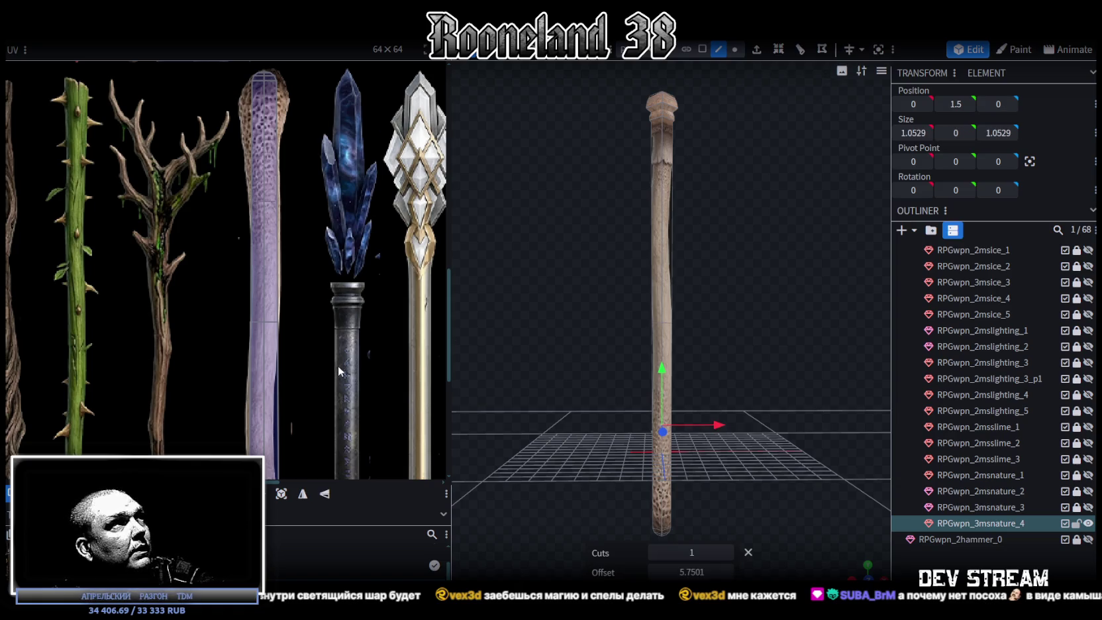
{"action": "middle_click_drag", "start_coordinate": [339, 371], "coordinate": [343, 324]}
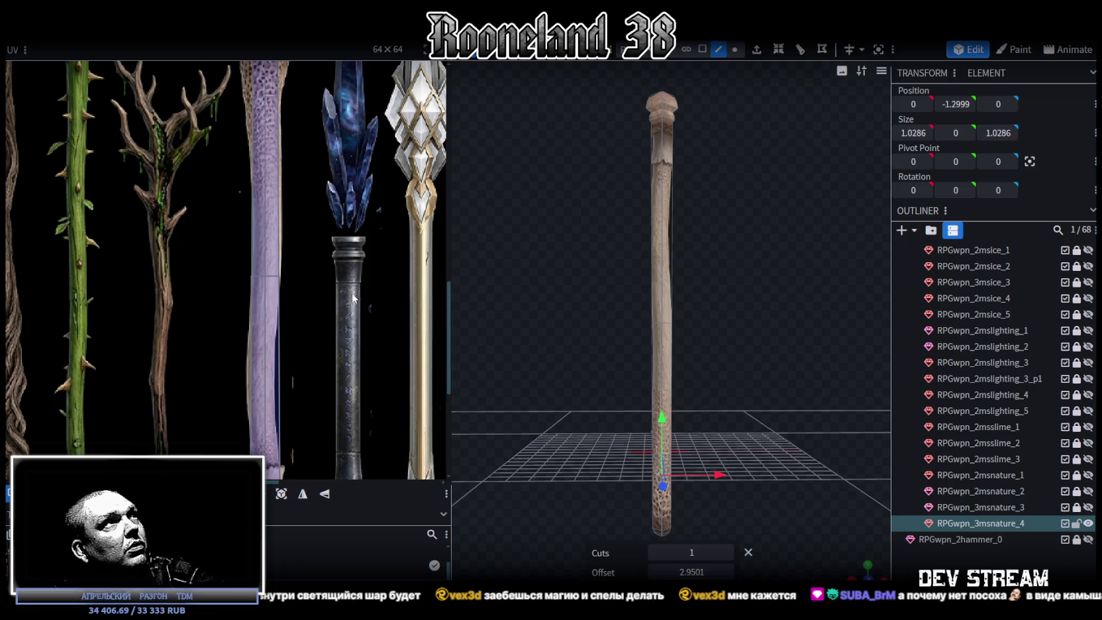
{"action": "middle_click_drag", "start_coordinate": [353, 300], "coordinate": [344, 386]}
{"action": "left_click", "coordinate": [669, 522]}
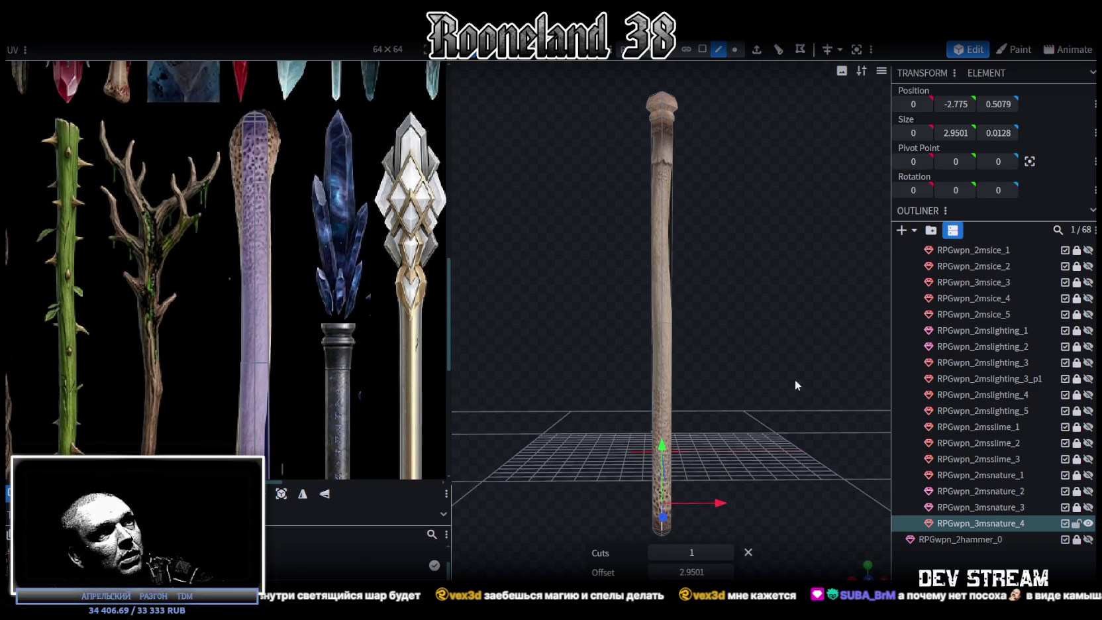
{"action": "left_click", "coordinate": [803, 50]}
{"action": "scroll", "coordinate": [189, 192], "scroll_direction": "up", "scroll_amount": 3}
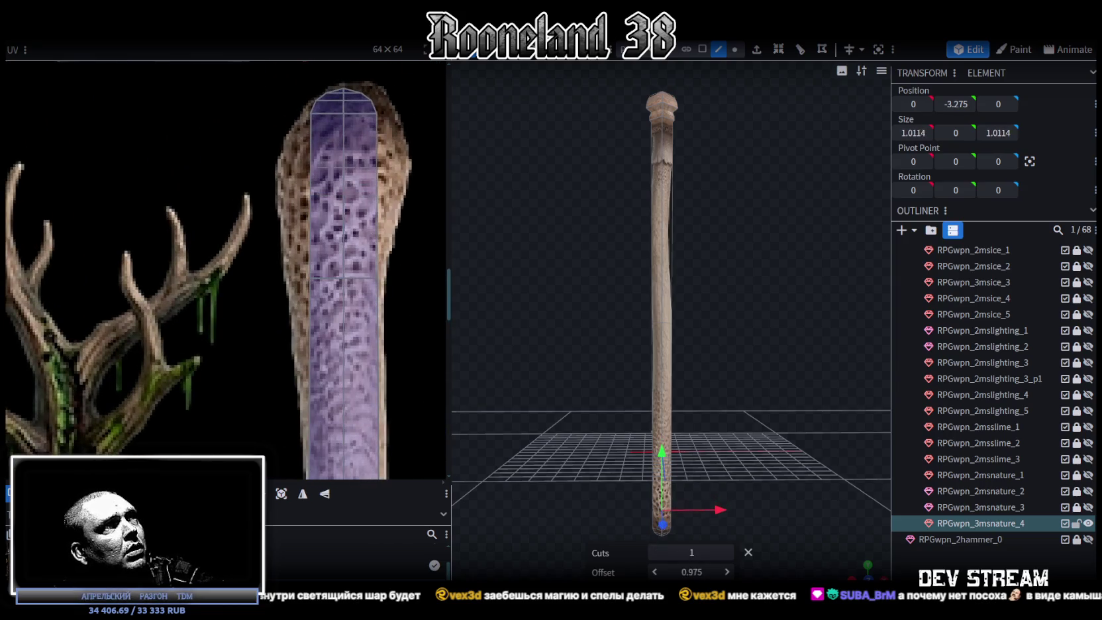
Add more loop cuts higher up the pole, the latest at offset 2.1375.
{"action": "left_click", "coordinate": [660, 381]}
{"action": "left_click", "coordinate": [659, 381]}
{"action": "scroll", "coordinate": [344, 354], "scroll_direction": "down", "scroll_amount": 2}
{"action": "scroll", "coordinate": [344, 354], "scroll_direction": "down", "scroll_amount": 3}
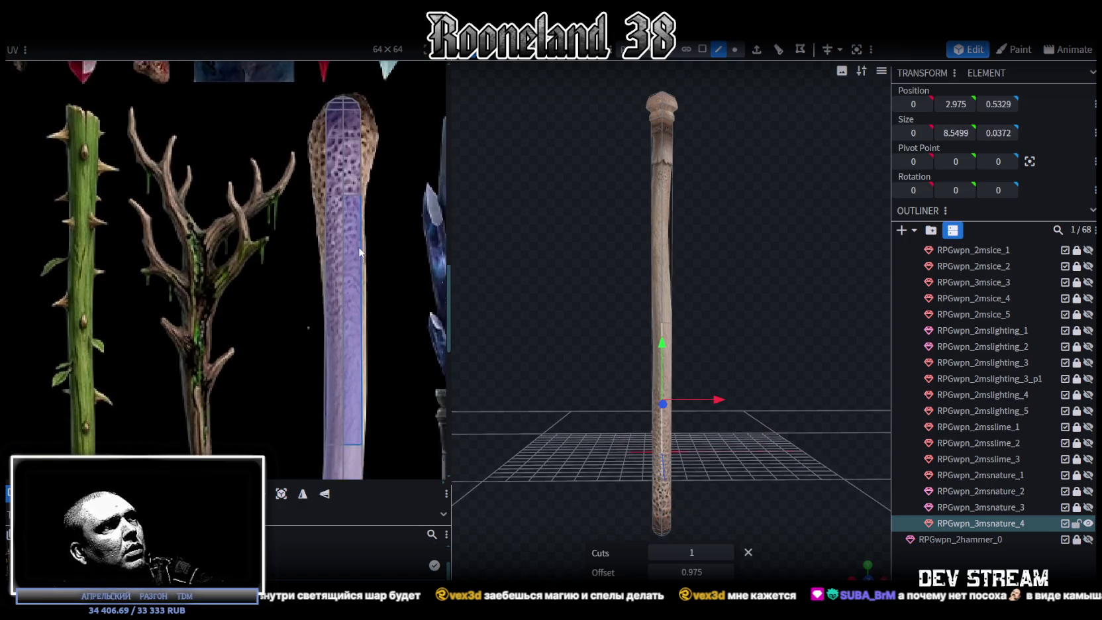
{"action": "left_click", "coordinate": [778, 53]}
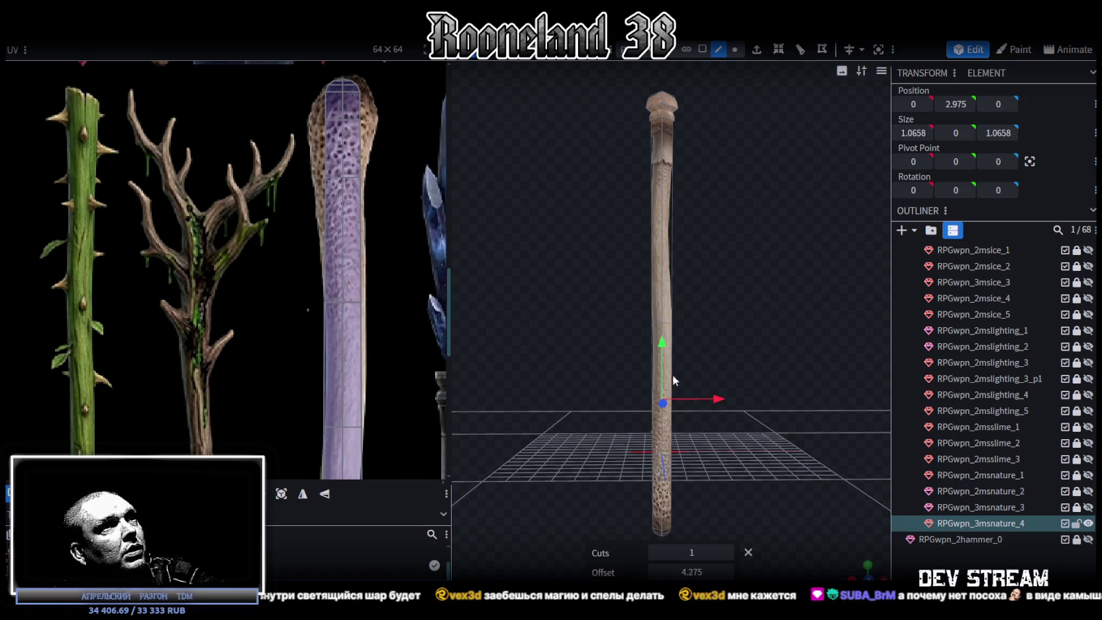
{"action": "scroll", "coordinate": [672, 374], "scroll_direction": "up", "scroll_amount": 2}
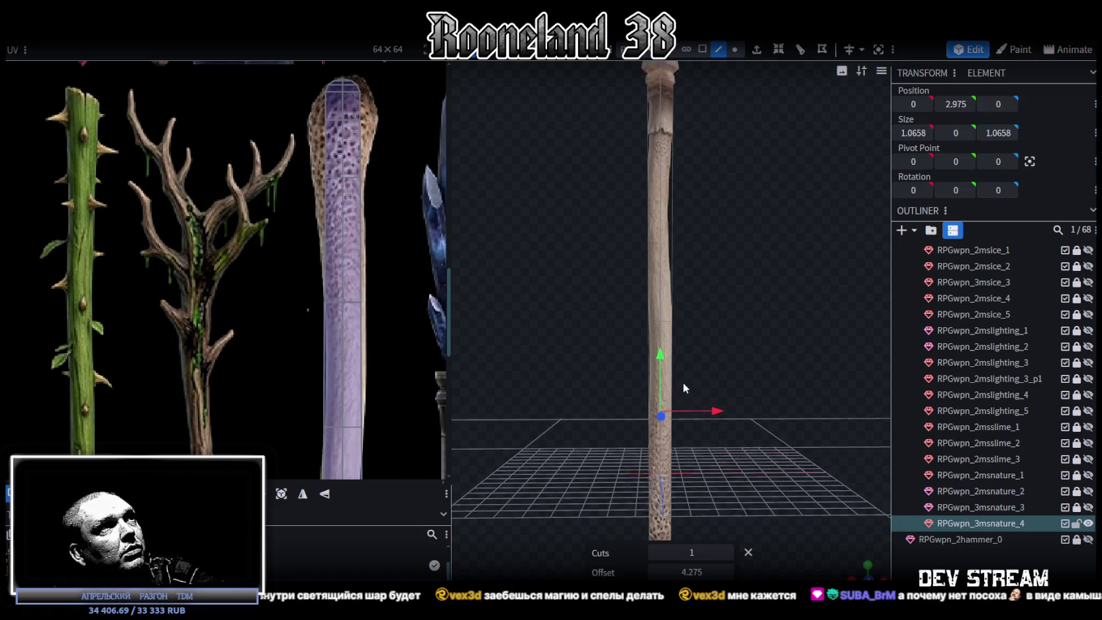
{"action": "left_click", "coordinate": [659, 469]}
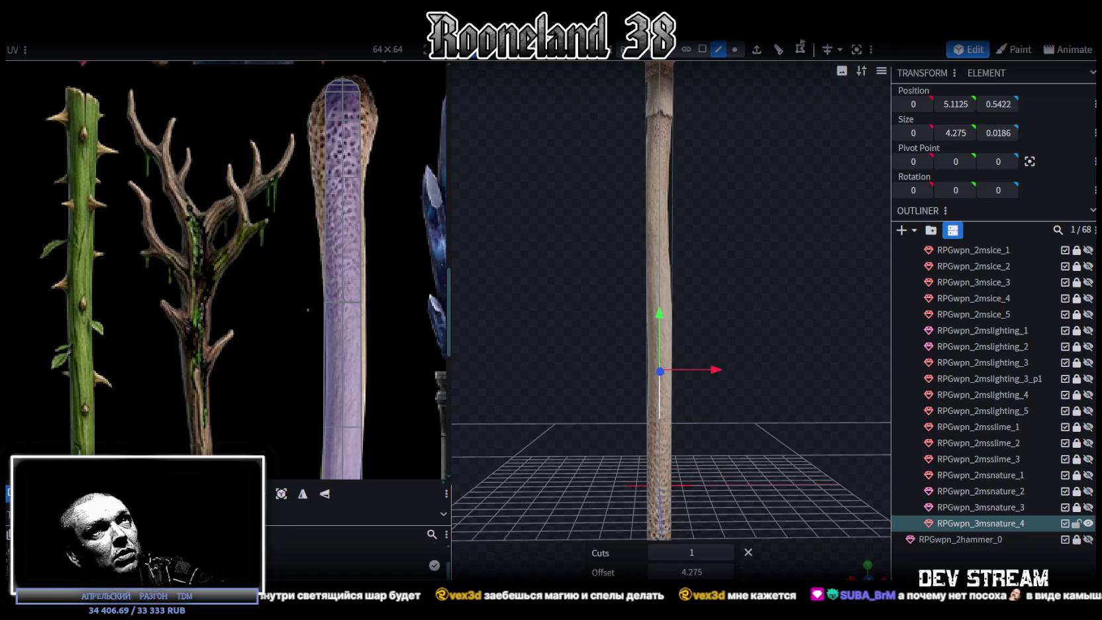
{"action": "left_click", "coordinate": [800, 48]}
Select an edge at the pole's base, undo it, and zoom back out.
{"action": "mouse_move", "coordinate": [729, 340]}
{"action": "left_mouse_down"}
{"action": "mouse_move", "coordinate": [758, 379]}
{"action": "mouse_move", "coordinate": [654, 380]}
{"action": "left_mouse_up"}
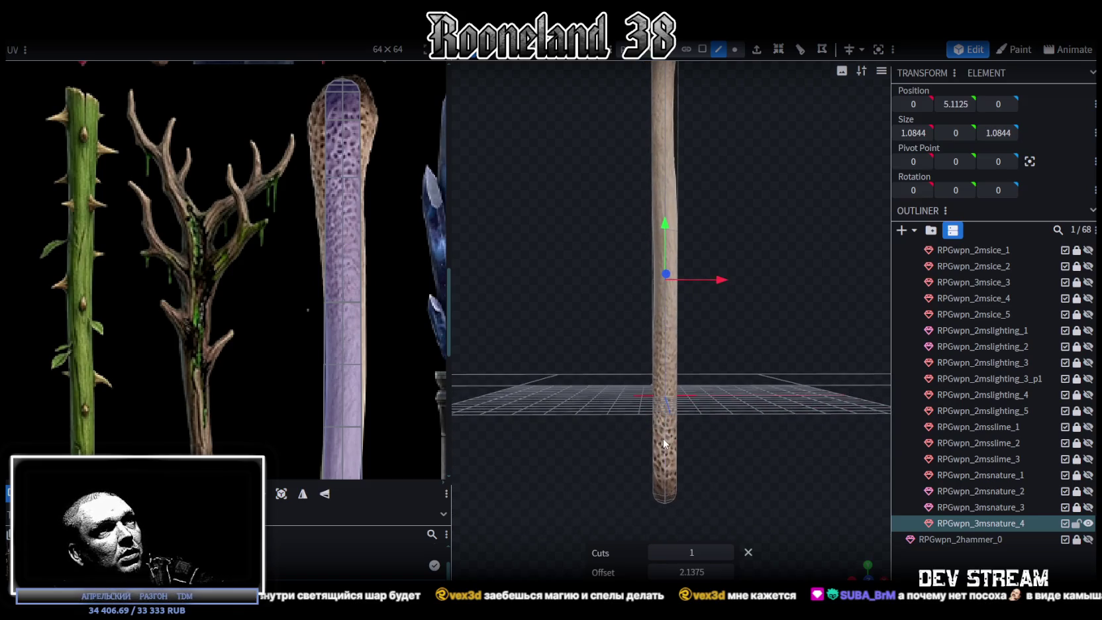
{"action": "left_click", "coordinate": [667, 393]}
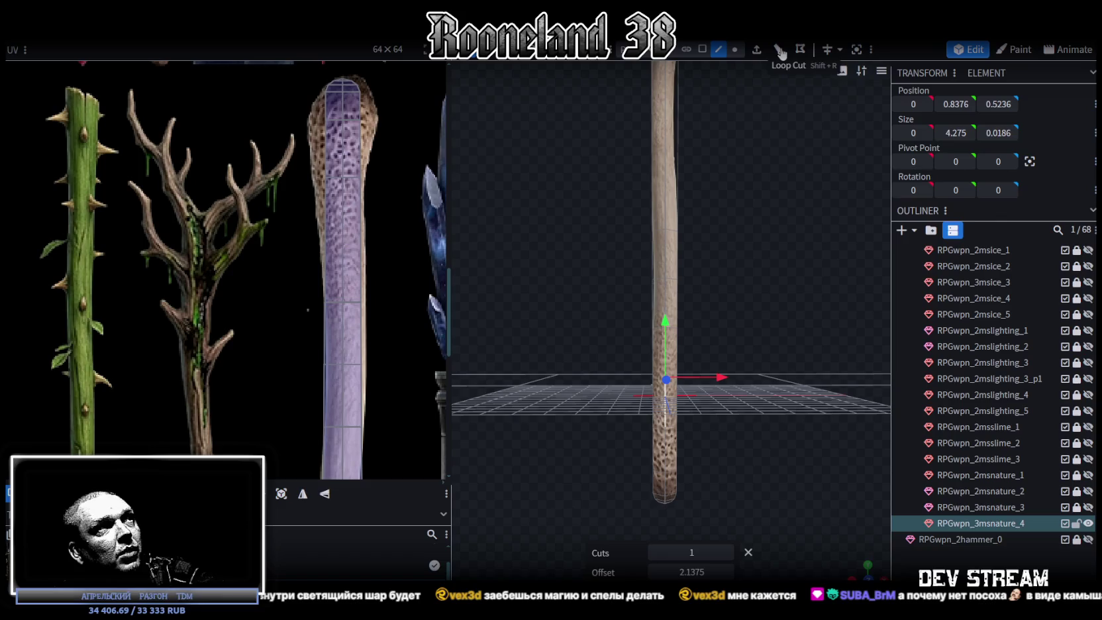
{"action": "key", "text": "ctrl+z"}
{"action": "scroll", "coordinate": [361, 169], "scroll_direction": "up", "scroll_amount": 2}
{"action": "scroll", "coordinate": [392, 154], "scroll_direction": "up", "scroll_amount": 1}
{"action": "scroll", "coordinate": [392, 199], "scroll_direction": "up", "scroll_amount": 2}
{"action": "scroll", "coordinate": [384, 132], "scroll_direction": "up", "scroll_amount": 2}
{"action": "scroll", "coordinate": [383, 102], "scroll_direction": "up", "scroll_amount": 2}
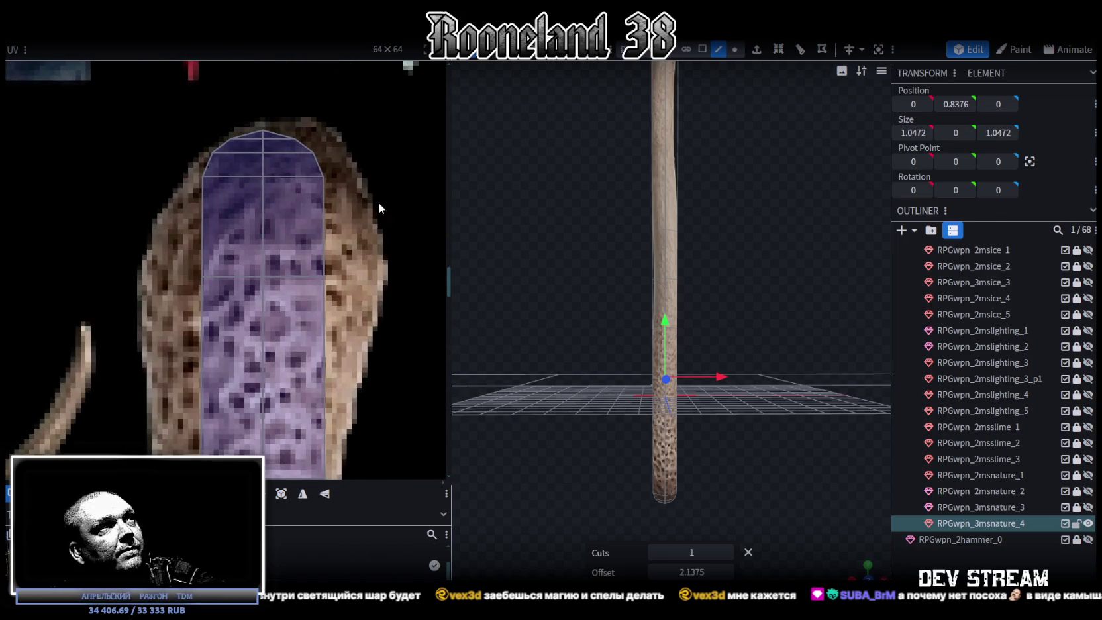
Widen the top UV island's outline by nudging its corner vertices outward.
{"action": "left_click_drag", "start_coordinate": [379, 208], "coordinate": [178, 117]}
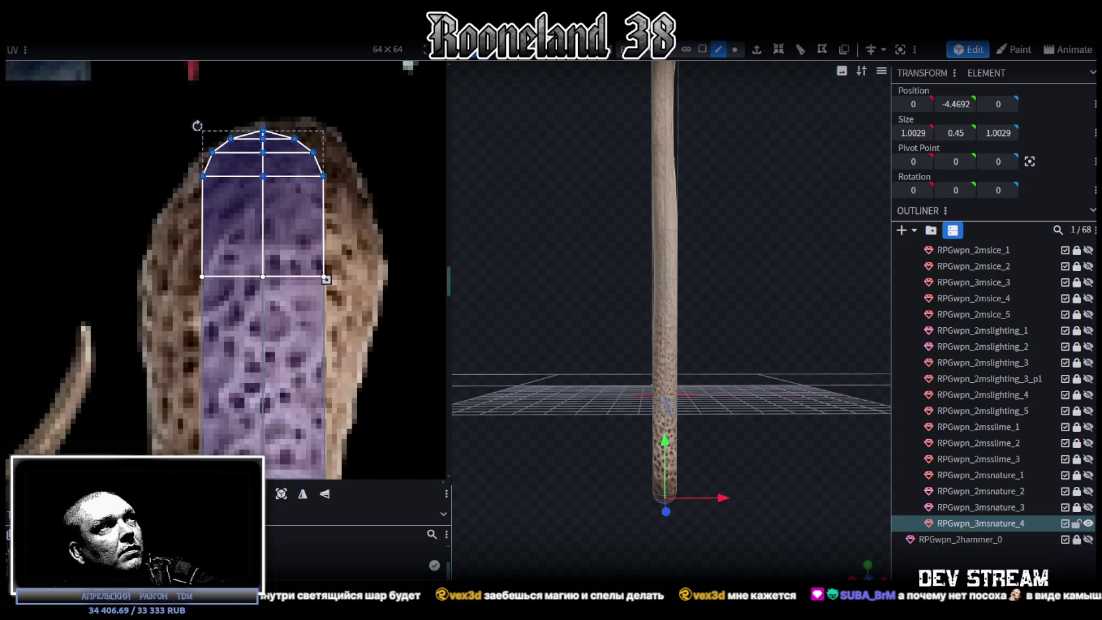
{"action": "left_click", "coordinate": [298, 199]}
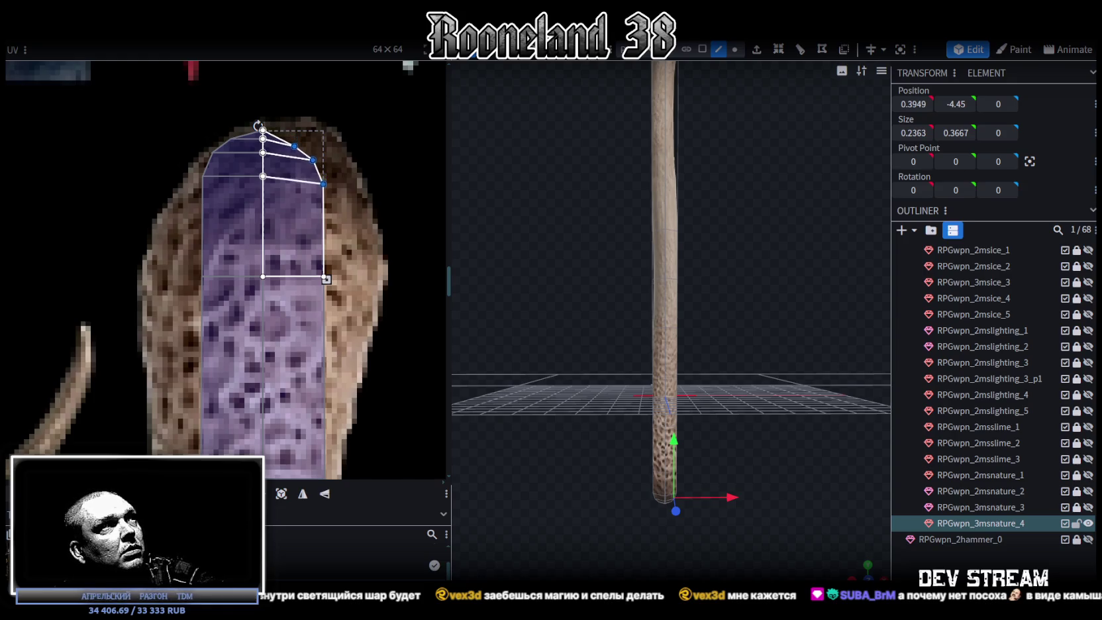
{"action": "left_click_drag", "start_coordinate": [326, 279], "coordinate": [355, 279]}
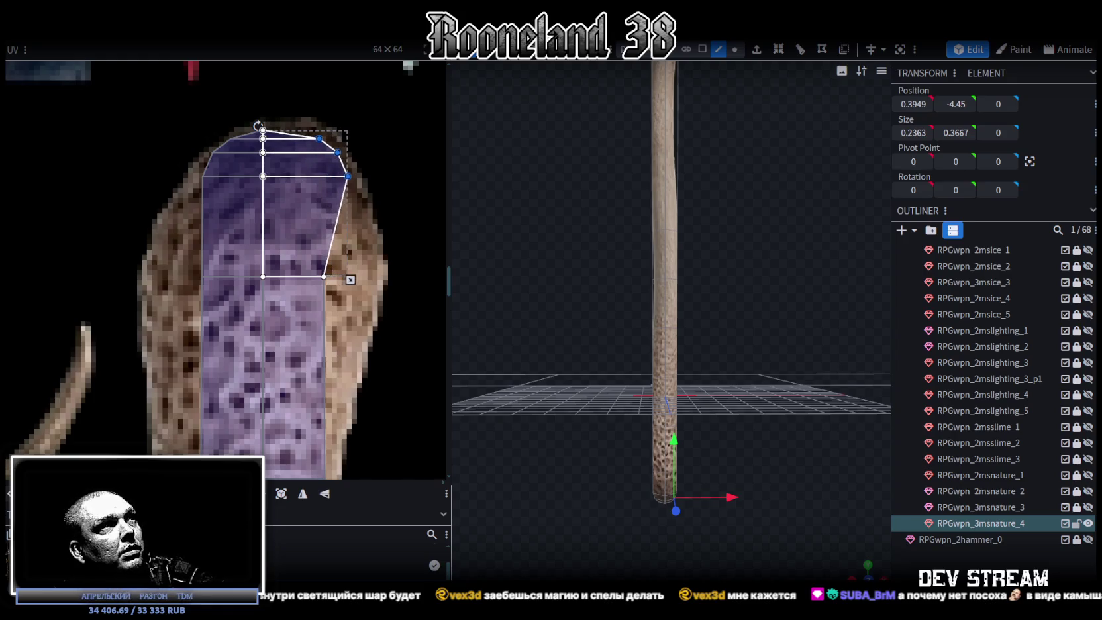
{"action": "left_click_drag", "start_coordinate": [300, 241], "coordinate": [371, 318]}
{"action": "key", "text": "Right"}
{"action": "key", "text": "Right"}
{"action": "key", "text": "Right"}
{"action": "left_click", "coordinate": [203, 176]}
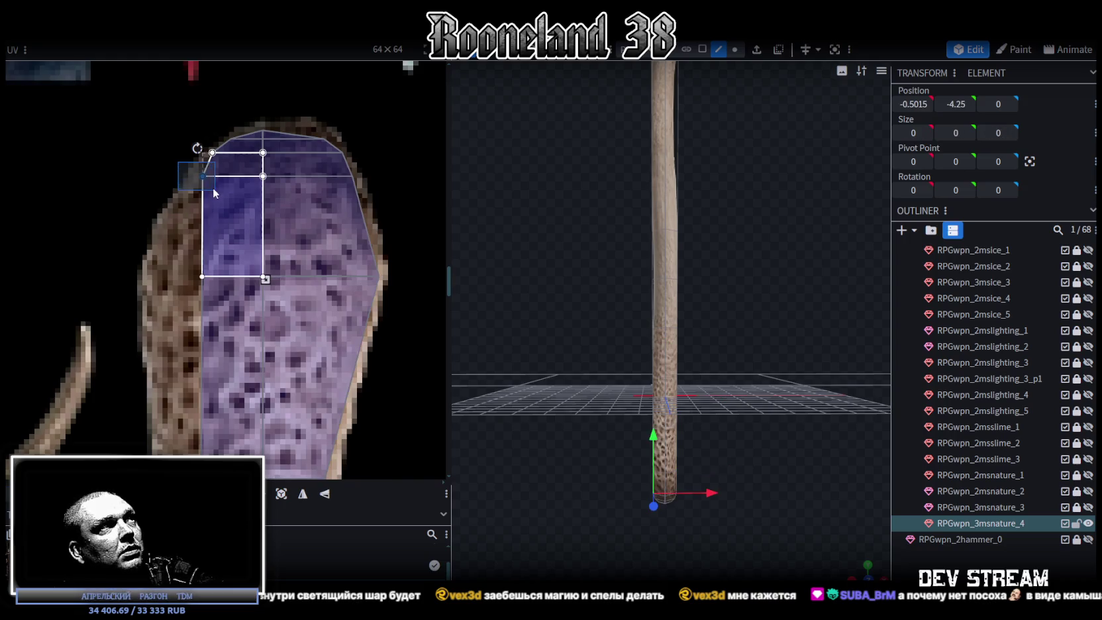
{"action": "key", "text": "Left"}
{"action": "left_click", "coordinate": [202, 276]}
Pull the left vertices of the shaft's upper UV face onto the stalk edge.
{"action": "middle_click_drag", "start_coordinate": [205, 366], "coordinate": [291, 354]}
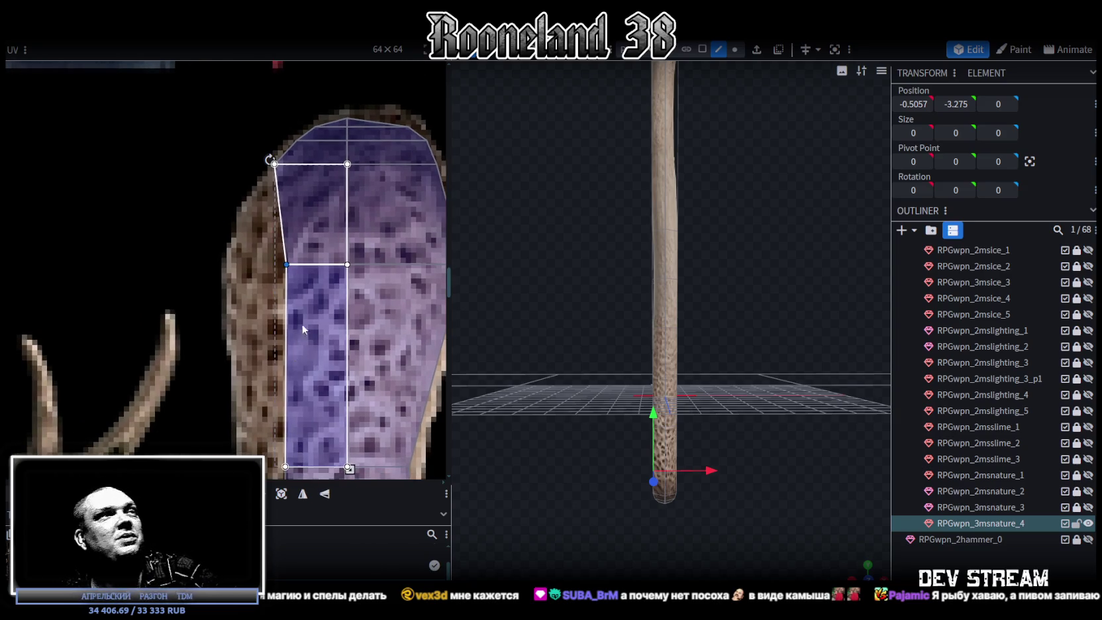
{"action": "scroll", "coordinate": [290, 382], "scroll_direction": "down", "scroll_amount": 2}
{"action": "scroll", "coordinate": [299, 310], "scroll_direction": "down", "scroll_amount": 1}
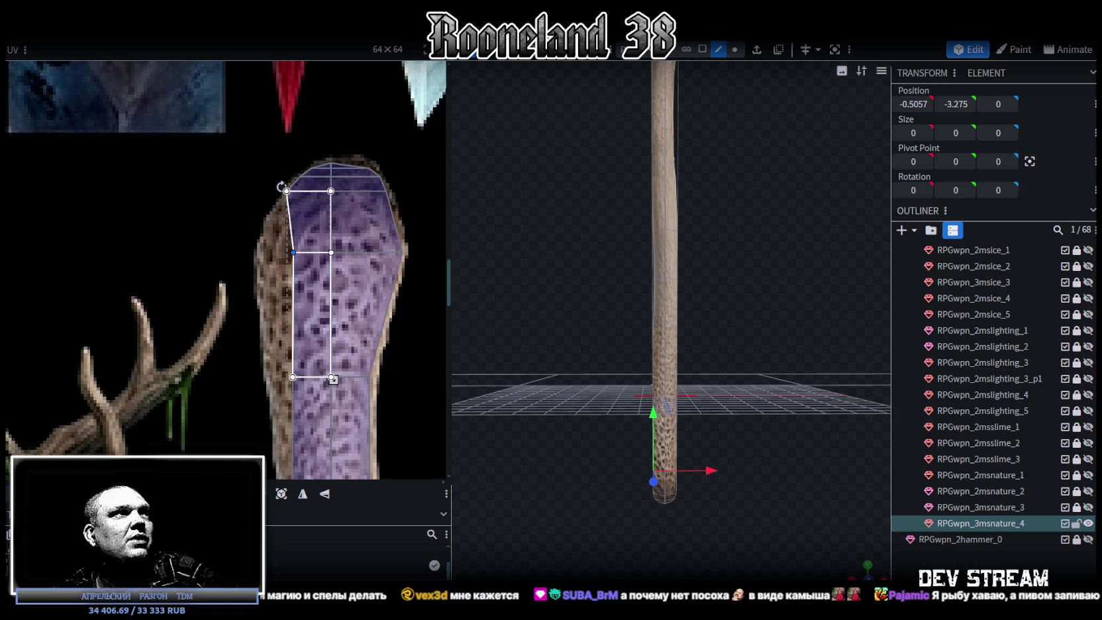
{"action": "left_click_drag", "start_coordinate": [293, 252], "coordinate": [262, 253]}
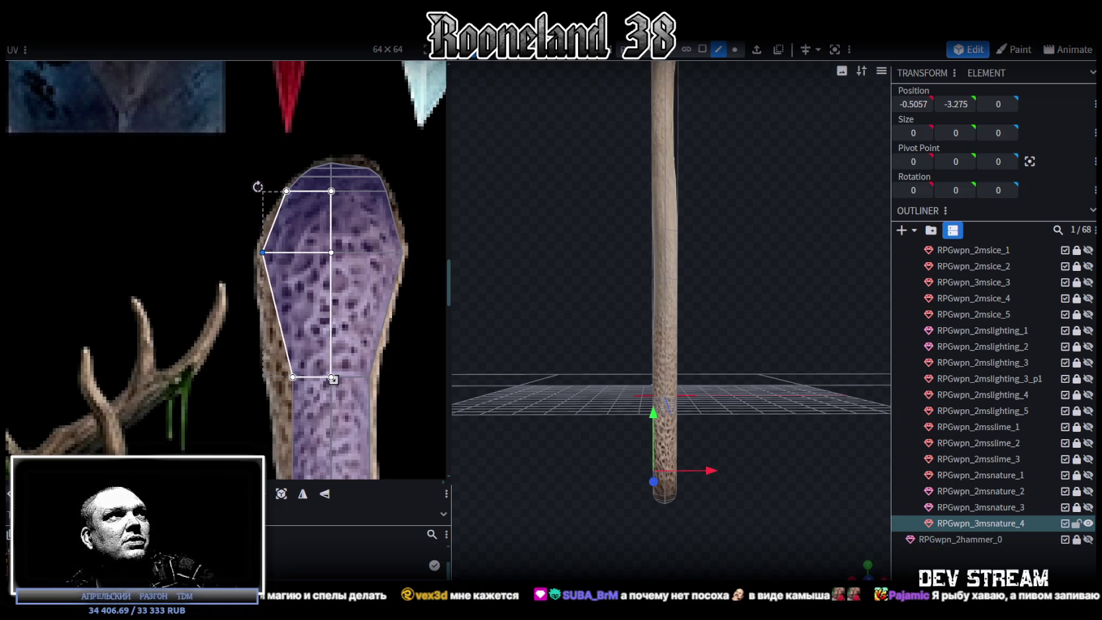
{"action": "middle_click_drag", "start_coordinate": [305, 418], "coordinate": [278, 302]}
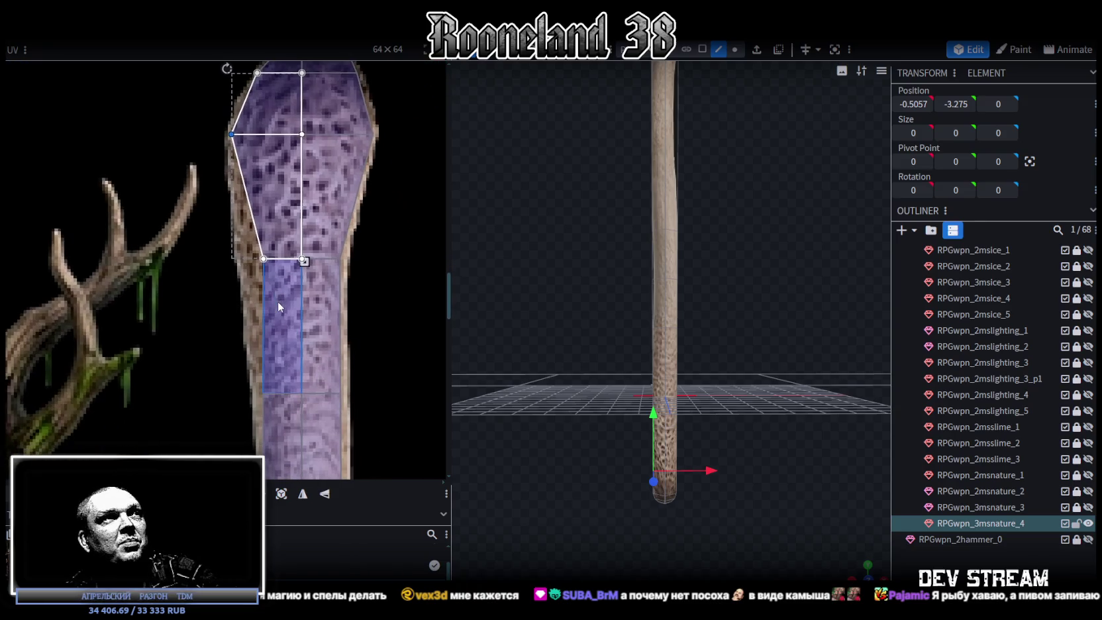
{"action": "left_click", "coordinate": [273, 261]}
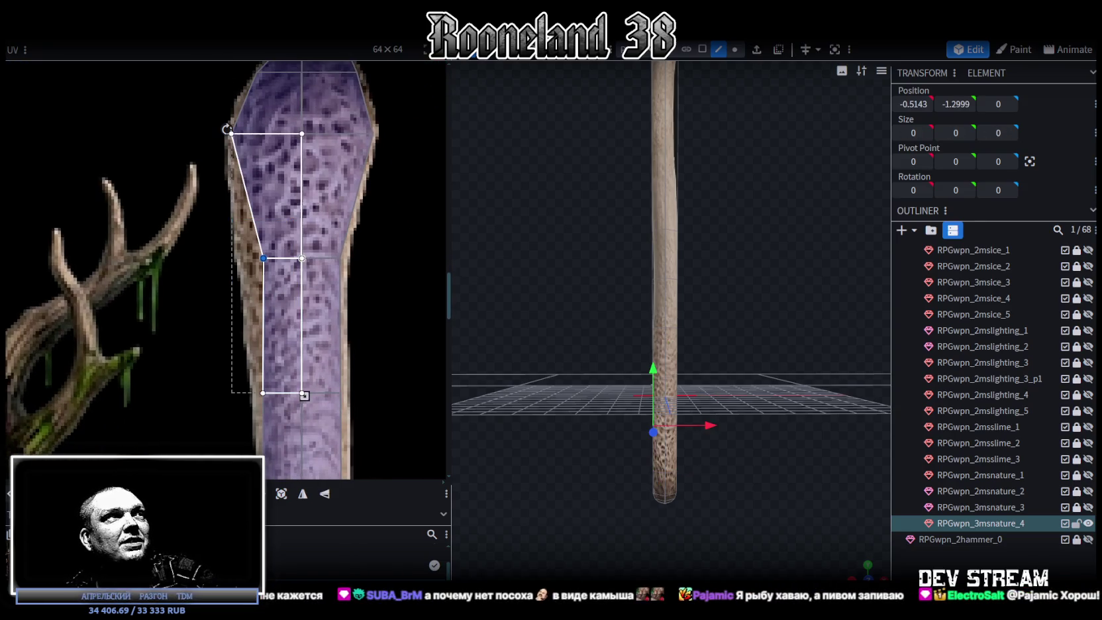
{"action": "left_click_drag", "start_coordinate": [255, 257], "coordinate": [241, 258]}
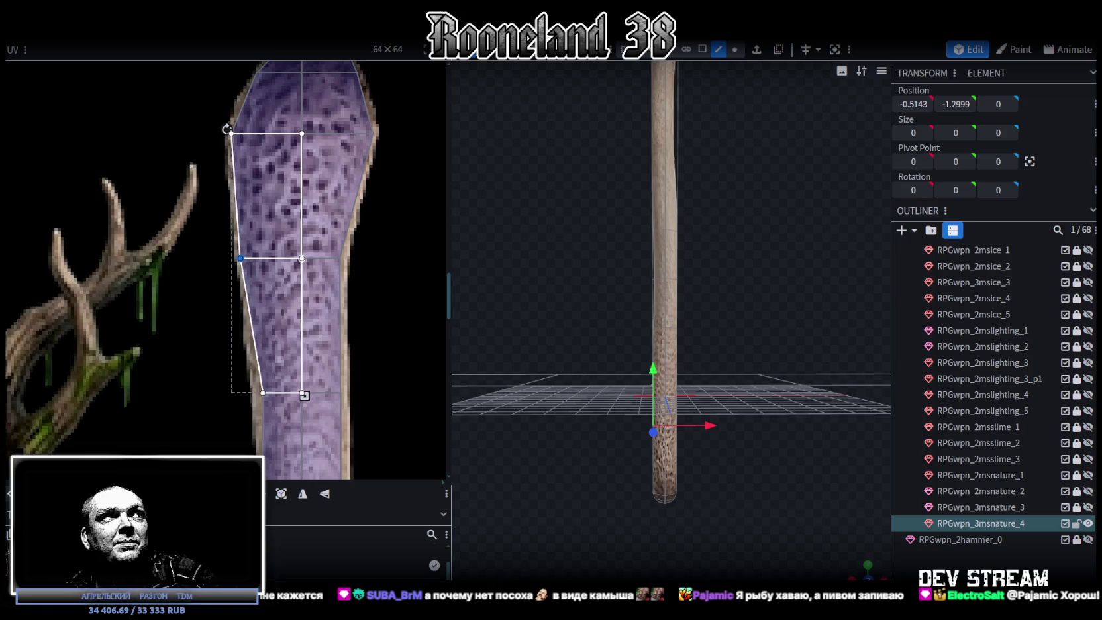
Fit the right-side and lower shaft UV faces onto the purple stalk texture.
{"action": "left_click", "coordinate": [343, 273]}
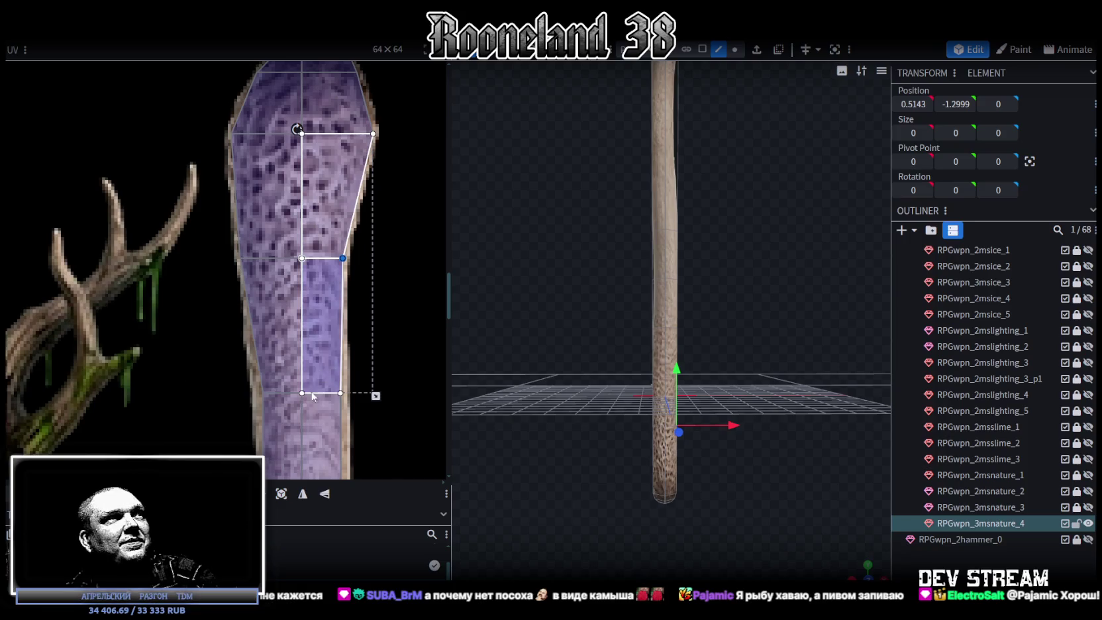
{"action": "middle_click_drag", "start_coordinate": [305, 429], "coordinate": [311, 392]}
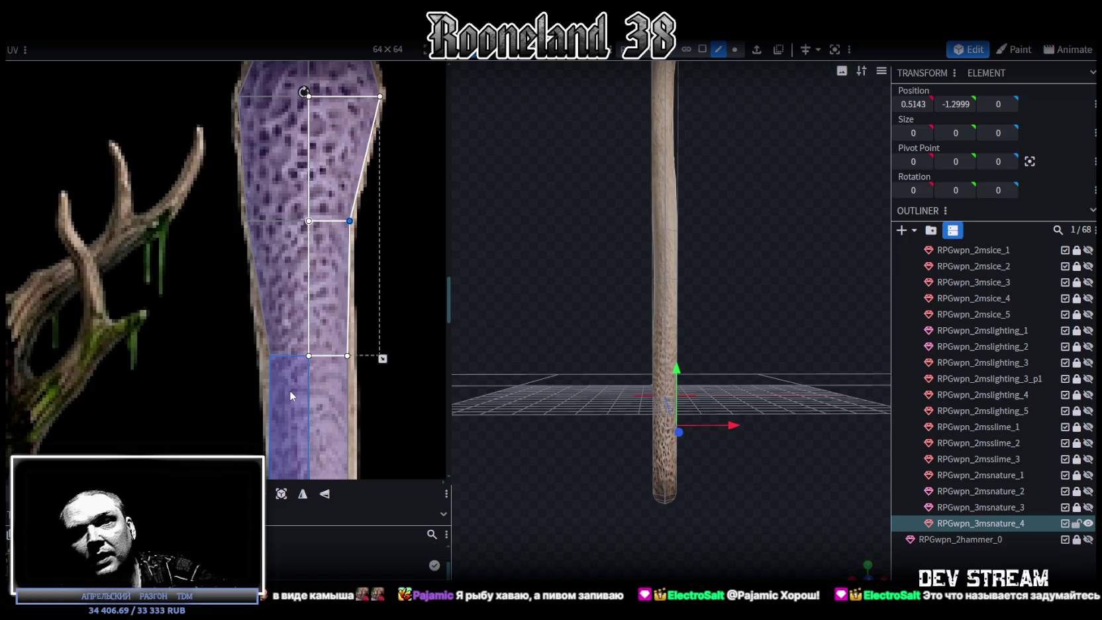
{"action": "left_click", "coordinate": [289, 391]}
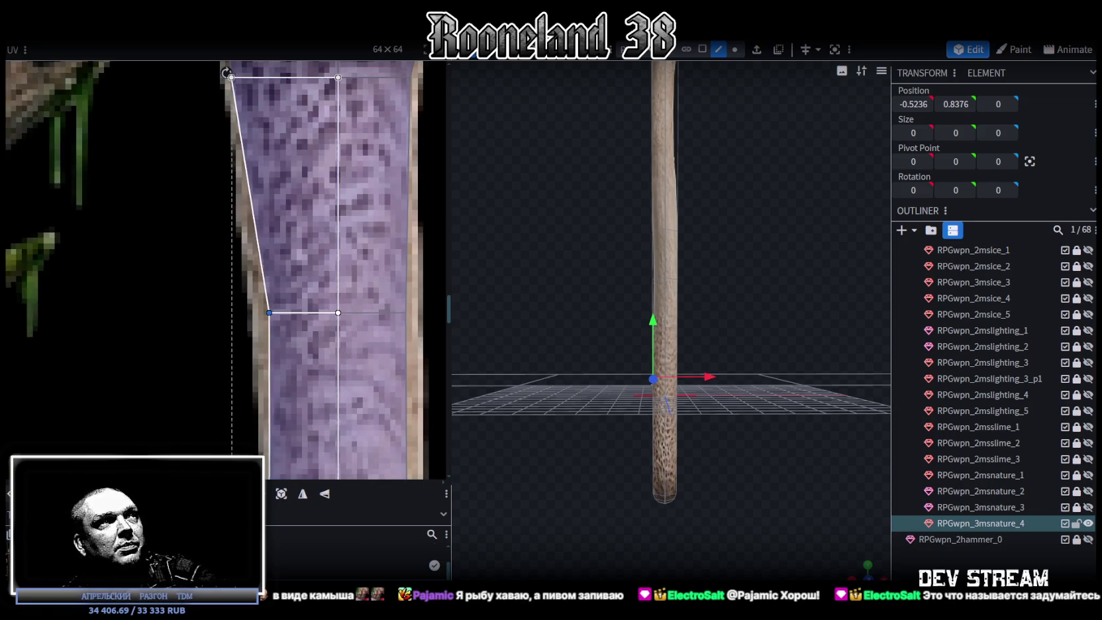
{"action": "scroll", "coordinate": [270, 347], "scroll_direction": "down", "scroll_amount": 2}
{"action": "left_click", "coordinate": [324, 339]}
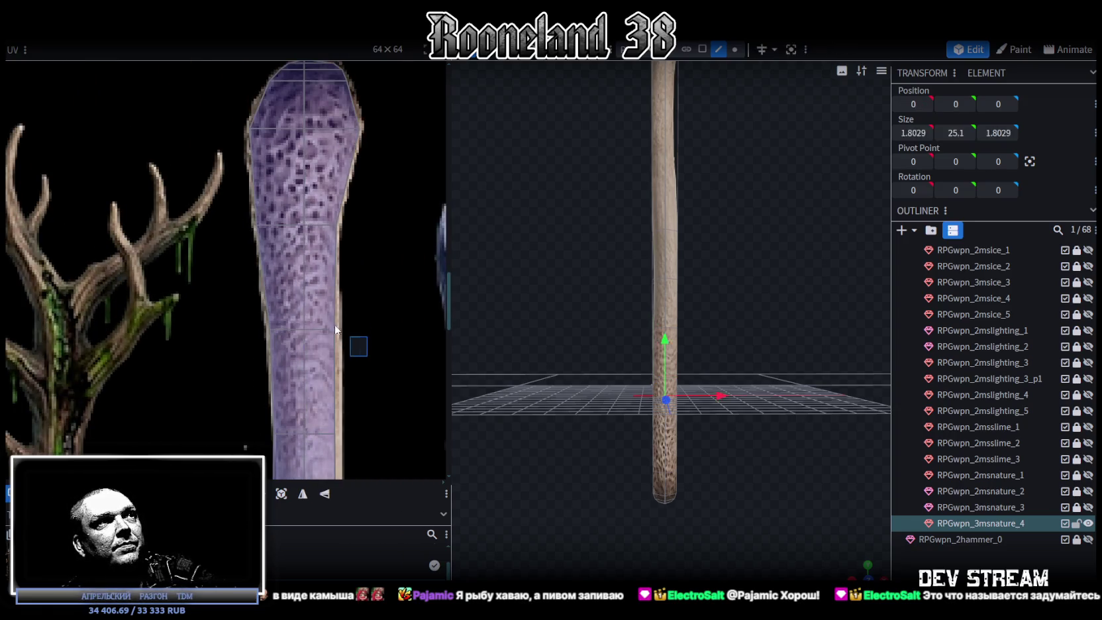
{"action": "left_click_drag", "start_coordinate": [337, 323], "coordinate": [343, 323]}
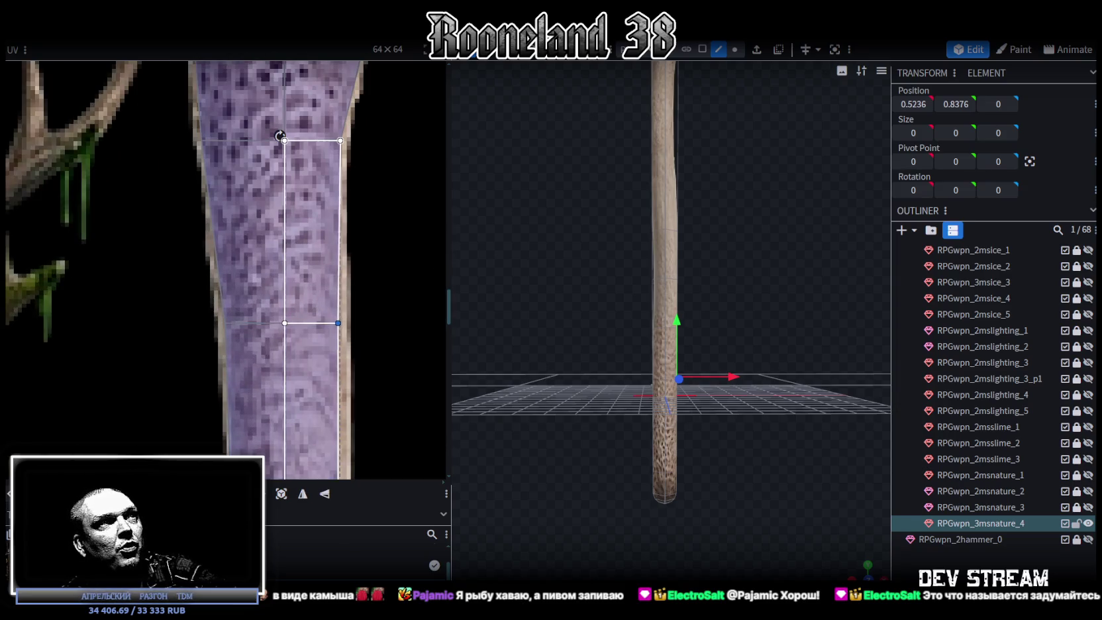
{"action": "scroll", "coordinate": [251, 335], "scroll_direction": "down", "scroll_amount": 2}
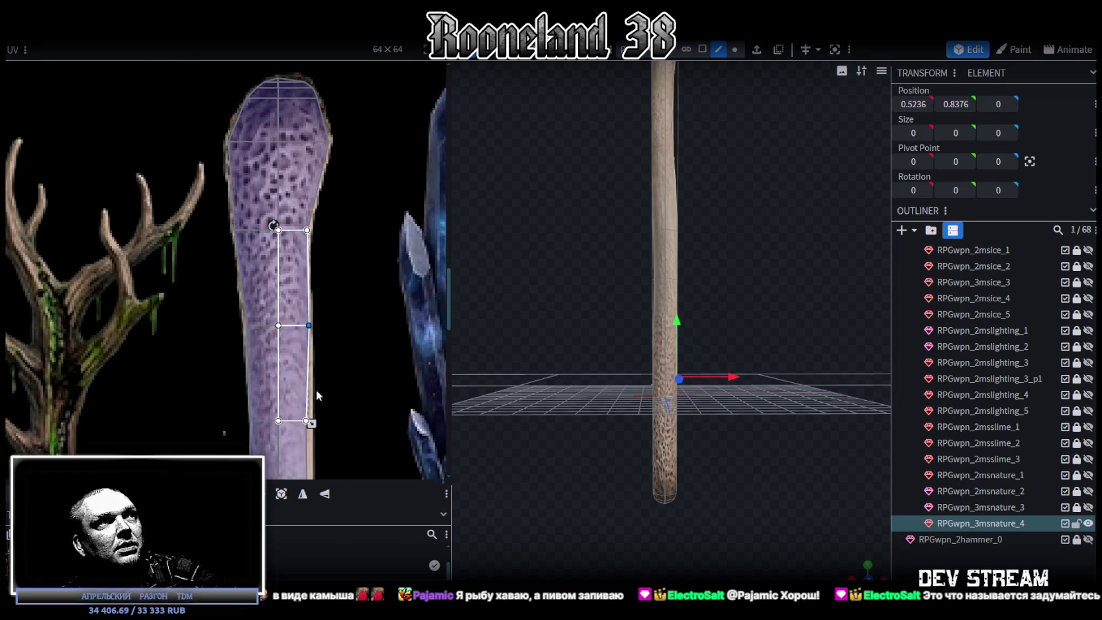
{"action": "scroll", "coordinate": [275, 269], "scroll_direction": "up", "scroll_amount": 3}
Shift the middle row of UV vertices slightly right, then select the next face up.
{"action": "left_click_drag", "start_coordinate": [171, 256], "coordinate": [368, 319]}
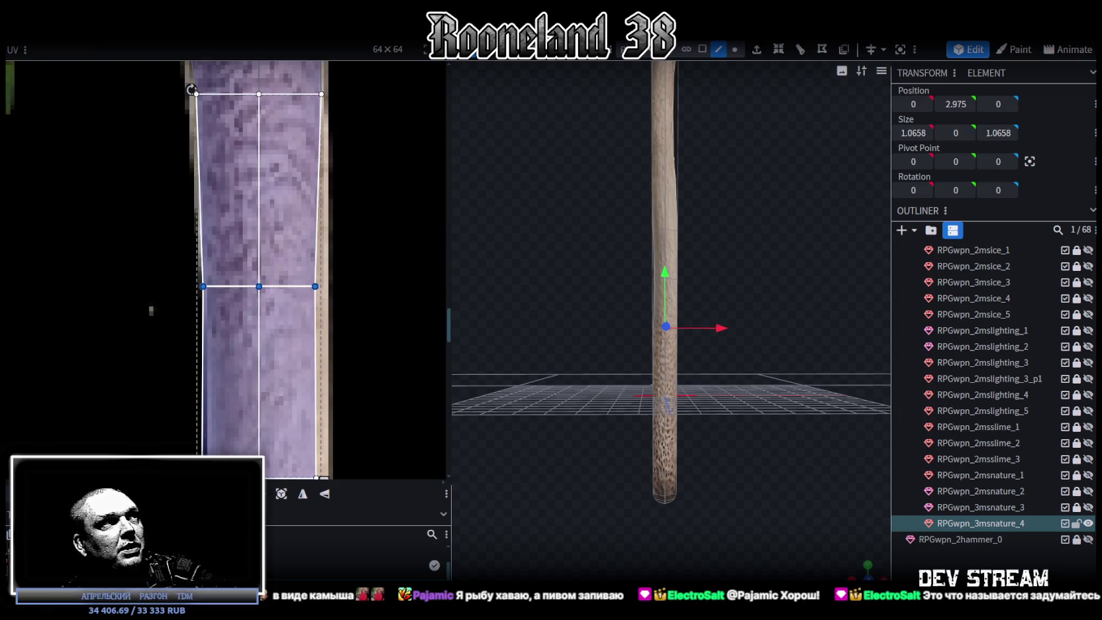
{"action": "left_click_drag", "start_coordinate": [259, 286], "coordinate": [263, 286]}
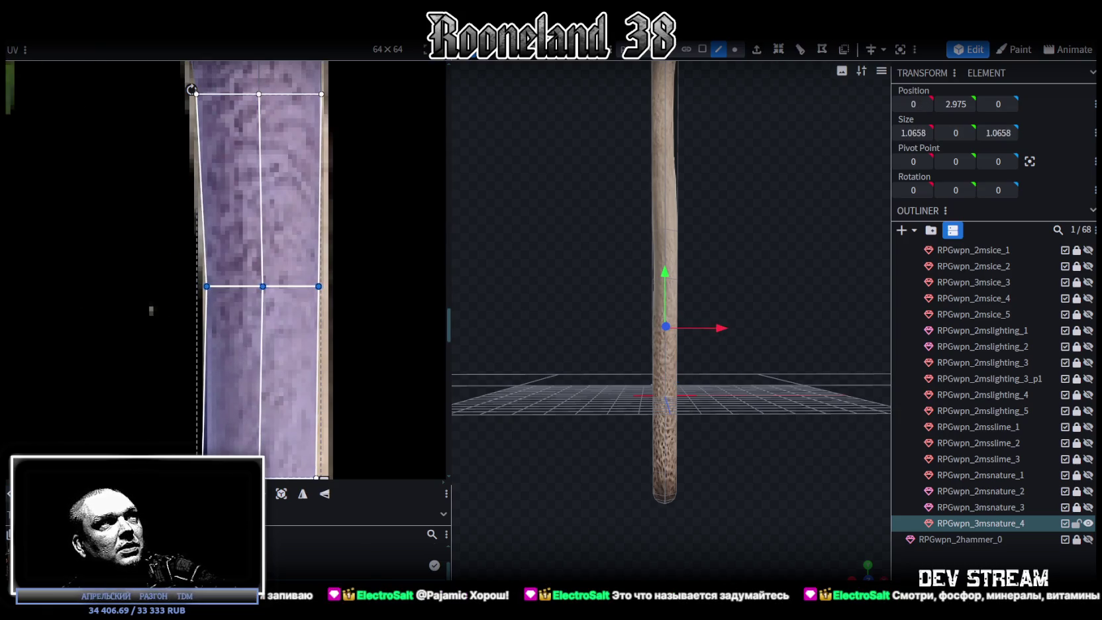
{"action": "left_click_drag", "start_coordinate": [363, 329], "coordinate": [281, 229]}
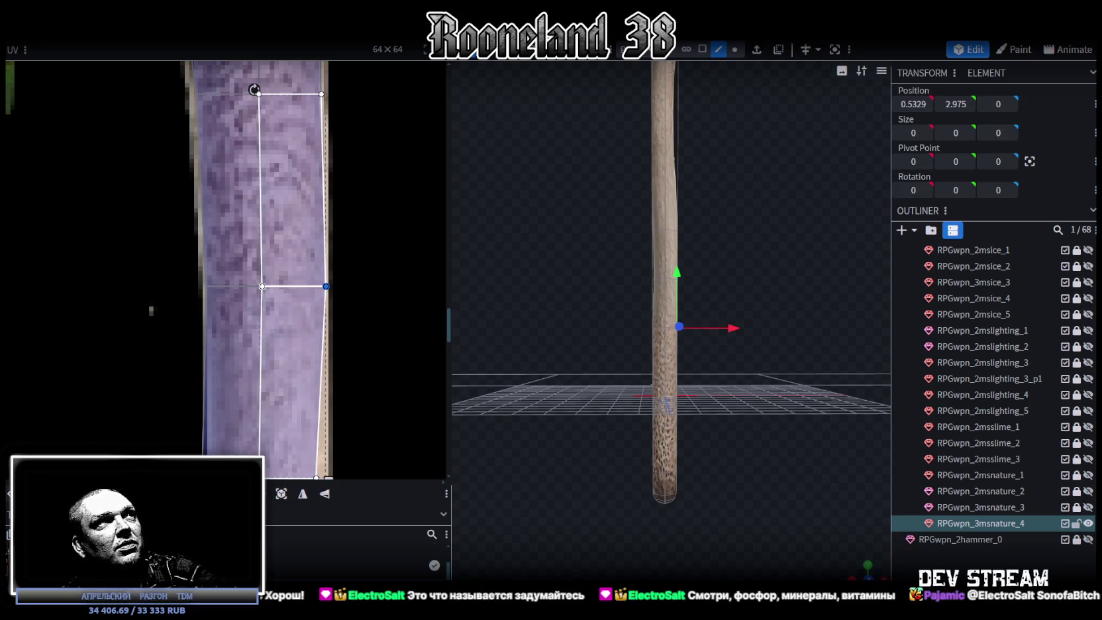
{"action": "scroll", "coordinate": [321, 335], "scroll_direction": "down", "scroll_amount": 3}
{"action": "scroll", "coordinate": [322, 334], "scroll_direction": "up", "scroll_amount": 2}
{"action": "left_click_drag", "start_coordinate": [332, 298], "coordinate": [226, 345]}
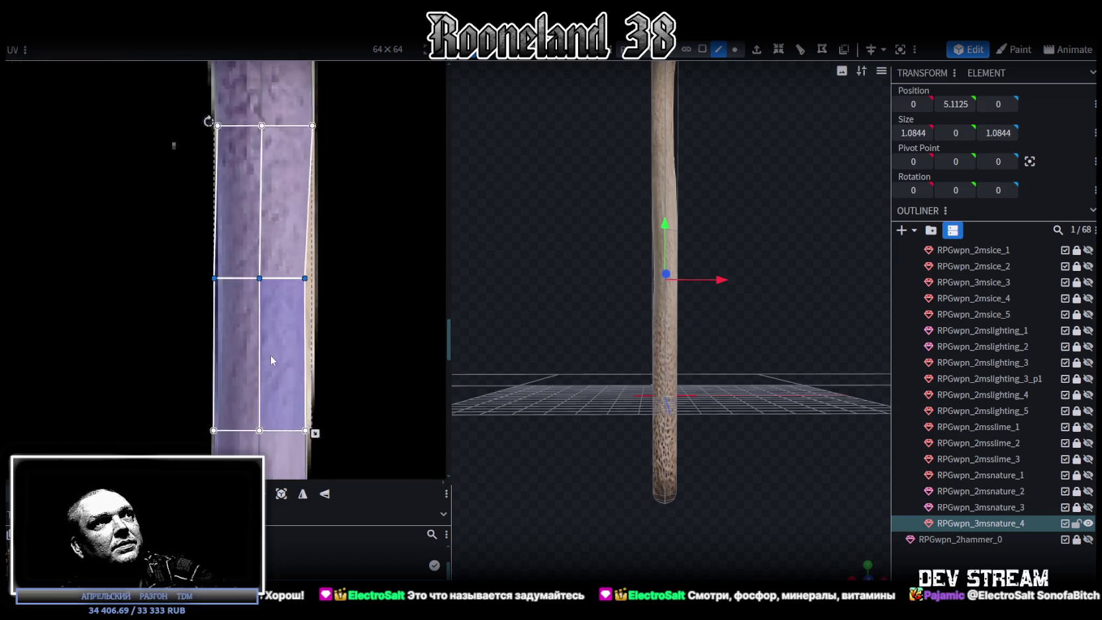
{"action": "scroll", "coordinate": [271, 355], "scroll_direction": "up", "scroll_amount": 3}
{"action": "key", "text": "Right"}
{"action": "key", "text": "Right"}
{"action": "key", "text": "Right"}
{"action": "key", "text": "Right"}
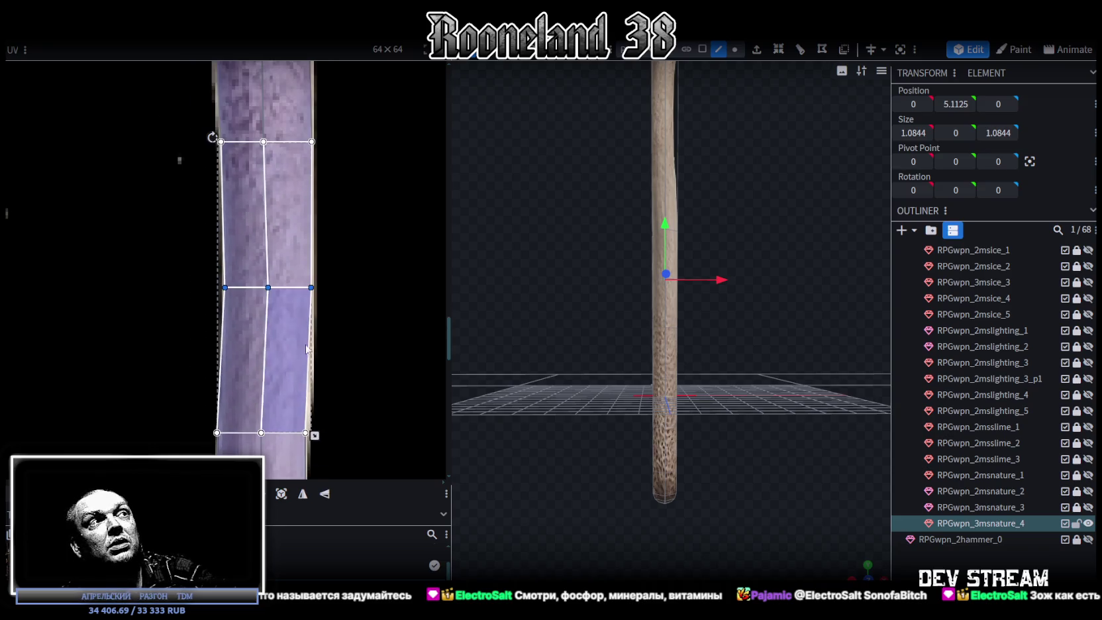
{"action": "left_click", "coordinate": [216, 287]}
{"action": "left_click", "coordinate": [289, 156]}
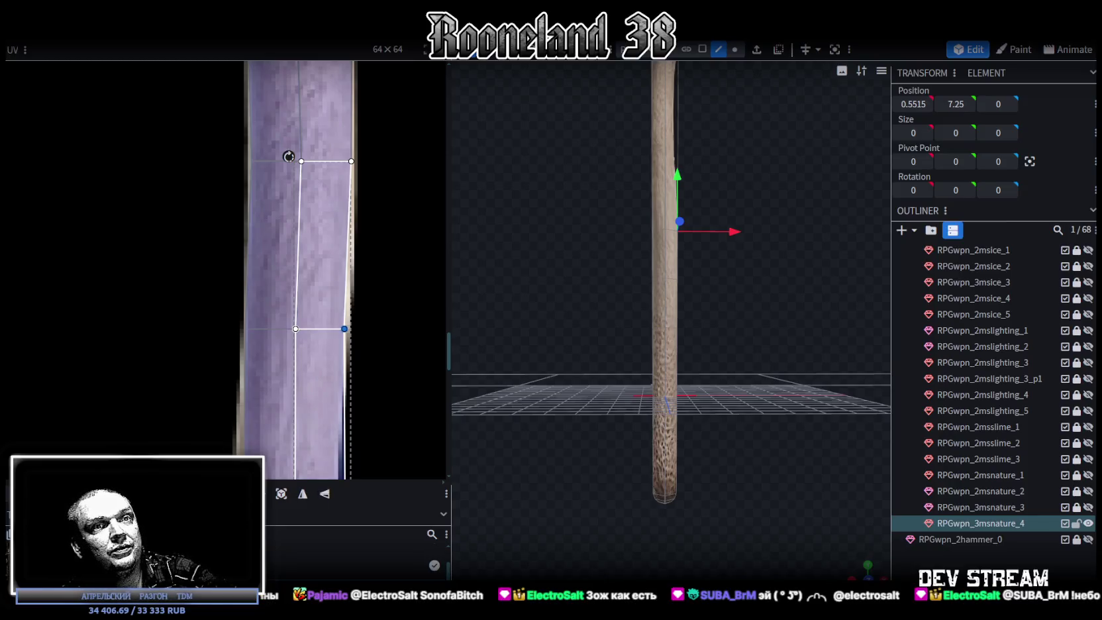
{"action": "key", "text": "alt+Tab"}
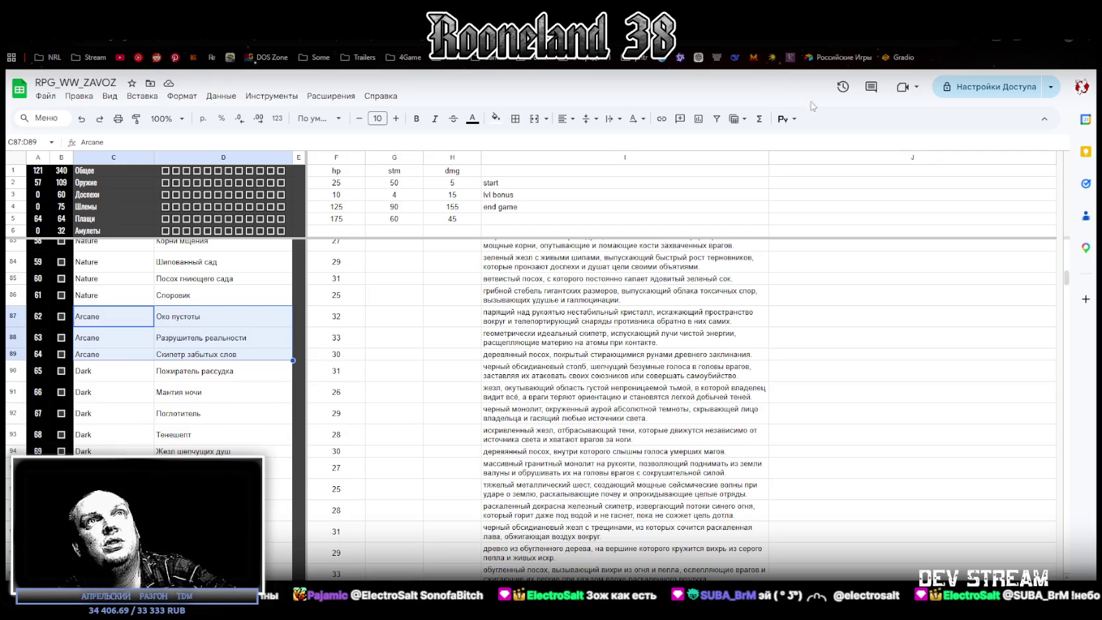
Return from the weapon design sheet to the Blockbench staff model.
{"action": "key", "text": "alt+Tab"}
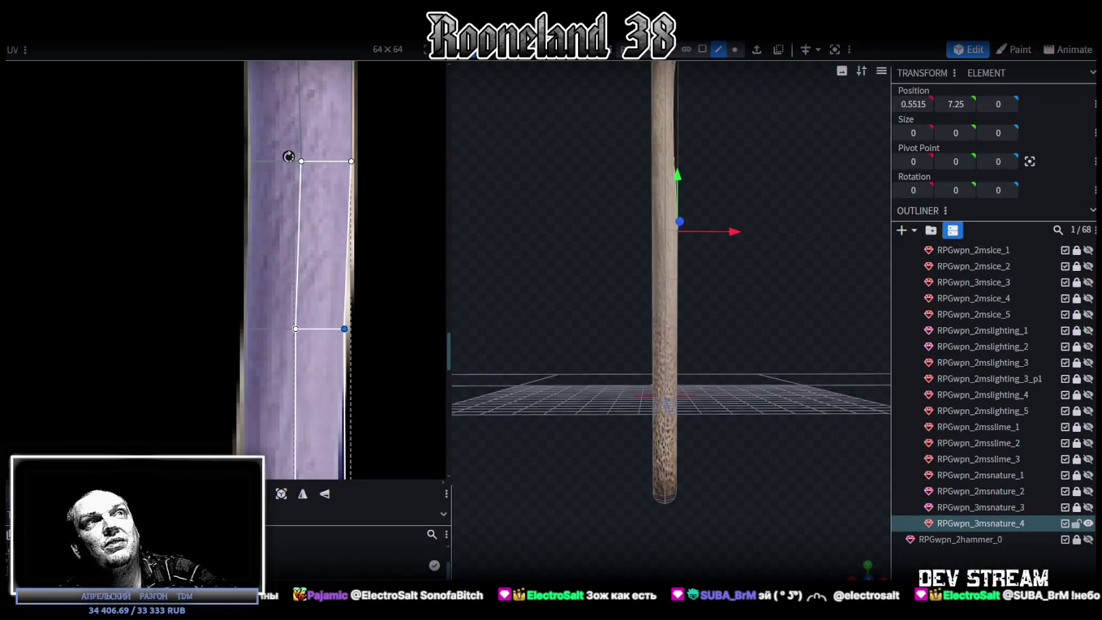
Pull the staff end's bottom-left vertices outward to about X -0.9015, Y -4.25.
{"action": "scroll", "coordinate": [318, 283], "scroll_direction": "down", "scroll_amount": 5}
{"action": "scroll", "coordinate": [349, 393], "scroll_direction": "down", "scroll_amount": 5}
{"action": "scroll", "coordinate": [349, 331], "scroll_direction": "down", "scroll_amount": 5}
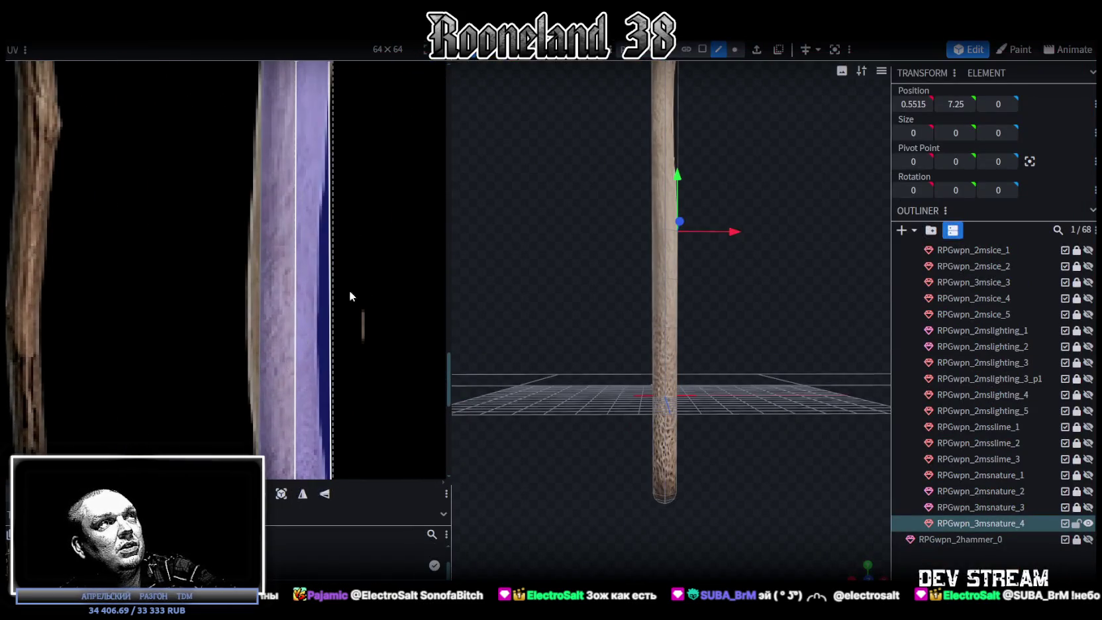
{"action": "mouse_move", "coordinate": [735, 482]}
{"action": "left_mouse_down"}
{"action": "mouse_move", "coordinate": [674, 366]}
{"action": "mouse_move", "coordinate": [700, 431]}
{"action": "mouse_move", "coordinate": [730, 259]}
{"action": "mouse_move", "coordinate": [672, 522]}
{"action": "mouse_move", "coordinate": [689, 267]}
{"action": "left_mouse_up"}
{"action": "scroll", "coordinate": [671, 528], "scroll_direction": "up", "scroll_amount": 2}
{"action": "scroll", "coordinate": [681, 378], "scroll_direction": "up", "scroll_amount": 1}
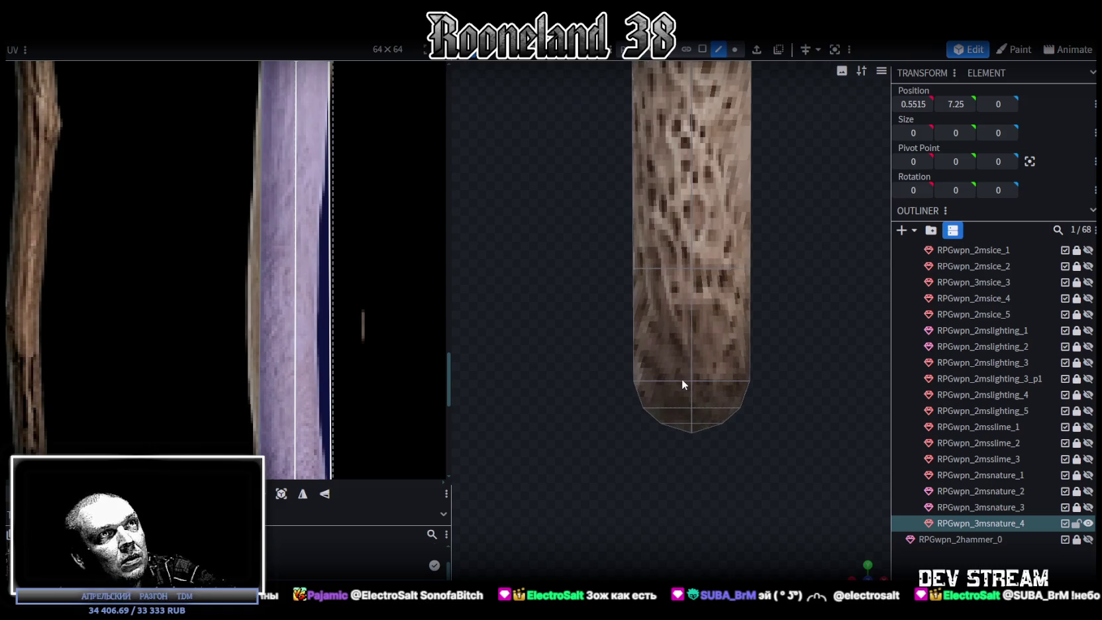
{"action": "left_click", "coordinate": [735, 49]}
{"action": "left_click_drag", "start_coordinate": [571, 315], "coordinate": [663, 445]}
{"action": "left_click_drag", "start_coordinate": [706, 409], "coordinate": [695, 409]}
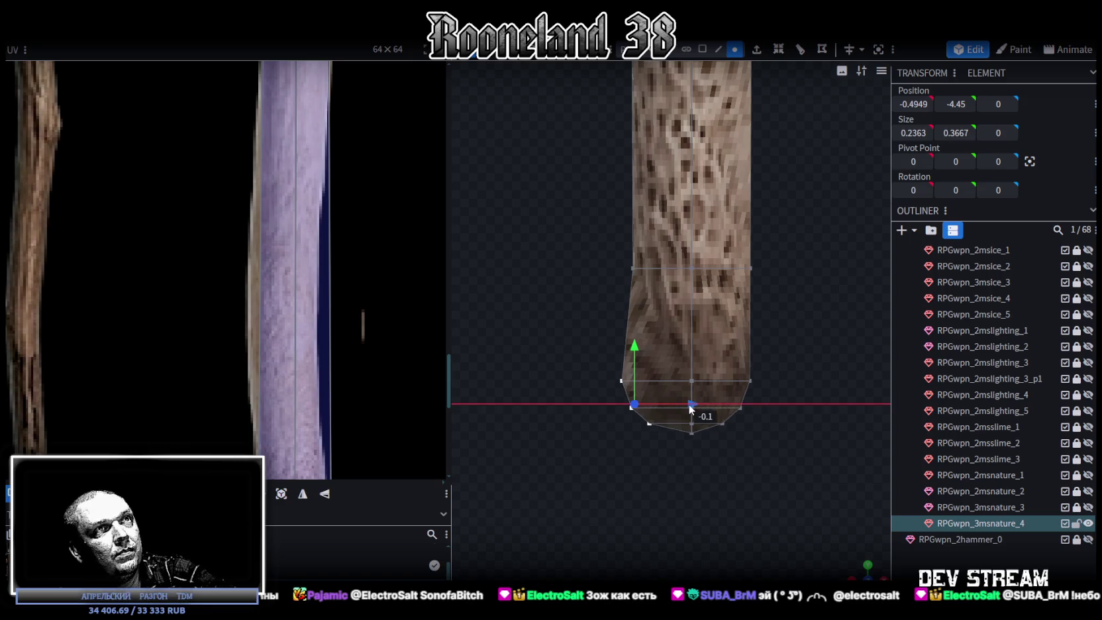
{"action": "mouse_move", "coordinate": [579, 338]}
{"action": "left_mouse_down"}
{"action": "mouse_move", "coordinate": [644, 408]}
{"action": "mouse_move", "coordinate": [656, 393]}
{"action": "left_mouse_up"}
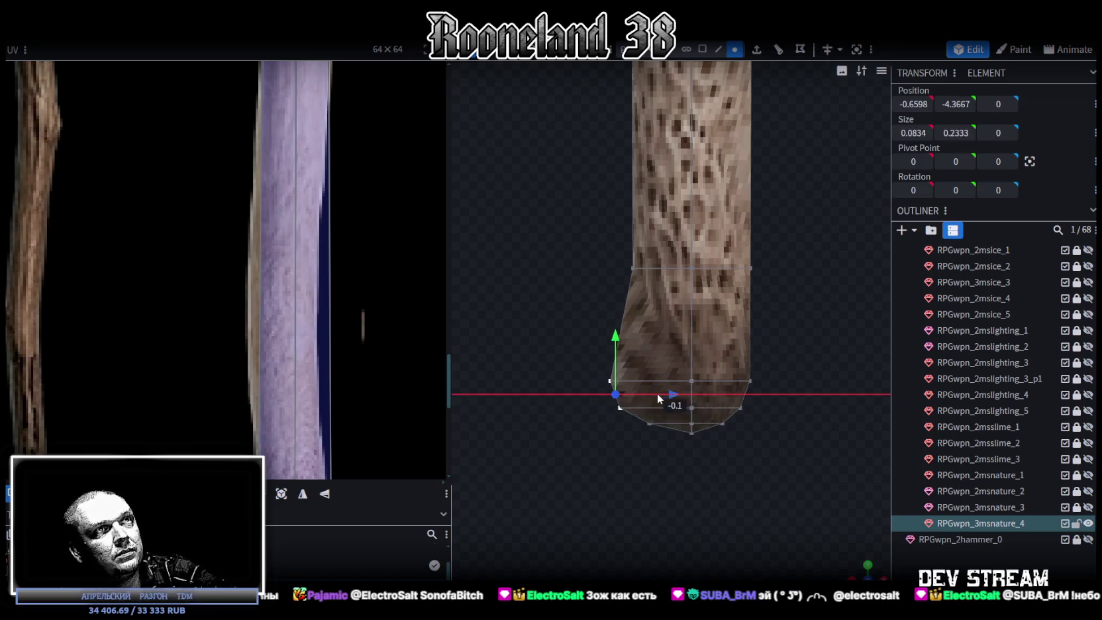
{"action": "left_click_drag", "start_coordinate": [556, 327], "coordinate": [623, 383]}
{"action": "scroll", "coordinate": [322, 256], "scroll_direction": "down", "scroll_amount": 3}
{"action": "scroll", "coordinate": [341, 247], "scroll_direction": "up", "scroll_amount": 3}
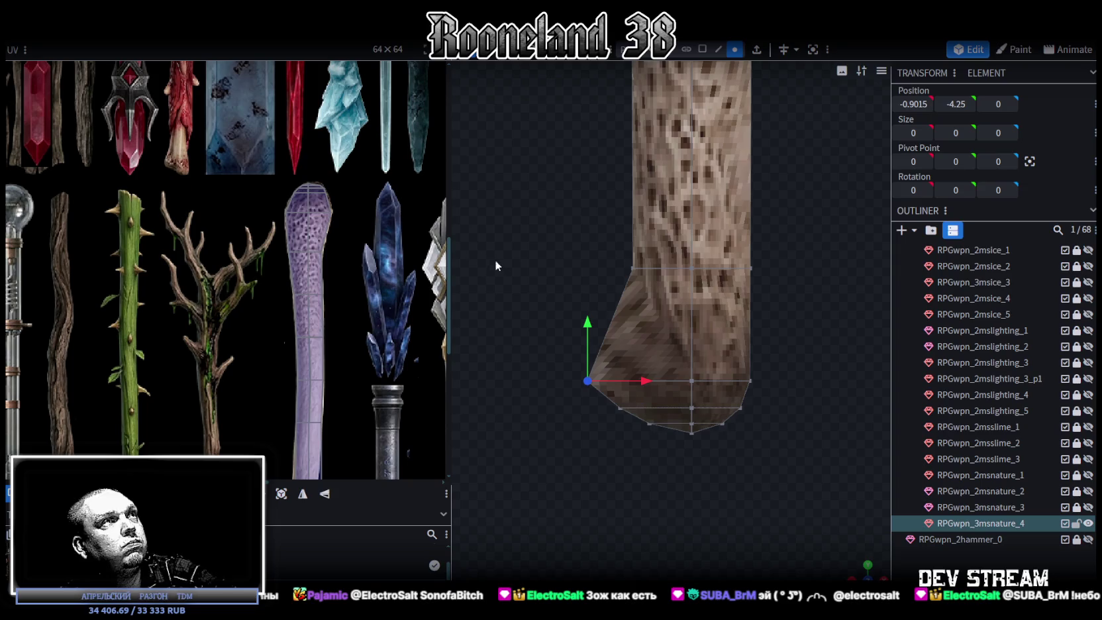
Pull the staff end's upper-left vertex outward to the left.
{"action": "scroll", "coordinate": [530, 268], "scroll_direction": "up", "scroll_amount": 2}
{"action": "mouse_move", "coordinate": [584, 212]}
{"action": "left_mouse_down"}
{"action": "mouse_move", "coordinate": [649, 272]}
{"action": "mouse_move", "coordinate": [617, 258]}
{"action": "mouse_move", "coordinate": [566, 260]}
{"action": "left_mouse_up"}
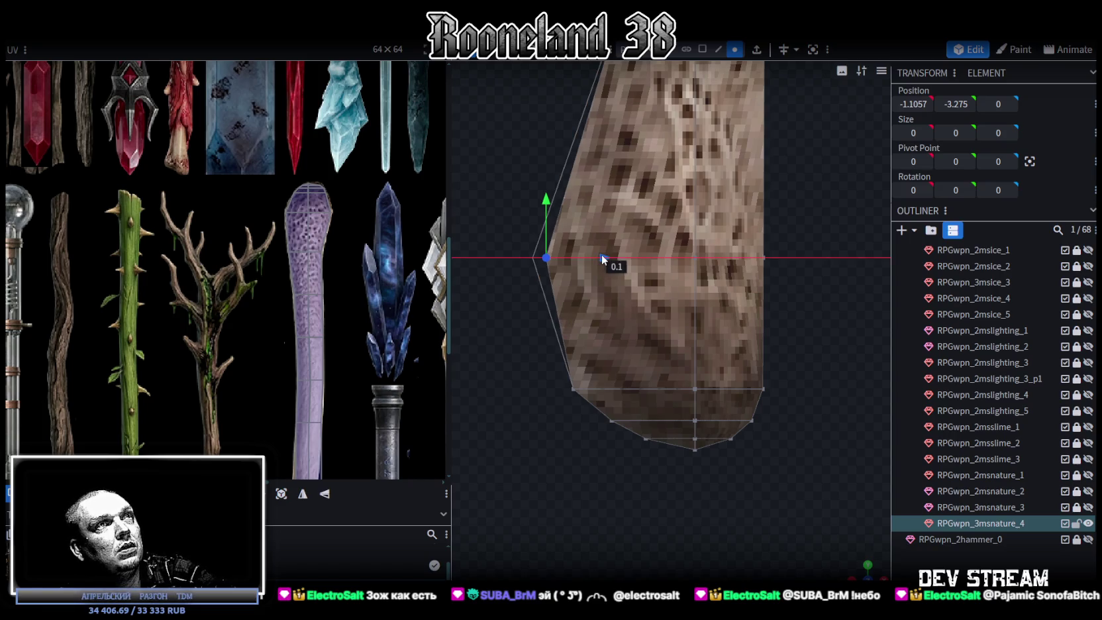
{"action": "left_click_drag", "start_coordinate": [566, 260], "coordinate": [563, 255]}
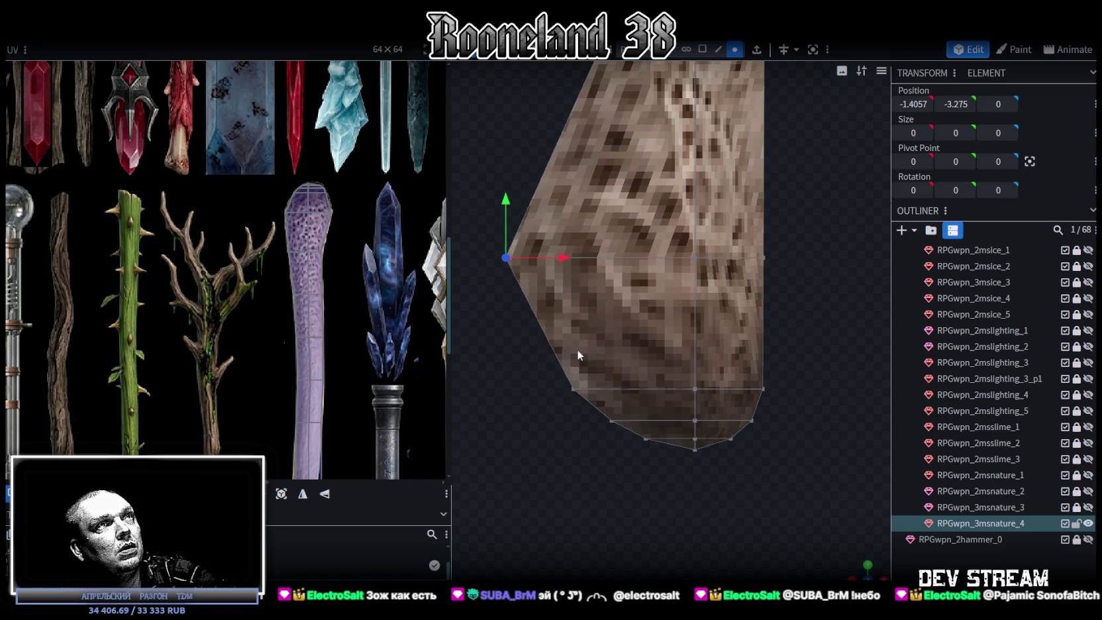
{"action": "scroll", "coordinate": [580, 354], "scroll_direction": "down", "scroll_amount": 2}
{"action": "right_click_drag", "start_coordinate": [582, 355], "coordinate": [591, 338]}
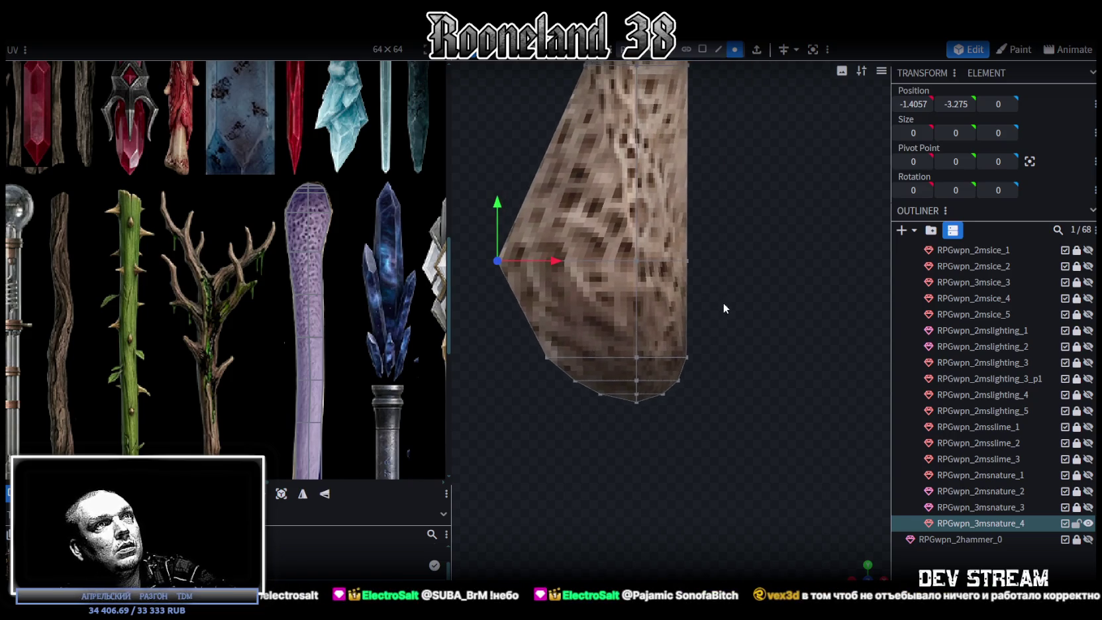
Push the lower-right and mid-right vertices outward, about 0.6, then fine-tune them.
{"action": "left_click", "coordinate": [687, 357]}
{"action": "left_click_drag", "start_coordinate": [737, 357], "coordinate": [742, 351]}
{"action": "left_click", "coordinate": [686, 260]}
{"action": "mouse_move", "coordinate": [749, 262]}
{"action": "left_mouse_down"}
{"action": "mouse_move", "coordinate": [805, 263]}
{"action": "mouse_move", "coordinate": [775, 261]}
{"action": "left_mouse_up"}
{"action": "left_click", "coordinate": [697, 358]}
{"action": "left_click_drag", "start_coordinate": [747, 357], "coordinate": [743, 356]}
{"action": "left_click", "coordinate": [716, 261]}
{"action": "left_click_drag", "start_coordinate": [769, 267], "coordinate": [765, 266]}
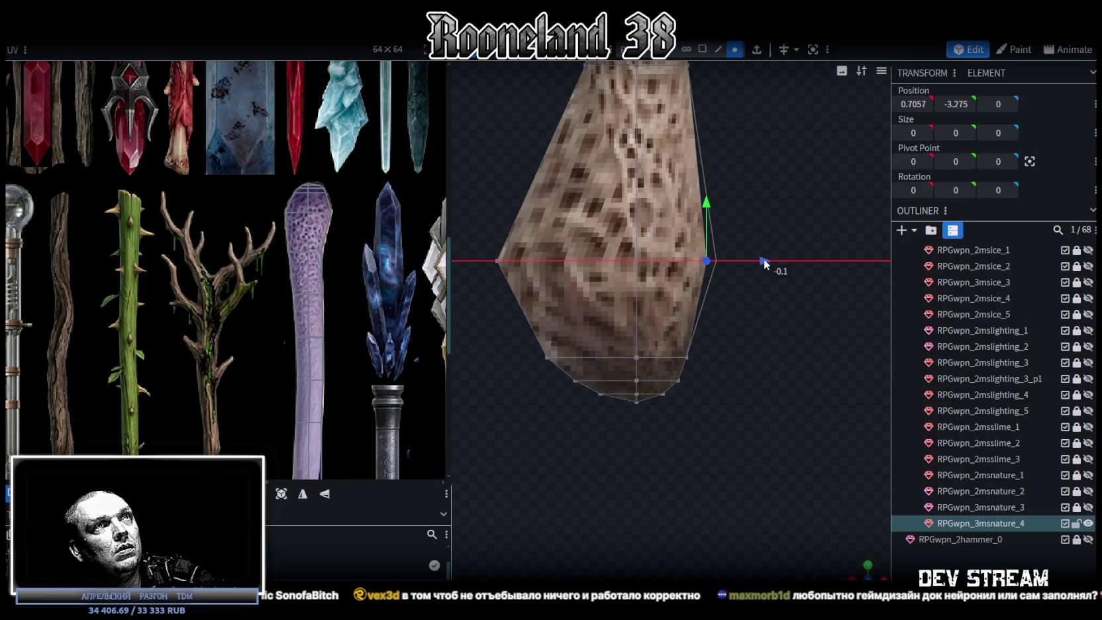
Pull the upper left-edge vertex further out to widen the top of the base.
{"action": "scroll", "coordinate": [728, 292], "scroll_direction": "down", "scroll_amount": 2}
{"action": "right_click_drag", "start_coordinate": [702, 314], "coordinate": [718, 403]}
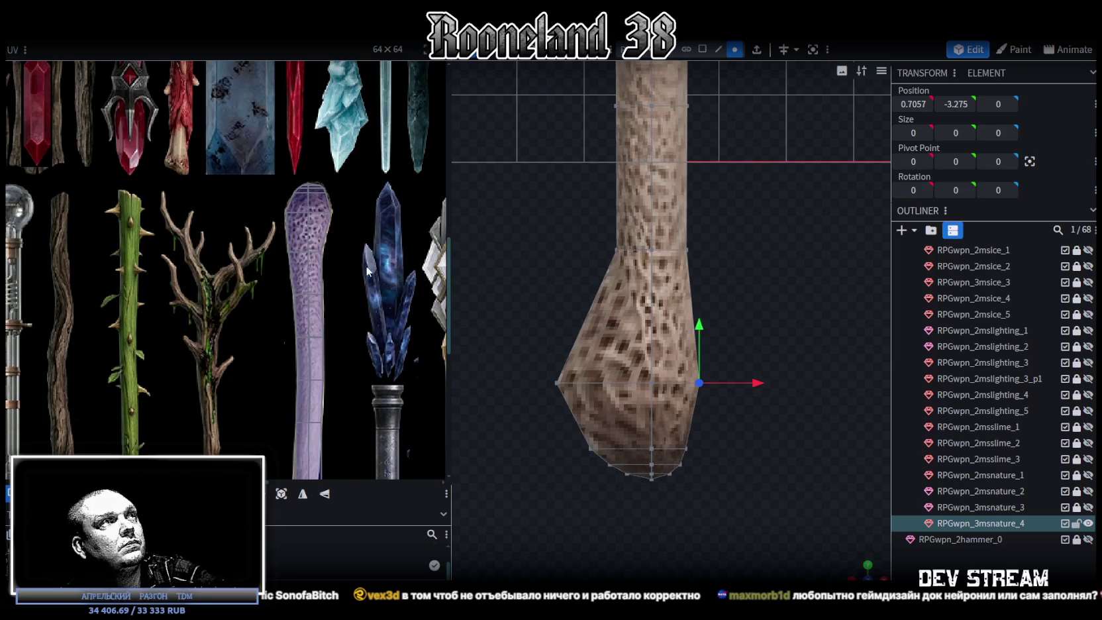
{"action": "scroll", "coordinate": [525, 229], "scroll_direction": "up", "scroll_amount": 1}
{"action": "left_click_drag", "start_coordinate": [564, 198], "coordinate": [630, 262]}
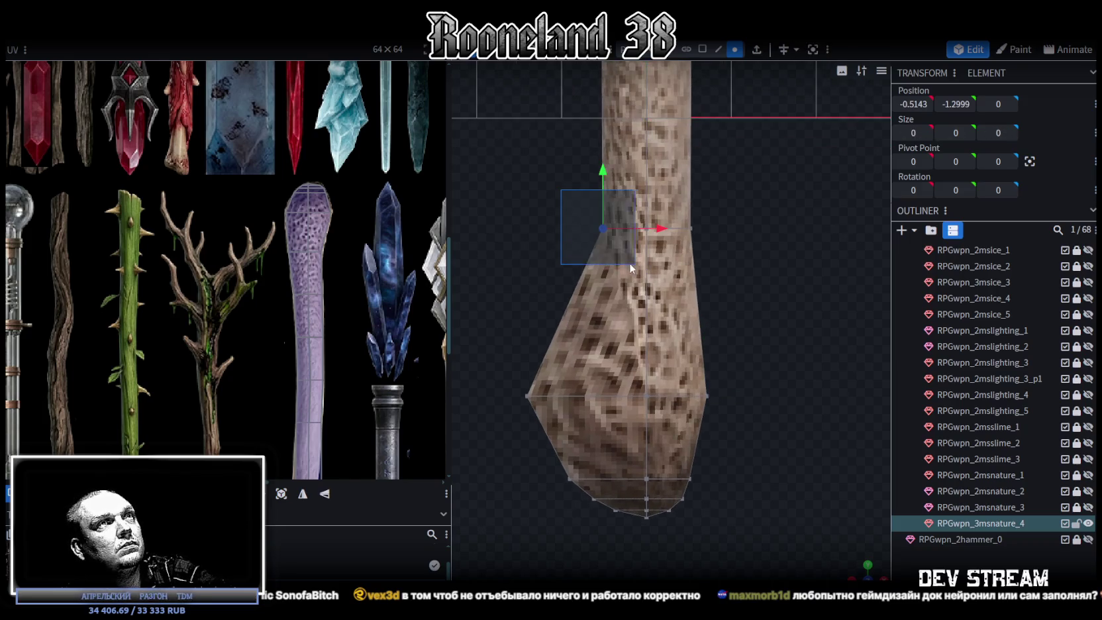
{"action": "left_click_drag", "start_coordinate": [666, 231], "coordinate": [628, 232]}
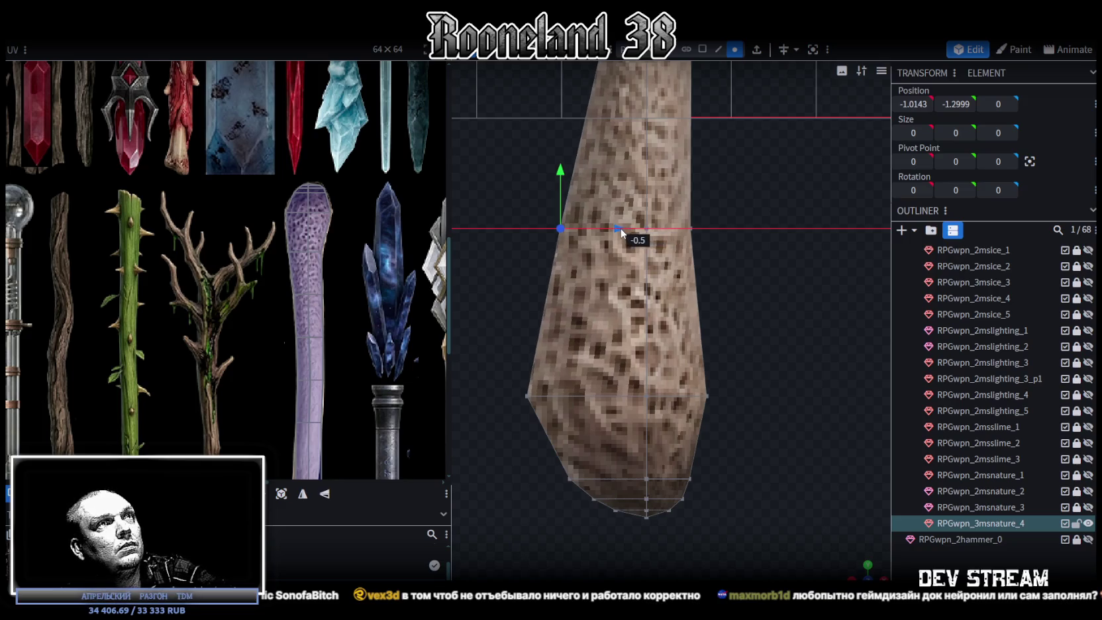
{"action": "left_click_drag", "start_coordinate": [628, 232], "coordinate": [615, 241]}
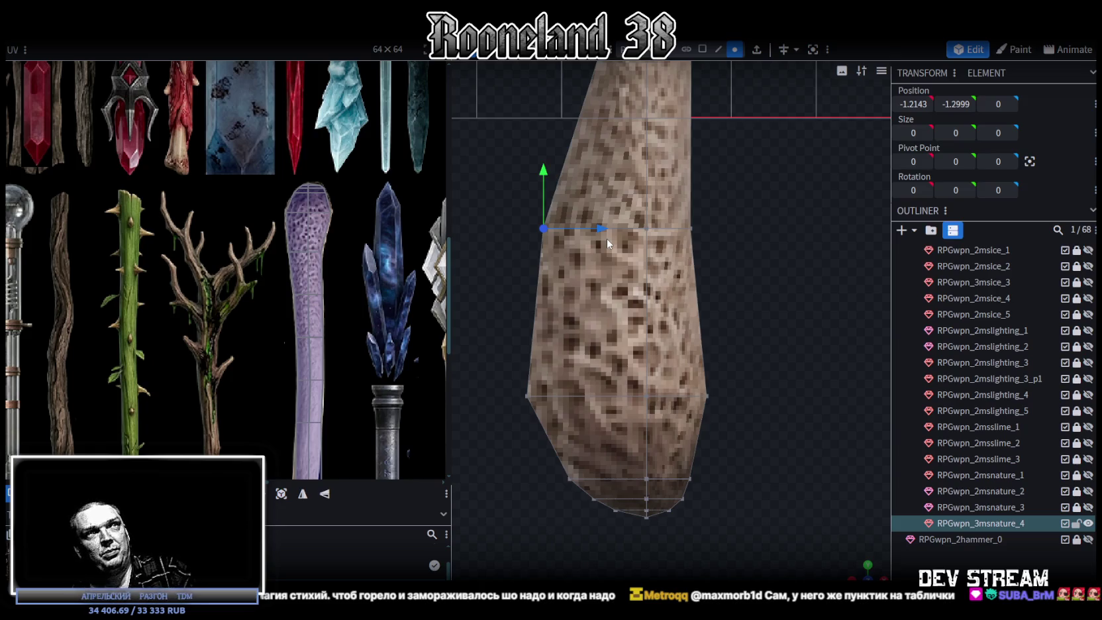
{"action": "right_click_drag", "start_coordinate": [607, 239], "coordinate": [666, 259]}
Nudge a right-edge vertex inward and slide the upper-left vertices left along X.
{"action": "mouse_move", "coordinate": [701, 383]}
{"action": "right_mouse_down"}
{"action": "mouse_move", "coordinate": [705, 427]}
{"action": "mouse_move", "coordinate": [734, 412]}
{"action": "mouse_move", "coordinate": [675, 298]}
{"action": "mouse_move", "coordinate": [709, 334]}
{"action": "right_mouse_up"}
{"action": "left_click", "coordinate": [677, 371]}
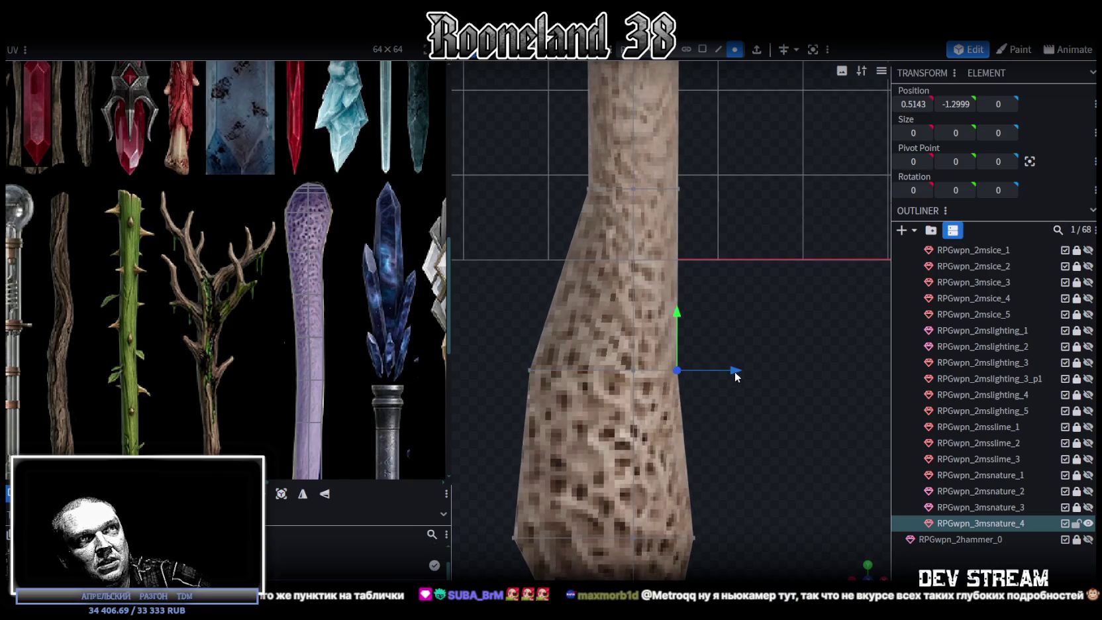
{"action": "left_click_drag", "start_coordinate": [737, 376], "coordinate": [727, 371]}
{"action": "right_click_drag", "start_coordinate": [737, 348], "coordinate": [736, 305]}
{"action": "mouse_move", "coordinate": [547, 187]}
{"action": "left_mouse_down"}
{"action": "mouse_move", "coordinate": [669, 262]}
{"action": "mouse_move", "coordinate": [665, 242]}
{"action": "left_mouse_up"}
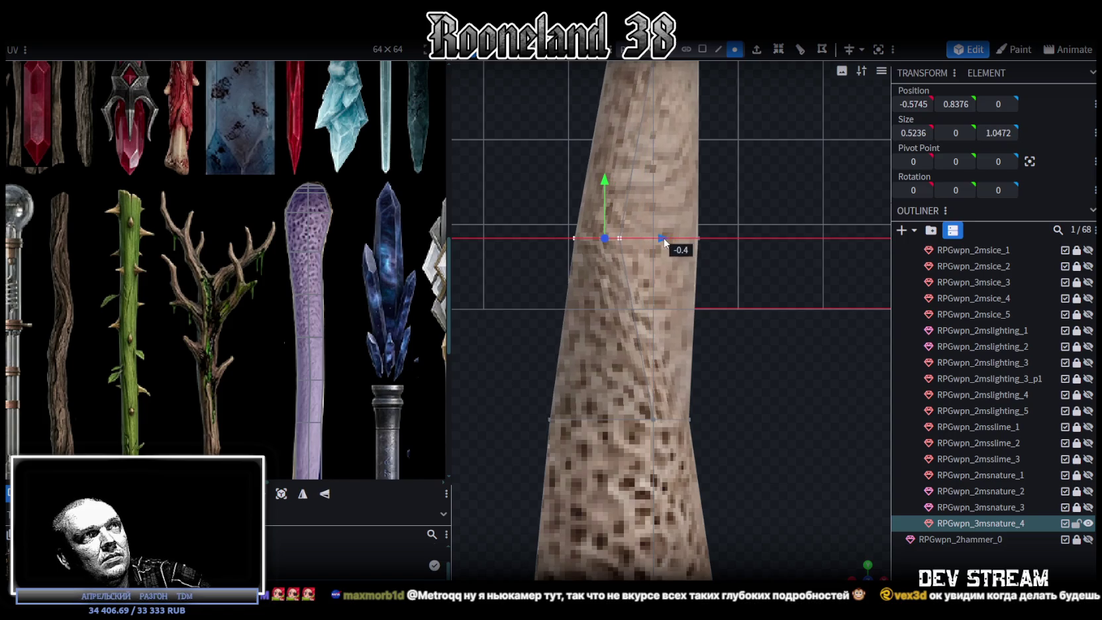
{"action": "left_click_drag", "start_coordinate": [664, 243], "coordinate": [636, 246]}
Move the staff's right-edge vertices inward by about 0.1 along X.
{"action": "scroll", "coordinate": [305, 325], "scroll_direction": "down", "scroll_amount": 2}
{"action": "scroll", "coordinate": [310, 327], "scroll_direction": "up", "scroll_amount": 3}
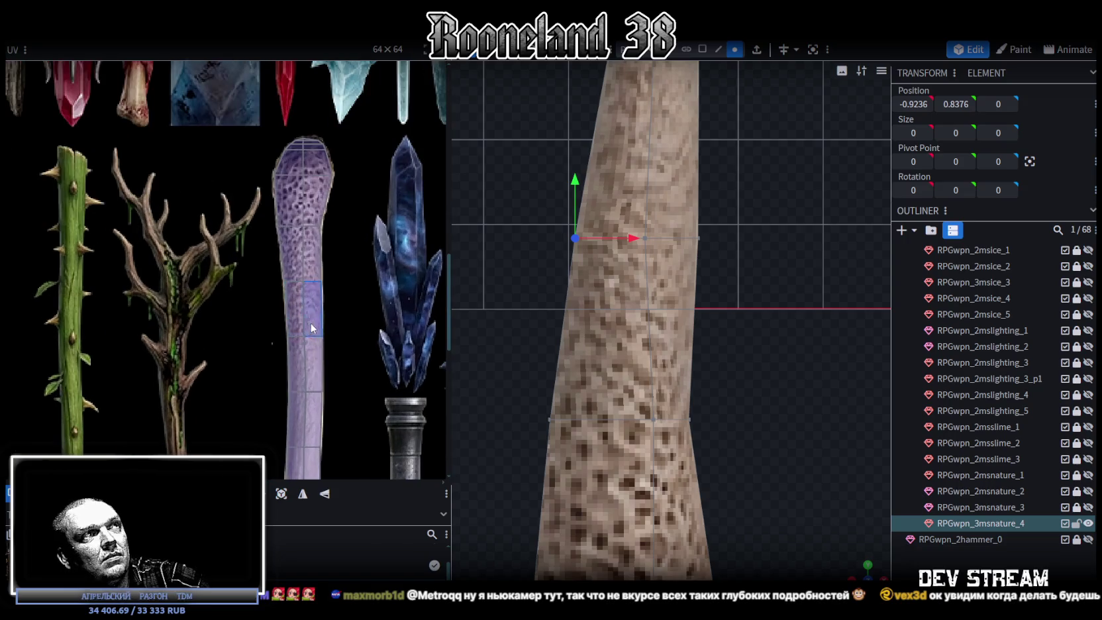
{"action": "scroll", "coordinate": [688, 263], "scroll_direction": "up", "scroll_amount": 1}
{"action": "right_click_drag", "start_coordinate": [704, 272], "coordinate": [703, 334]}
{"action": "left_click_drag", "start_coordinate": [714, 317], "coordinate": [668, 263]}
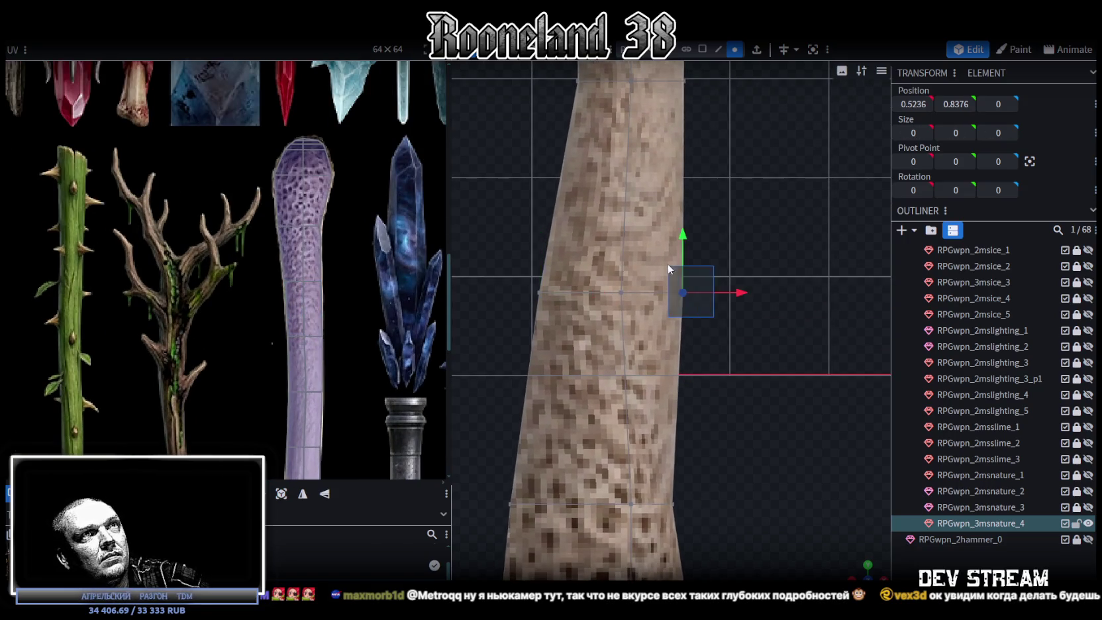
{"action": "left_click_drag", "start_coordinate": [743, 292], "coordinate": [729, 293]}
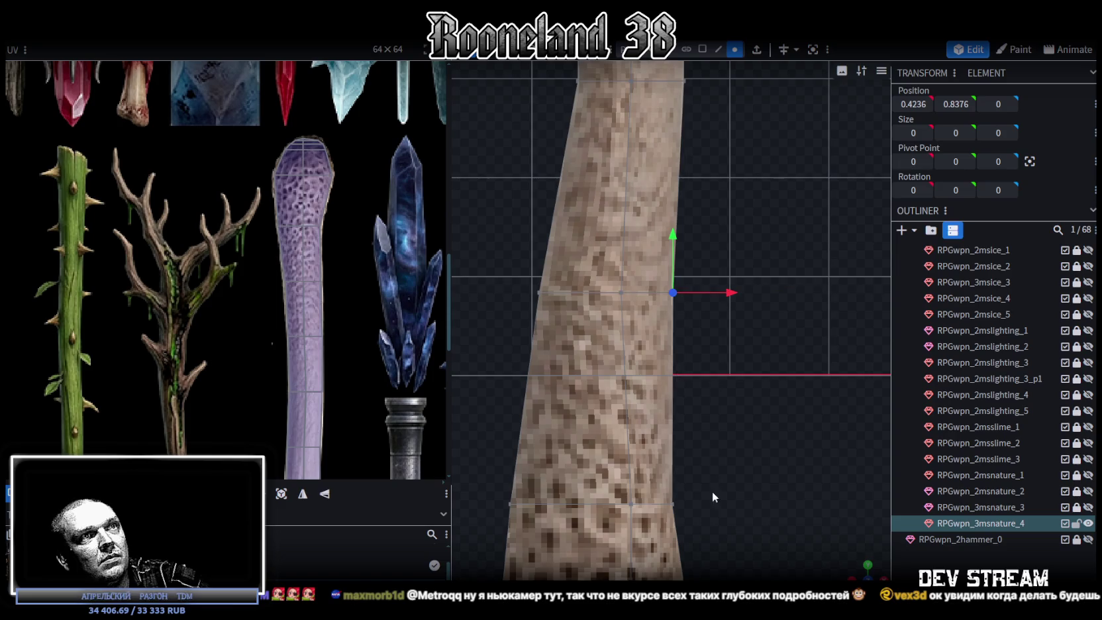
{"action": "right_click_drag", "start_coordinate": [693, 507], "coordinate": [651, 253]}
{"action": "mouse_move", "coordinate": [739, 402]}
{"action": "left_mouse_down"}
{"action": "mouse_move", "coordinate": [749, 400]}
{"action": "mouse_move", "coordinate": [731, 402]}
{"action": "left_mouse_up"}
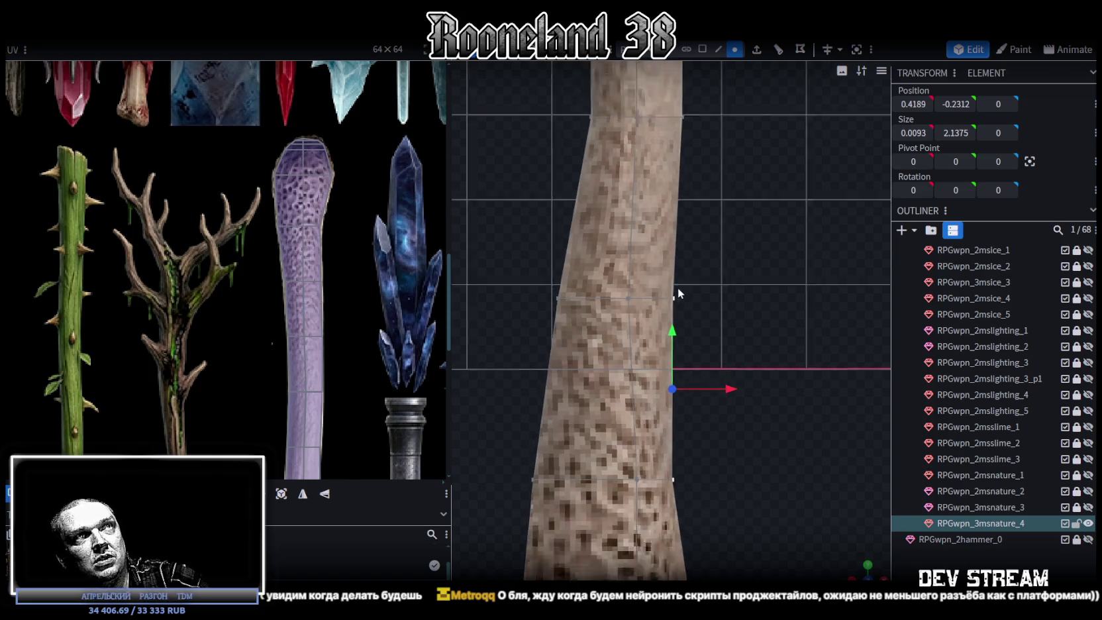
Box-select the vertices higher up the staff's shaft.
{"action": "scroll", "coordinate": [678, 288], "scroll_direction": "down", "scroll_amount": 3}
{"action": "scroll", "coordinate": [366, 342], "scroll_direction": "down", "scroll_amount": 1}
{"action": "scroll", "coordinate": [366, 343], "scroll_direction": "down", "scroll_amount": 2}
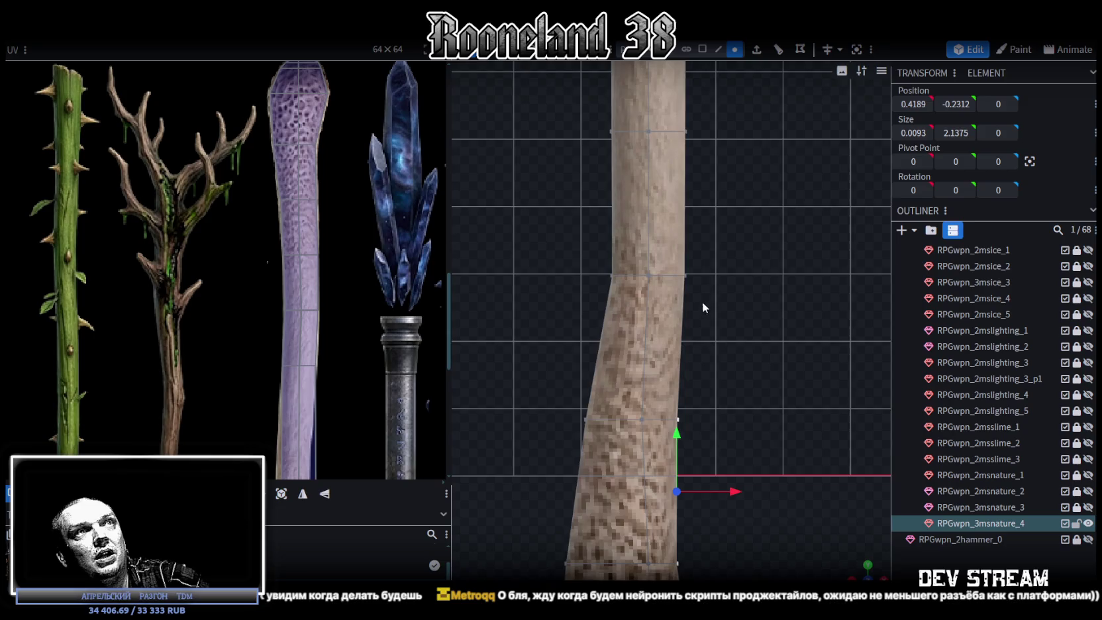
{"action": "right_click_drag", "start_coordinate": [702, 301], "coordinate": [713, 350]}
{"action": "left_click_drag", "start_coordinate": [553, 152], "coordinate": [628, 366]}
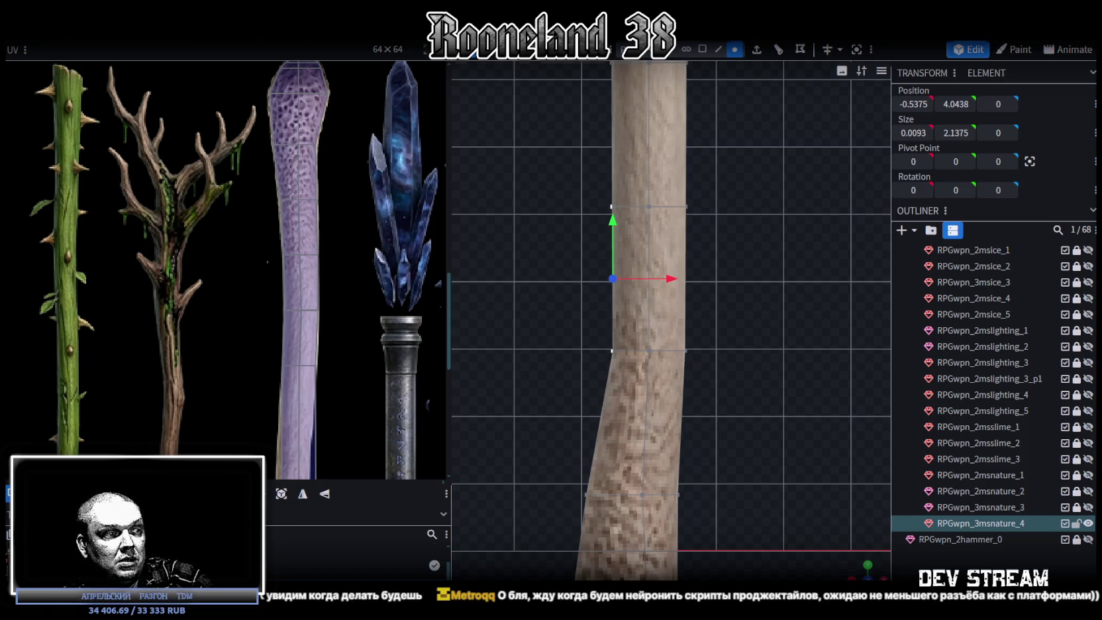
{"action": "key", "text": "alt+Tab"}
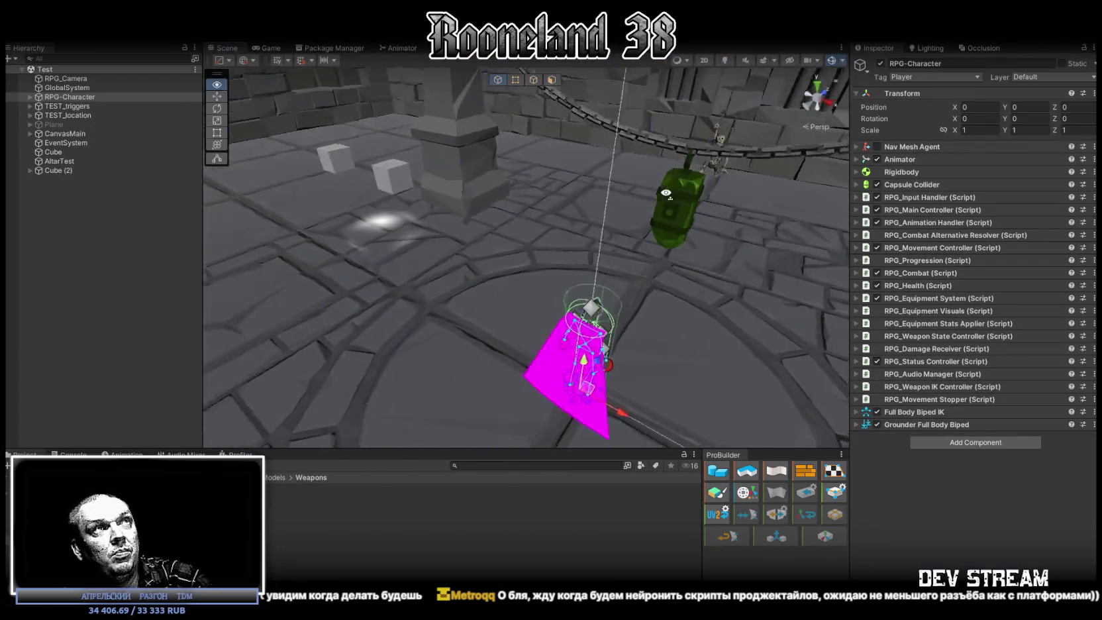
{"action": "right_click_drag", "start_coordinate": [377, 230], "coordinate": [377, 229]}
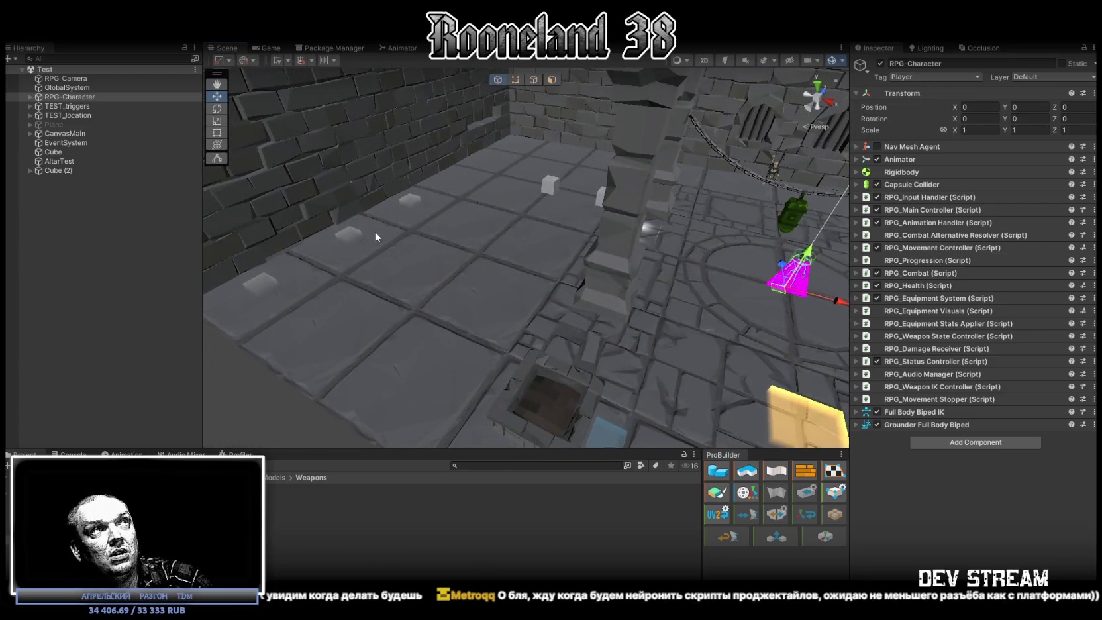
{"action": "left_click", "coordinate": [257, 285]}
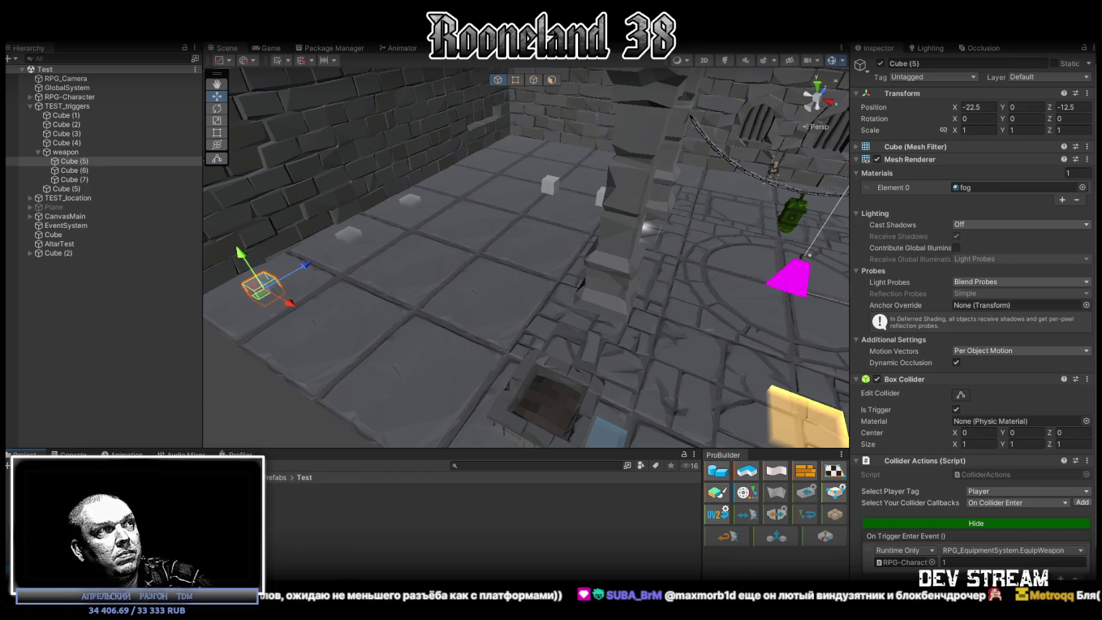
{"action": "key", "text": "Down"}
{"action": "key", "text": "Down"}
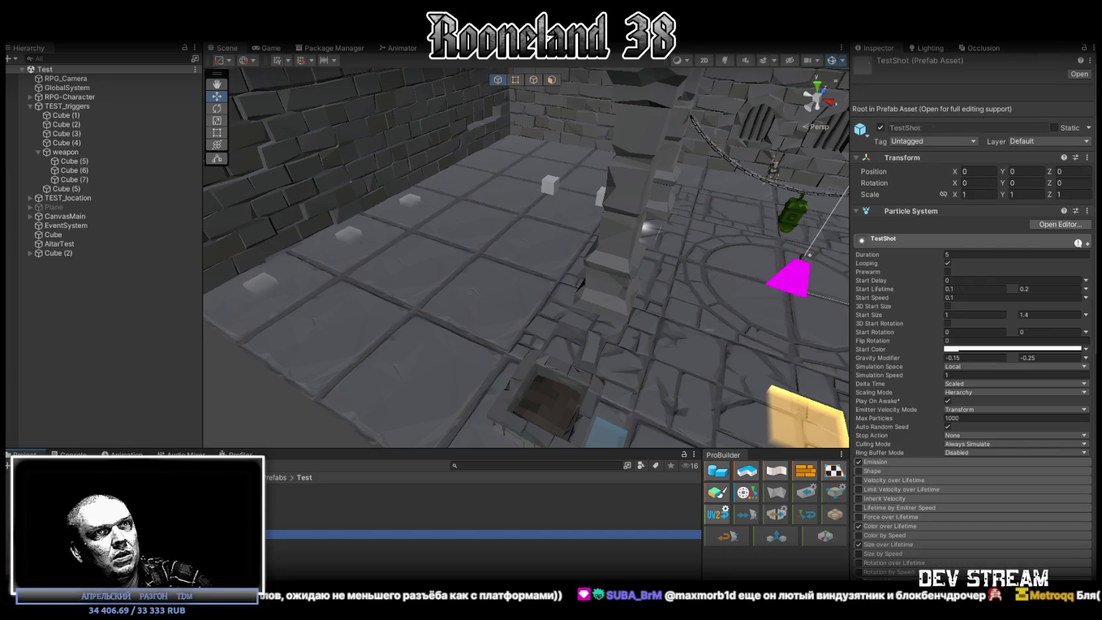
{"action": "key", "text": "Return"}
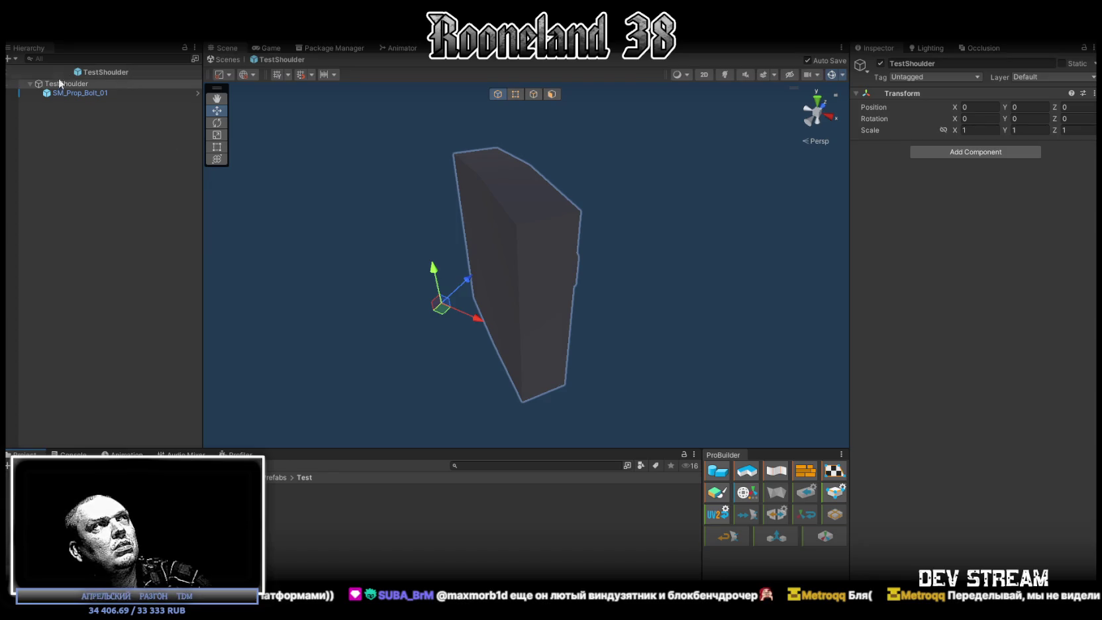
{"action": "left_click", "coordinate": [74, 94]}
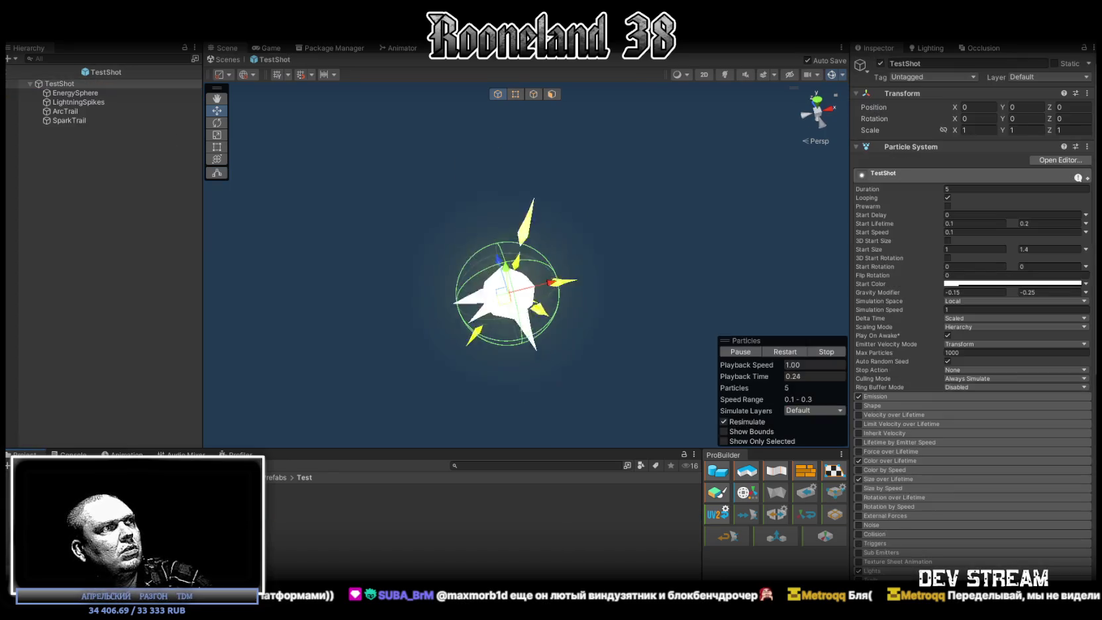
{"action": "left_click_drag", "start_coordinate": [651, 238], "coordinate": [648, 264], "text": "alt"}
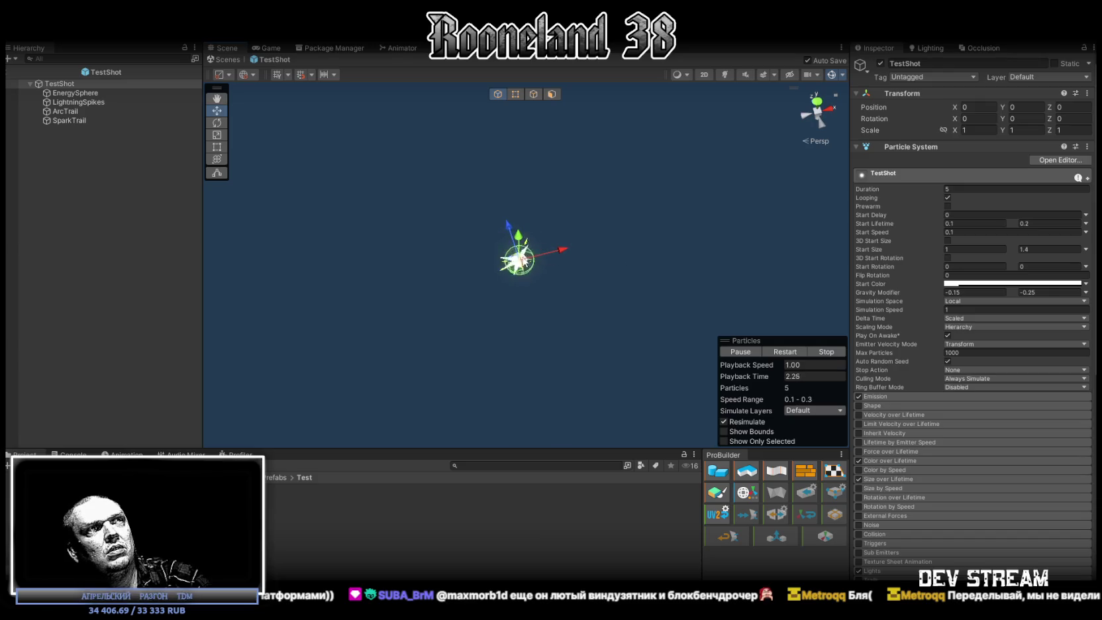
{"action": "left_click_drag", "start_coordinate": [518, 259], "coordinate": [495, 299]}
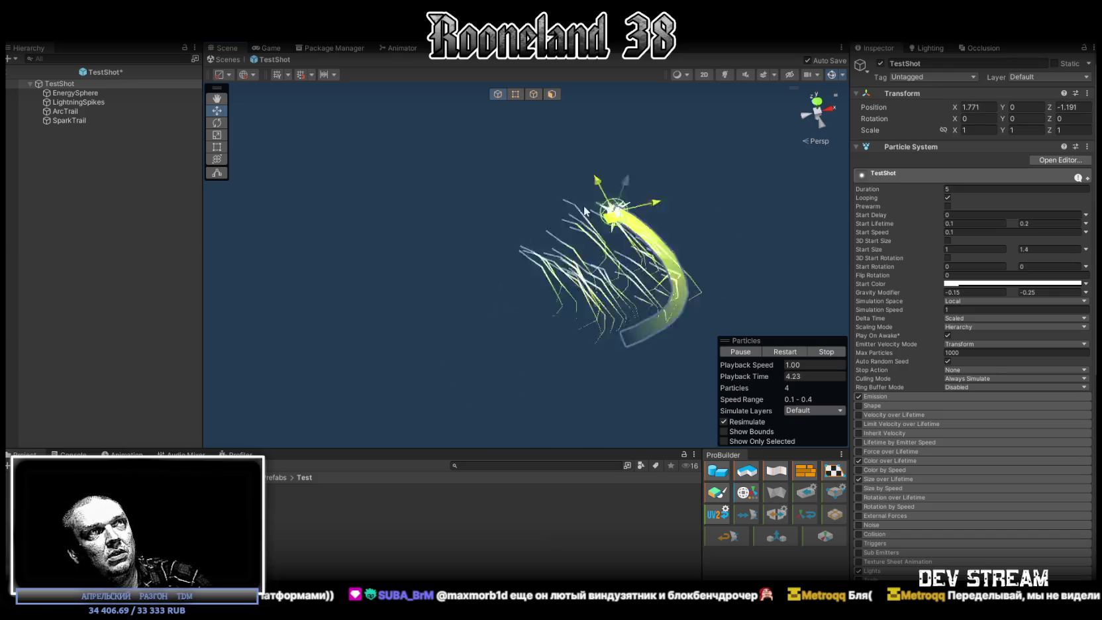
{"action": "key", "text": "ctrl+z"}
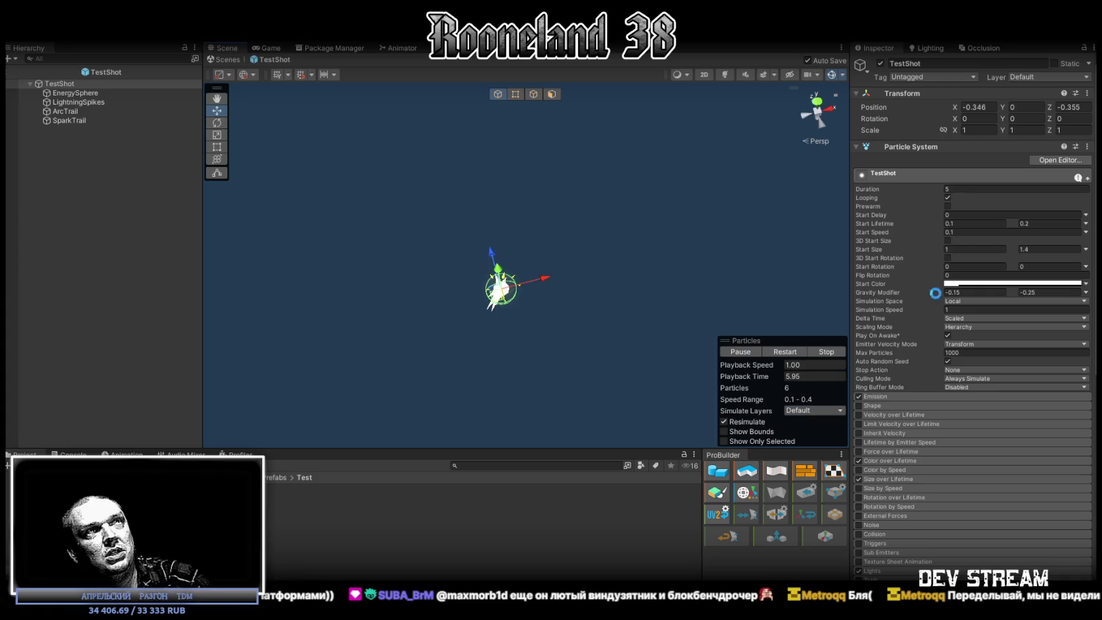
{"action": "scroll", "coordinate": [968, 328], "scroll_direction": "down", "scroll_amount": 10}
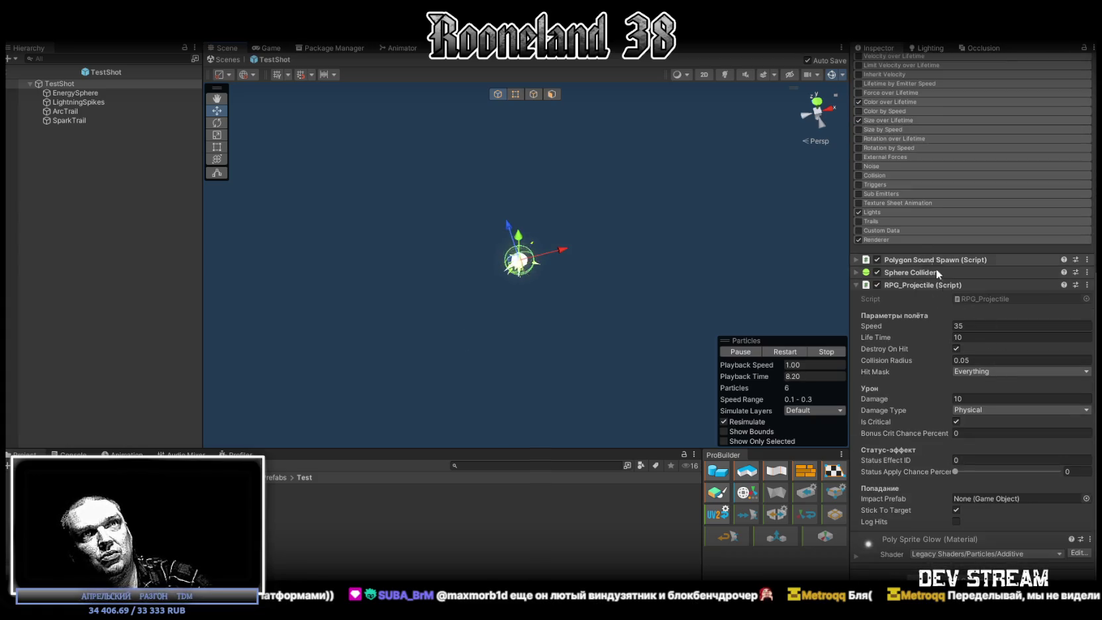
{"action": "left_click", "coordinate": [975, 409]}
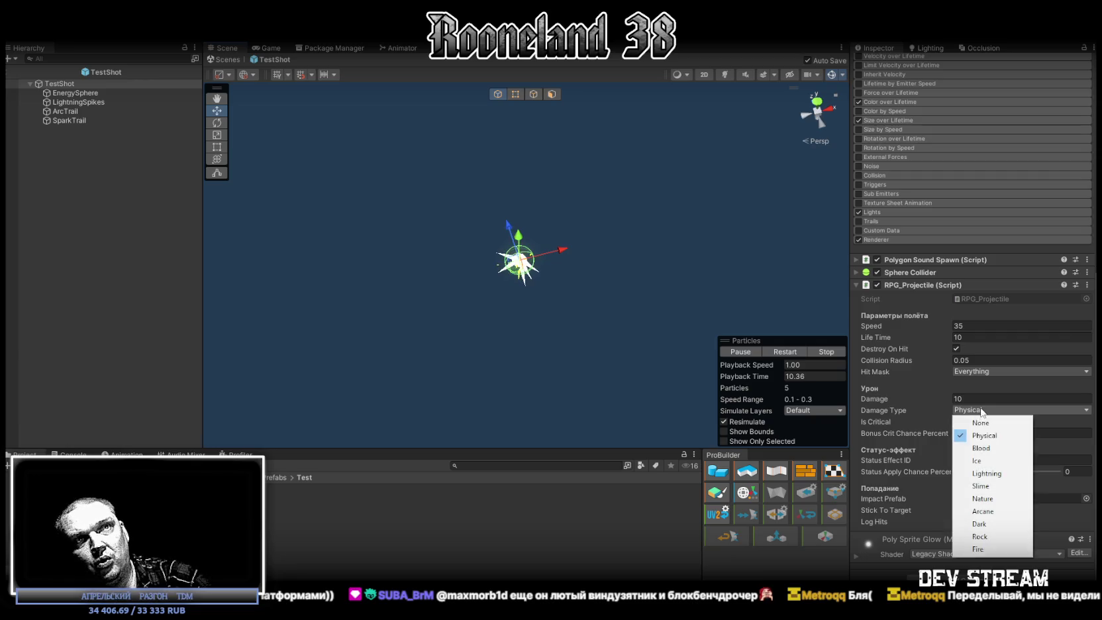
{"action": "left_click", "coordinate": [984, 371]}
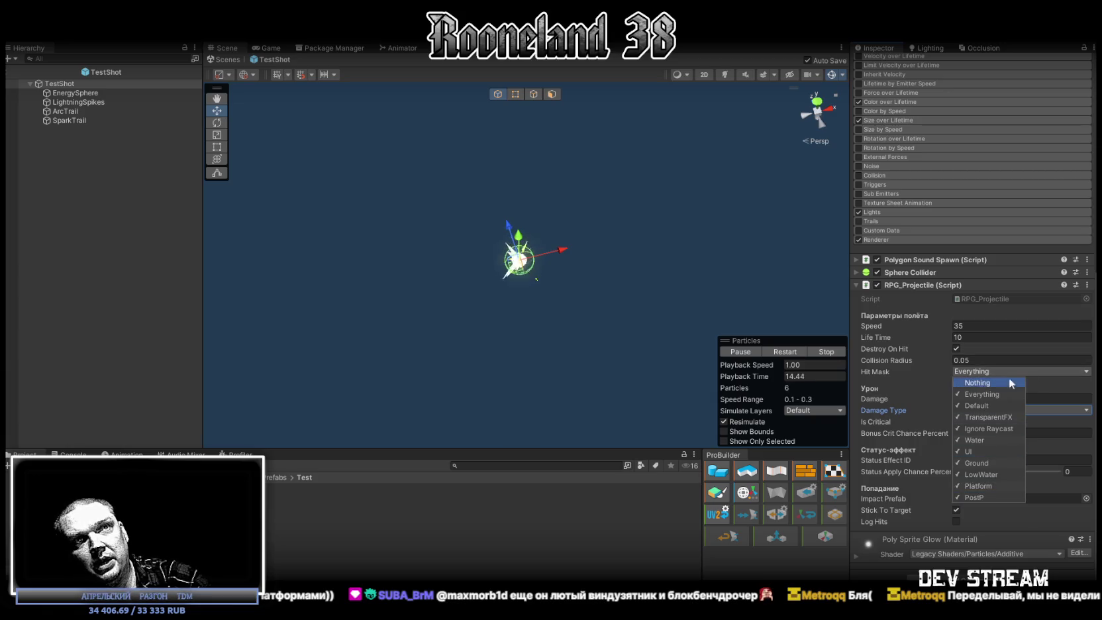
{"action": "key", "text": "Escape"}
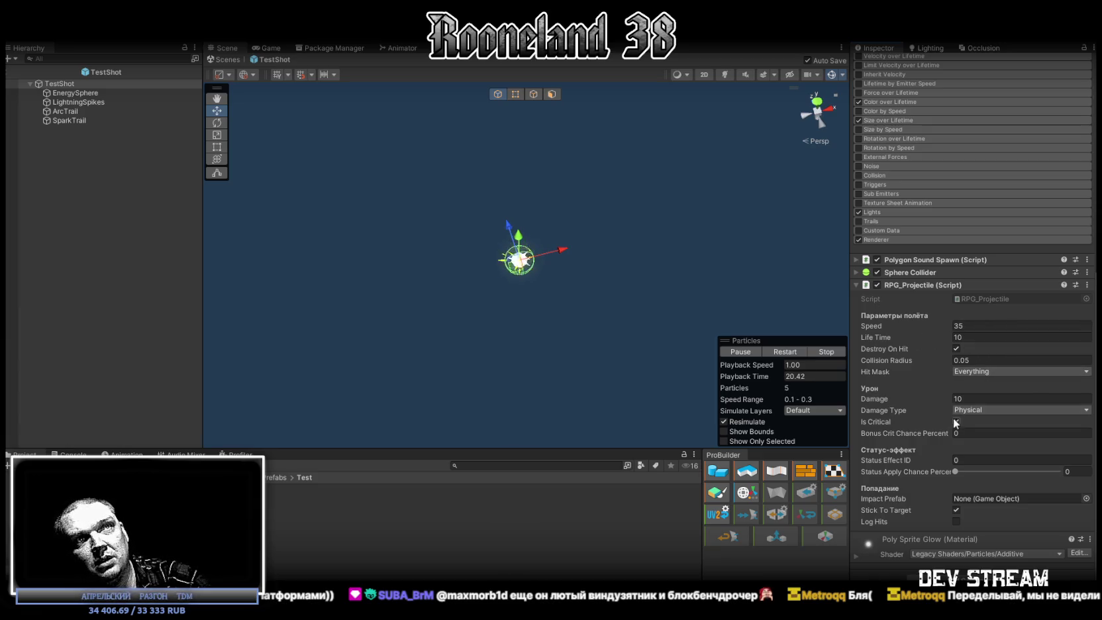
{"action": "left_click", "coordinate": [964, 360]}
{"action": "key", "text": "BackSpace"}
{"action": "type", "text": "0"}
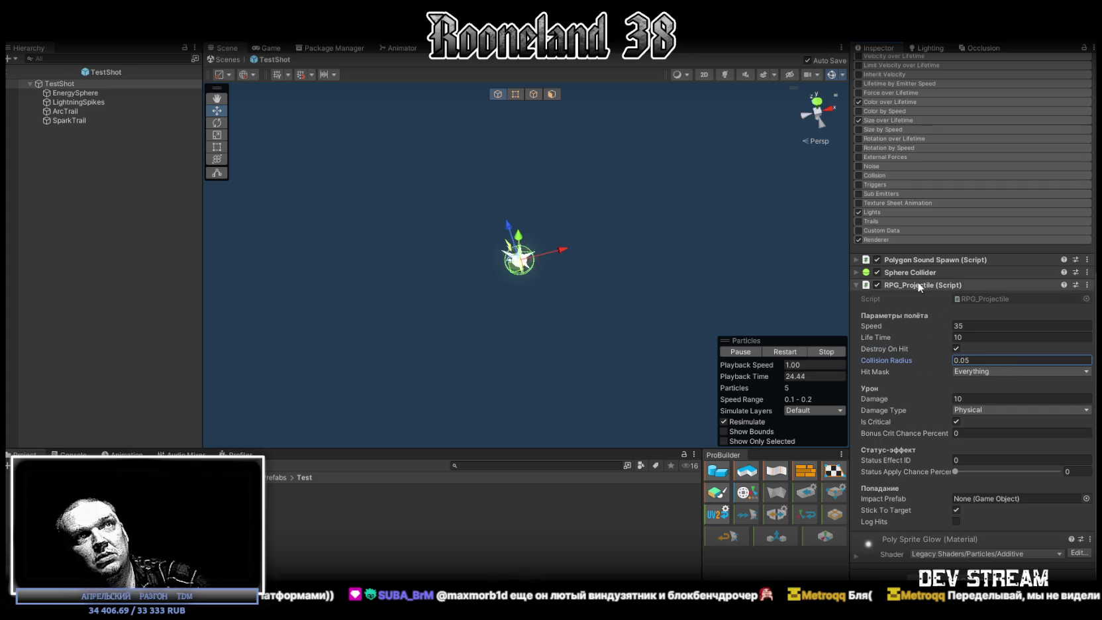
{"action": "left_click", "coordinate": [952, 464]}
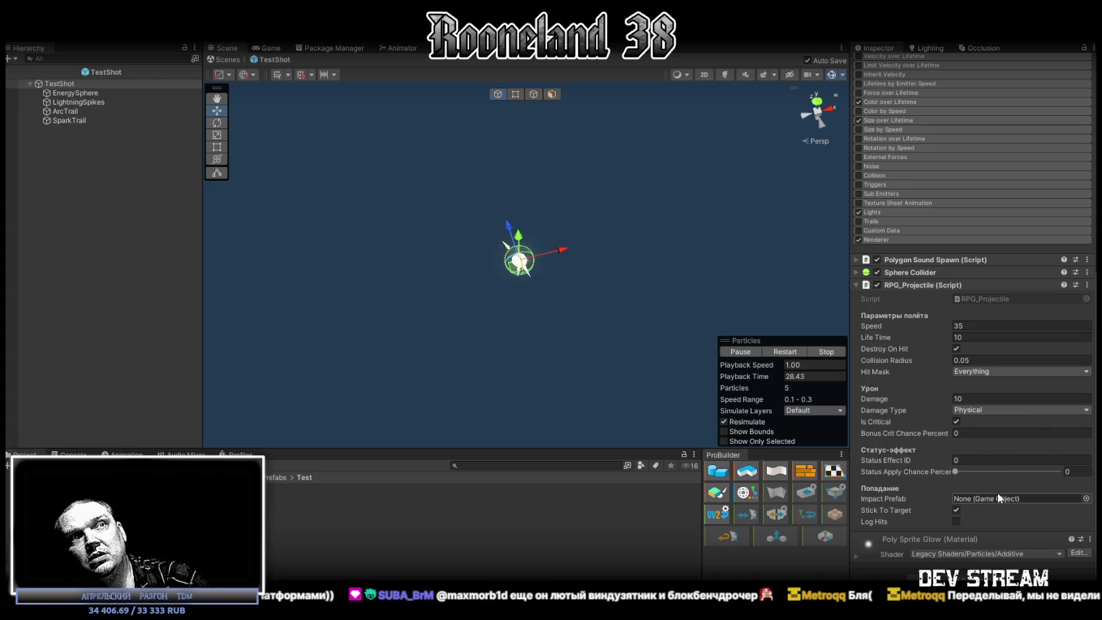
{"action": "left_click", "coordinate": [958, 433]}
{"action": "key", "text": "Return"}
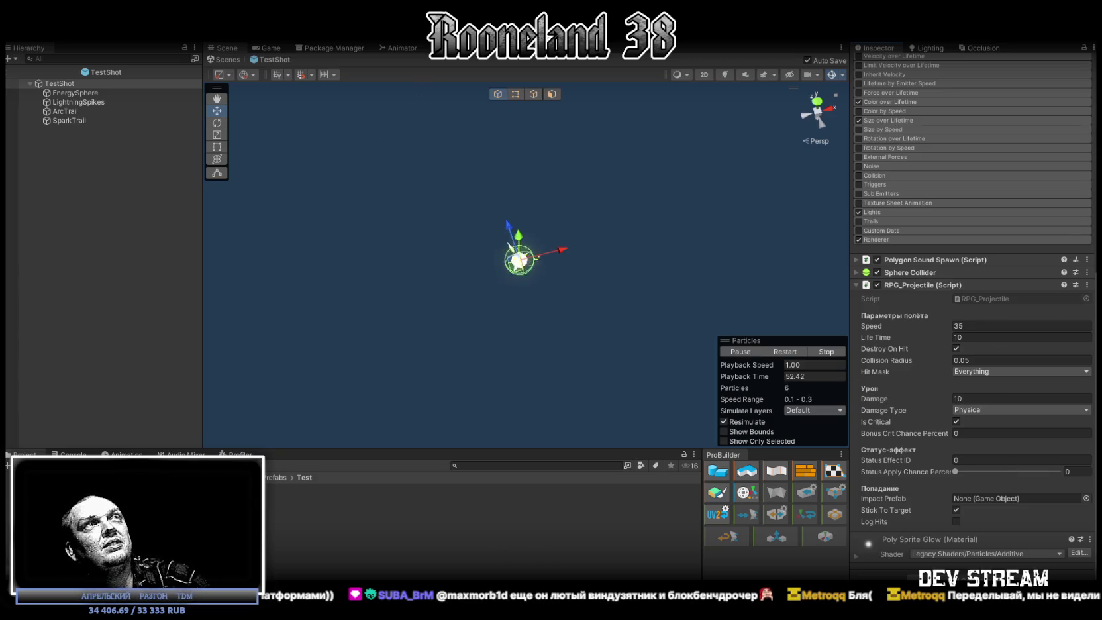
{"action": "left_click", "coordinate": [223, 60]}
{"action": "right_click_drag", "start_coordinate": [631, 325], "coordinate": [641, 321]}
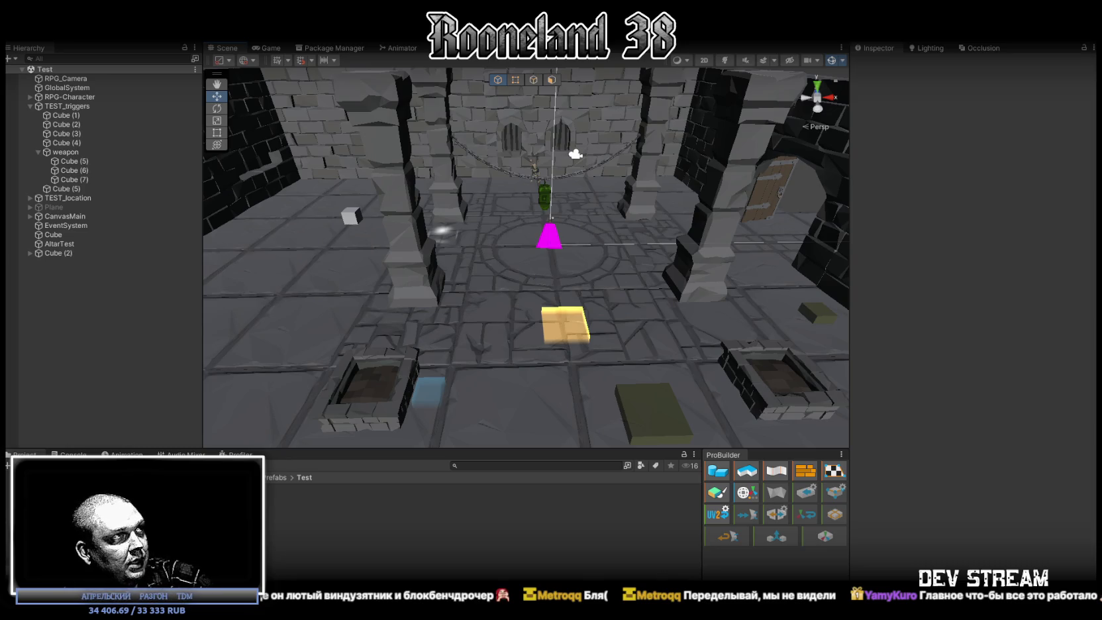
Review the testCLUB and testMAGICSTAFF entries in the Weapon Database Test asset.
{"action": "left_click", "coordinate": [66, 523]}
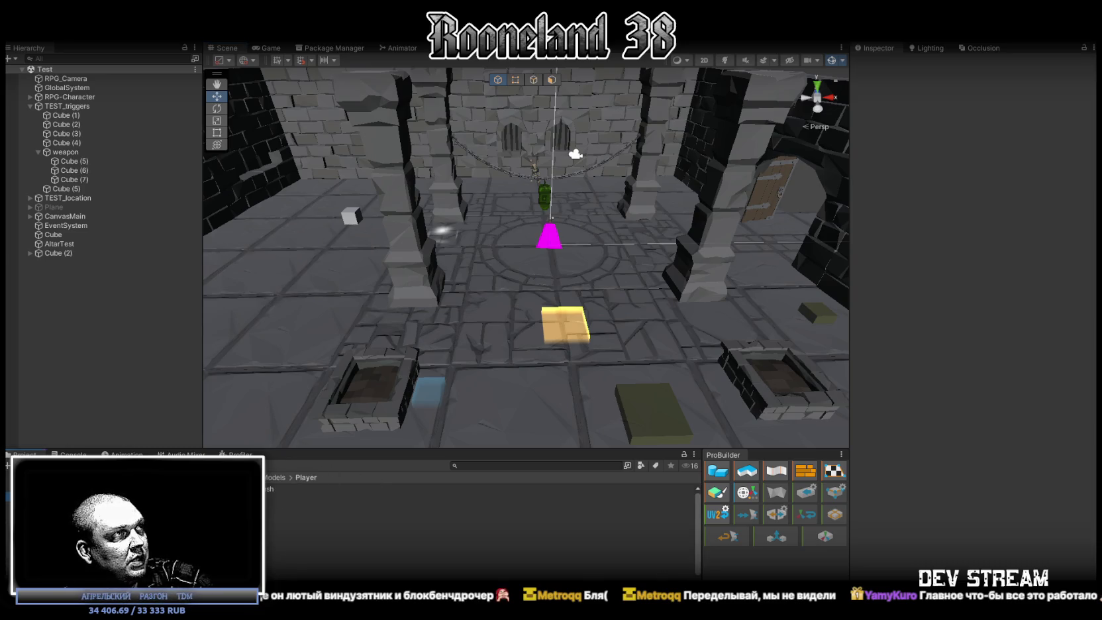
{"action": "left_click", "coordinate": [60, 503]}
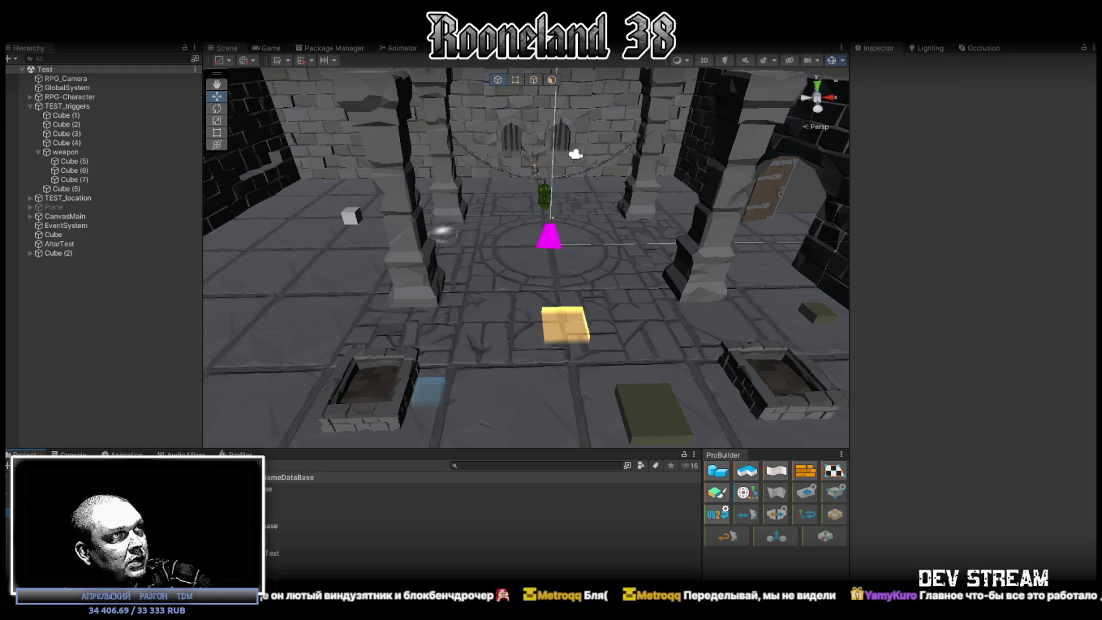
{"action": "left_click", "coordinate": [278, 553]}
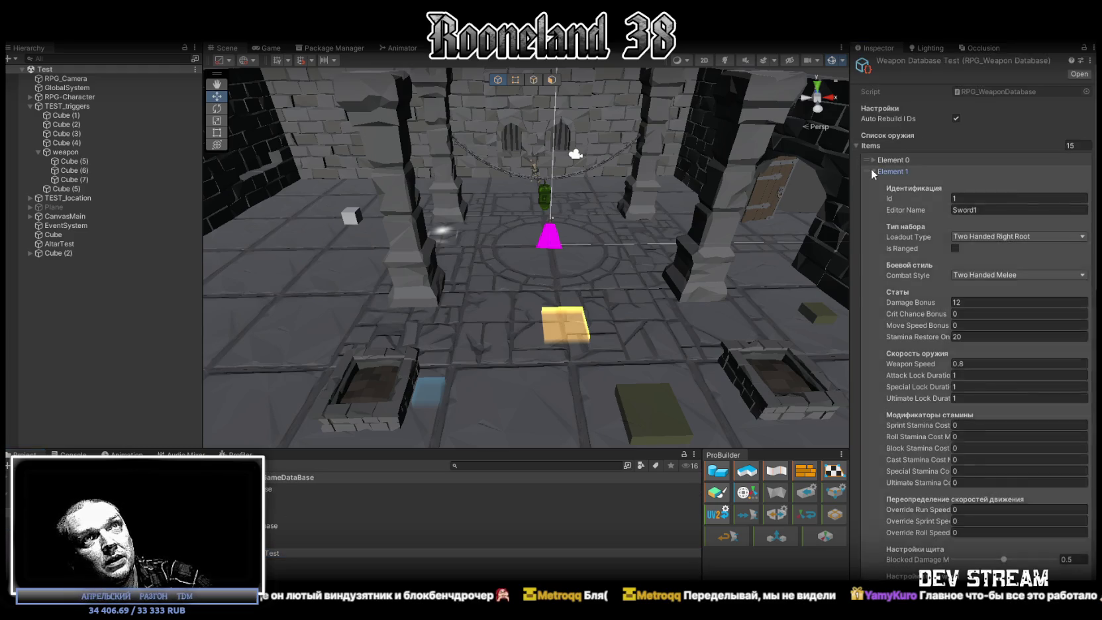
{"action": "left_click", "coordinate": [872, 171]}
{"action": "left_click", "coordinate": [874, 309]}
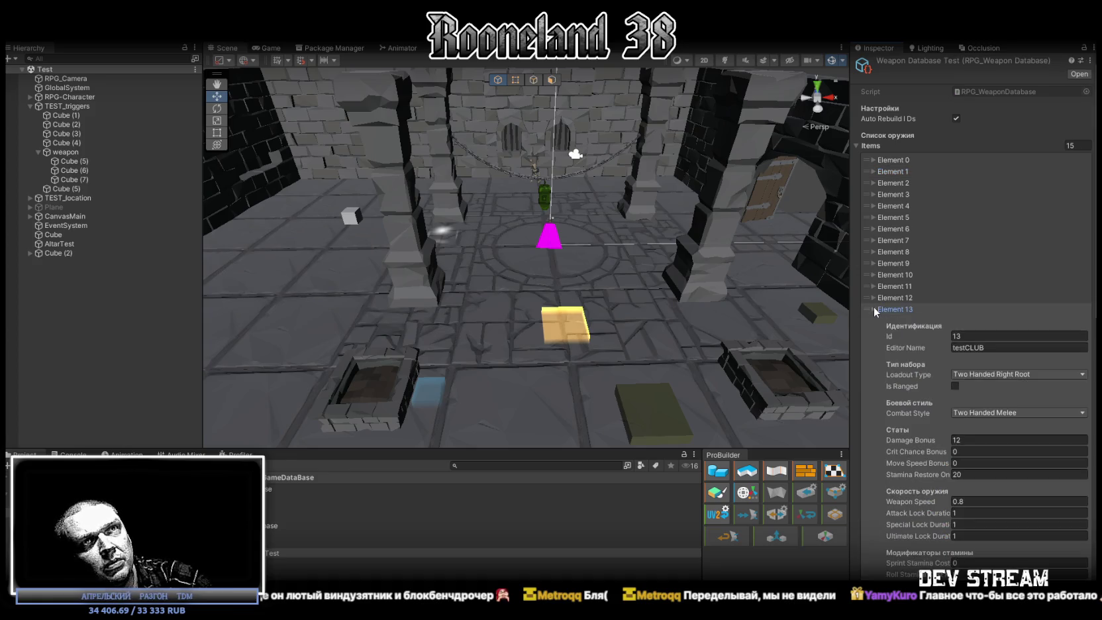
{"action": "left_click", "coordinate": [875, 309]}
{"action": "left_click", "coordinate": [872, 320]}
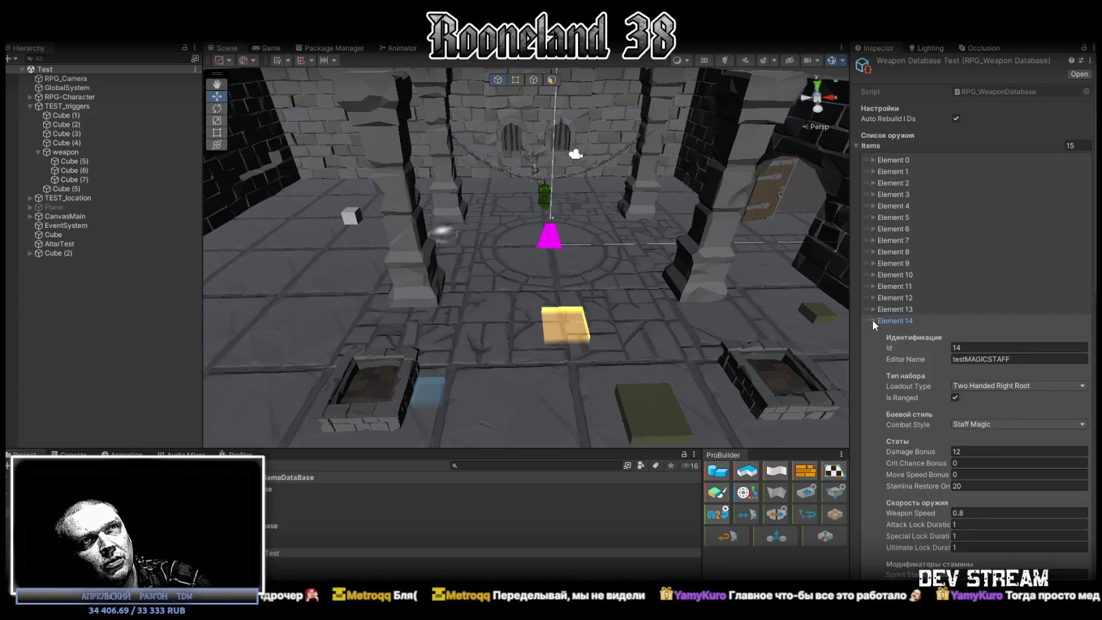
{"action": "left_click", "coordinate": [872, 320]}
{"action": "right_click", "coordinate": [892, 319]}
{"action": "left_click", "coordinate": [948, 348]}
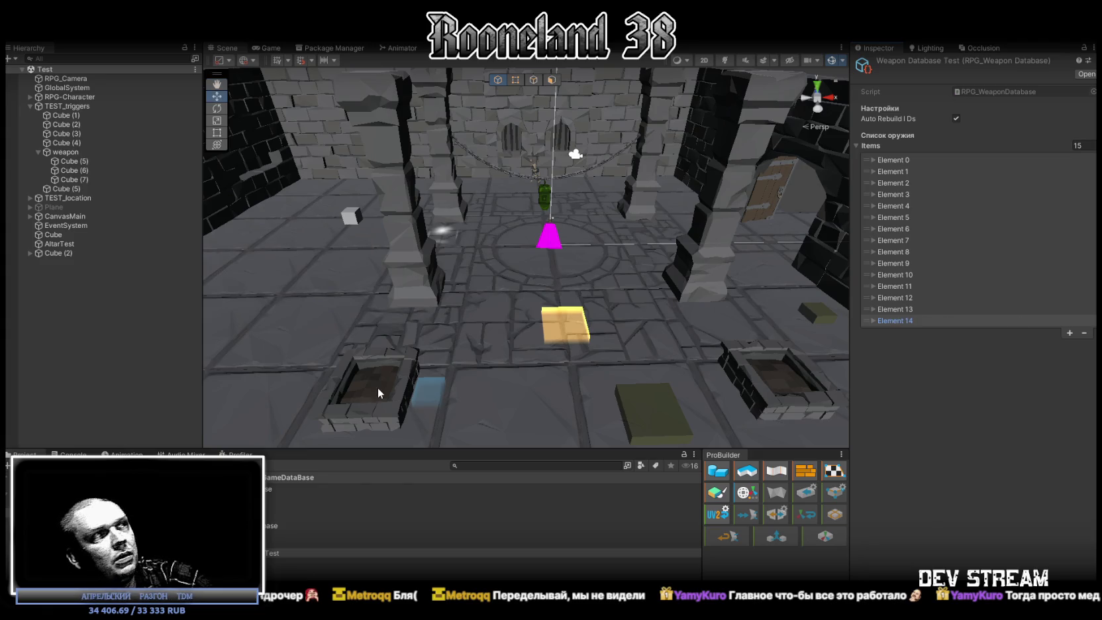
Add a third weapon entry, Element 2, to the two-item Weapon Database.
{"action": "left_click", "coordinate": [285, 543]}
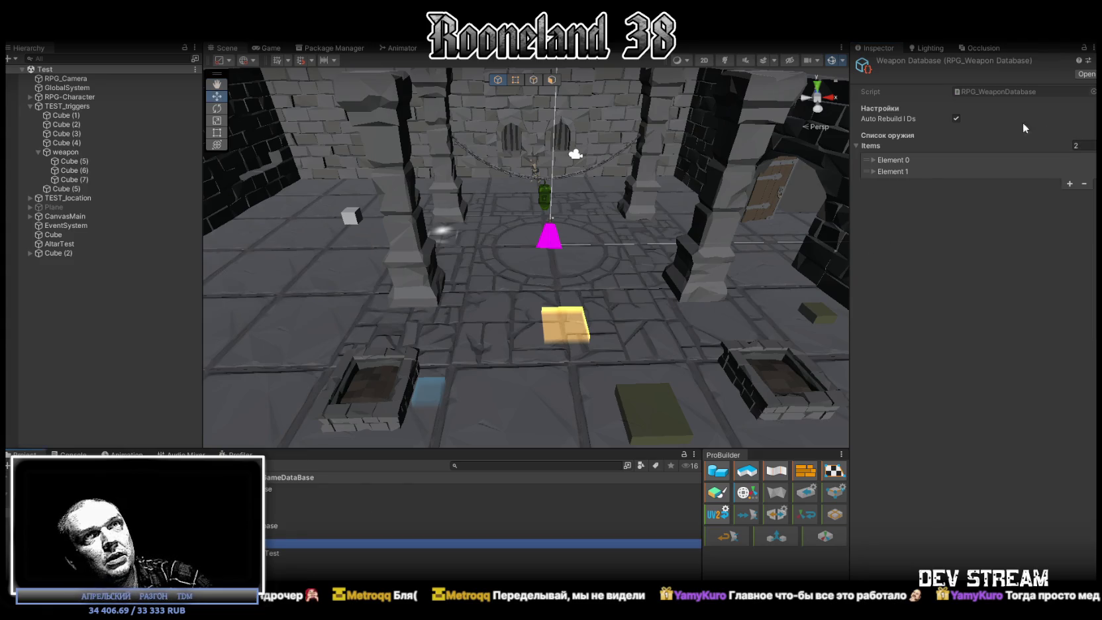
{"action": "left_click", "coordinate": [1070, 183]}
{"action": "right_click", "coordinate": [901, 184]}
{"action": "left_click", "coordinate": [923, 212]}
{"action": "right_click_drag", "start_coordinate": [596, 265], "coordinate": [530, 265]}
{"action": "right_click_drag", "start_coordinate": [528, 200], "coordinate": [607, 322]}
{"action": "left_click", "coordinate": [871, 183]}
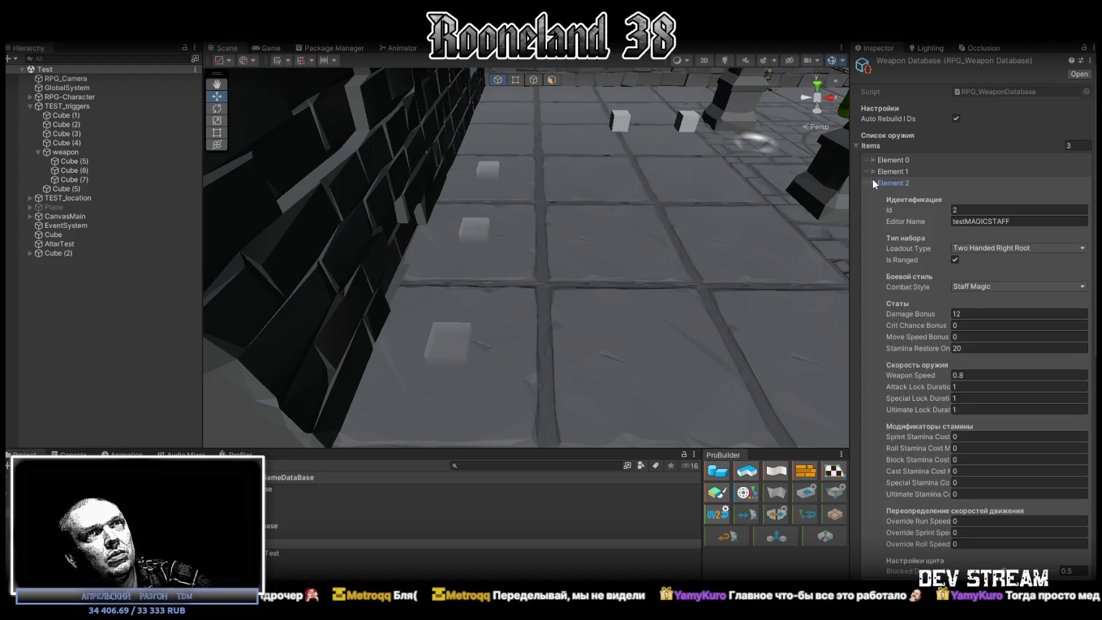
Select the weapon pickup cube, Cube (5), in the corridor.
{"action": "left_click", "coordinate": [451, 339]}
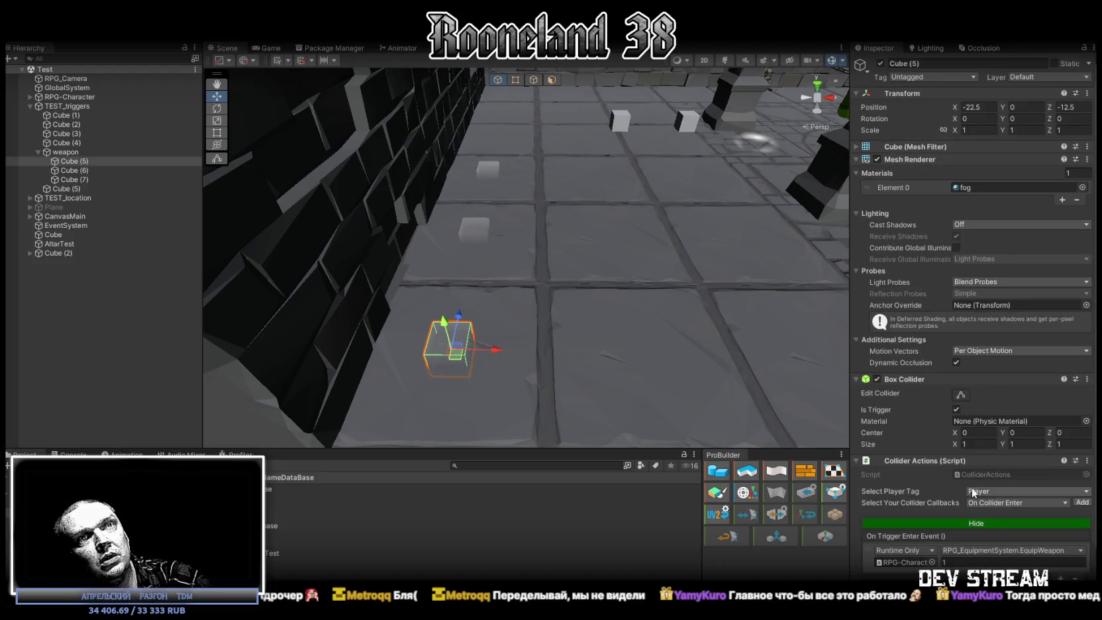
{"action": "scroll", "coordinate": [974, 494], "scroll_direction": "down", "scroll_amount": 2}
{"action": "type", "text": "2"}
{"action": "middle_click_drag", "start_coordinate": [732, 329], "coordinate": [706, 329]}
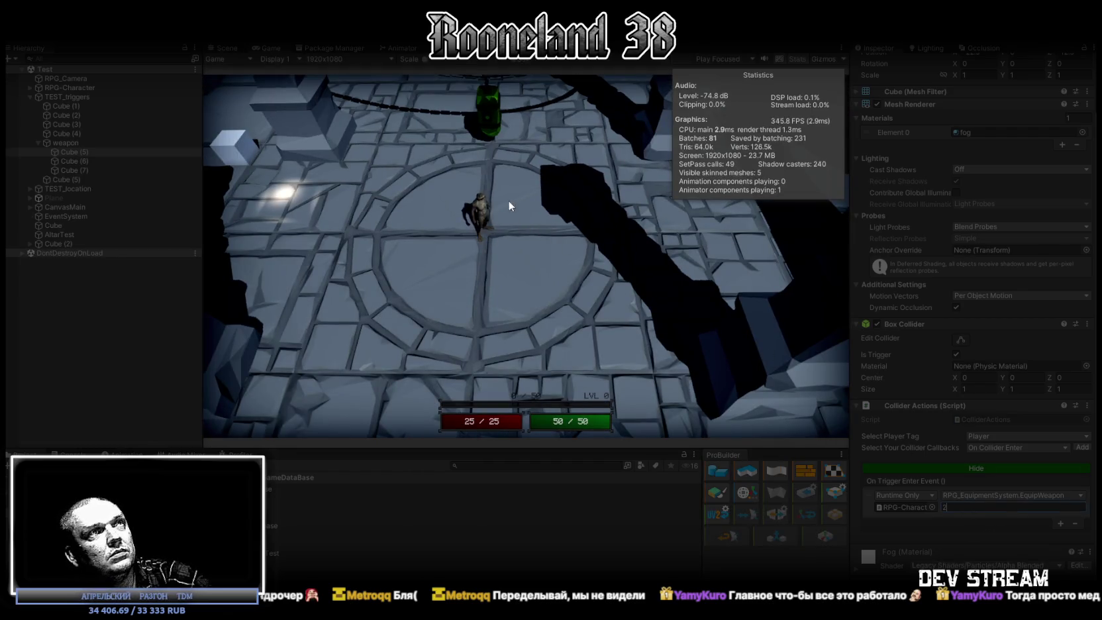
Maximize the Game view and walk the character past the well into the tiled and stone-walled rooms.
{"action": "left_click", "coordinate": [520, 285]}
{"action": "left_click", "coordinate": [526, 341]}
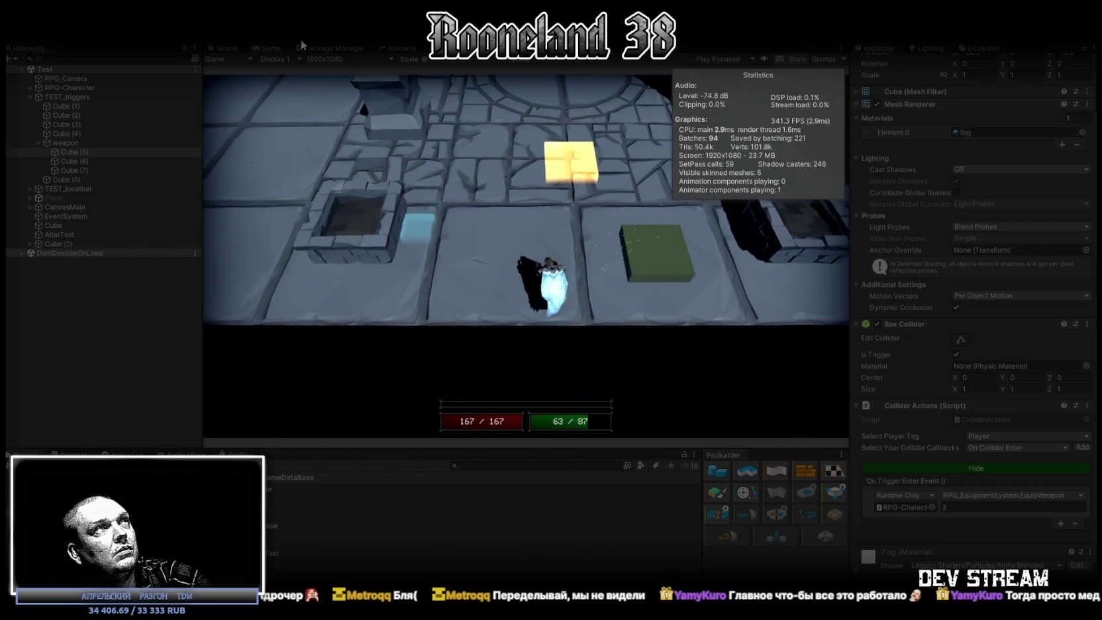
{"action": "double_click", "coordinate": [267, 47]}
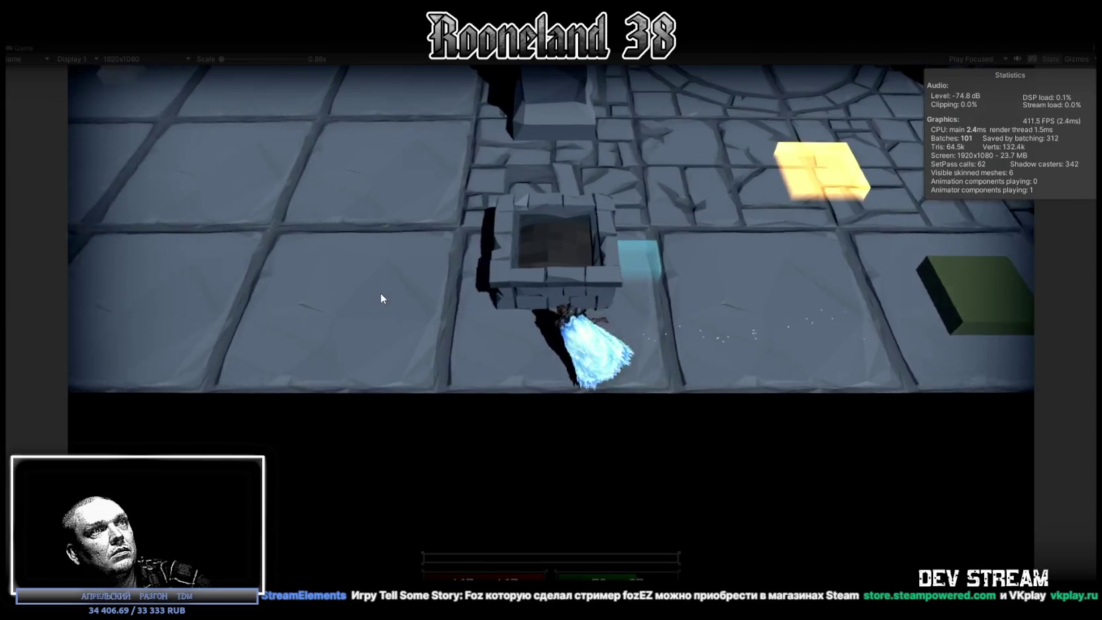
{"action": "left_click", "coordinate": [381, 293]}
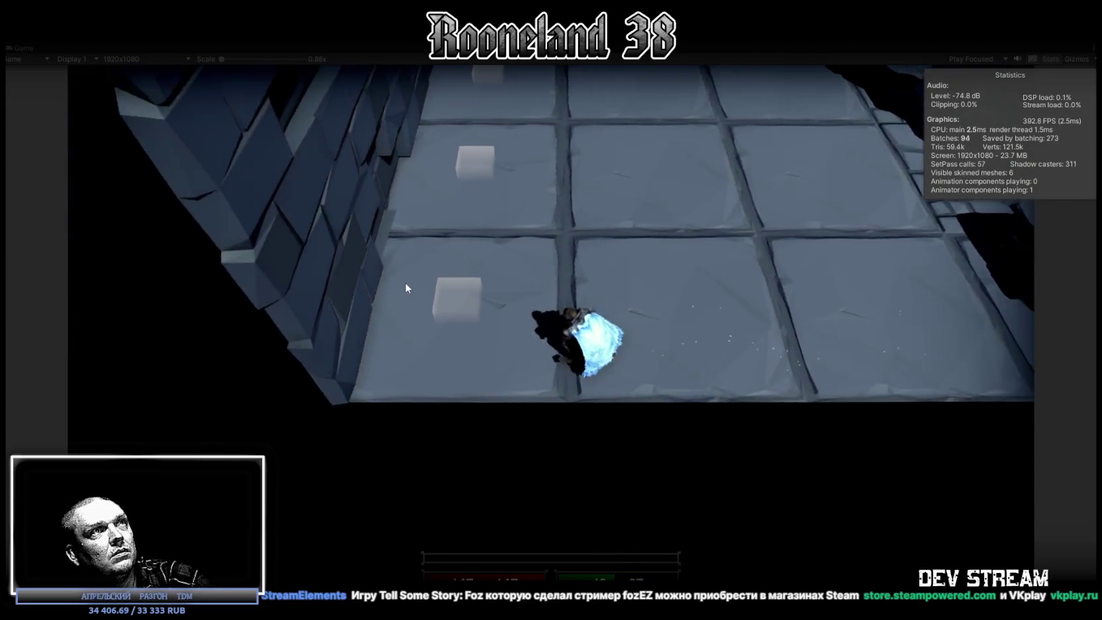
{"action": "left_click", "coordinate": [683, 297]}
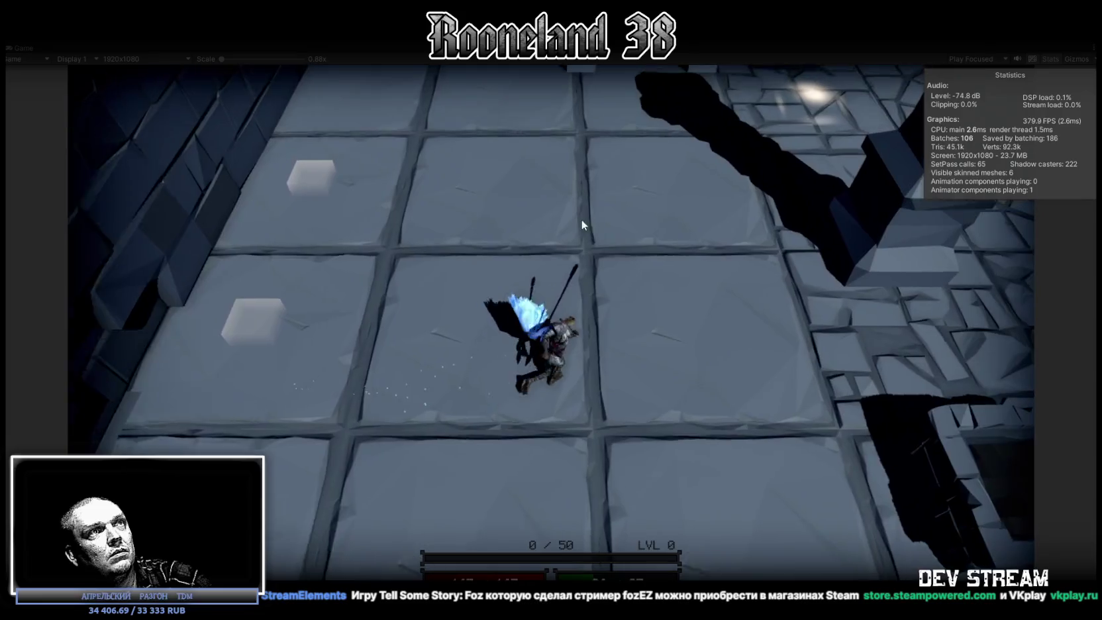
{"action": "left_click", "coordinate": [582, 224]}
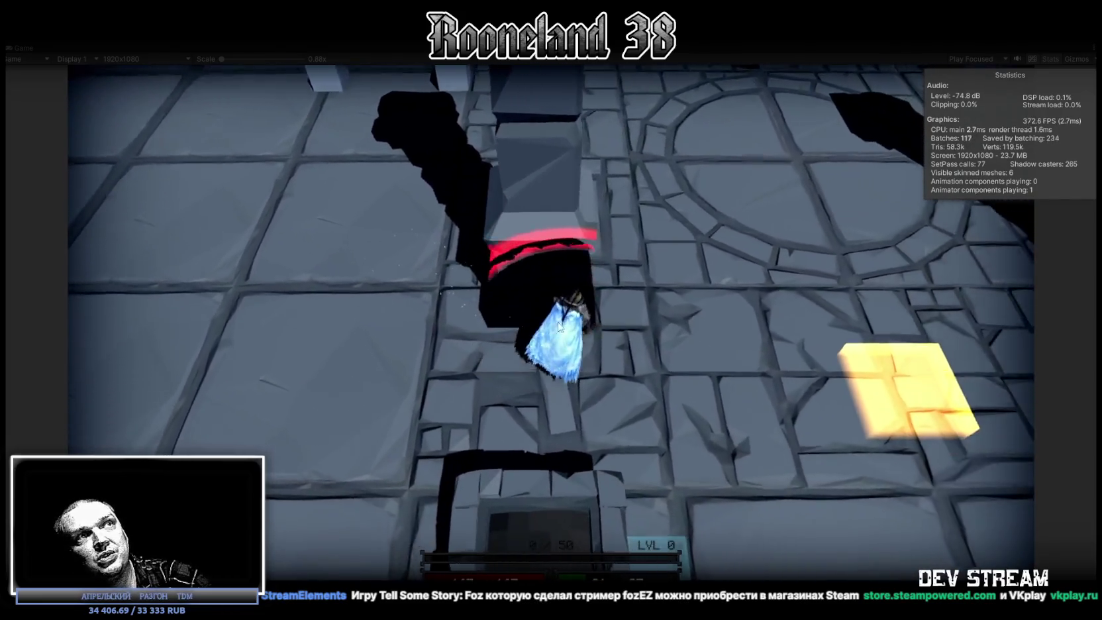
{"action": "left_click", "coordinate": [572, 344]}
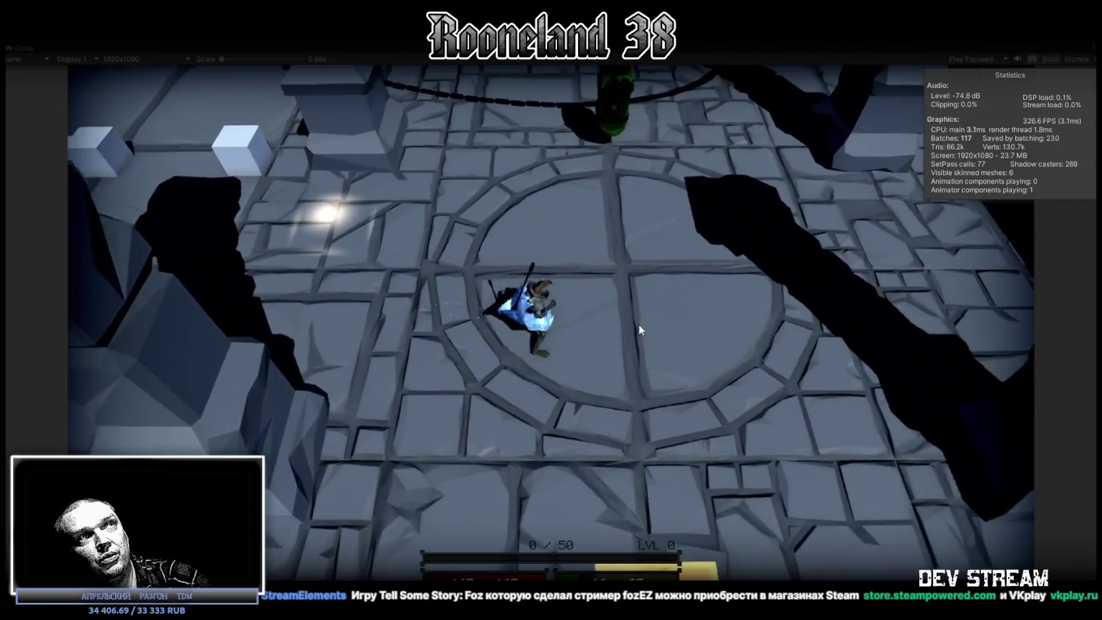
{"action": "left_click", "coordinate": [640, 324]}
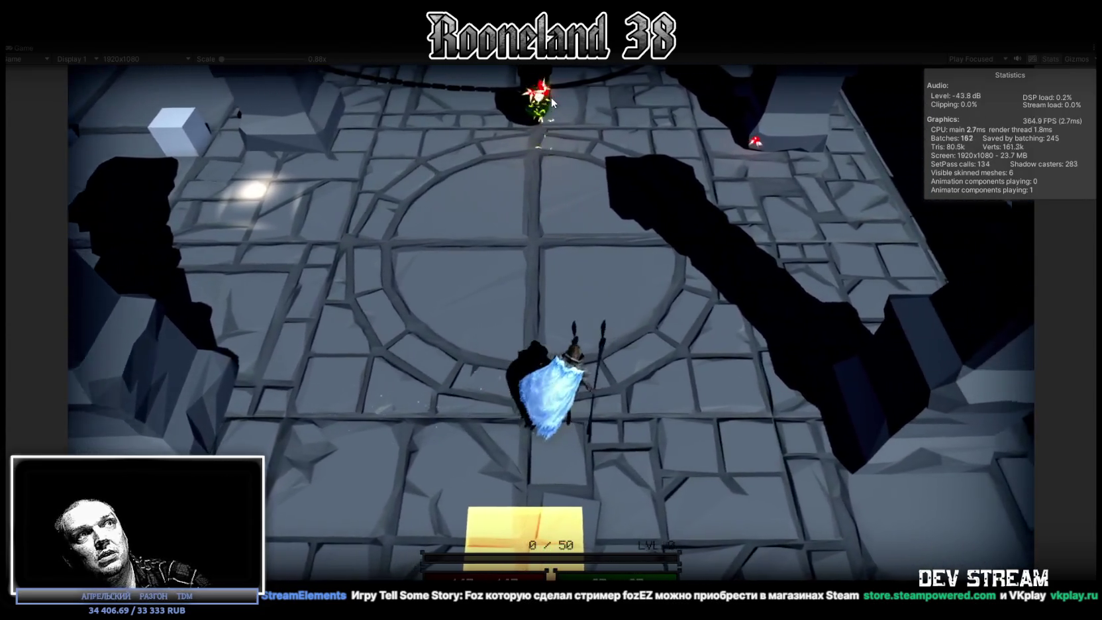
Move toward the pillar and fire staff projectiles at the walls and nearby enemies.
{"action": "key", "text": "w"}
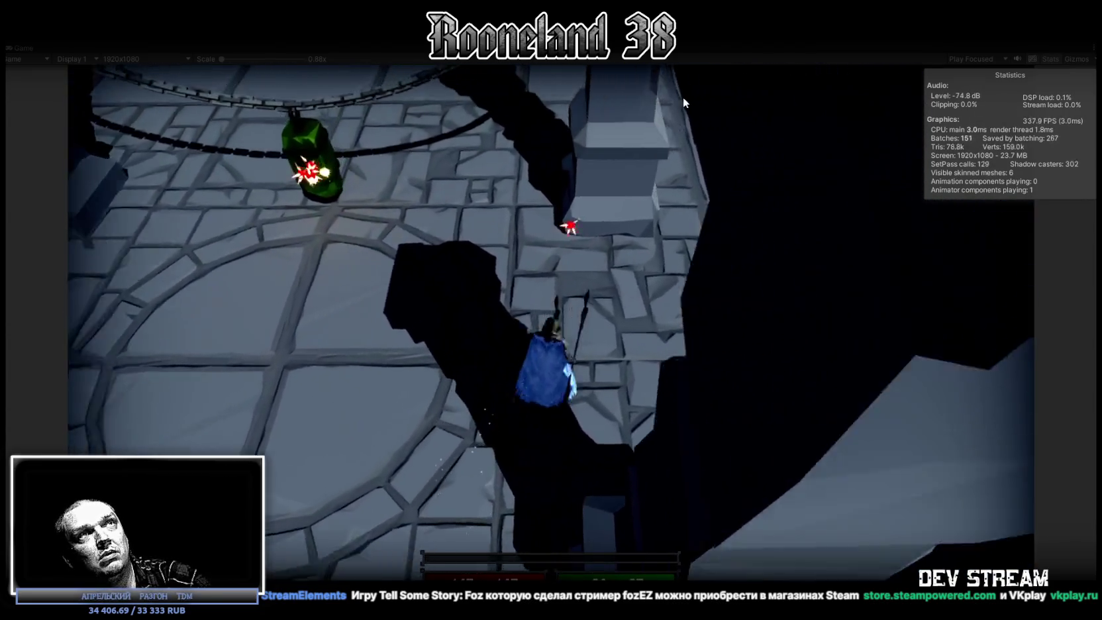
{"action": "left_click", "coordinate": [739, 216]}
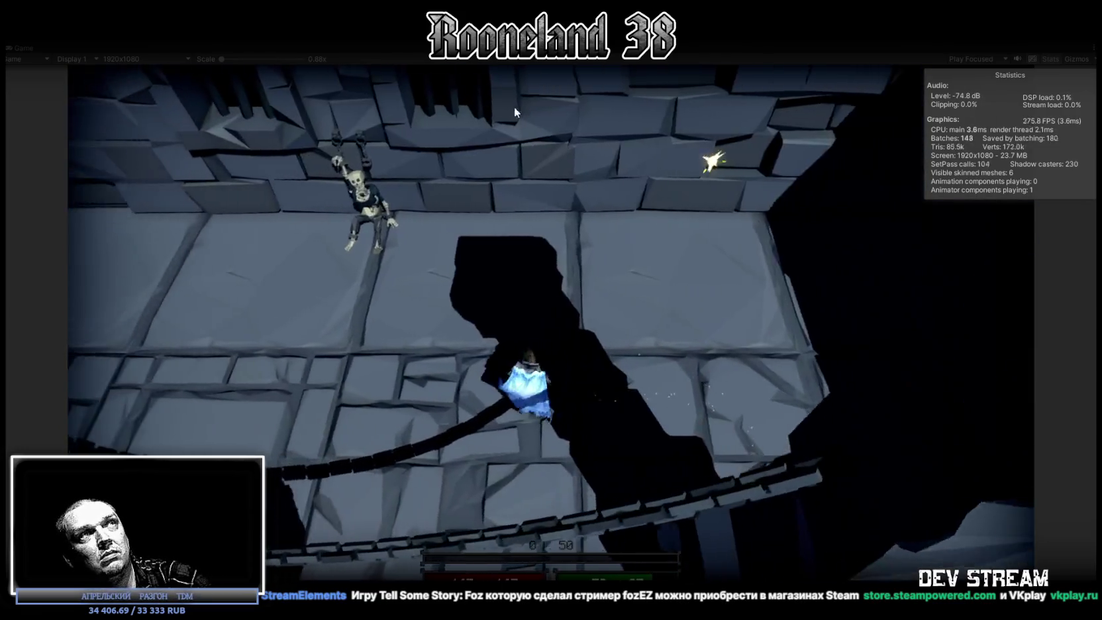
{"action": "left_click", "coordinate": [547, 112]}
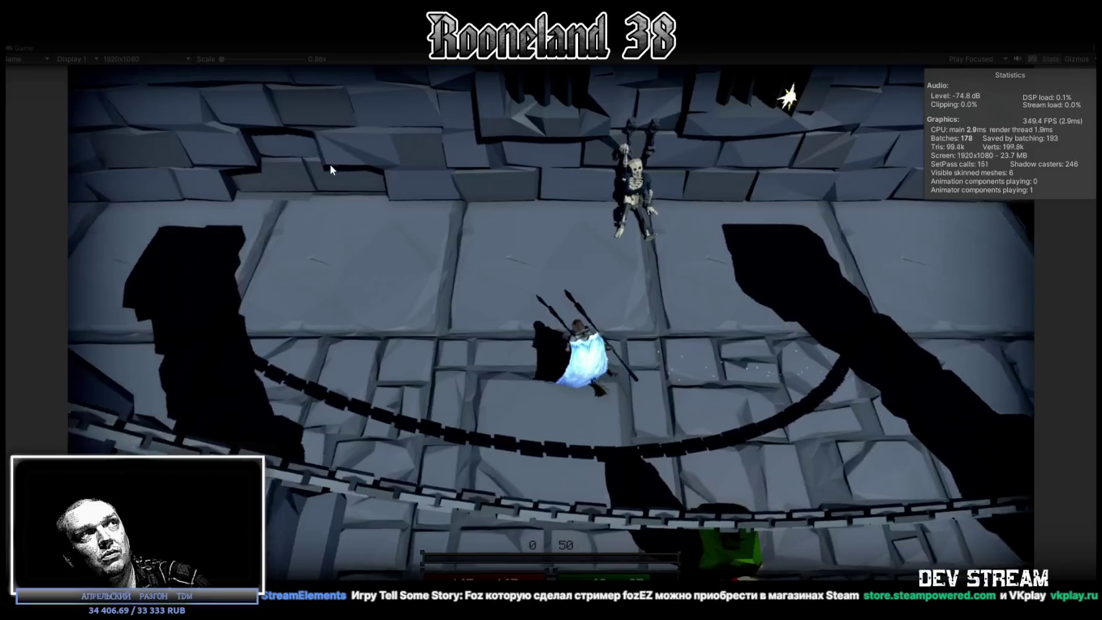
{"action": "left_click", "coordinate": [332, 157]}
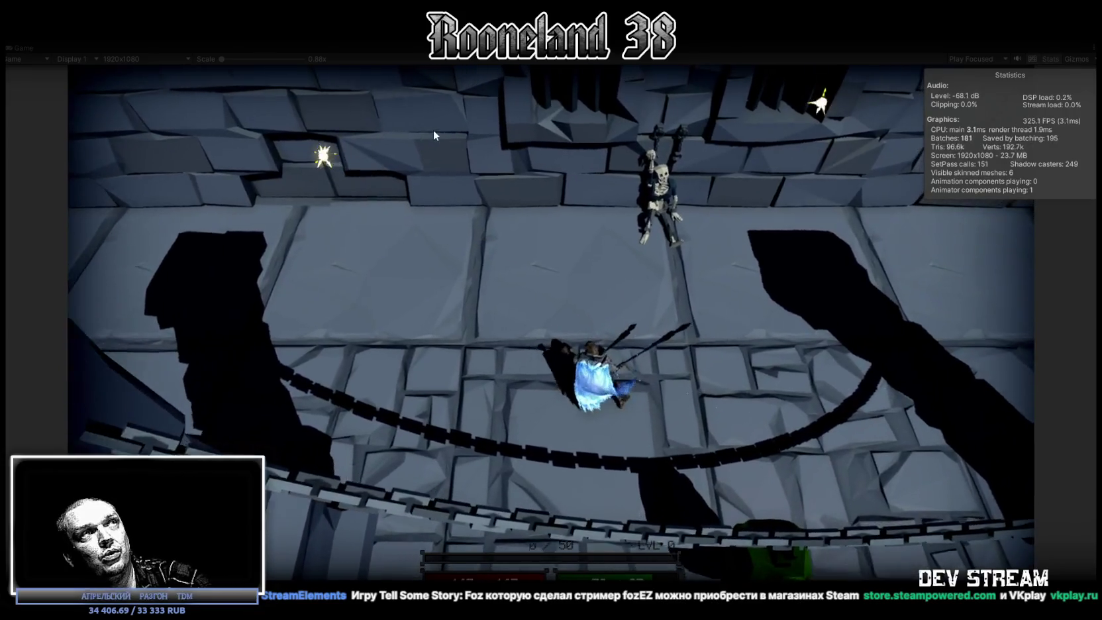
{"action": "left_click", "coordinate": [434, 131]}
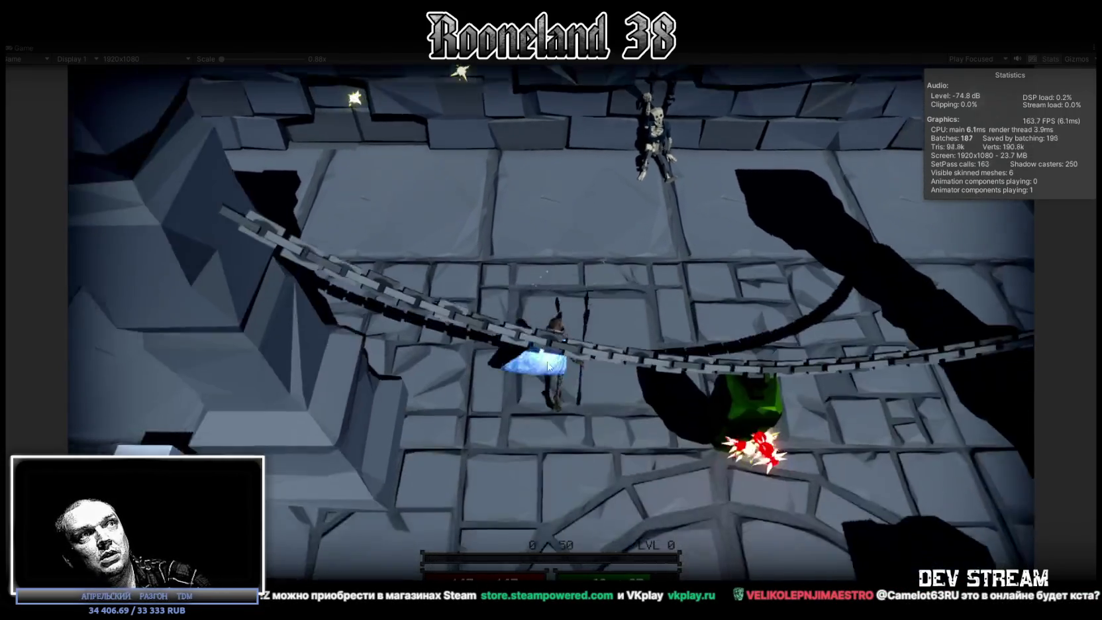
{"action": "left_click", "coordinate": [738, 338]}
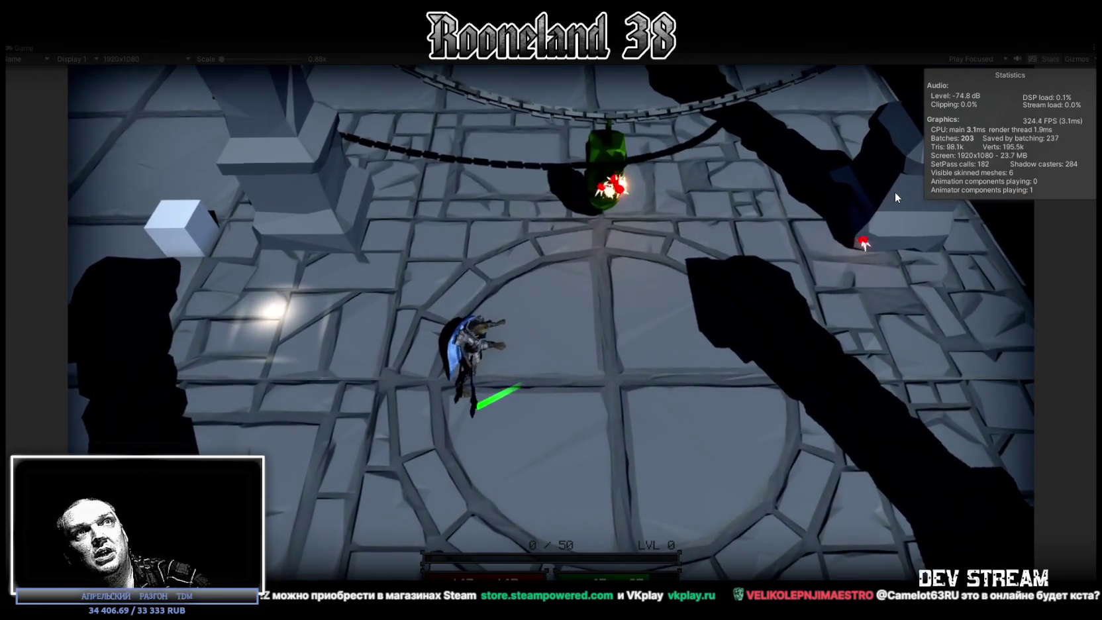
Fire repeated beams at the enemy on the upper right, then at the back wall.
{"action": "left_click", "coordinate": [895, 198]}
{"action": "left_click", "coordinate": [893, 192]}
{"action": "left_click", "coordinate": [891, 191]}
{"action": "left_click", "coordinate": [892, 191]}
{"action": "left_click", "coordinate": [892, 191]}
{"action": "left_click", "coordinate": [891, 192]}
{"action": "left_click", "coordinate": [892, 192]}
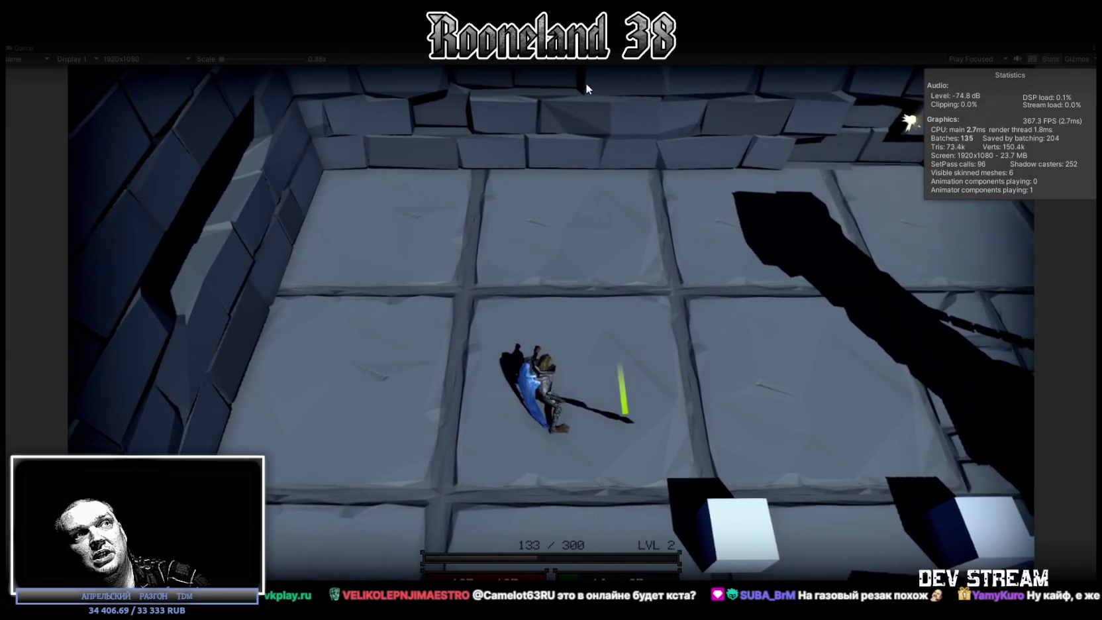
{"action": "left_click", "coordinate": [594, 79]}
{"action": "left_click", "coordinate": [534, 114]}
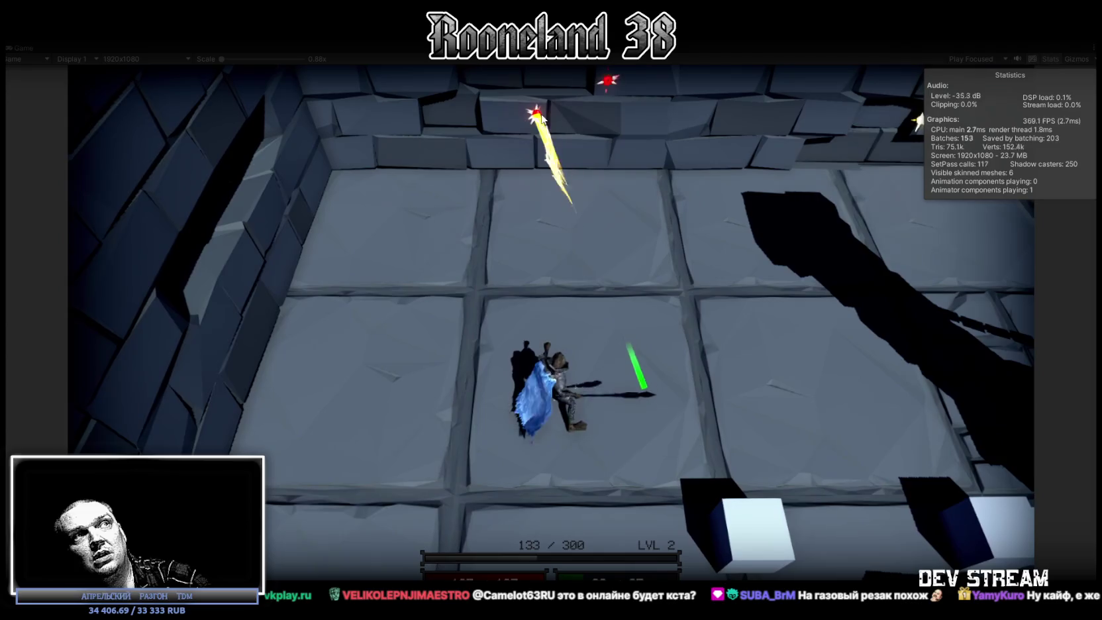
{"action": "left_click", "coordinate": [654, 131]}
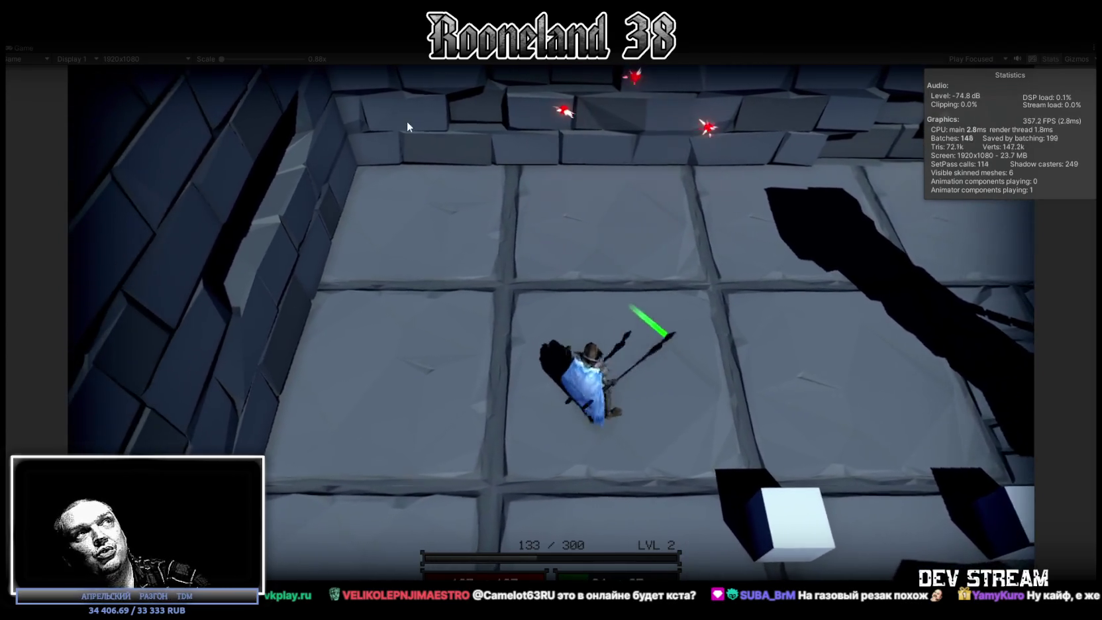
Fire beams at the left wall while moving the character, then stop Play mode.
{"action": "left_click", "coordinate": [329, 292]}
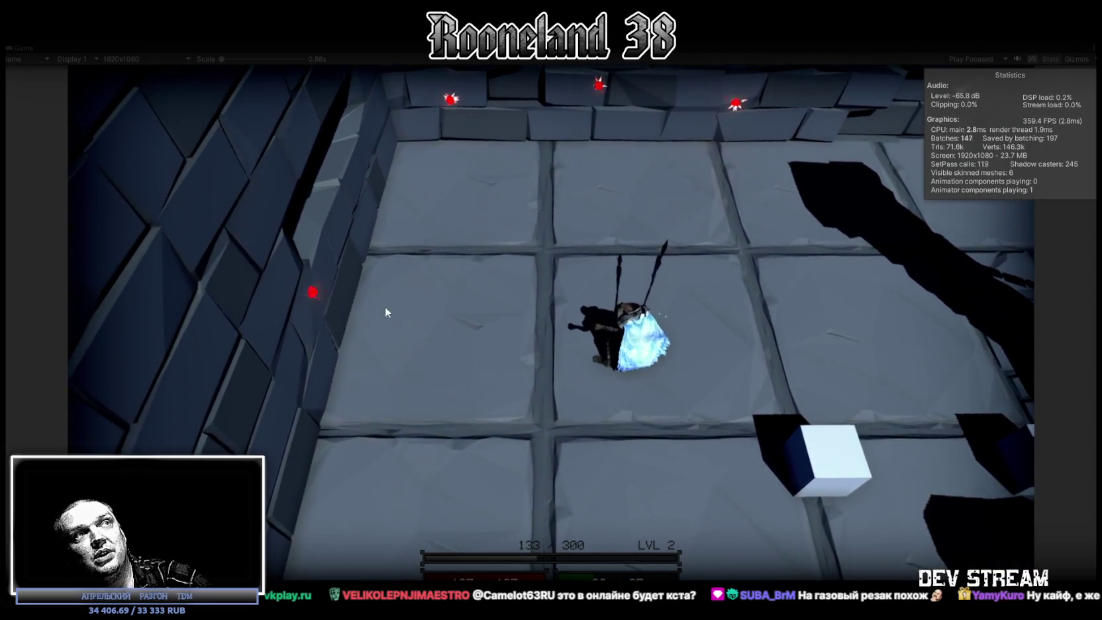
{"action": "key", "text": "s"}
{"action": "key", "text": "s"}
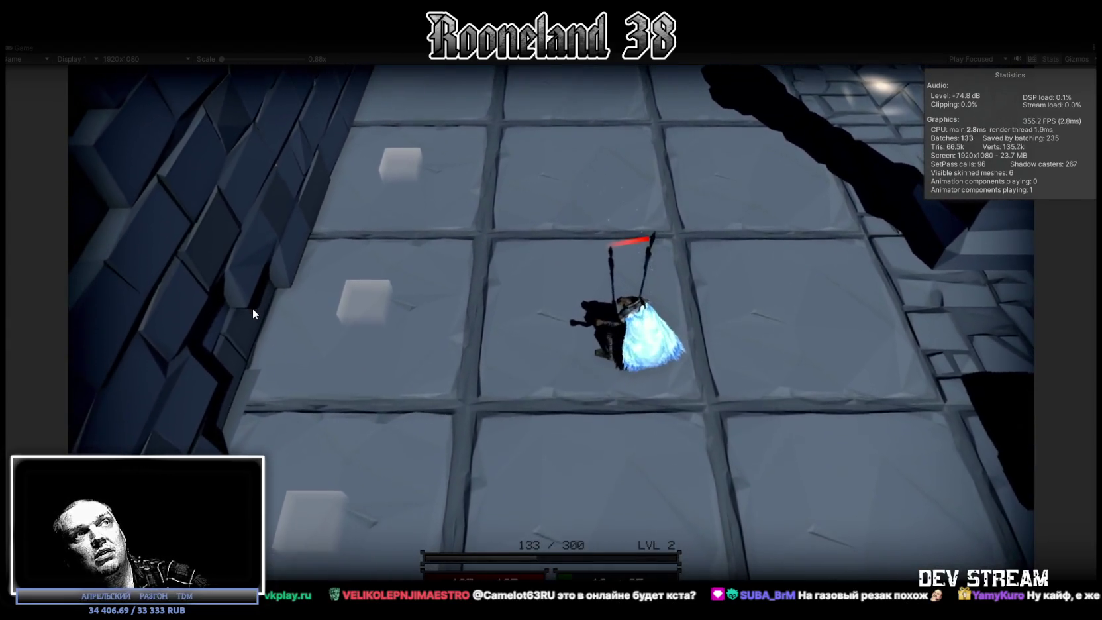
{"action": "left_click", "coordinate": [252, 308]}
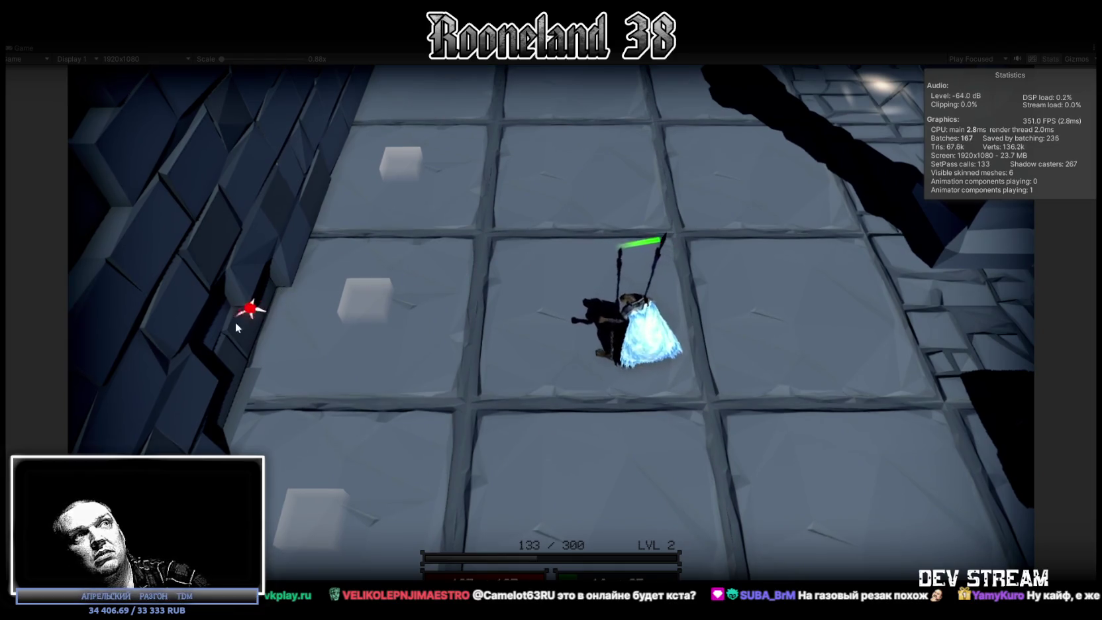
{"action": "left_click", "coordinate": [220, 356]}
{"action": "key", "text": "d"}
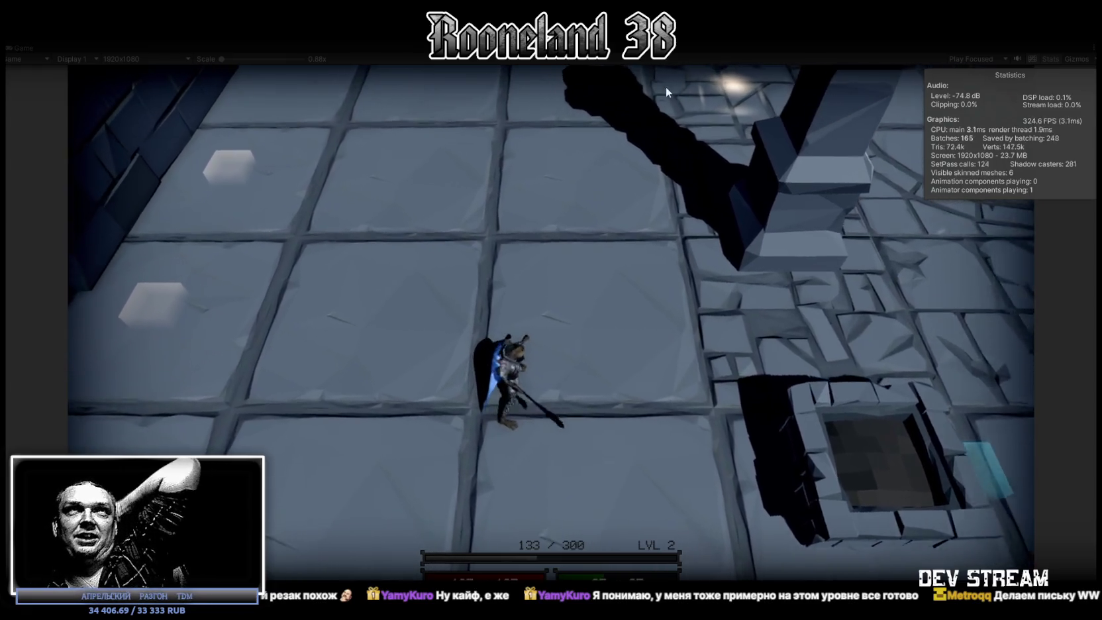
{"action": "left_click", "coordinate": [535, 30]}
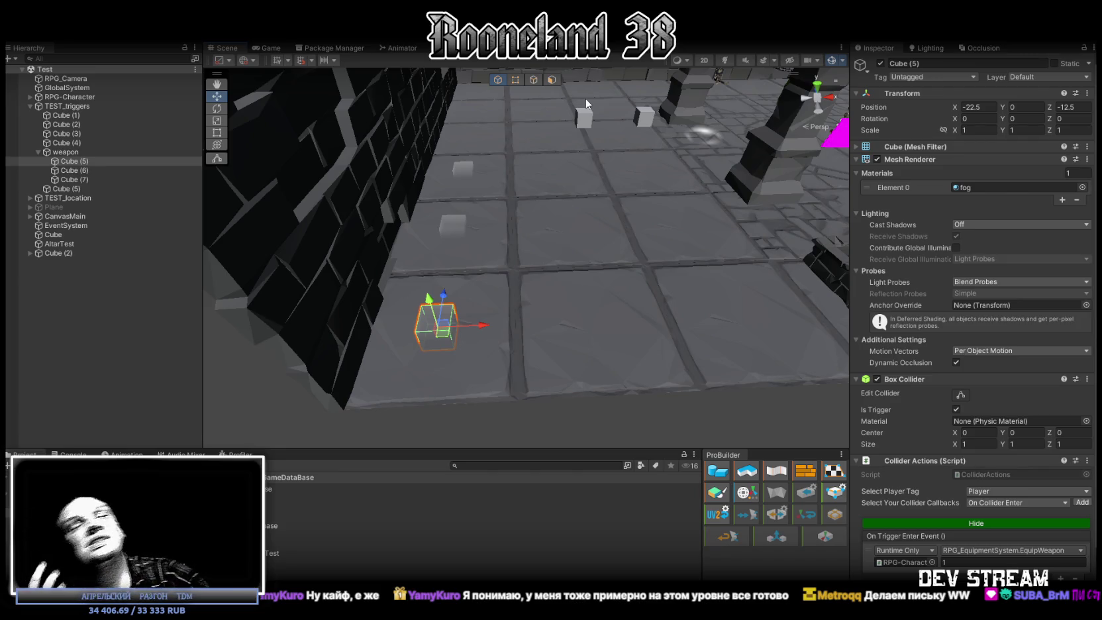
{"action": "right_click_drag", "start_coordinate": [492, 281], "coordinate": [483, 282]}
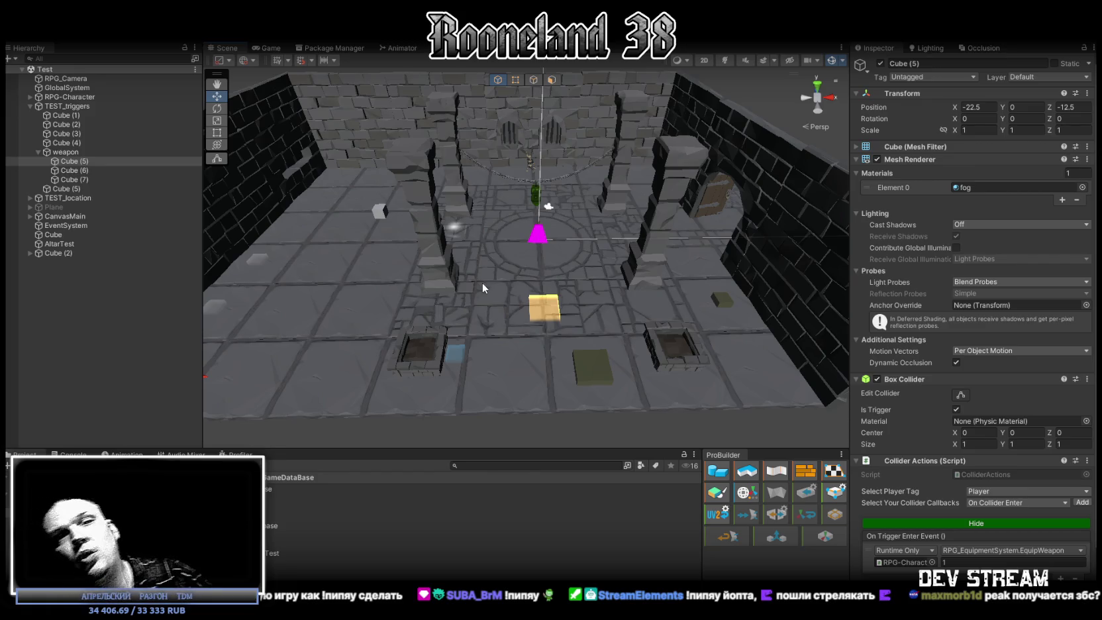
{"action": "right_click_drag", "start_coordinate": [676, 184], "coordinate": [550, 204]}
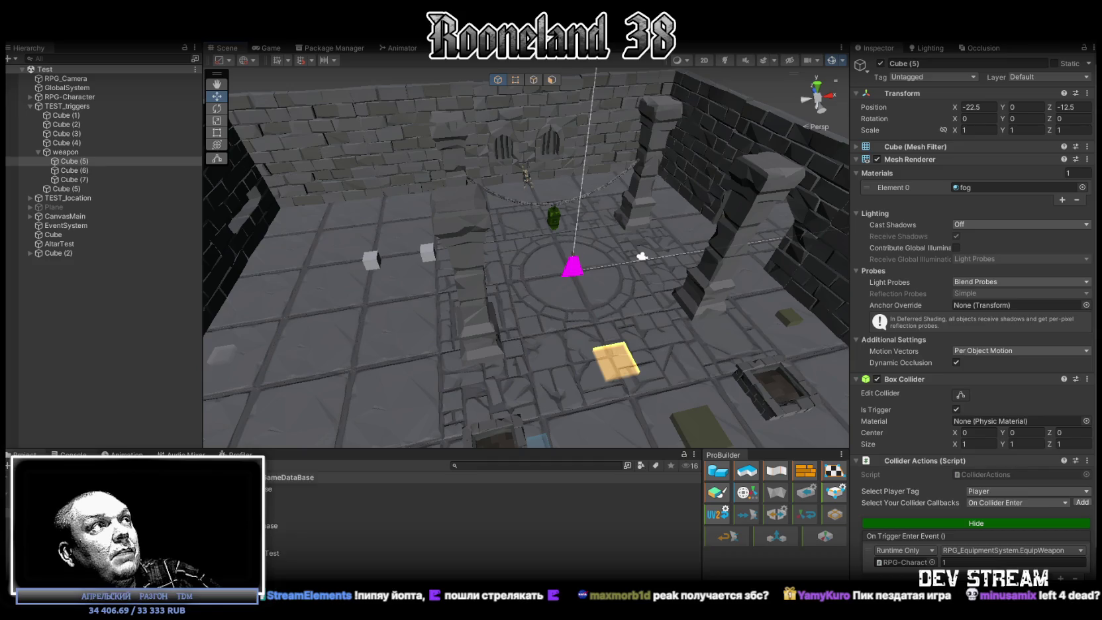
{"action": "key", "text": "alt"}
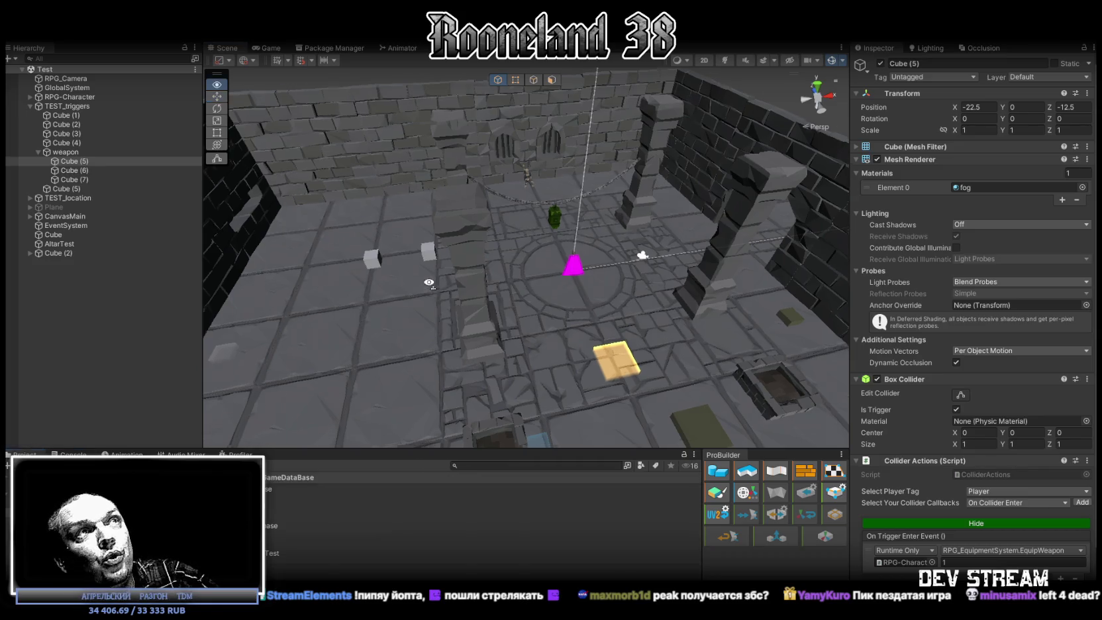
{"action": "left_click_drag", "start_coordinate": [430, 282], "coordinate": [385, 254], "text": "alt"}
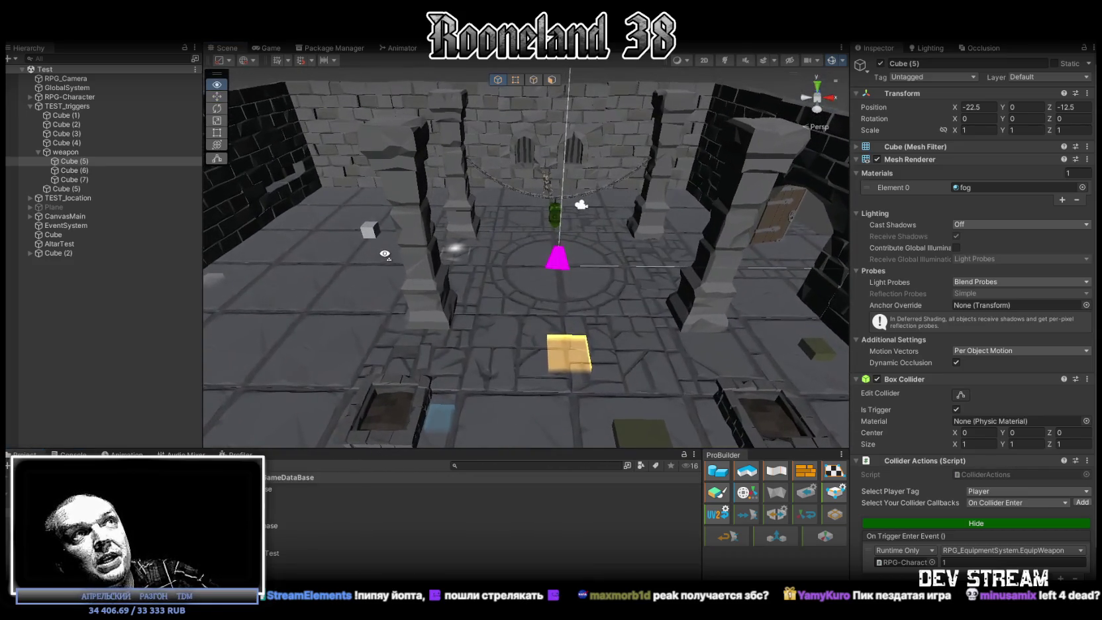
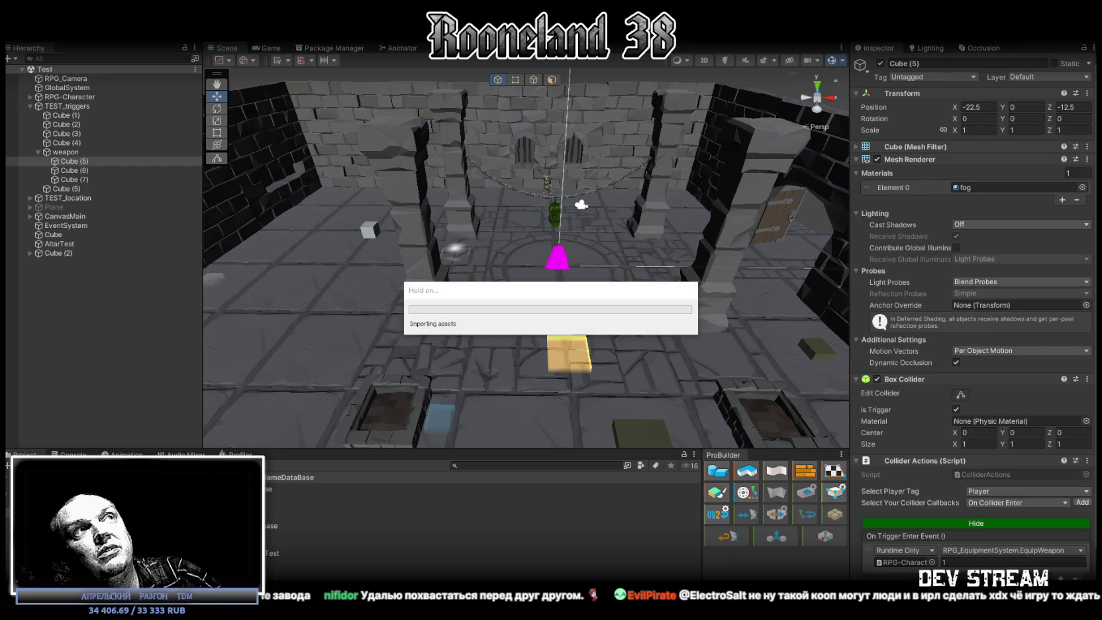
Zoom the Blockbench viewport onto the RPGwpn_3msnature_4 wooden staff model.
{"action": "scroll", "coordinate": [666, 310], "scroll_direction": "down", "scroll_amount": 2}
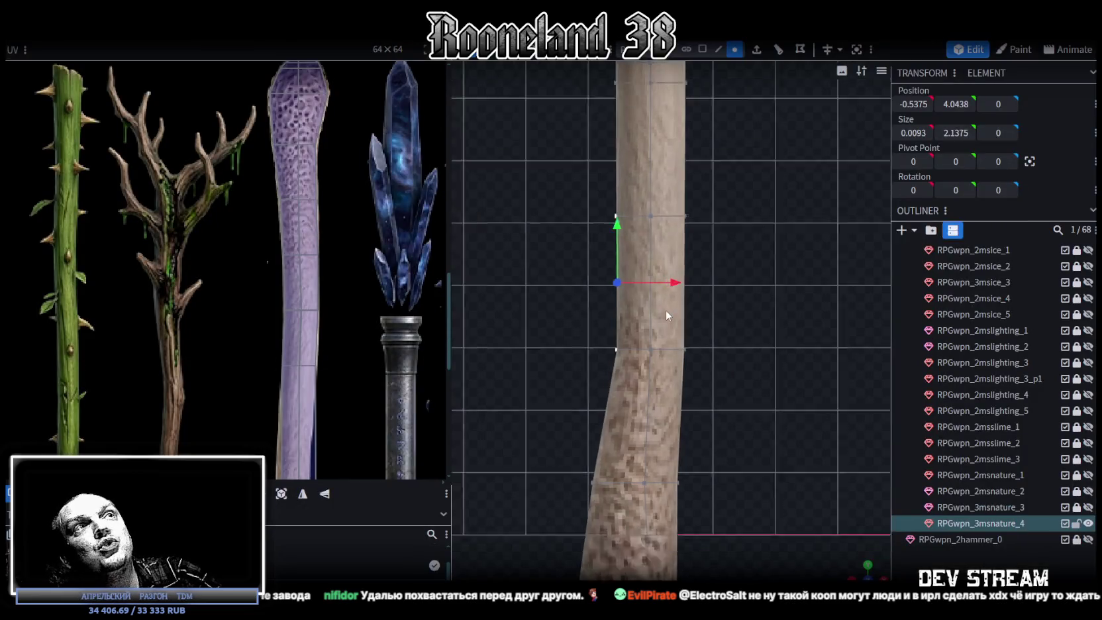
Box-select a vertex row partway up the staff's stem.
{"action": "scroll", "coordinate": [668, 309], "scroll_direction": "down", "scroll_amount": 2}
{"action": "scroll", "coordinate": [670, 308], "scroll_direction": "down", "scroll_amount": 2}
{"action": "scroll", "coordinate": [712, 304], "scroll_direction": "down", "scroll_amount": 1}
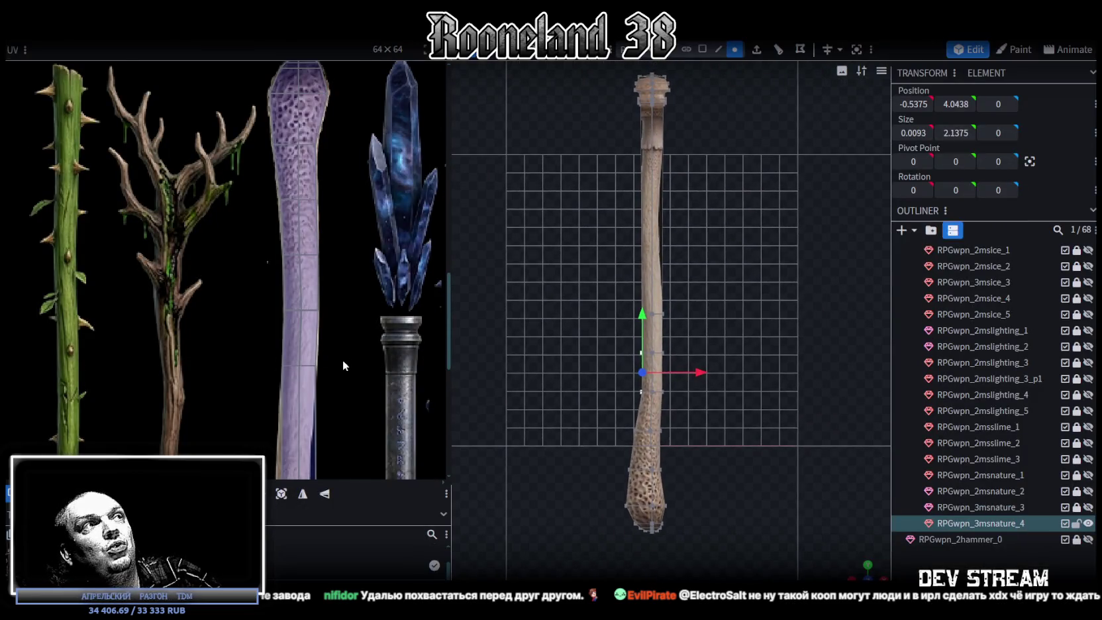
{"action": "scroll", "coordinate": [341, 324], "scroll_direction": "down", "scroll_amount": 2}
{"action": "scroll", "coordinate": [392, 279], "scroll_direction": "down", "scroll_amount": 1}
{"action": "scroll", "coordinate": [666, 279], "scroll_direction": "up", "scroll_amount": 2}
{"action": "scroll", "coordinate": [665, 280], "scroll_direction": "up", "scroll_amount": 1}
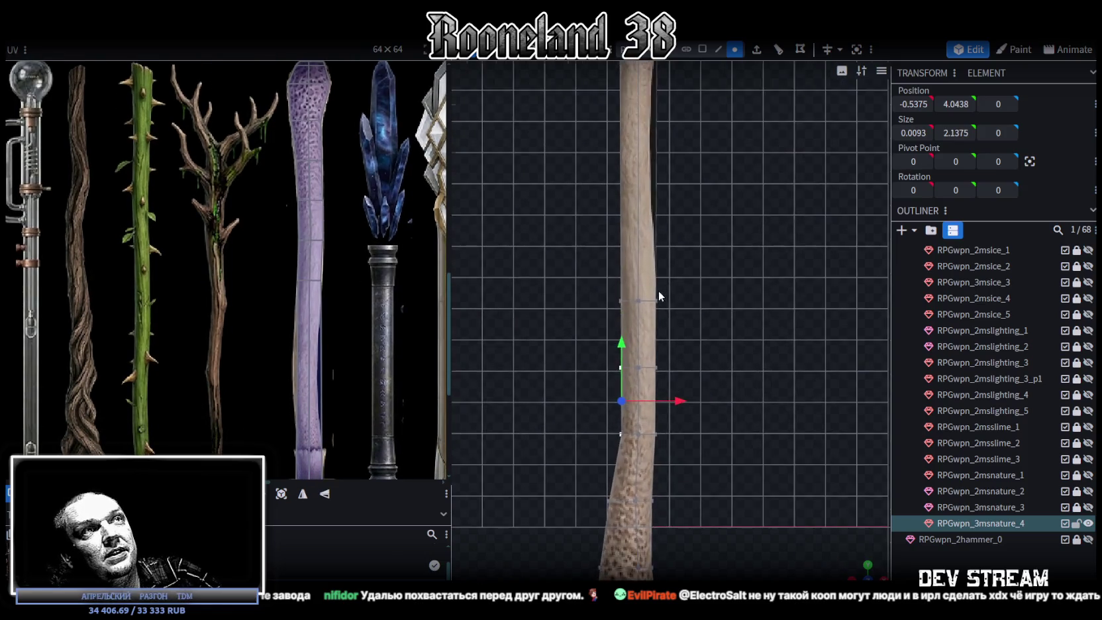
{"action": "scroll", "coordinate": [663, 305], "scroll_direction": "up", "scroll_amount": 1}
{"action": "scroll", "coordinate": [689, 291], "scroll_direction": "up", "scroll_amount": 1}
{"action": "mouse_move", "coordinate": [572, 266]}
{"action": "left_mouse_down"}
{"action": "mouse_move", "coordinate": [686, 352]}
{"action": "mouse_move", "coordinate": [714, 330]}
{"action": "left_mouse_up"}
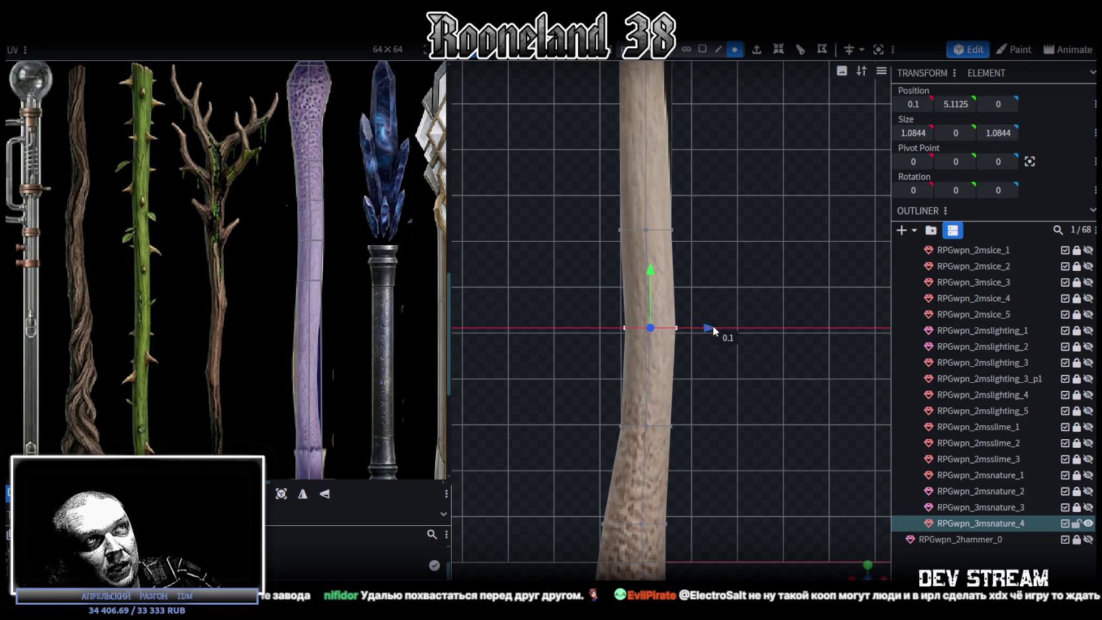
Offset an upper stem vertex row 0.1 along X, then select a vertical stem edge.
{"action": "scroll", "coordinate": [703, 318], "scroll_direction": "up", "scroll_amount": 1}
{"action": "scroll", "coordinate": [706, 306], "scroll_direction": "up", "scroll_amount": 1}
{"action": "right_click_drag", "start_coordinate": [706, 306], "coordinate": [714, 327]}
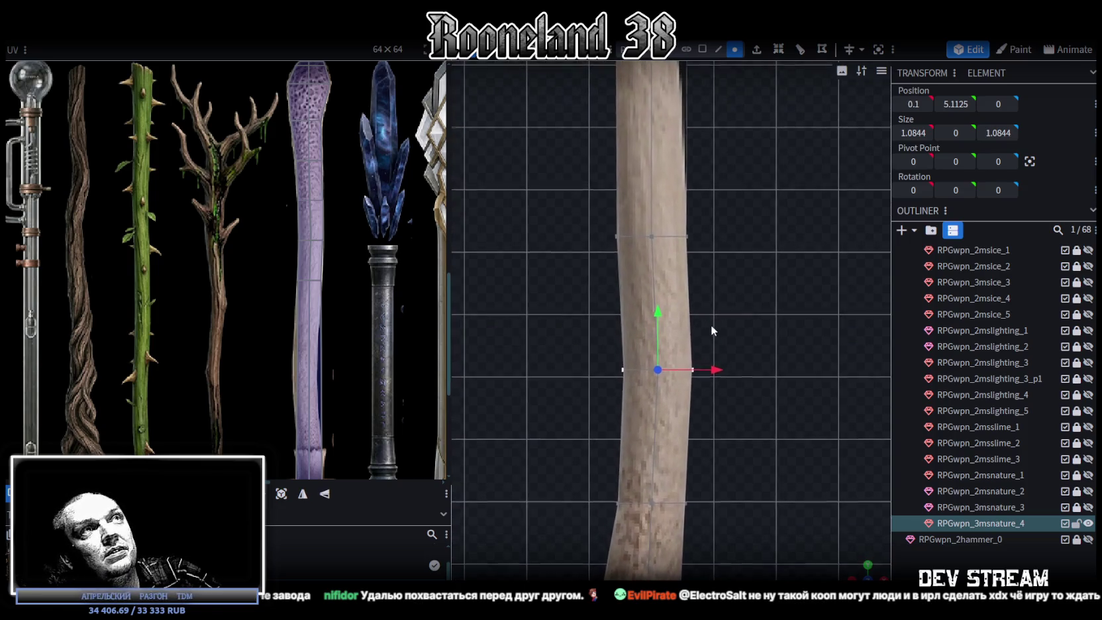
{"action": "mouse_move", "coordinate": [583, 220]}
{"action": "left_mouse_down"}
{"action": "mouse_move", "coordinate": [717, 255]}
{"action": "mouse_move", "coordinate": [717, 240]}
{"action": "left_mouse_up"}
{"action": "scroll", "coordinate": [721, 401], "scroll_direction": "down", "scroll_amount": 2}
{"action": "scroll", "coordinate": [721, 401], "scroll_direction": "down", "scroll_amount": 1}
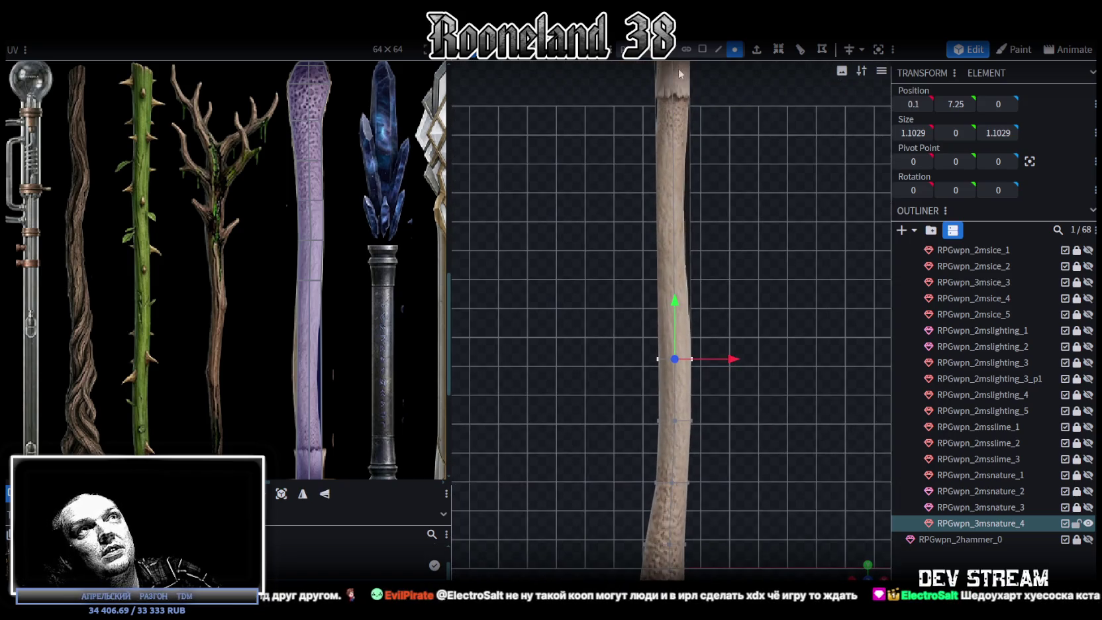
{"action": "left_click", "coordinate": [719, 49]}
{"action": "left_click", "coordinate": [674, 231]}
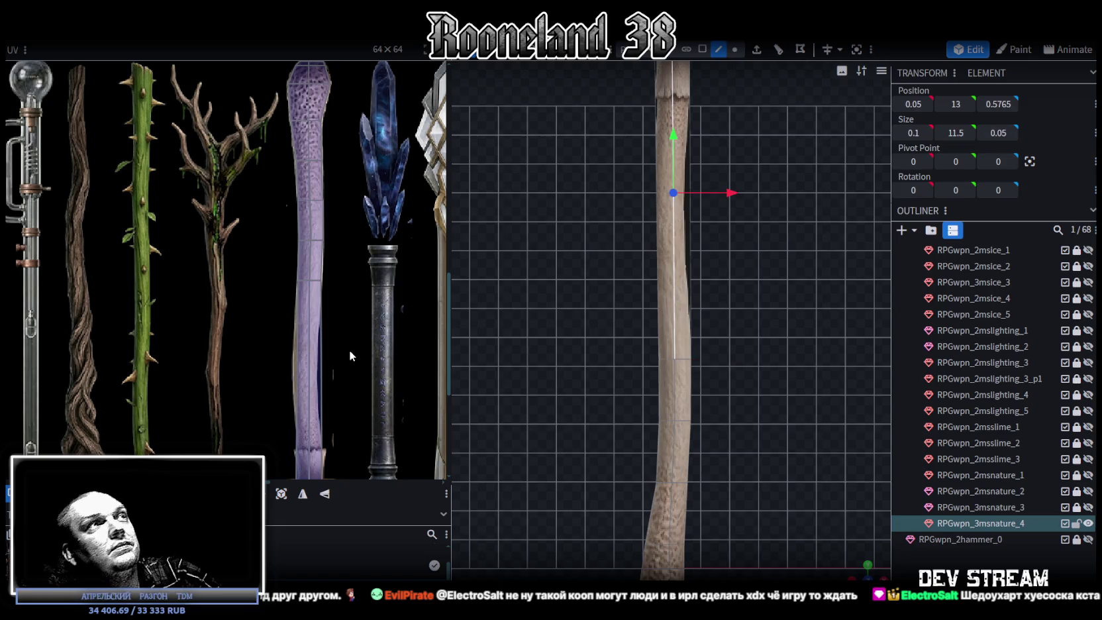
Add a single loop cut low on the stem at offset 2.1503.
{"action": "key", "text": "ctrl+r"}
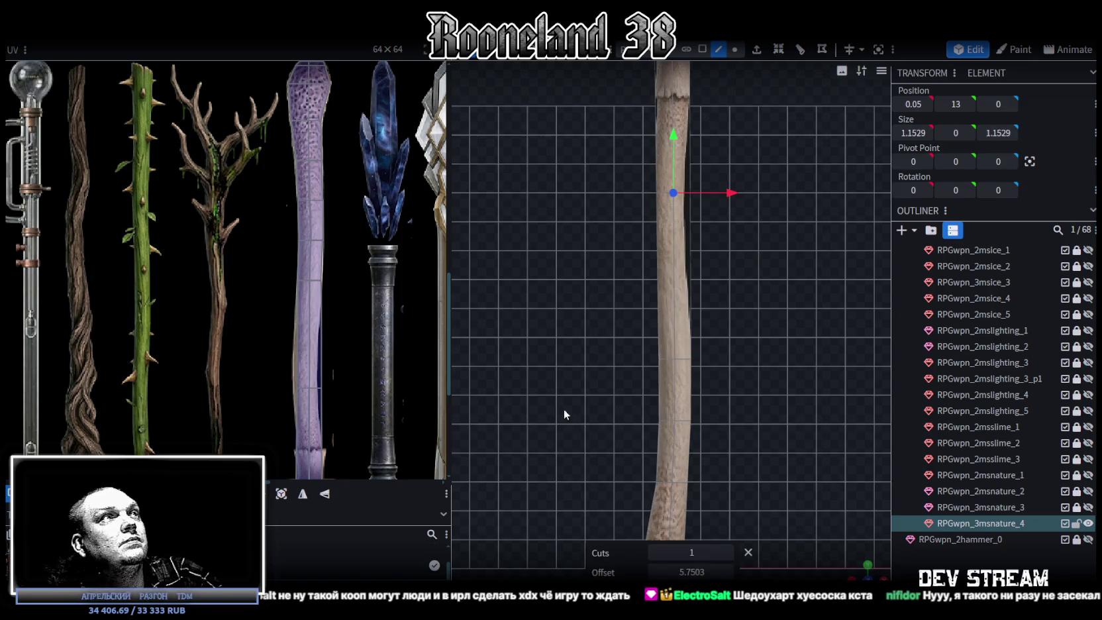
{"action": "mouse_move", "coordinate": [692, 570]}
{"action": "left_mouse_down"}
{"action": "mouse_move", "coordinate": [663, 570]}
{"action": "mouse_move", "coordinate": [695, 571]}
{"action": "left_mouse_up"}
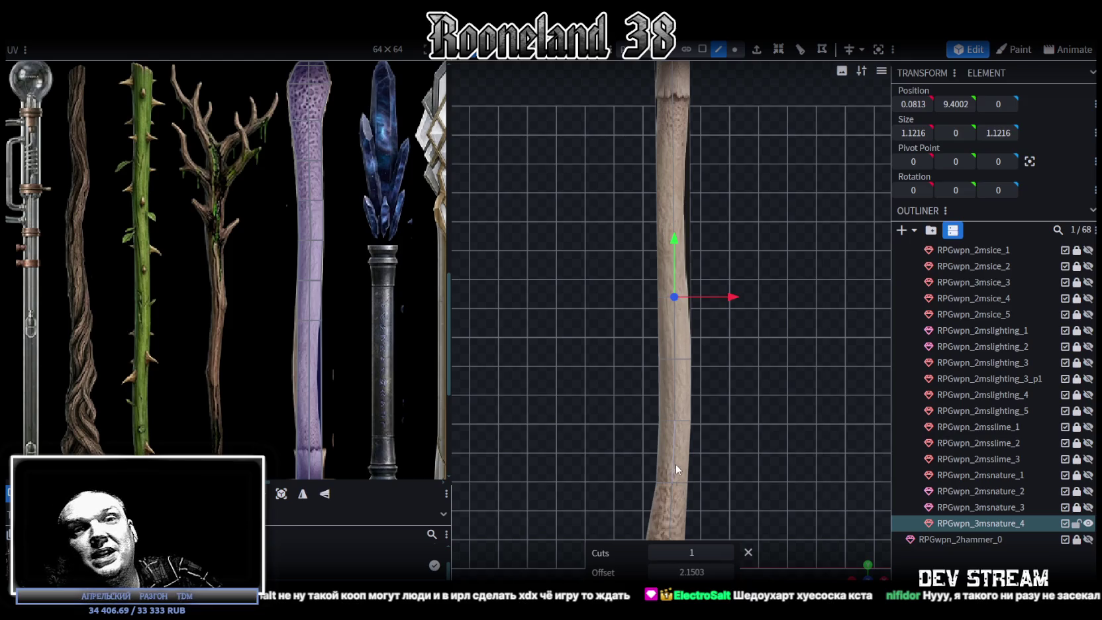
{"action": "scroll", "coordinate": [314, 263], "scroll_direction": "up", "scroll_amount": 5}
{"action": "scroll", "coordinate": [314, 262], "scroll_direction": "up", "scroll_amount": 3}
{"action": "scroll", "coordinate": [374, 252], "scroll_direction": "down", "scroll_amount": 1}
{"action": "scroll", "coordinate": [372, 245], "scroll_direction": "down", "scroll_amount": 1}
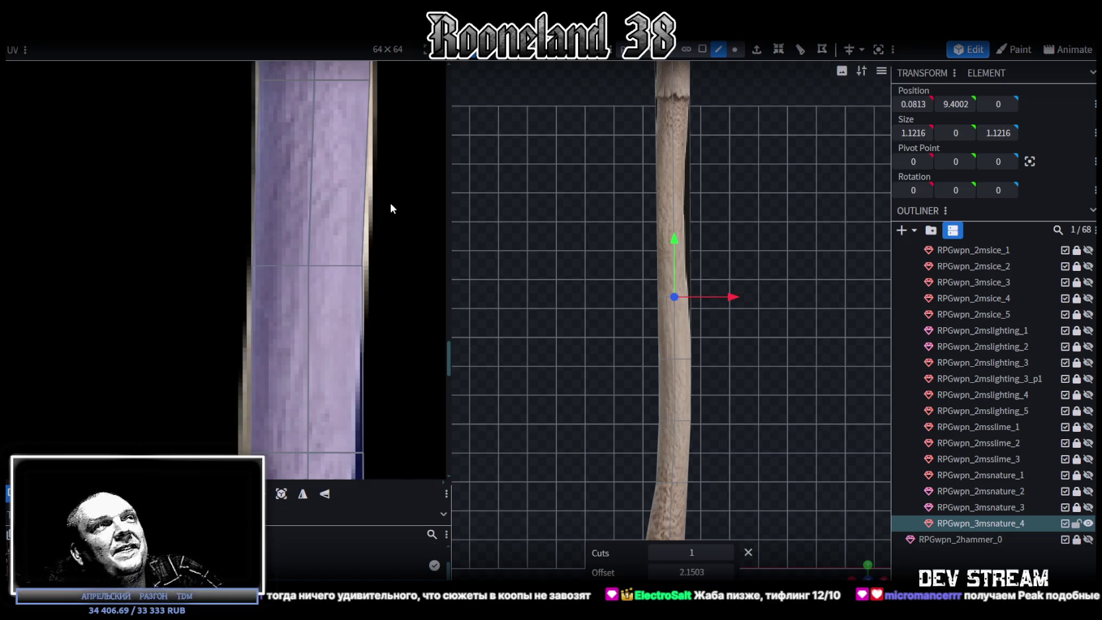
{"action": "mouse_move", "coordinate": [240, 207]}
{"action": "left_mouse_down"}
{"action": "mouse_move", "coordinate": [269, 281]}
{"action": "mouse_move", "coordinate": [253, 265]}
{"action": "left_mouse_up"}
Select the three bottom UV points of the stem strip and nudge them two steps left.
{"action": "scroll", "coordinate": [239, 311], "scroll_direction": "down", "scroll_amount": 3}
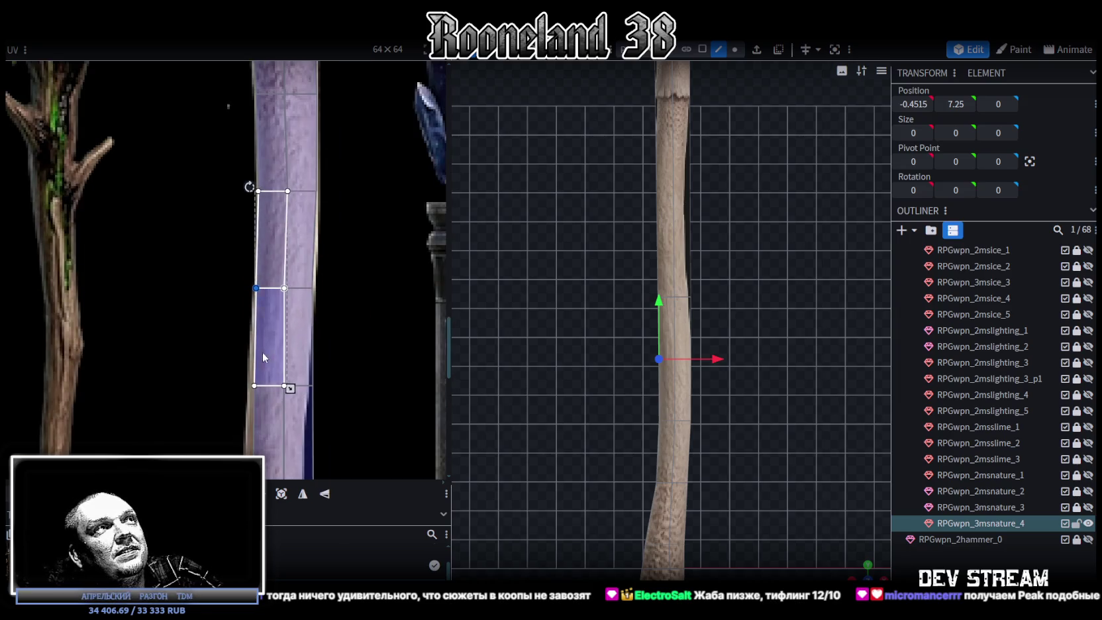
{"action": "middle_click_drag", "start_coordinate": [313, 350], "coordinate": [338, 312]}
{"action": "scroll", "coordinate": [339, 312], "scroll_direction": "up", "scroll_amount": 2}
{"action": "left_click_drag", "start_coordinate": [424, 393], "coordinate": [253, 320]}
{"action": "middle_click_drag", "start_coordinate": [278, 357], "coordinate": [176, 368]}
{"action": "left_click_drag", "start_coordinate": [181, 367], "coordinate": [379, 304]}
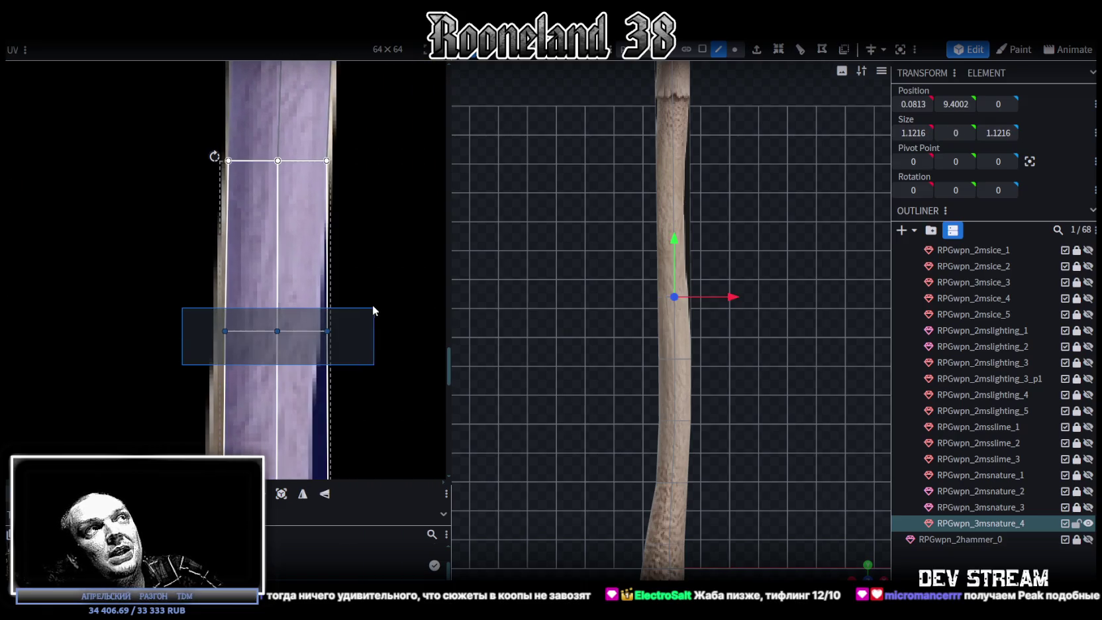
{"action": "key", "text": "Left"}
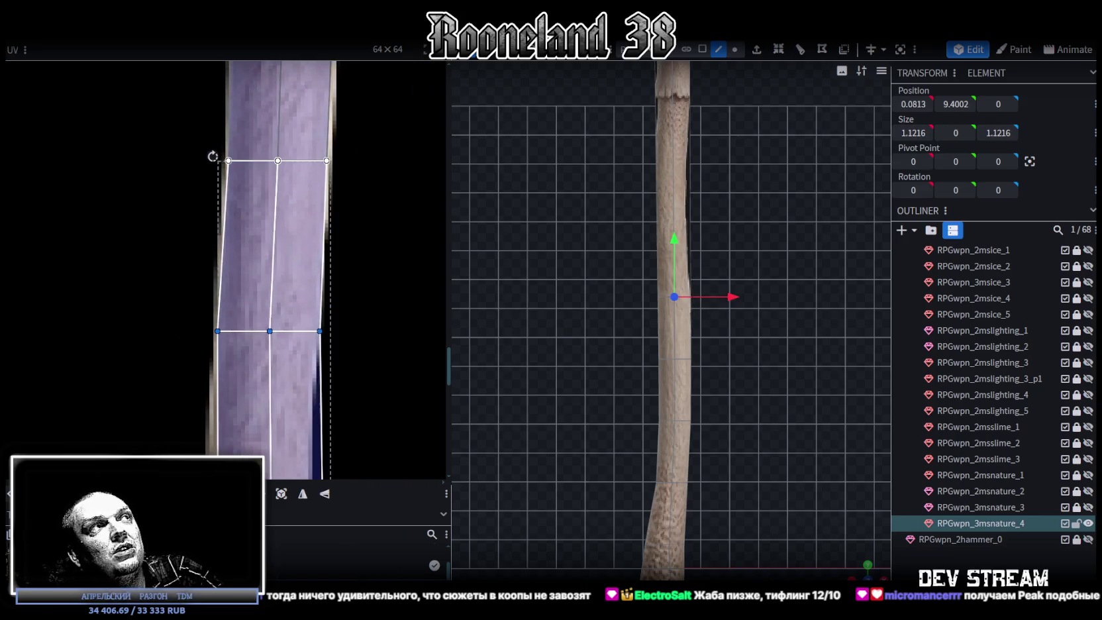
{"action": "key", "text": "Left"}
Nudge only the right two bottom UV points one more step left.
{"action": "scroll", "coordinate": [339, 345], "scroll_direction": "up", "scroll_amount": 1}
{"action": "left_click_drag", "start_coordinate": [342, 349], "coordinate": [221, 308]}
{"action": "key", "text": "Left"}
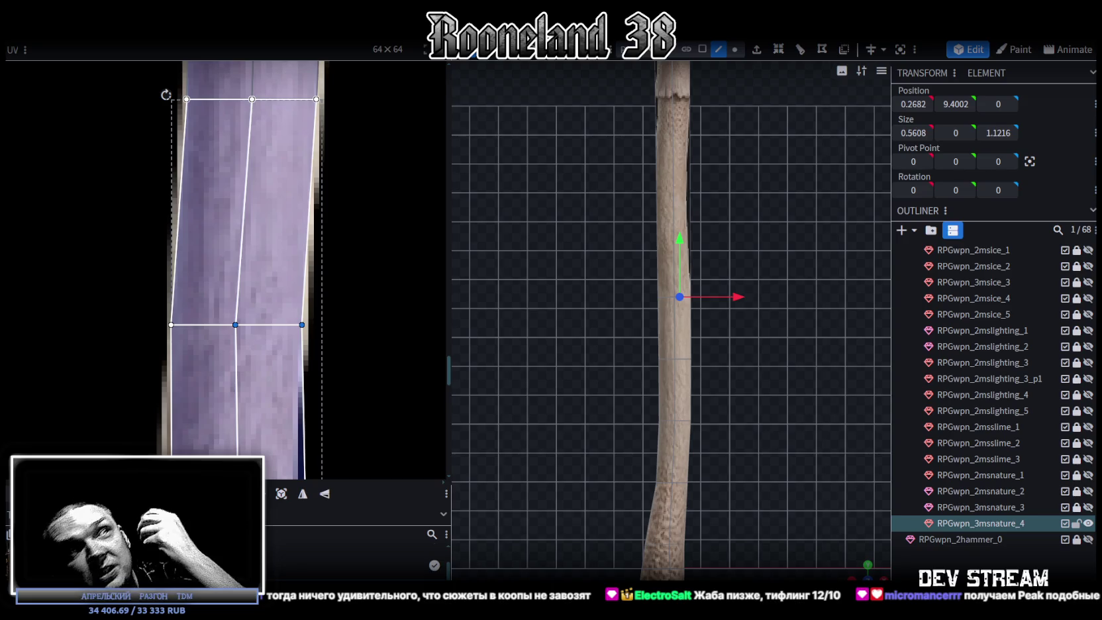
{"action": "scroll", "coordinate": [307, 327], "scroll_direction": "down", "scroll_amount": 3}
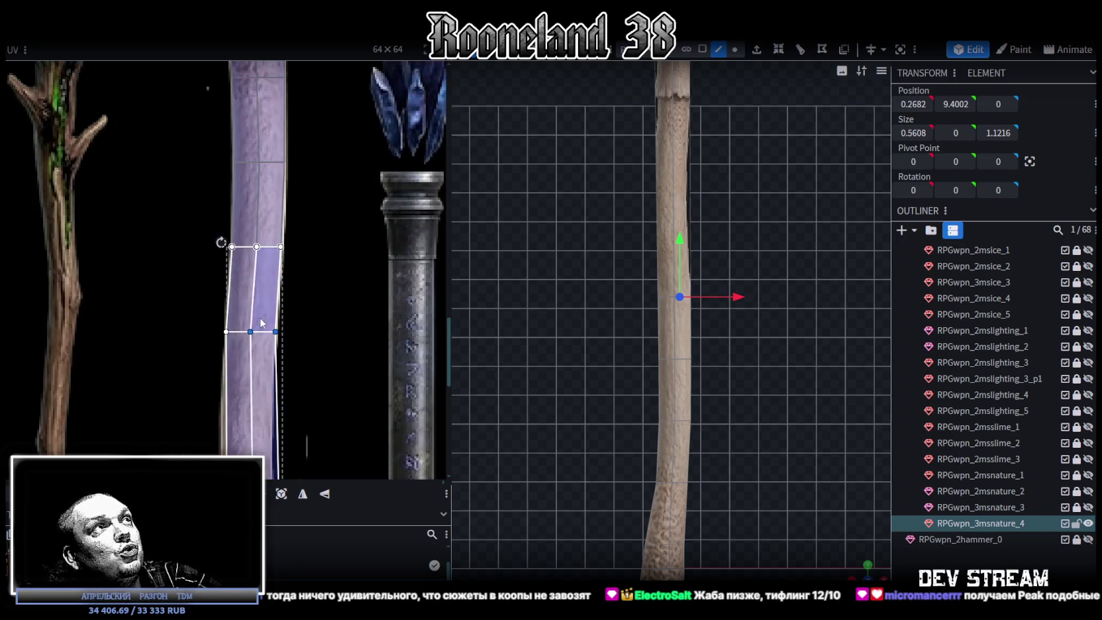
In Vertex mode, push a stem vertex row and a lower vertex loop sideways along X.
{"action": "scroll", "coordinate": [307, 327], "scroll_direction": "down", "scroll_amount": 2}
{"action": "scroll", "coordinate": [307, 327], "scroll_direction": "down", "scroll_amount": 1}
{"action": "scroll", "coordinate": [646, 411], "scroll_direction": "up", "scroll_amount": 3}
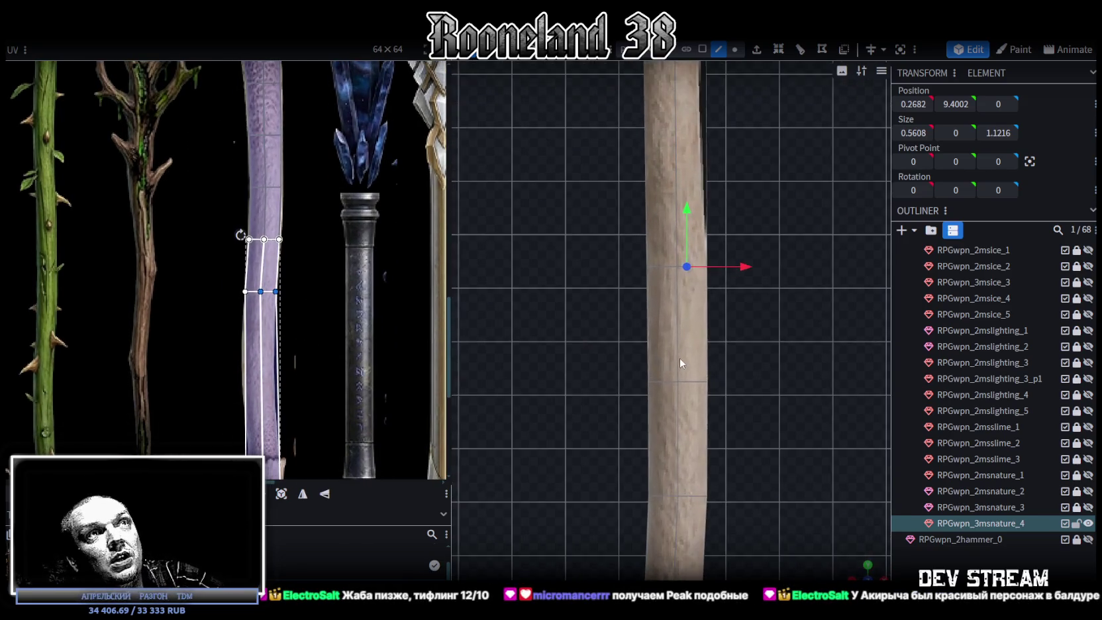
{"action": "scroll", "coordinate": [642, 318], "scroll_direction": "up", "scroll_amount": 2}
{"action": "left_click", "coordinate": [735, 49]}
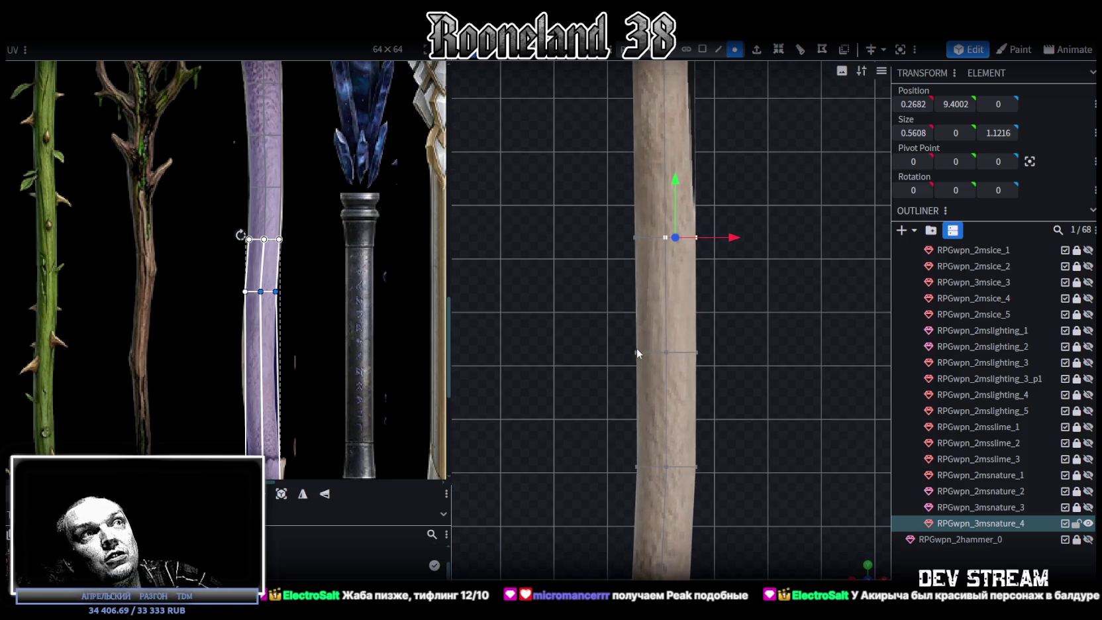
{"action": "left_click_drag", "start_coordinate": [608, 313], "coordinate": [776, 414]}
{"action": "scroll", "coordinate": [762, 391], "scroll_direction": "down", "scroll_amount": 1}
{"action": "left_click_drag", "start_coordinate": [729, 348], "coordinate": [626, 427]}
{"action": "scroll", "coordinate": [726, 371], "scroll_direction": "down", "scroll_amount": 1}
{"action": "left_click_drag", "start_coordinate": [728, 395], "coordinate": [708, 419]}
Select another vertex ring around the stem and recentre the staff in view.
{"action": "scroll", "coordinate": [737, 420], "scroll_direction": "up", "scroll_amount": 2}
{"action": "scroll", "coordinate": [749, 468], "scroll_direction": "up", "scroll_amount": 2}
{"action": "left_click", "coordinate": [634, 293]}
{"action": "left_click", "coordinate": [634, 294]}
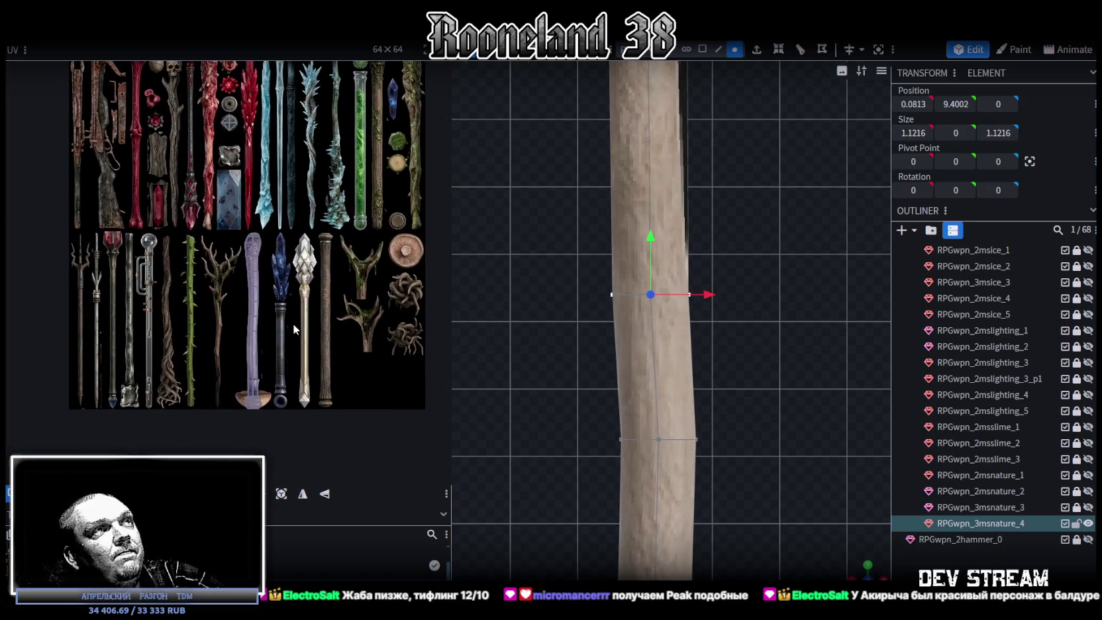
{"action": "scroll", "coordinate": [732, 325], "scroll_direction": "up", "scroll_amount": 2}
{"action": "right_click_drag", "start_coordinate": [733, 320], "coordinate": [776, 436]}
Switch to Edge mode and select a vertical edge on the stem.
{"action": "left_click", "coordinate": [719, 49]}
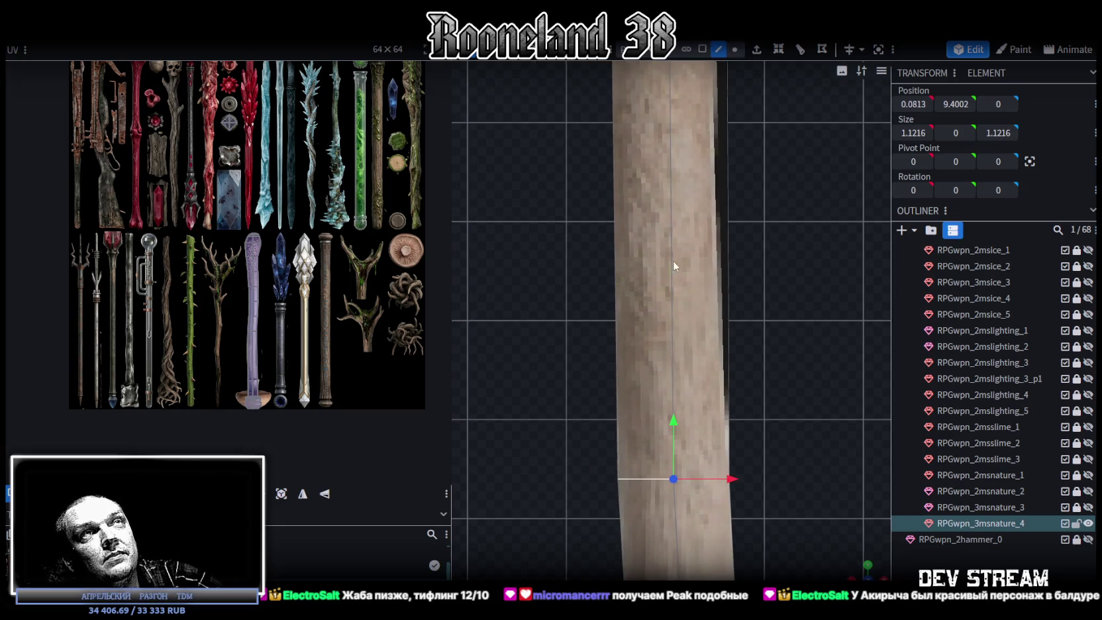
{"action": "left_click", "coordinate": [671, 341]}
{"action": "scroll", "coordinate": [372, 192], "scroll_direction": "down", "scroll_amount": 5}
{"action": "scroll", "coordinate": [401, 185], "scroll_direction": "up", "scroll_amount": 1}
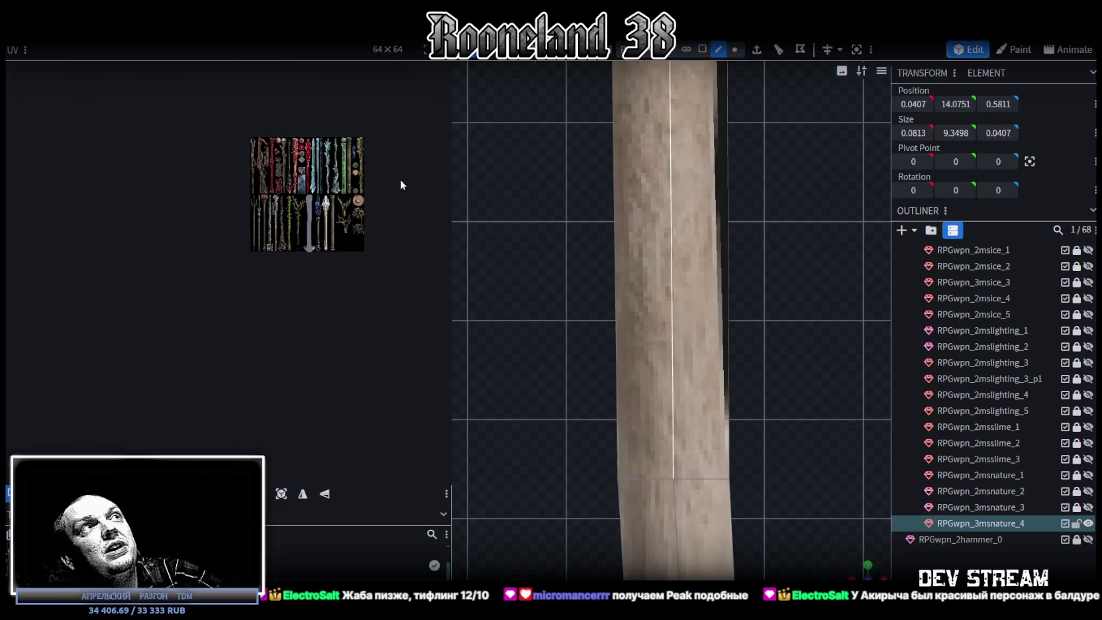
{"action": "scroll", "coordinate": [371, 245], "scroll_direction": "up", "scroll_amount": 2}
{"action": "scroll", "coordinate": [348, 259], "scroll_direction": "up", "scroll_amount": 5}
{"action": "scroll", "coordinate": [318, 225], "scroll_direction": "up", "scroll_amount": 2}
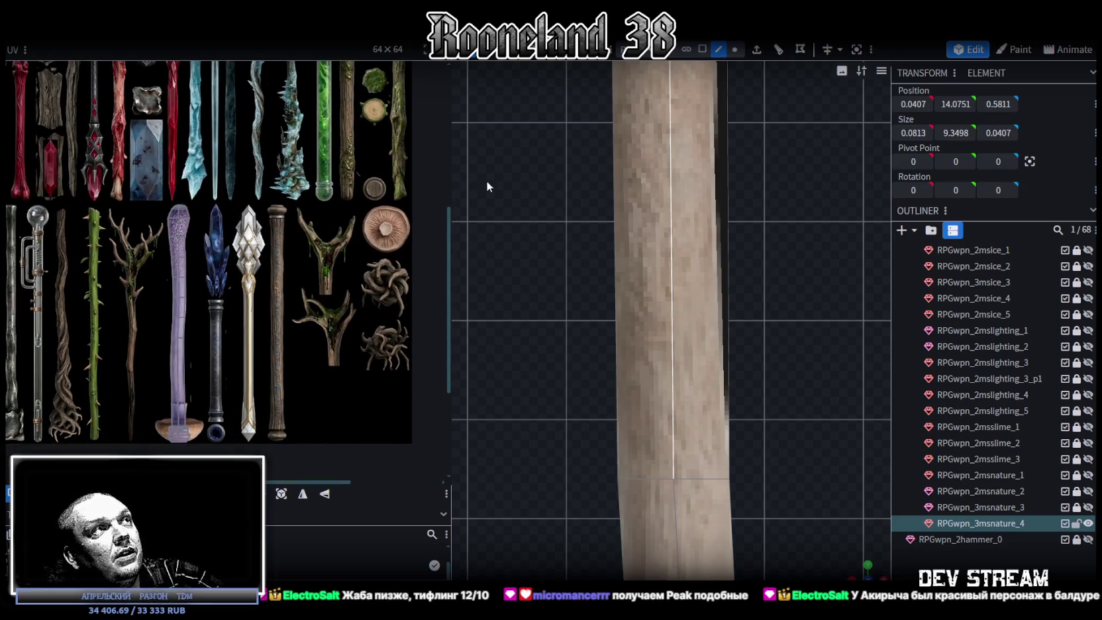
{"action": "scroll", "coordinate": [303, 219], "scroll_direction": "down", "scroll_amount": 3}
{"action": "scroll", "coordinate": [682, 218], "scroll_direction": "down", "scroll_amount": 1}
{"action": "scroll", "coordinate": [769, 219], "scroll_direction": "down", "scroll_amount": 2}
{"action": "scroll", "coordinate": [781, 212], "scroll_direction": "down", "scroll_amount": 1}
{"action": "right_click_drag", "start_coordinate": [793, 171], "coordinate": [795, 178]}
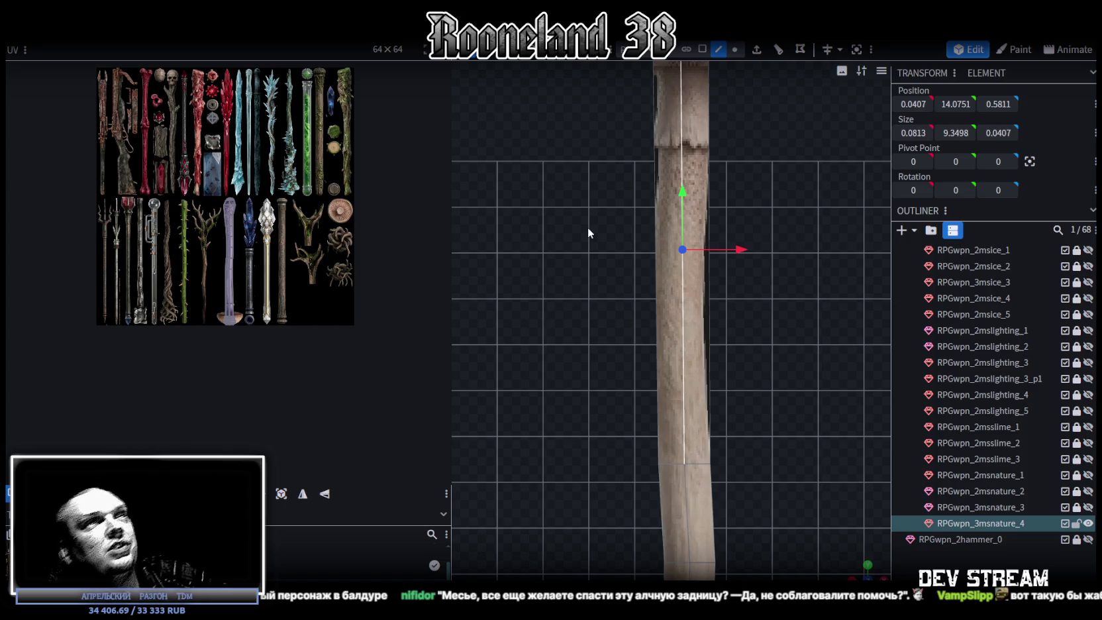
{"action": "scroll", "coordinate": [270, 289], "scroll_direction": "up", "scroll_amount": 5}
Add a loop cut near the top of the staff and slide it upward.
{"action": "scroll", "coordinate": [203, 296], "scroll_direction": "up", "scroll_amount": 2}
{"action": "scroll", "coordinate": [282, 335], "scroll_direction": "up", "scroll_amount": 3}
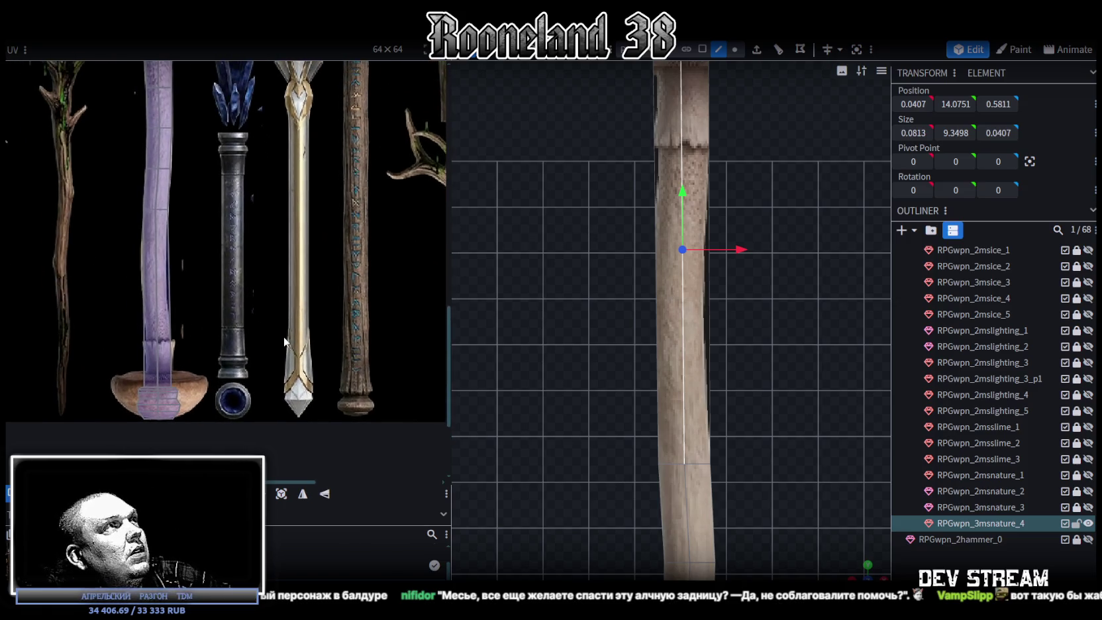
{"action": "scroll", "coordinate": [282, 281], "scroll_direction": "up", "scroll_amount": 1}
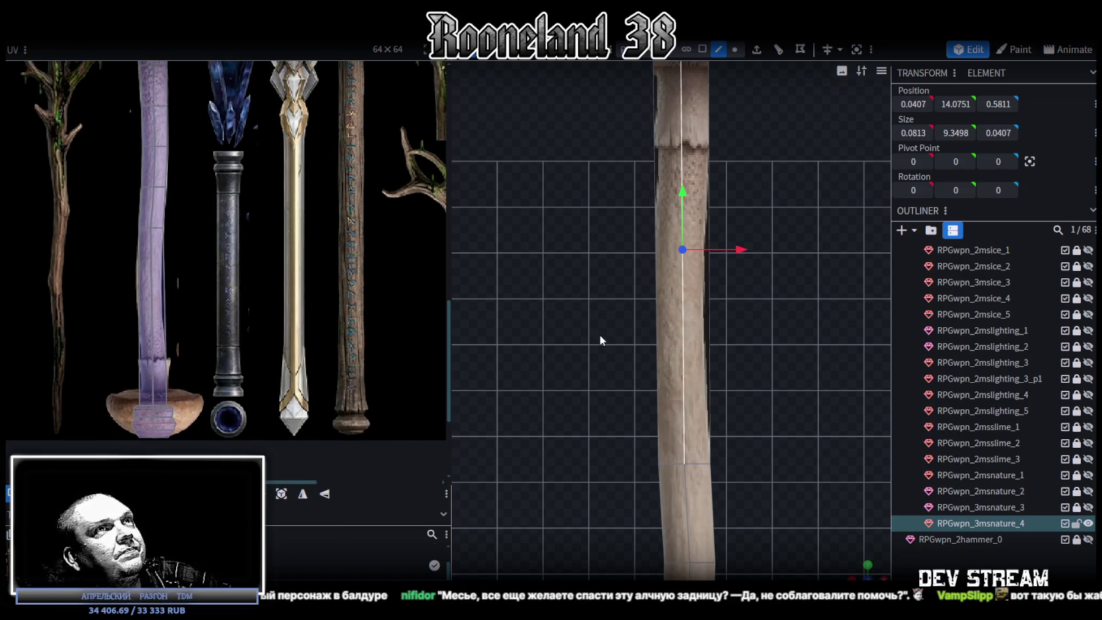
{"action": "scroll", "coordinate": [762, 338], "scroll_direction": "up", "scroll_amount": 1}
{"action": "right_click_drag", "start_coordinate": [803, 342], "coordinate": [781, 306]}
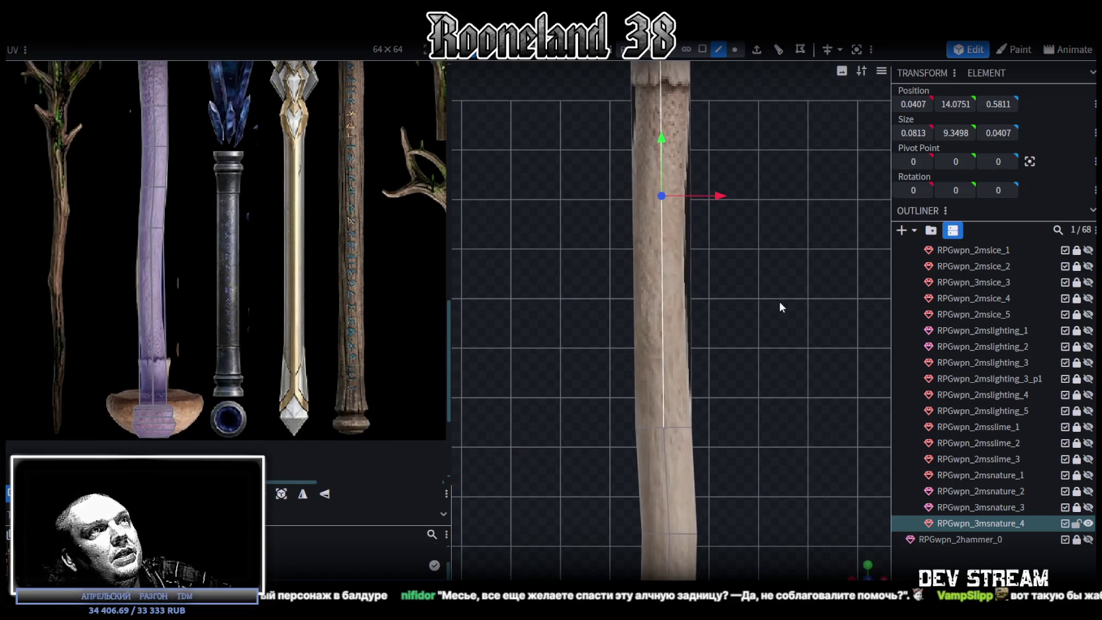
{"action": "left_click", "coordinate": [778, 55]}
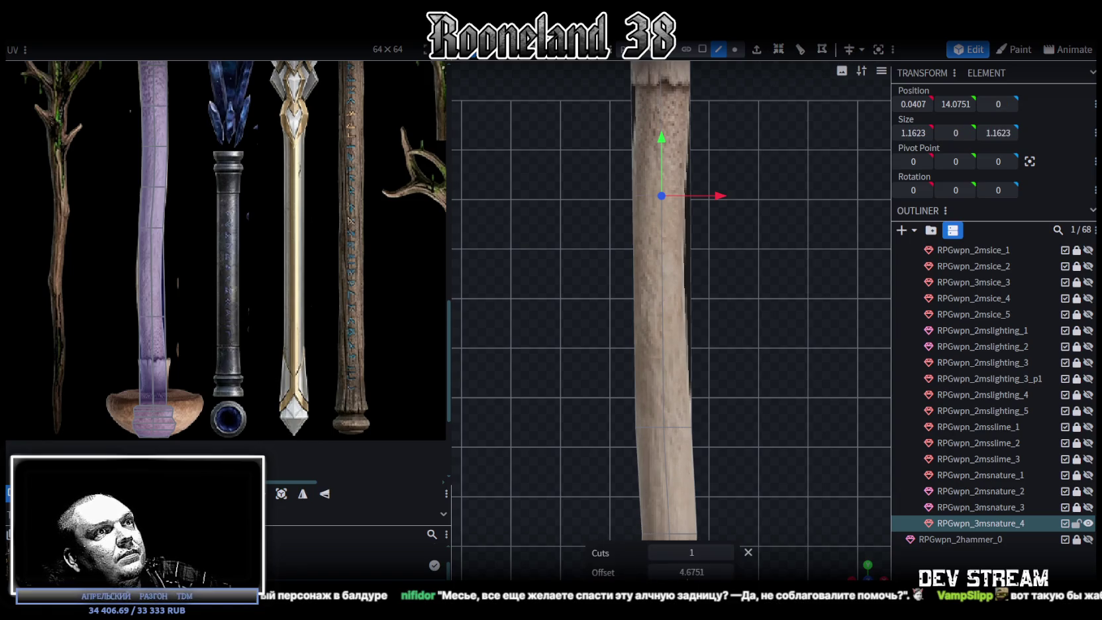
{"action": "left_click_drag", "start_coordinate": [691, 571], "coordinate": [709, 572]}
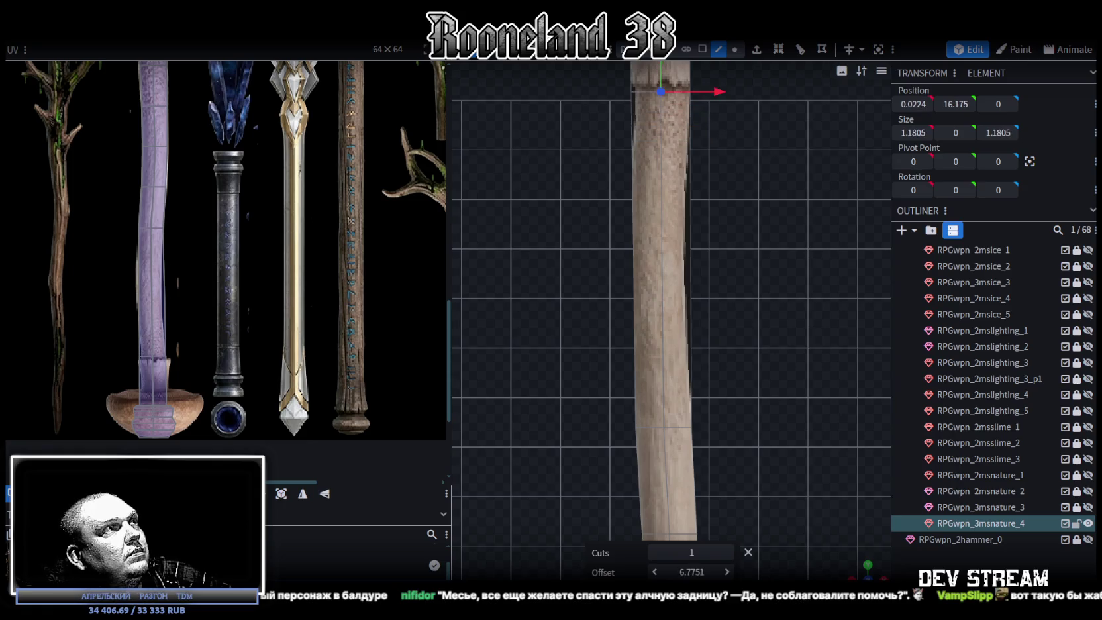
{"action": "left_click_drag", "start_coordinate": [692, 572], "coordinate": [694, 572]}
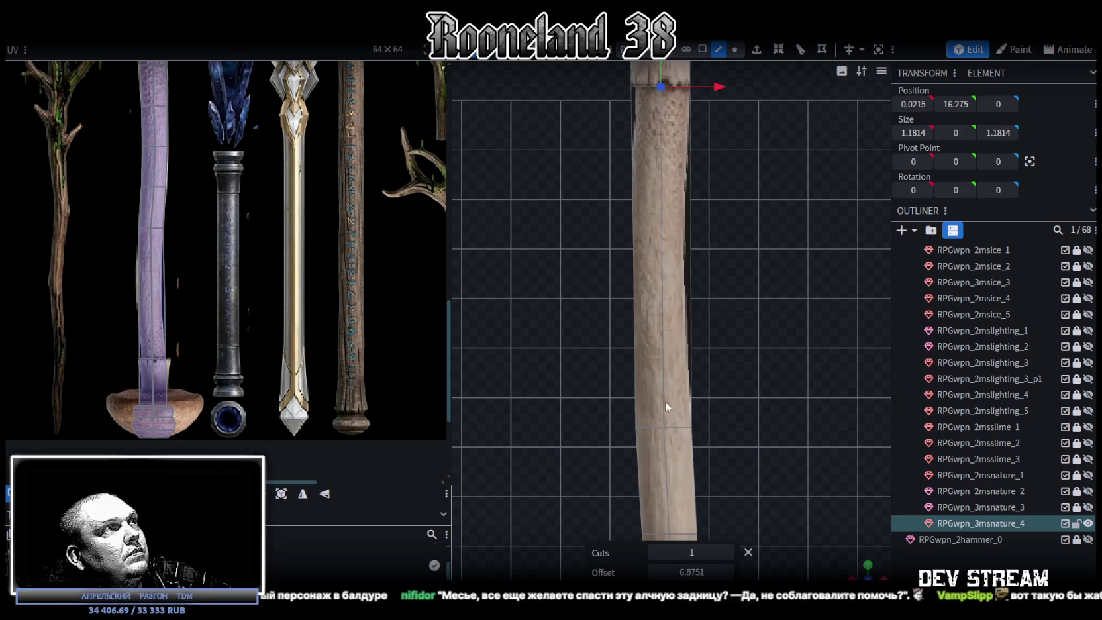
{"action": "scroll", "coordinate": [715, 305], "scroll_direction": "up", "scroll_amount": 2}
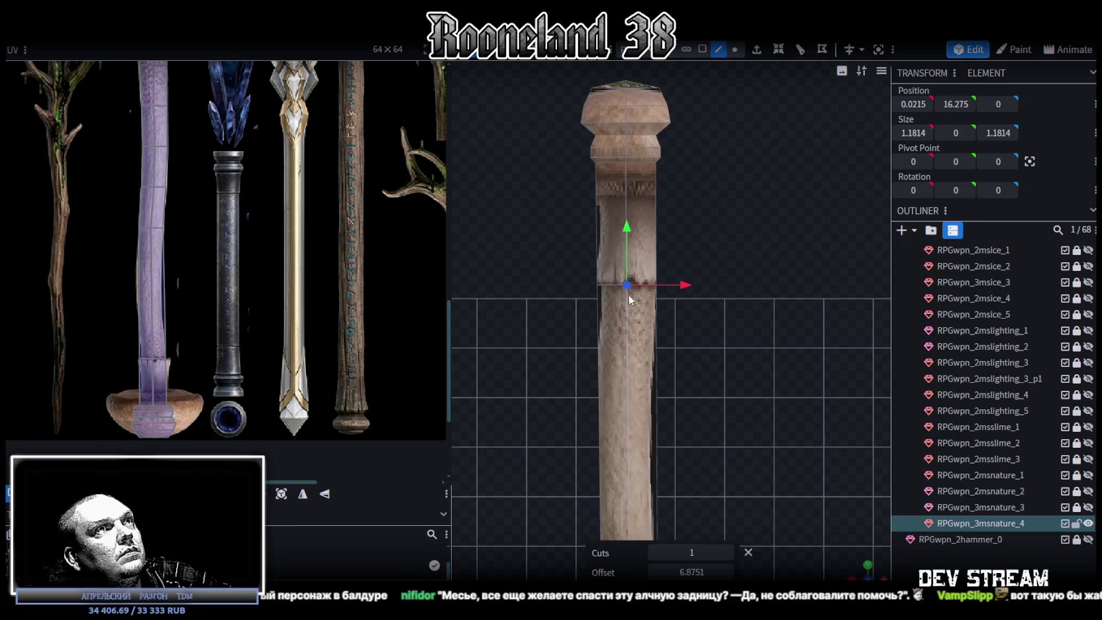
{"action": "scroll", "coordinate": [663, 359], "scroll_direction": "up", "scroll_amount": 1}
{"action": "scroll", "coordinate": [148, 356], "scroll_direction": "up", "scroll_amount": 3}
{"action": "scroll", "coordinate": [202, 326], "scroll_direction": "up", "scroll_amount": 1}
{"action": "scroll", "coordinate": [345, 330], "scroll_direction": "down", "scroll_amount": 3}
{"action": "scroll", "coordinate": [568, 318], "scroll_direction": "down", "scroll_amount": 2}
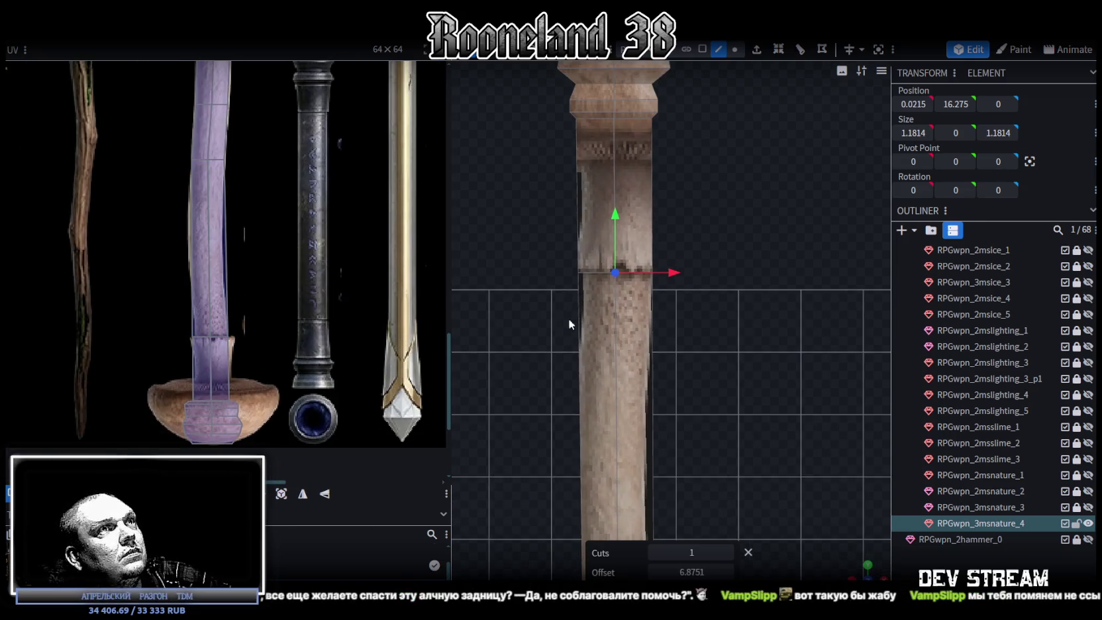
Place the loop cut across the stem and adjust its offset to 2.1688.
{"action": "left_click", "coordinate": [626, 358]}
{"action": "scroll", "coordinate": [662, 278], "scroll_direction": "down", "scroll_amount": 1}
{"action": "left_click", "coordinate": [774, 56]}
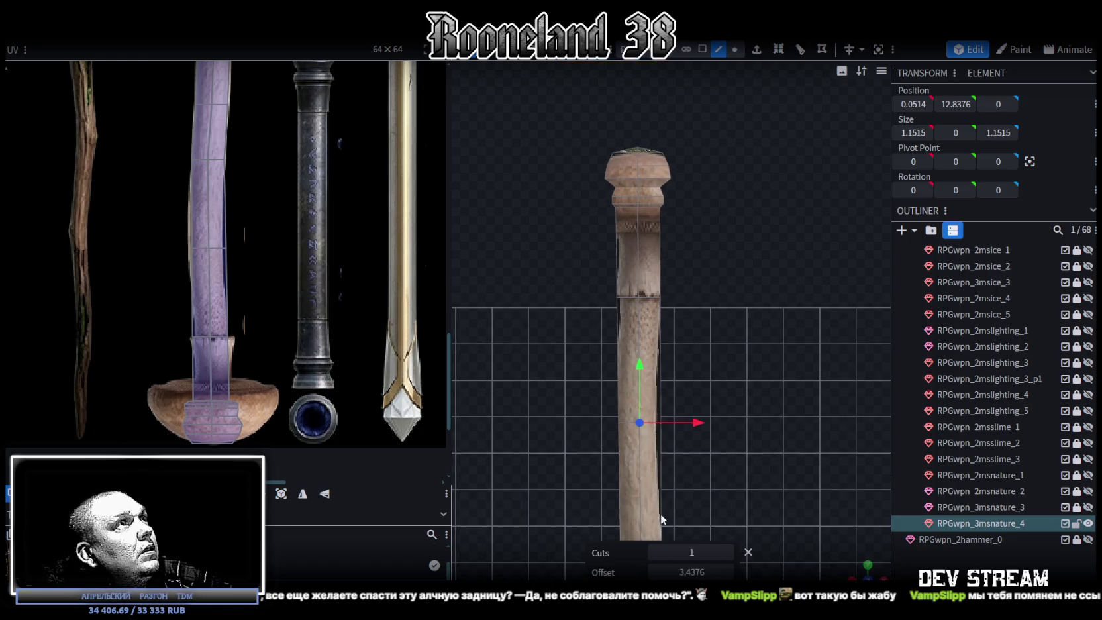
{"action": "left_click_drag", "start_coordinate": [692, 572], "coordinate": [663, 572]}
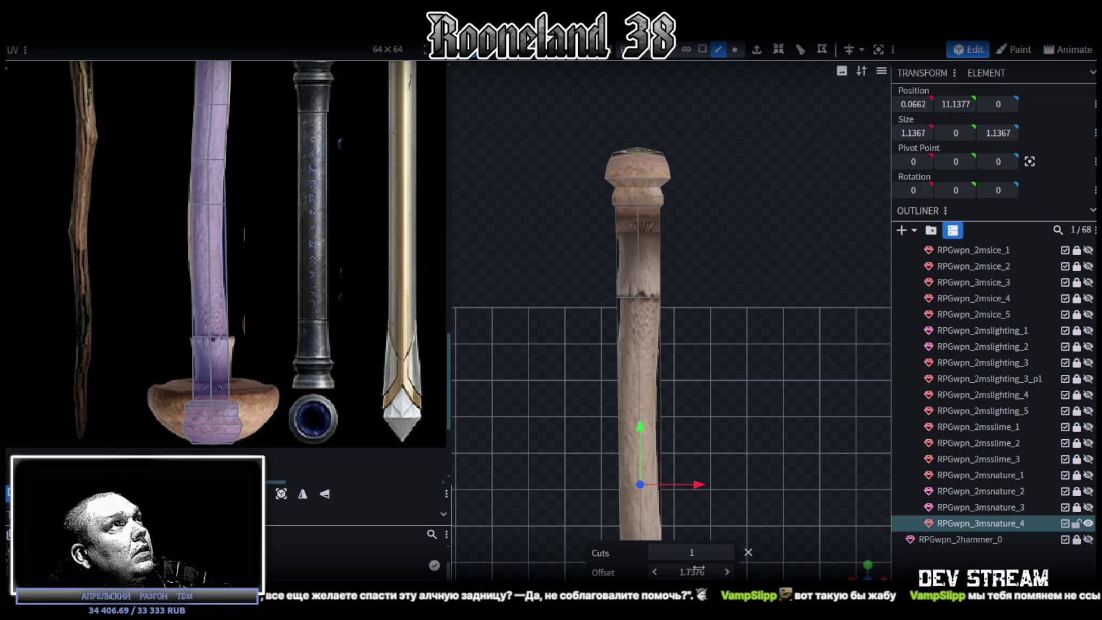
{"action": "right_click_drag", "start_coordinate": [716, 436], "coordinate": [707, 350]}
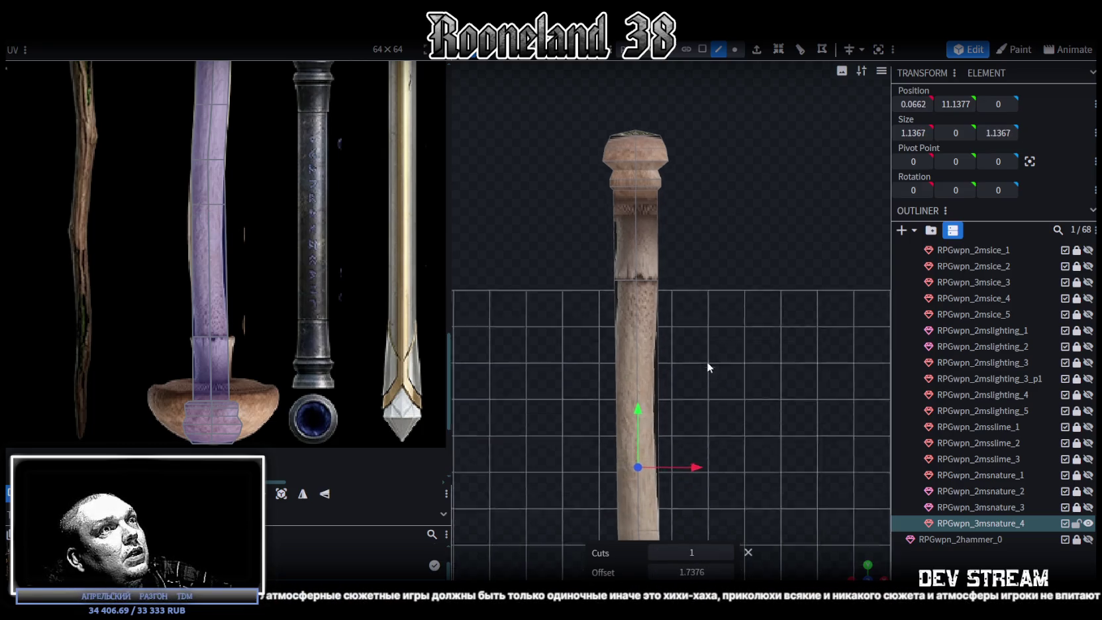
{"action": "left_click", "coordinate": [645, 304]}
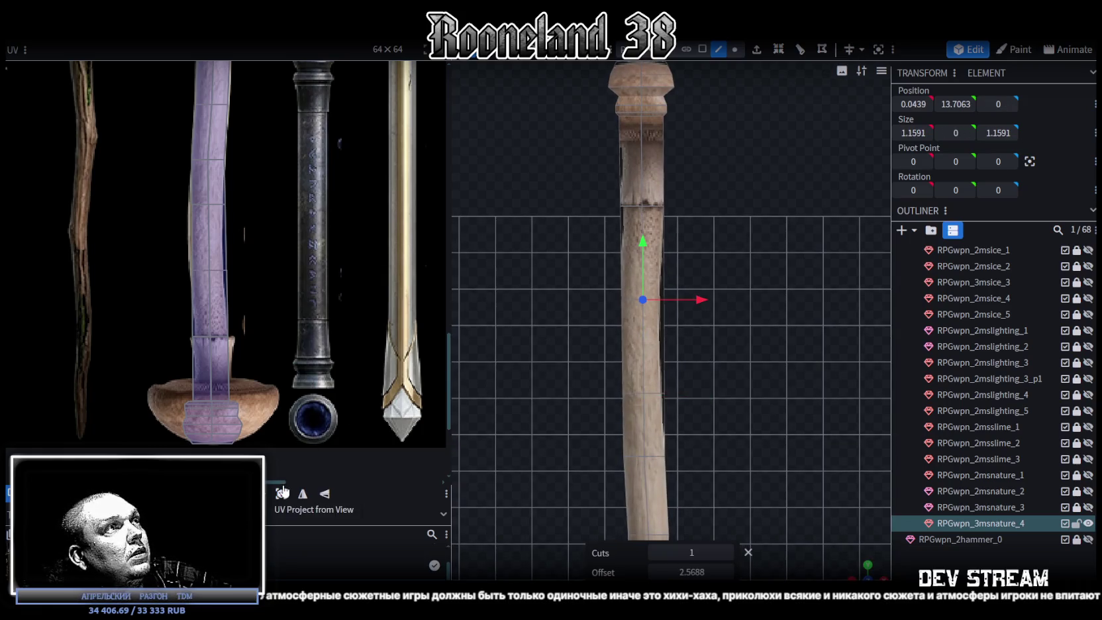
{"action": "left_click_drag", "start_coordinate": [686, 574], "coordinate": [702, 574]}
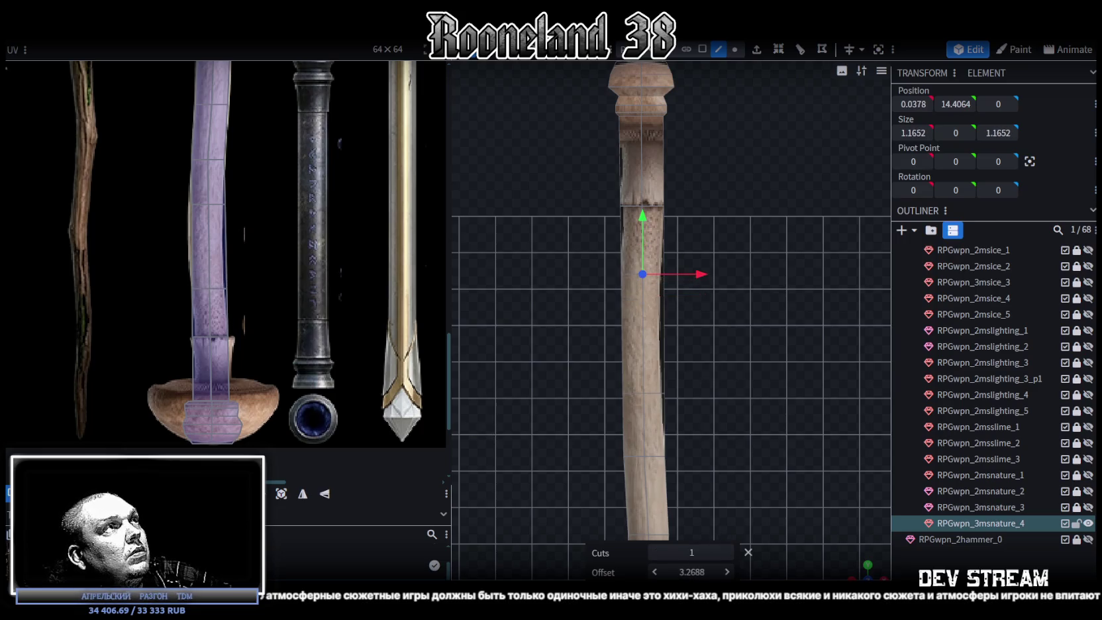
{"action": "left_click_drag", "start_coordinate": [692, 572], "coordinate": [676, 571]}
{"action": "scroll", "coordinate": [192, 245], "scroll_direction": "up", "scroll_amount": 3}
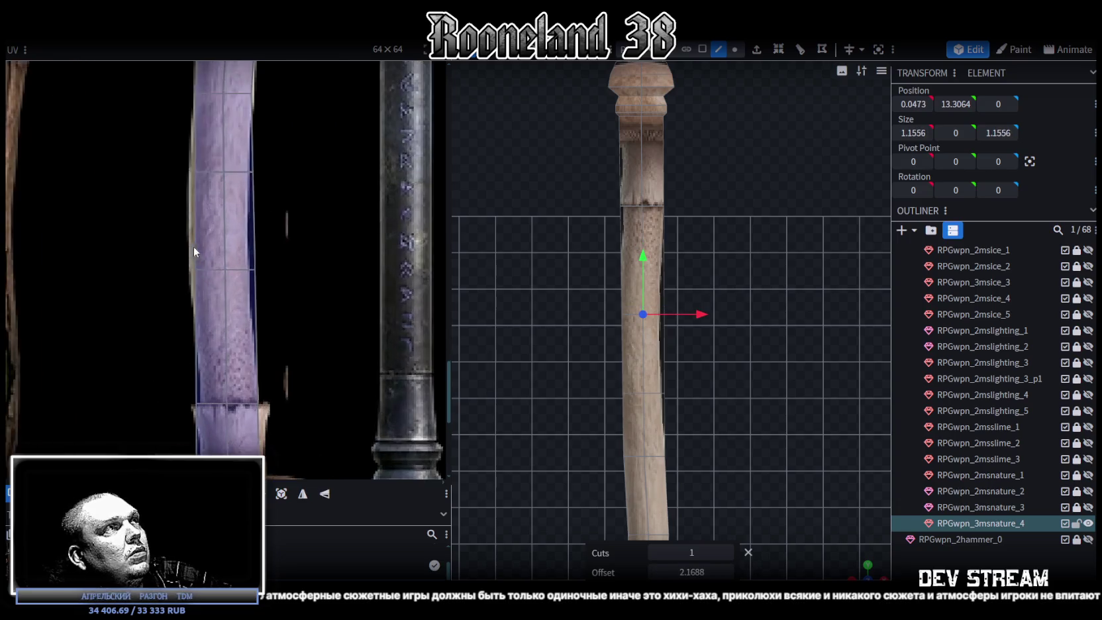
Select the six stem UV vertices and slide the lower rows and right column left onto the handle.
{"action": "scroll", "coordinate": [231, 245], "scroll_direction": "up", "scroll_amount": 2}
{"action": "left_click_drag", "start_coordinate": [186, 177], "coordinate": [250, 388]}
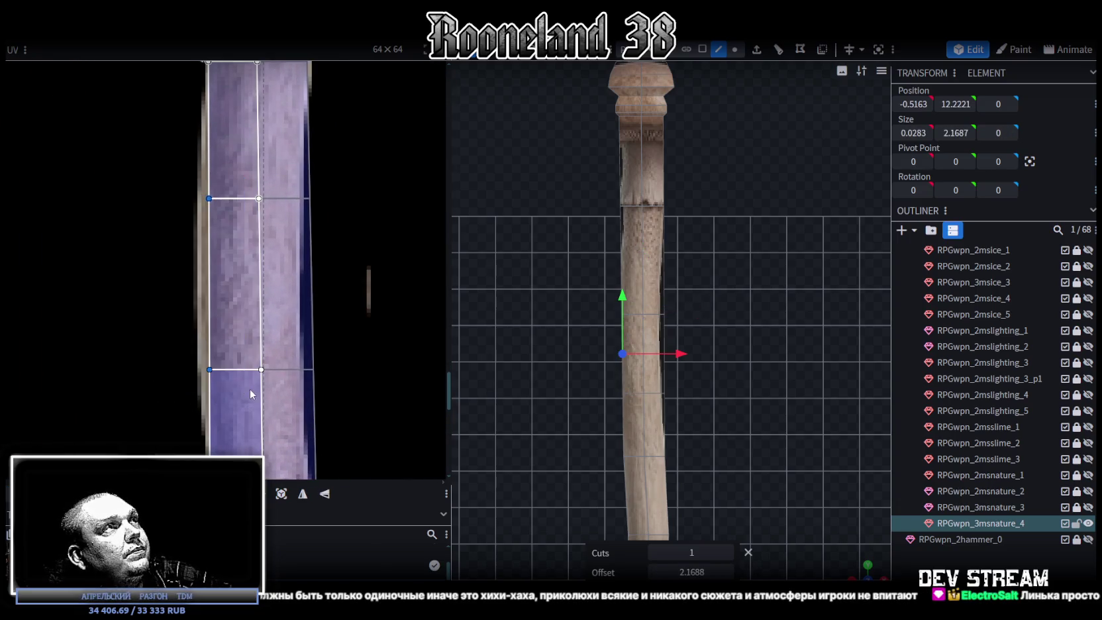
{"action": "left_click_drag", "start_coordinate": [176, 171], "coordinate": [334, 391]}
{"action": "left_click_drag", "start_coordinate": [223, 397], "coordinate": [216, 398]}
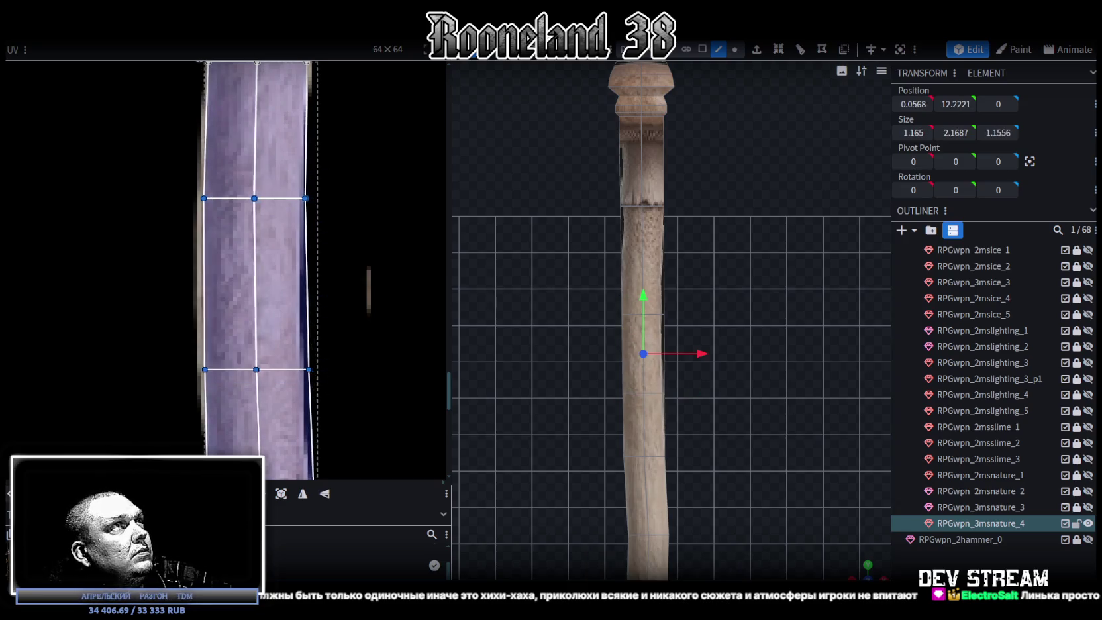
{"action": "left_click_drag", "start_coordinate": [345, 170], "coordinate": [282, 411]}
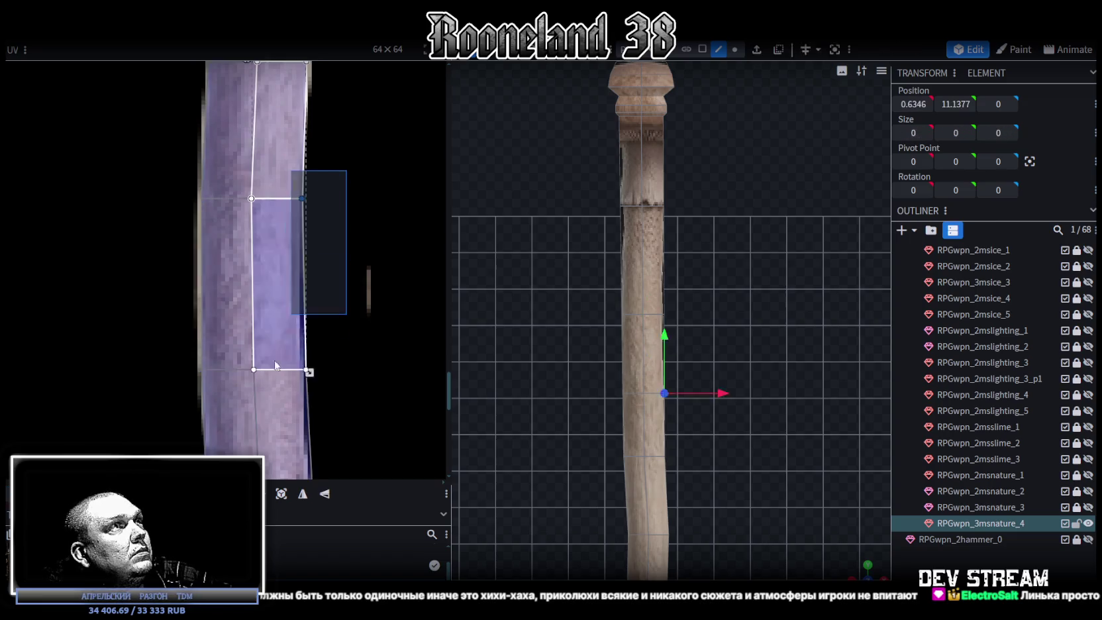
{"action": "left_click_drag", "start_coordinate": [265, 306], "coordinate": [254, 307]}
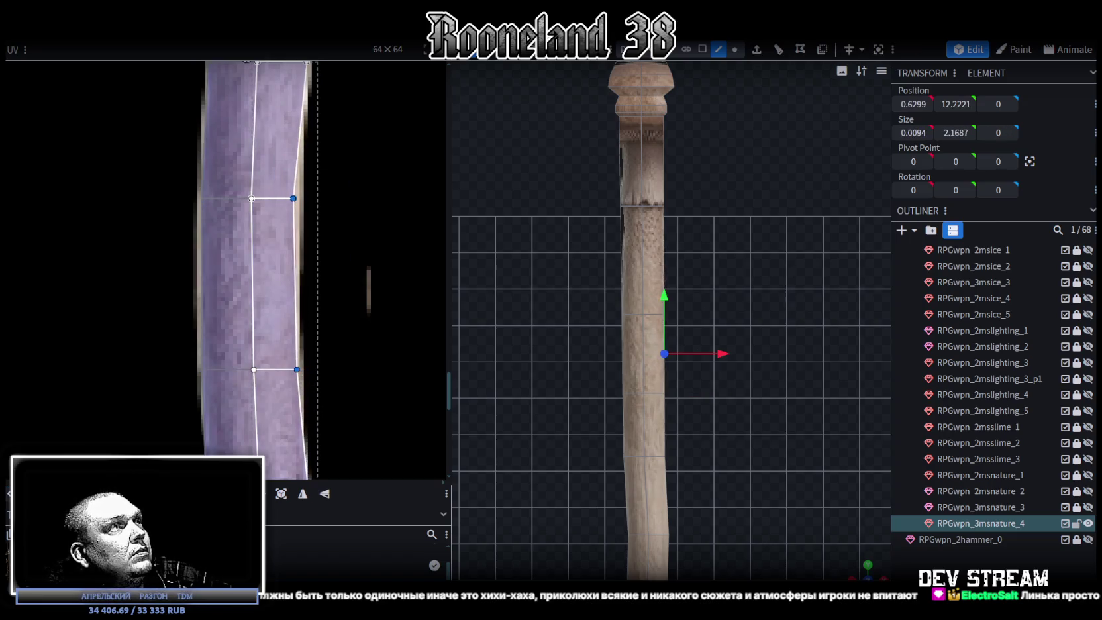
{"action": "scroll", "coordinate": [370, 331], "scroll_direction": "down", "scroll_amount": 3}
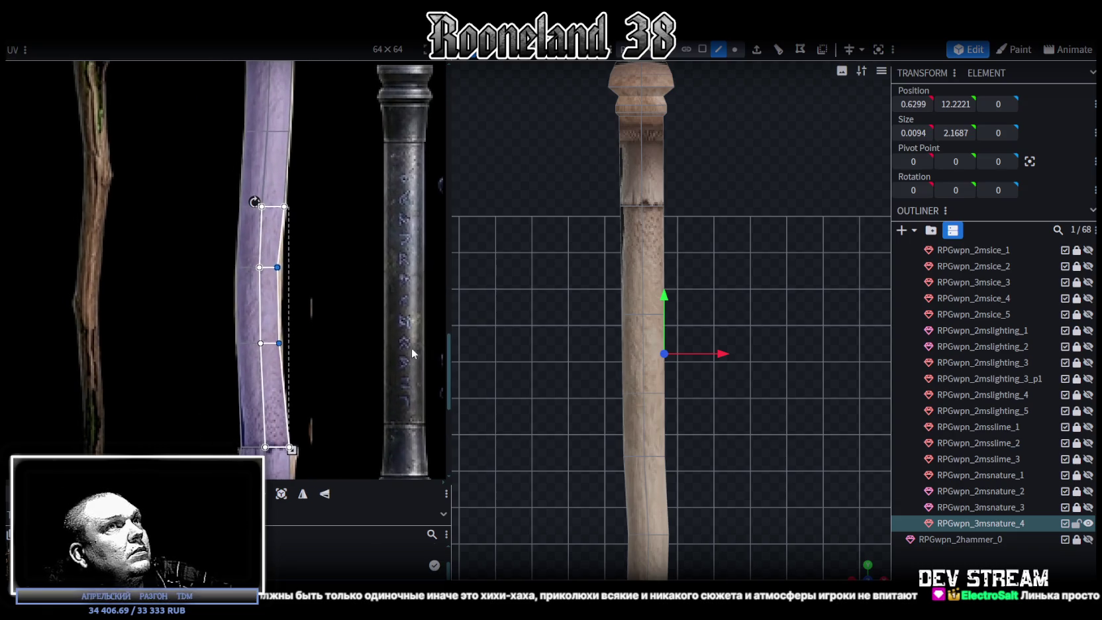
{"action": "scroll", "coordinate": [730, 356], "scroll_direction": "up", "scroll_amount": 2}
{"action": "left_click", "coordinate": [734, 50]}
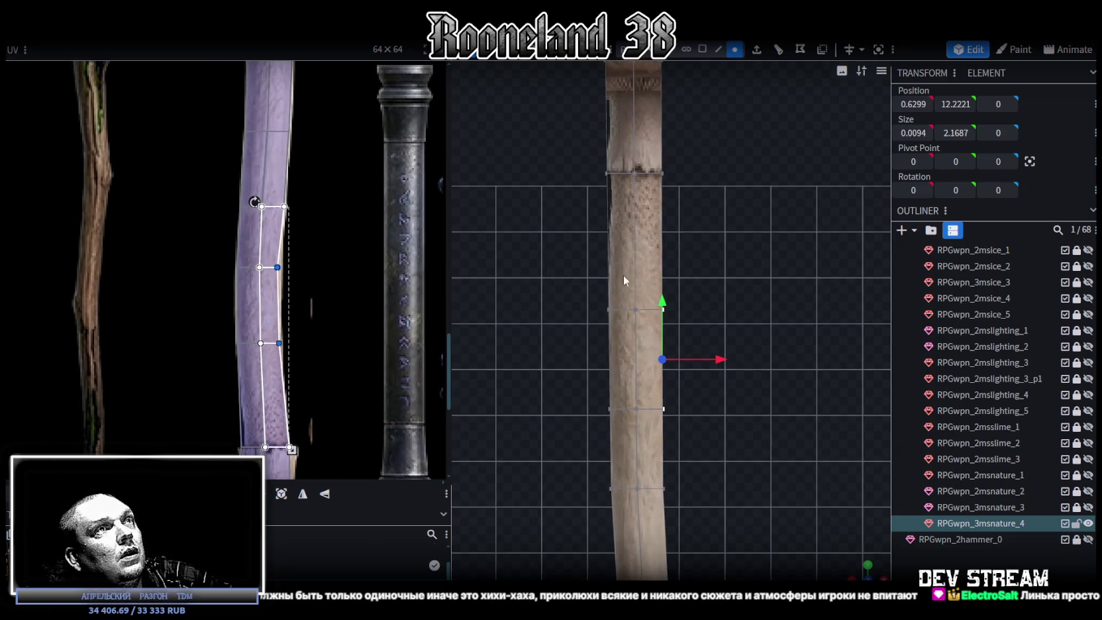
Move the stem's middle vertex ring left and nudge the right-edge vertices sideways.
{"action": "left_click_drag", "start_coordinate": [578, 294], "coordinate": [699, 414]}
{"action": "left_click_drag", "start_coordinate": [695, 375], "coordinate": [685, 358]}
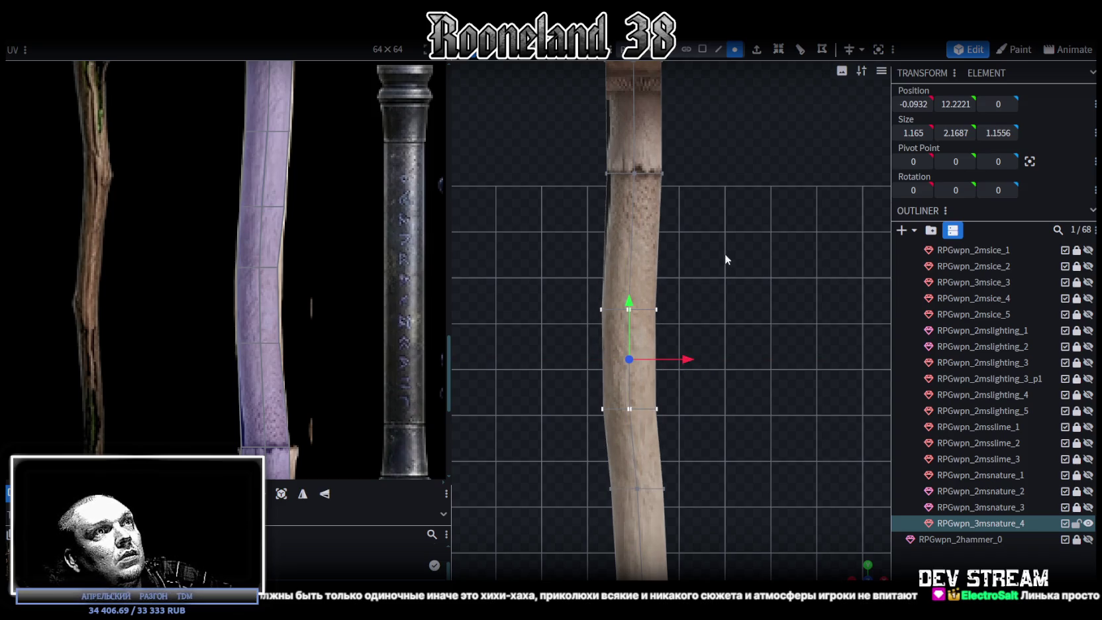
{"action": "left_click_drag", "start_coordinate": [726, 254], "coordinate": [651, 415]}
{"action": "left_click_drag", "start_coordinate": [698, 363], "coordinate": [701, 359]}
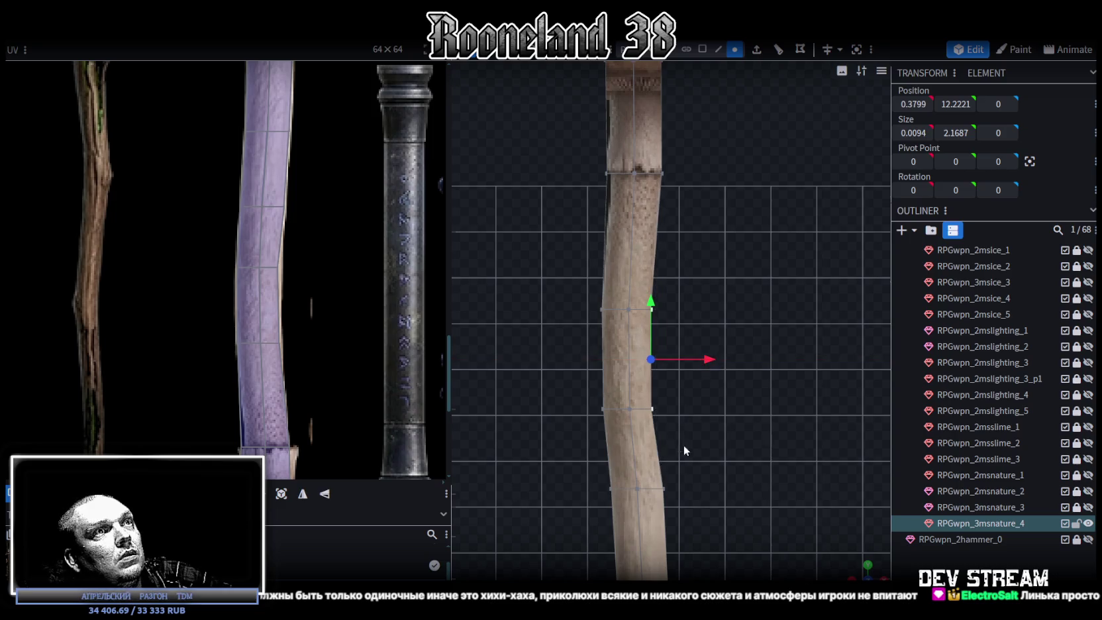
{"action": "scroll", "coordinate": [689, 397], "scroll_direction": "down", "scroll_amount": 2}
{"action": "left_click", "coordinate": [671, 351]}
{"action": "left_click_drag", "start_coordinate": [730, 349], "coordinate": [724, 363]}
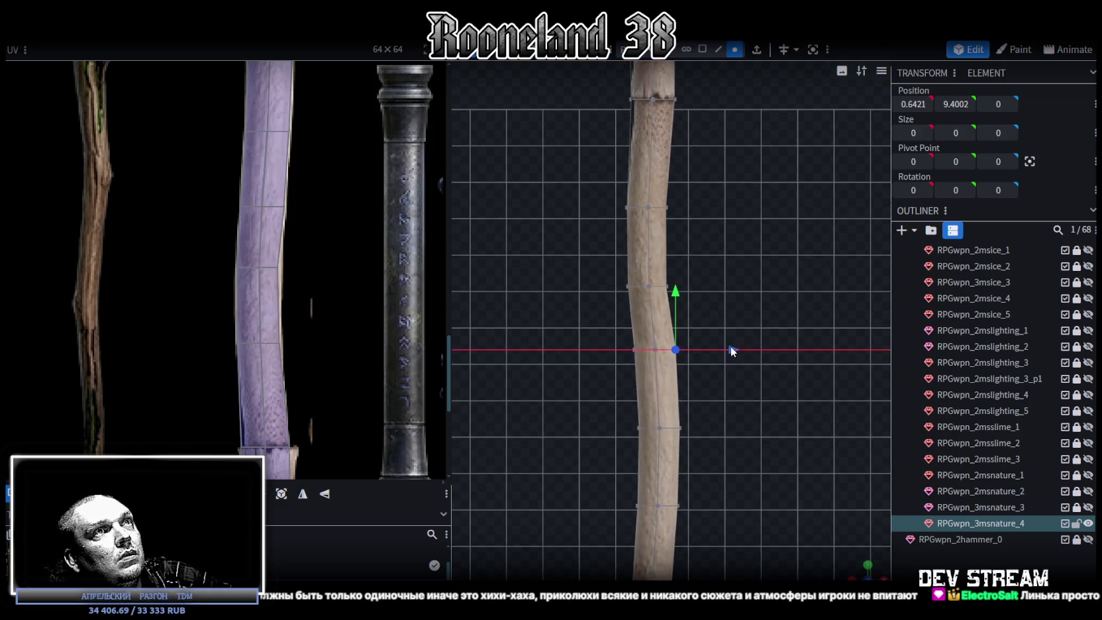
Shift two edge vertices and the stem's left-edge vertices further left.
{"action": "scroll", "coordinate": [701, 375], "scroll_direction": "up", "scroll_amount": 2}
{"action": "scroll", "coordinate": [701, 375], "scroll_direction": "up", "scroll_amount": 1}
{"action": "left_click_drag", "start_coordinate": [673, 311], "coordinate": [628, 380]}
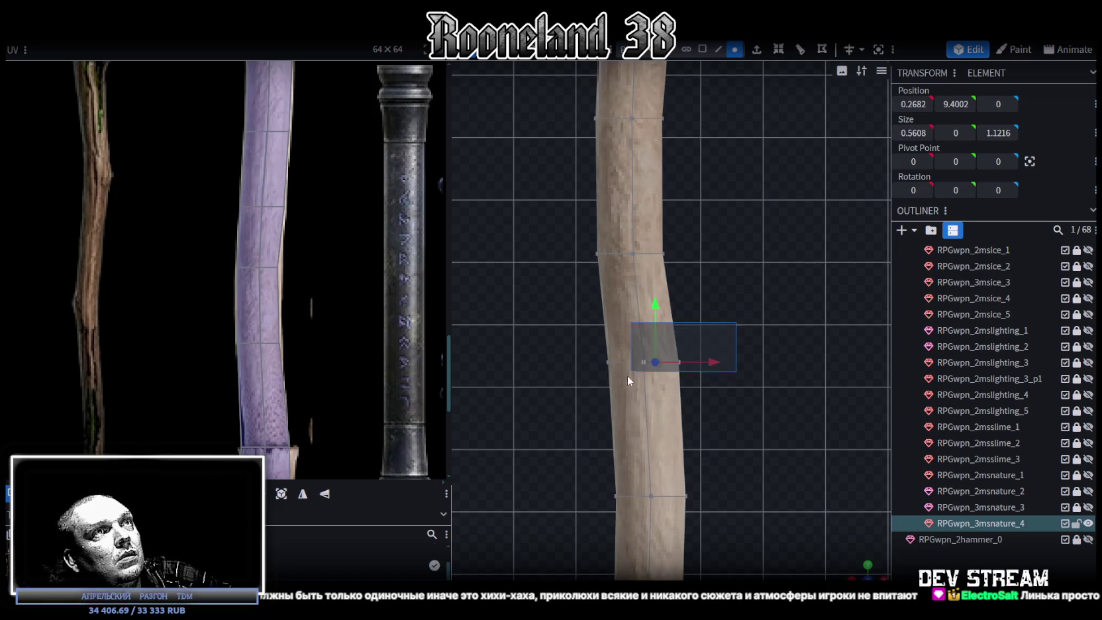
{"action": "left_click_drag", "start_coordinate": [715, 363], "coordinate": [713, 363]}
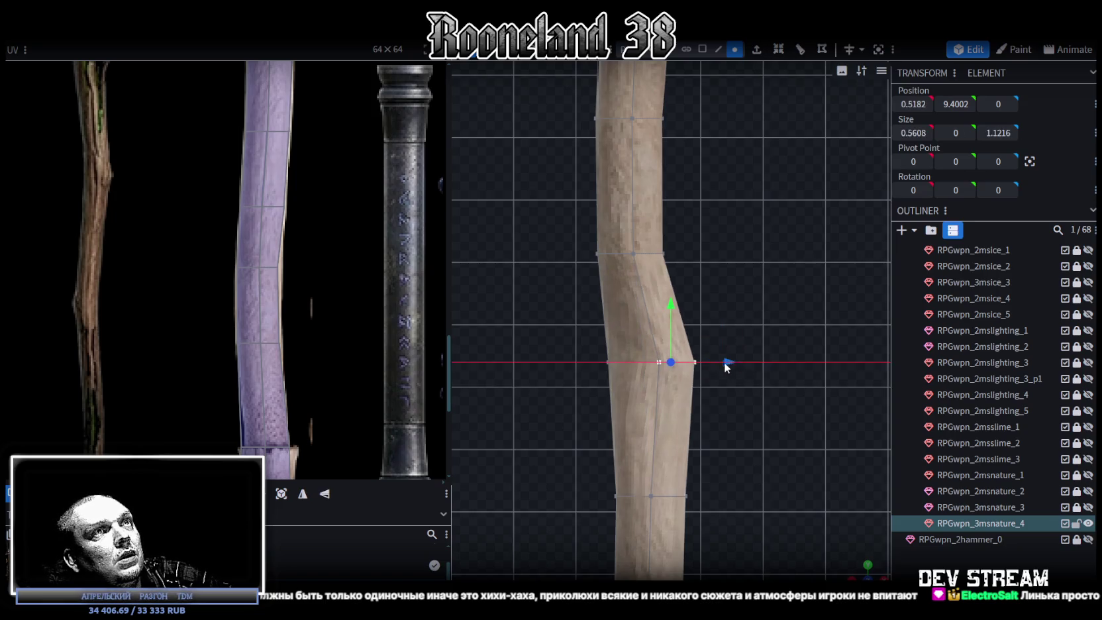
{"action": "scroll", "coordinate": [732, 421], "scroll_direction": "down", "scroll_amount": 1}
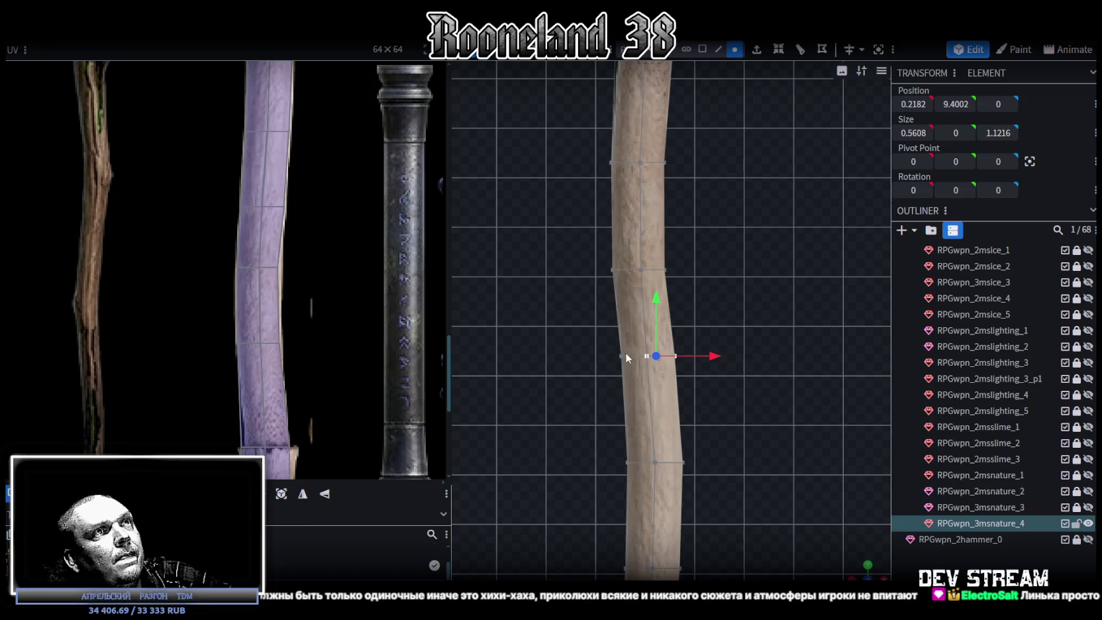
{"action": "left_click", "coordinate": [626, 352]}
{"action": "scroll", "coordinate": [703, 424], "scroll_direction": "down", "scroll_amount": 1}
{"action": "scroll", "coordinate": [687, 430], "scroll_direction": "up", "scroll_amount": 1}
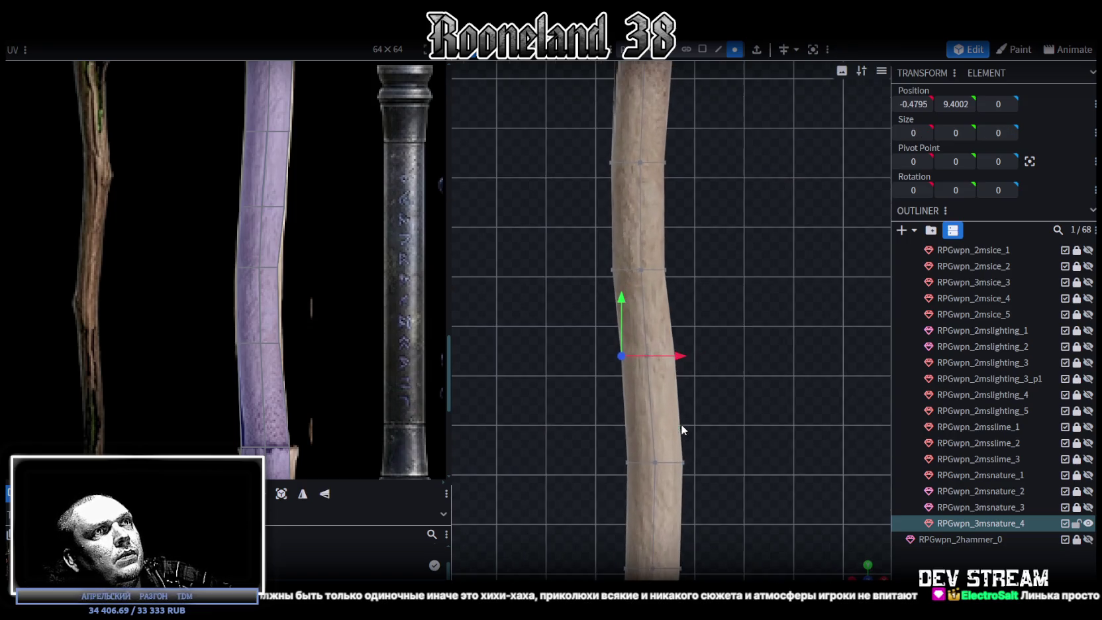
{"action": "mouse_move", "coordinate": [605, 403]}
{"action": "left_mouse_down"}
{"action": "mouse_move", "coordinate": [717, 479]}
{"action": "mouse_move", "coordinate": [720, 464]}
{"action": "mouse_move", "coordinate": [710, 462]}
{"action": "left_mouse_up"}
{"action": "scroll", "coordinate": [762, 473], "scroll_direction": "down", "scroll_amount": 2}
Select the whole staff mesh to inspect the bend, now measuring 2.3072 × 25.1 × 1.8029.
{"action": "left_click", "coordinate": [862, 539]}
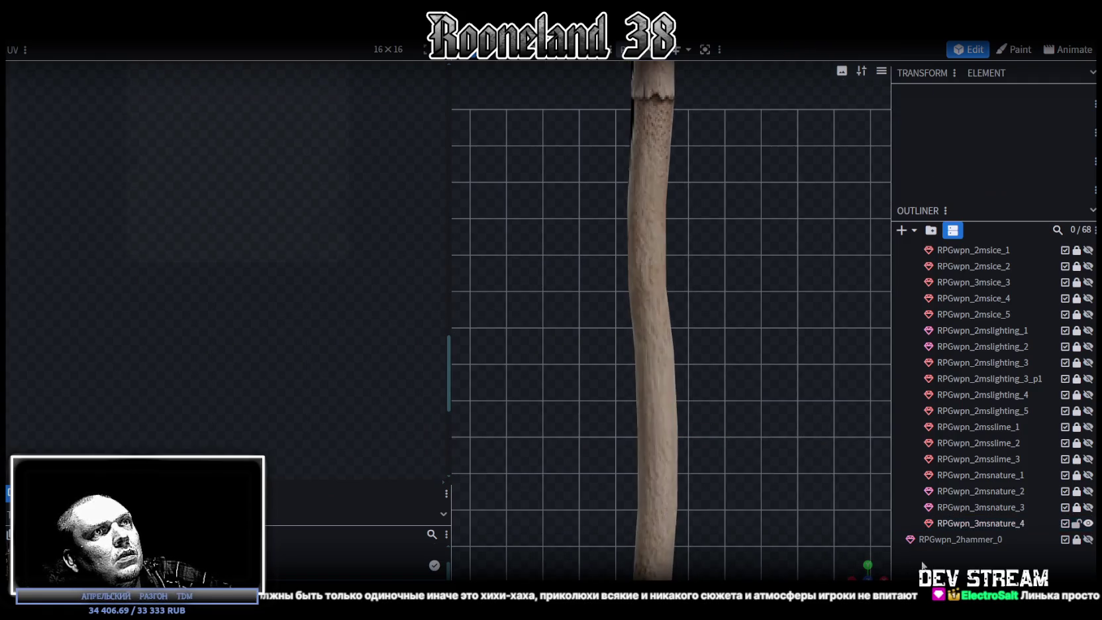
{"action": "scroll", "coordinate": [768, 418], "scroll_direction": "down", "scroll_amount": 2}
{"action": "scroll", "coordinate": [772, 318], "scroll_direction": "down", "scroll_amount": 2}
{"action": "left_click", "coordinate": [683, 395]}
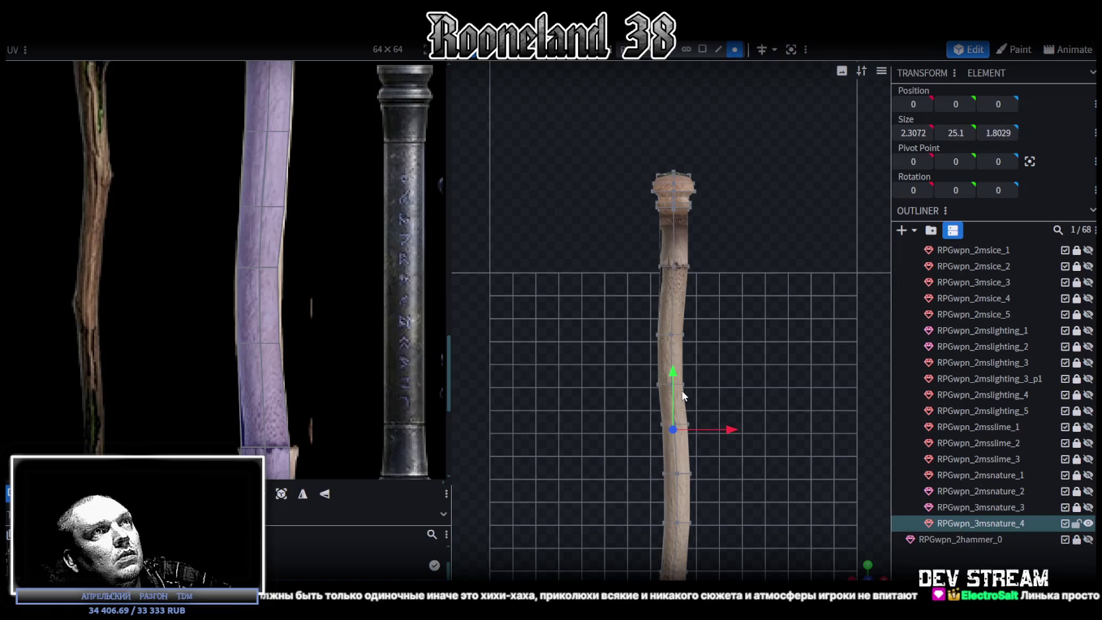
{"action": "scroll", "coordinate": [720, 341], "scroll_direction": "up", "scroll_amount": 2}
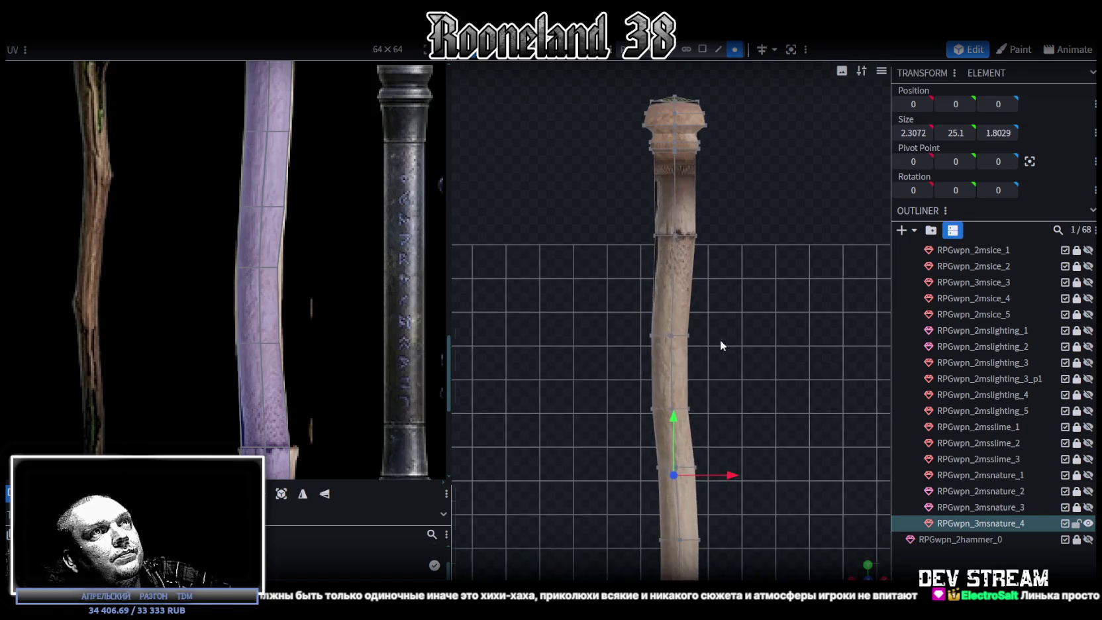
{"action": "scroll", "coordinate": [749, 393], "scroll_direction": "up", "scroll_amount": 2}
{"action": "scroll", "coordinate": [338, 292], "scroll_direction": "up", "scroll_amount": 2}
{"action": "scroll", "coordinate": [253, 303], "scroll_direction": "up", "scroll_amount": 2}
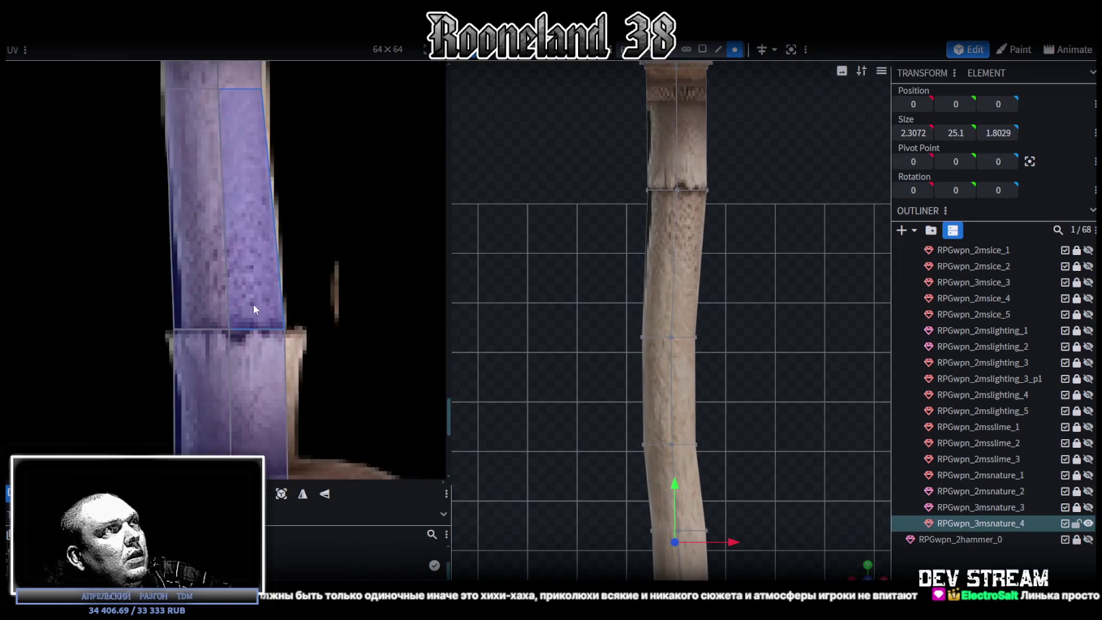
{"action": "scroll", "coordinate": [183, 279], "scroll_direction": "up", "scroll_amount": 2}
{"action": "scroll", "coordinate": [60, 317], "scroll_direction": "up", "scroll_amount": 2}
{"action": "scroll", "coordinate": [73, 301], "scroll_direction": "down", "scroll_amount": 2}
{"action": "scroll", "coordinate": [165, 278], "scroll_direction": "down", "scroll_amount": 2}
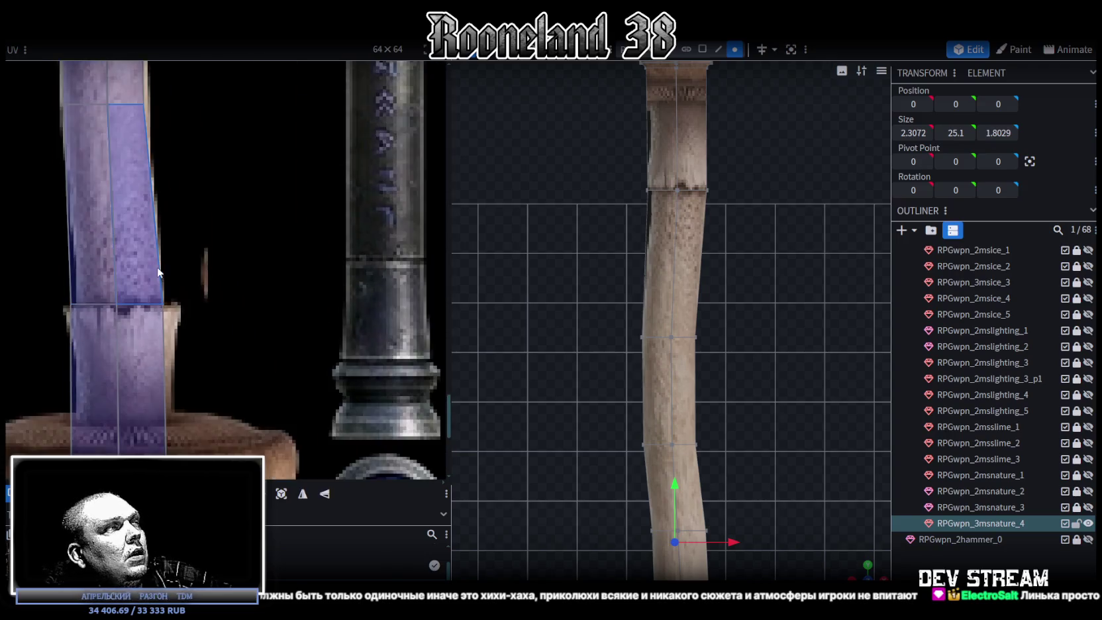
{"action": "scroll", "coordinate": [278, 265], "scroll_direction": "down", "scroll_amount": 2}
{"action": "scroll", "coordinate": [784, 281], "scroll_direction": "up", "scroll_amount": 1}
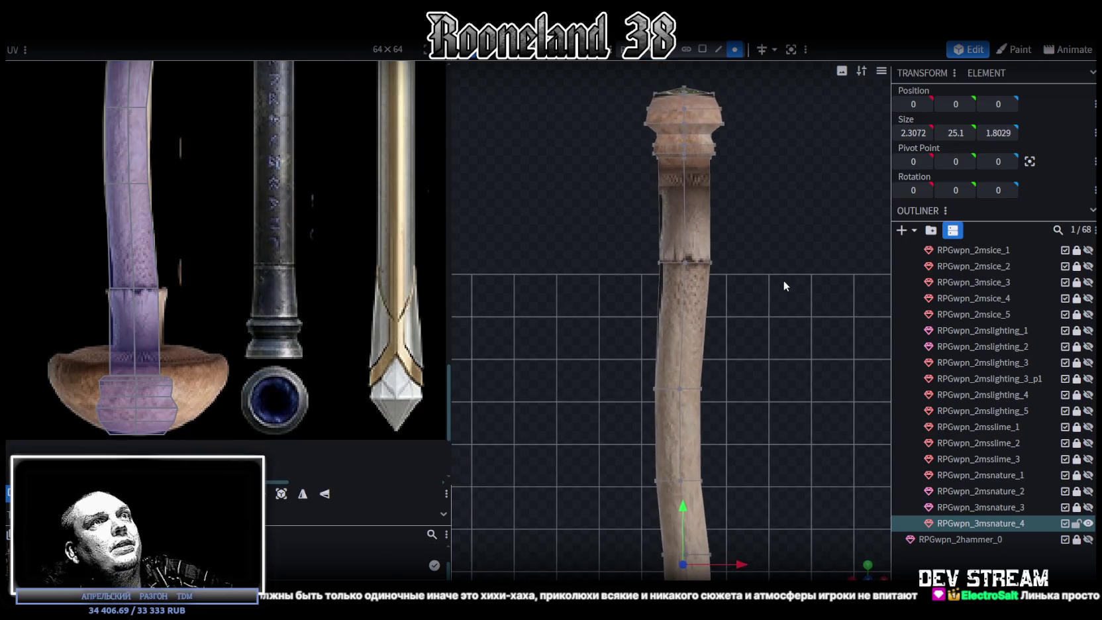
{"action": "scroll", "coordinate": [753, 248], "scroll_direction": "up", "scroll_amount": 1}
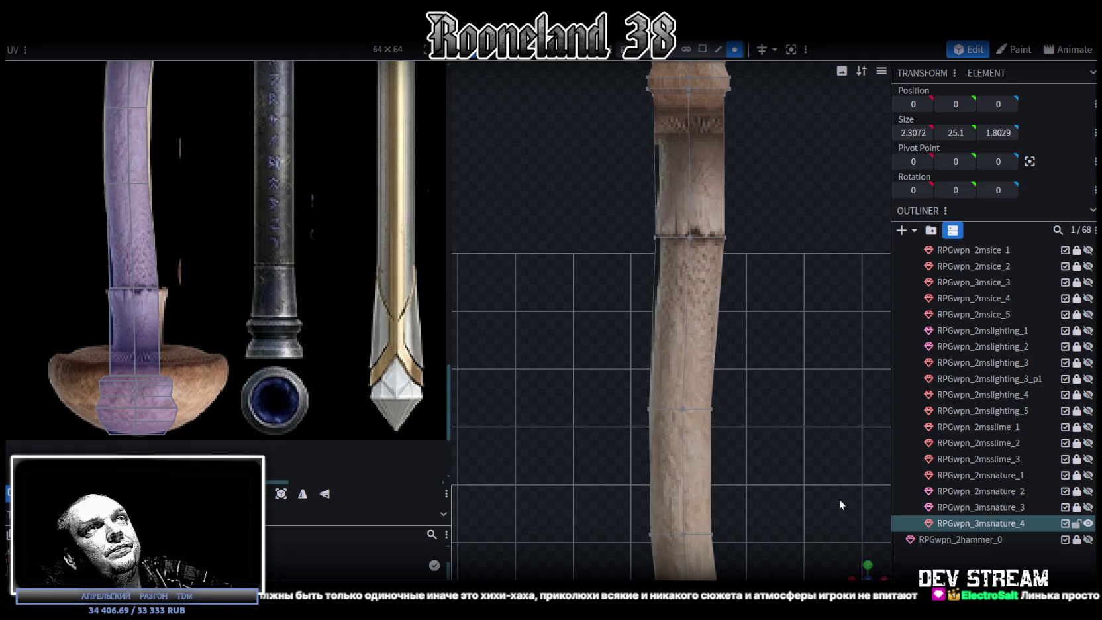
{"action": "scroll", "coordinate": [815, 490], "scroll_direction": "down", "scroll_amount": 2}
Select the faces of the staff's top section and split them into a separate mesh.
{"action": "left_click", "coordinate": [703, 49]}
{"action": "left_click_drag", "start_coordinate": [561, 127], "coordinate": [736, 248]}
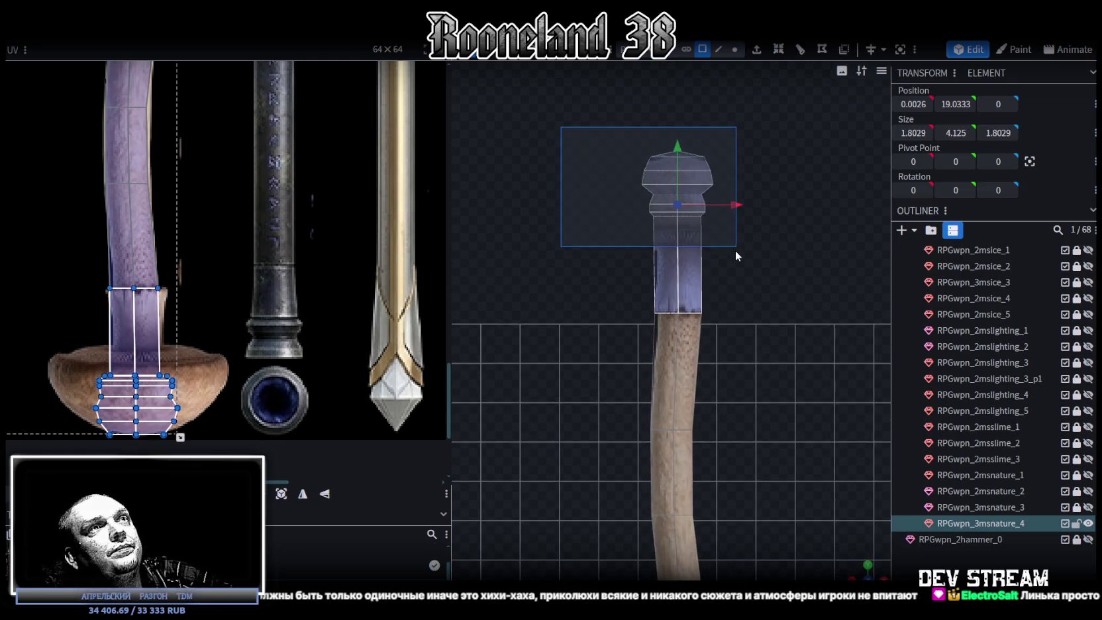
{"action": "right_click", "coordinate": [696, 284]}
{"action": "left_click", "coordinate": [722, 382]}
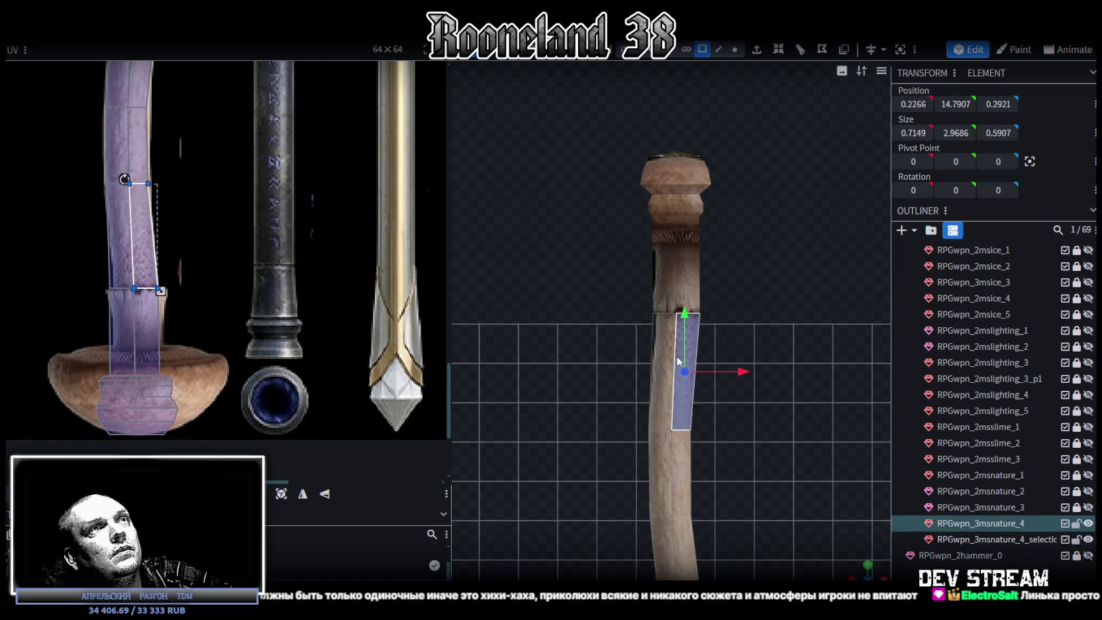
Slide the handle section's UV vertex right over the handle texture.
{"action": "scroll", "coordinate": [136, 312], "scroll_direction": "up", "scroll_amount": 3}
{"action": "scroll", "coordinate": [139, 265], "scroll_direction": "up", "scroll_amount": 1}
{"action": "left_click_drag", "start_coordinate": [134, 108], "coordinate": [175, 161]}
{"action": "left_click", "coordinate": [666, 273]}
{"action": "left_click_drag", "start_coordinate": [883, 564], "coordinate": [729, 504]}
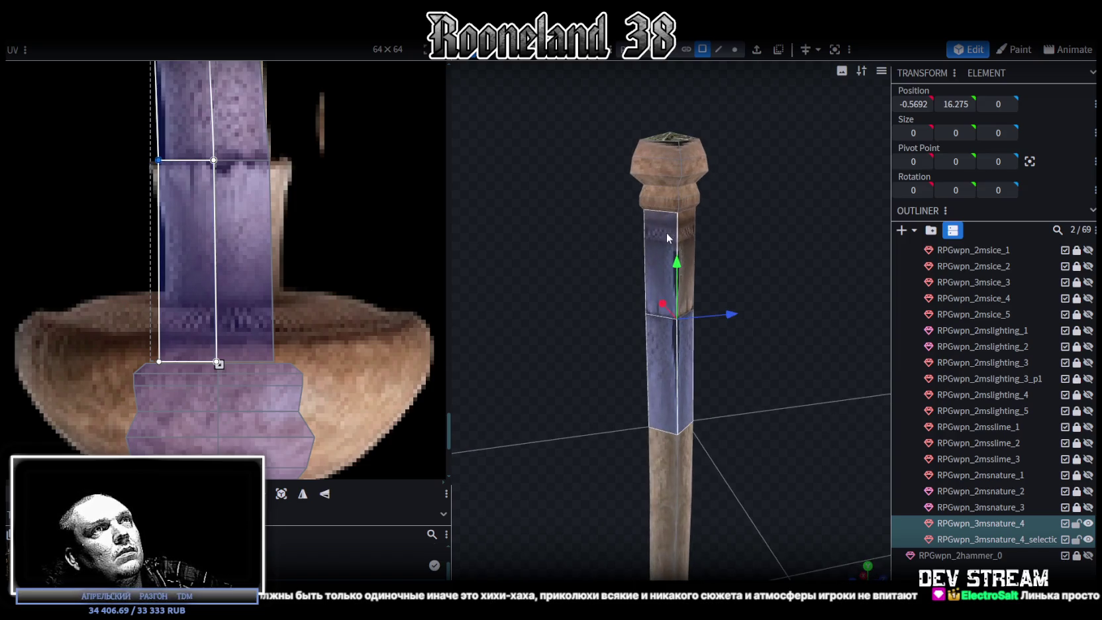
{"action": "left_click_drag", "start_coordinate": [158, 159], "coordinate": [172, 160]}
{"action": "scroll", "coordinate": [620, 428], "scroll_direction": "up", "scroll_amount": 1}
{"action": "mouse_move", "coordinate": [620, 428]}
{"action": "left_mouse_down"}
{"action": "mouse_move", "coordinate": [762, 375]}
{"action": "mouse_move", "coordinate": [668, 336]}
{"action": "mouse_move", "coordinate": [581, 326]}
{"action": "mouse_move", "coordinate": [769, 322]}
{"action": "mouse_move", "coordinate": [721, 332]}
{"action": "mouse_move", "coordinate": [737, 321]}
{"action": "left_mouse_up"}
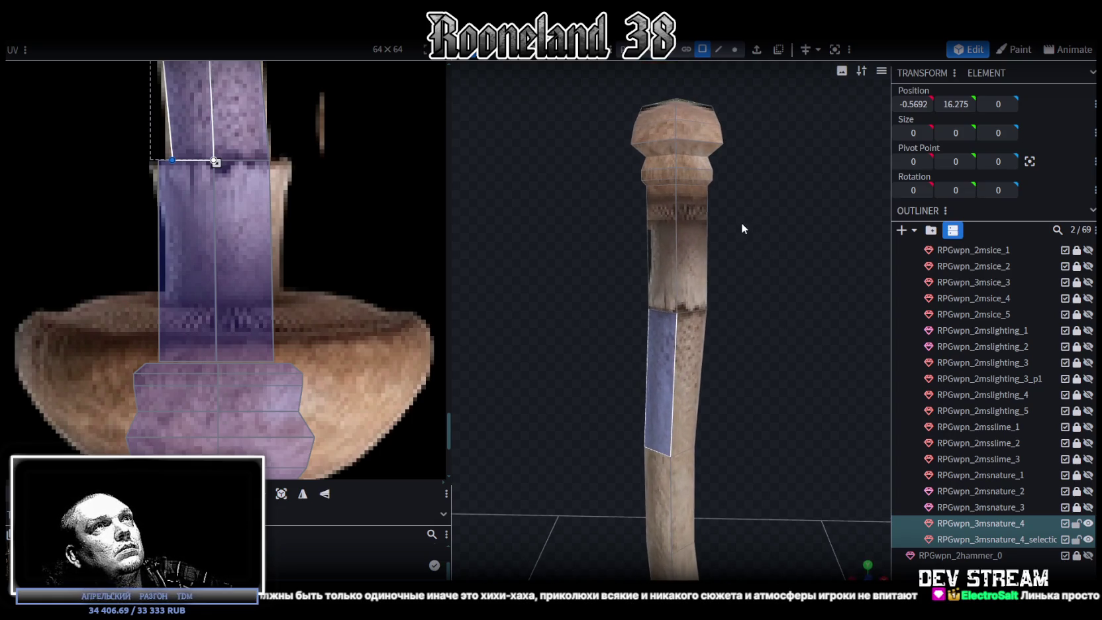
{"action": "scroll", "coordinate": [227, 270], "scroll_direction": "down", "scroll_amount": 1}
{"action": "scroll", "coordinate": [167, 321], "scroll_direction": "up", "scroll_amount": 1}
{"action": "scroll", "coordinate": [301, 269], "scroll_direction": "up", "scroll_amount": 1}
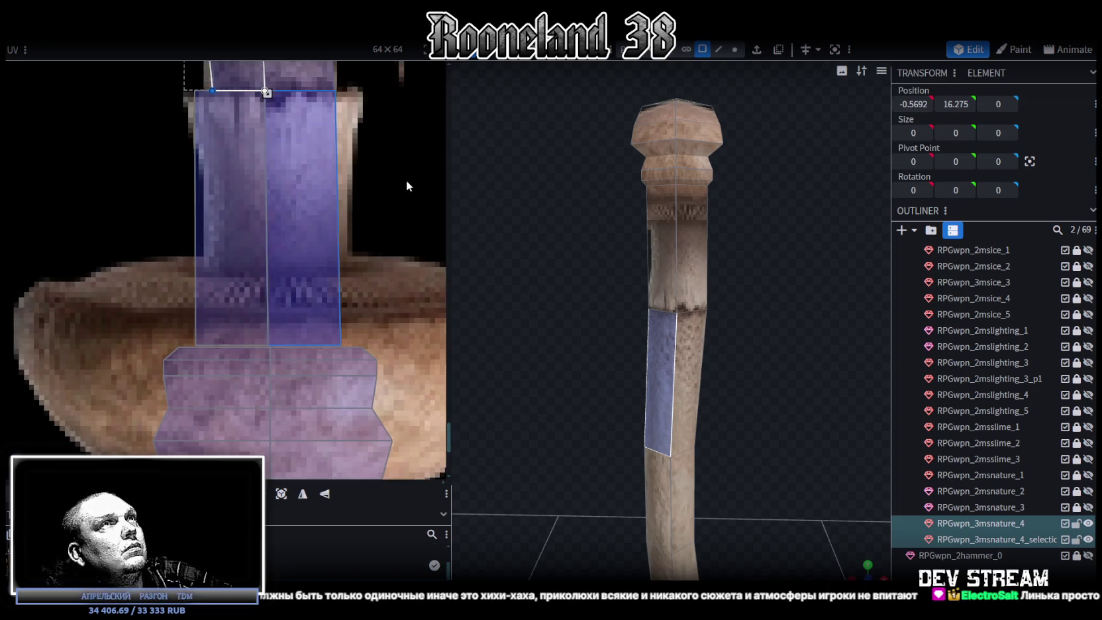
Select the bottom vertices of the UV strip in the UV editor.
{"action": "left_click", "coordinate": [735, 49]}
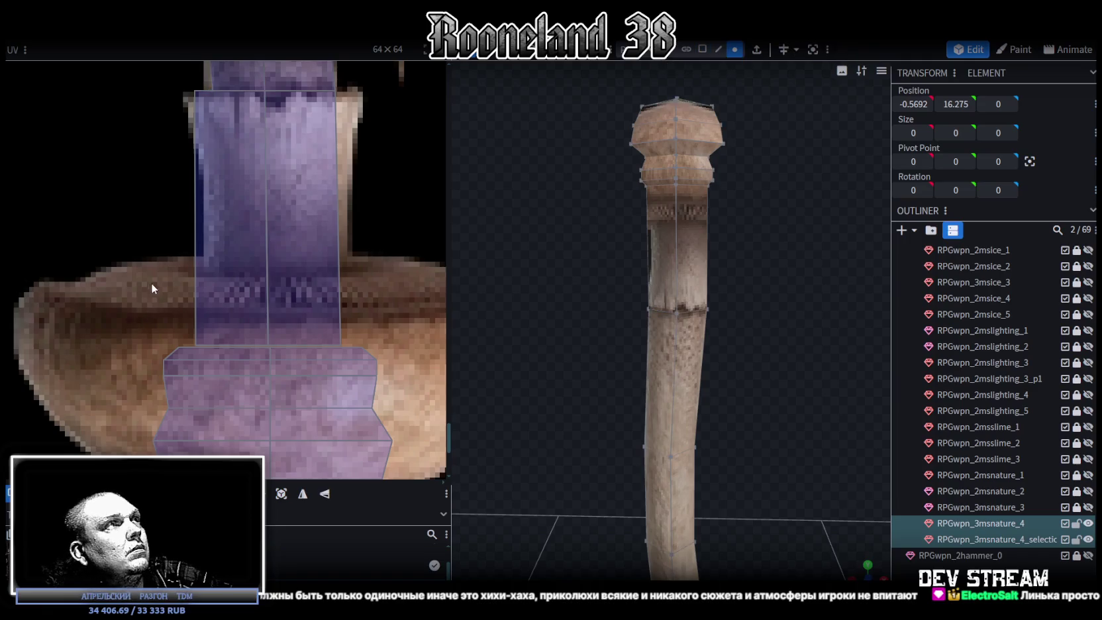
{"action": "left_click_drag", "start_coordinate": [151, 282], "coordinate": [392, 344]}
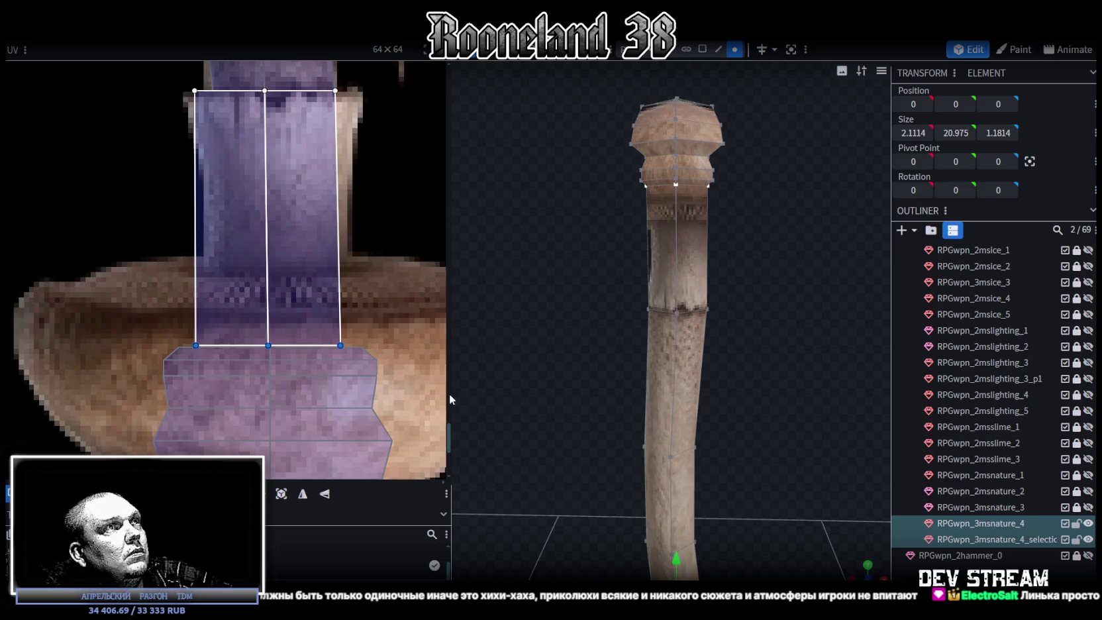
{"action": "left_click_drag", "start_coordinate": [450, 396], "coordinate": [496, 396]}
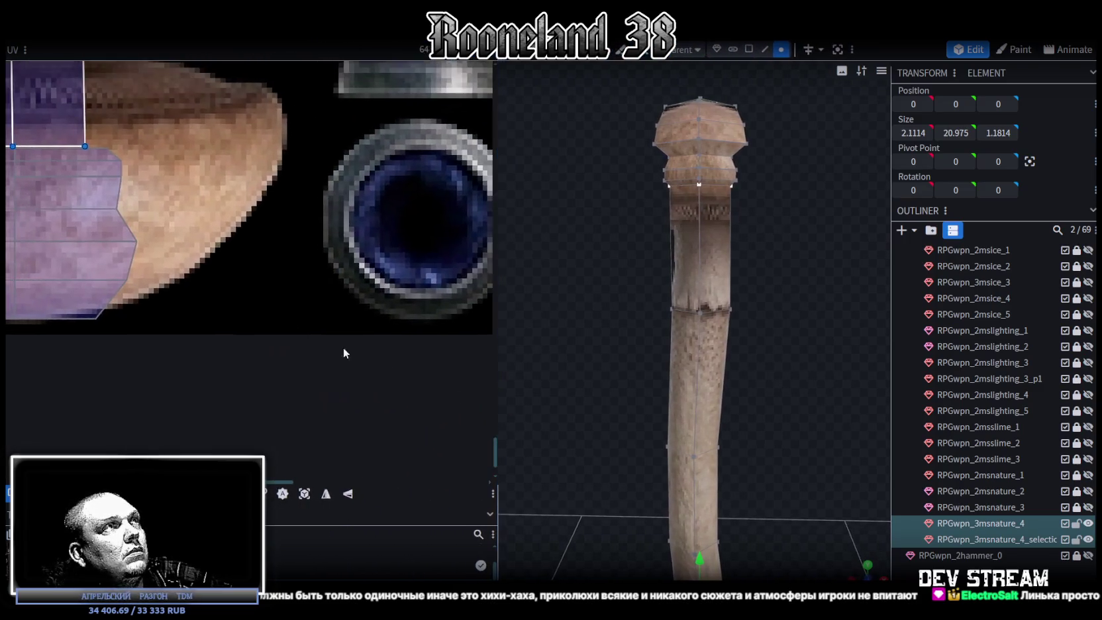
{"action": "scroll", "coordinate": [384, 369], "scroll_direction": "down", "scroll_amount": 3}
{"action": "scroll", "coordinate": [241, 331], "scroll_direction": "down", "scroll_amount": 2}
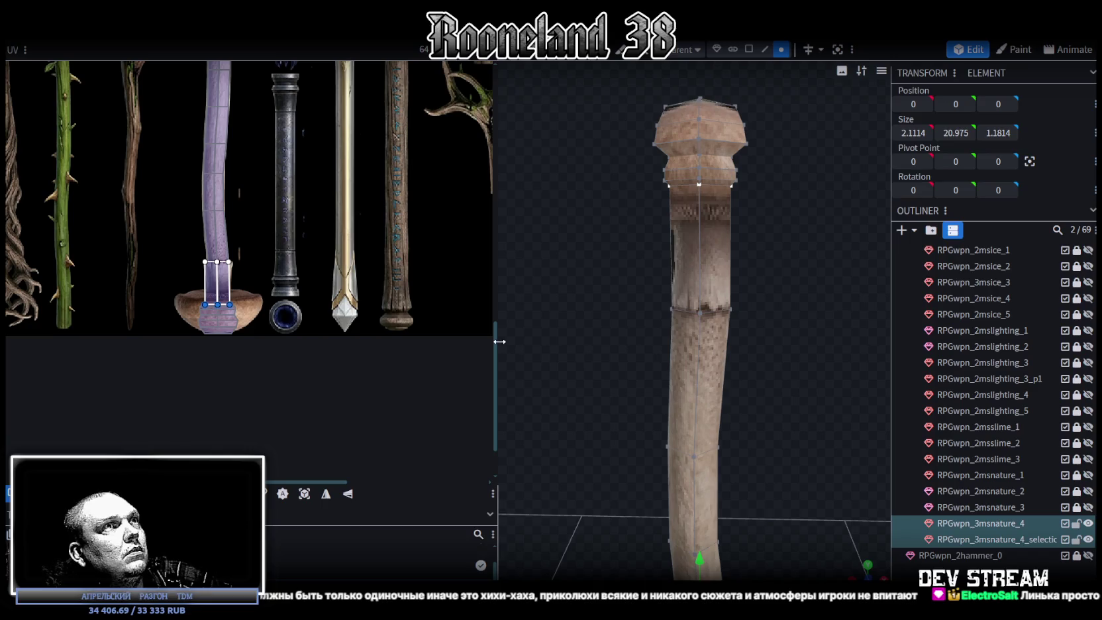
{"action": "left_click_drag", "start_coordinate": [500, 342], "coordinate": [443, 354]}
Raise the upper shaft face's bottom UV edge onto the stem, shifted slightly right.
{"action": "left_click", "coordinate": [686, 49]}
{"action": "left_click", "coordinate": [651, 238]}
{"action": "scroll", "coordinate": [239, 431], "scroll_direction": "up", "scroll_amount": 2}
{"action": "scroll", "coordinate": [239, 431], "scroll_direction": "up", "scroll_amount": 2}
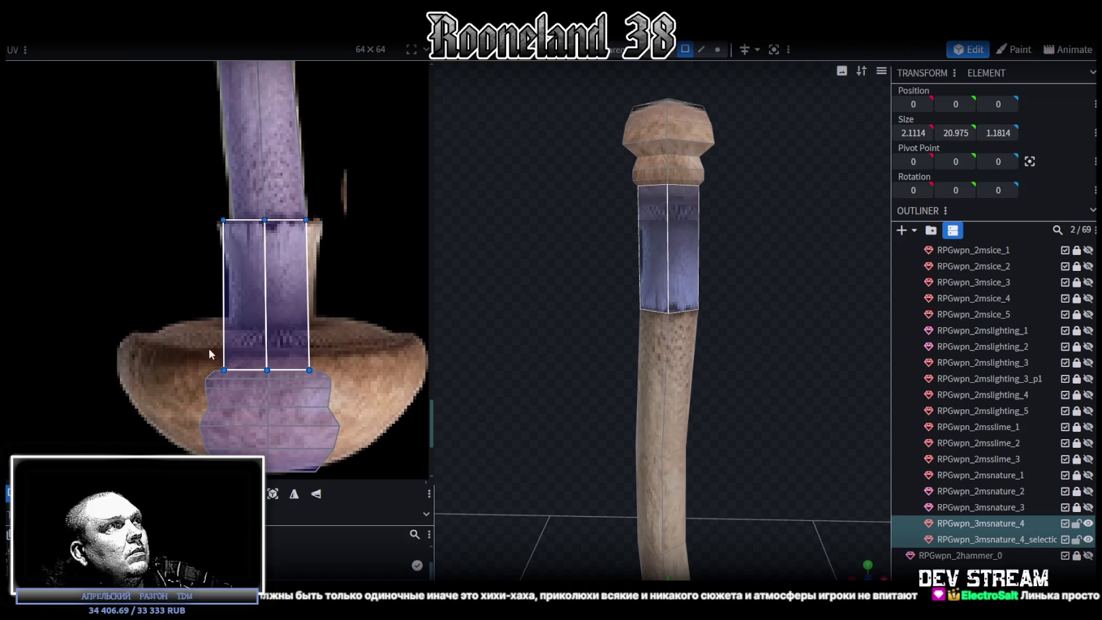
{"action": "left_click_drag", "start_coordinate": [324, 370], "coordinate": [324, 371]}
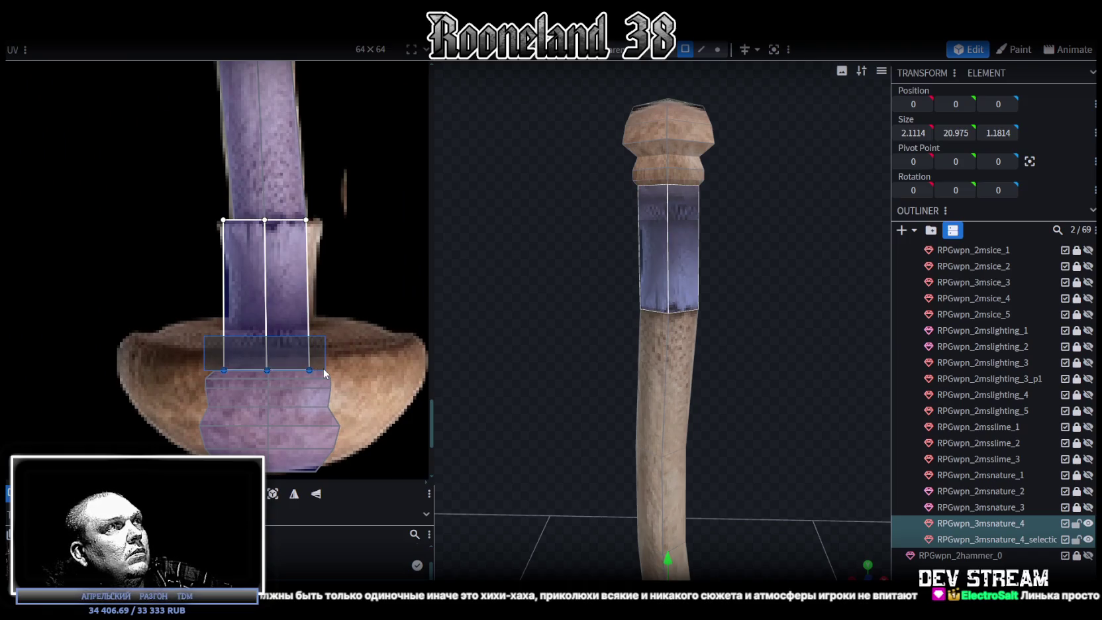
{"action": "left_click", "coordinate": [994, 538]}
{"action": "left_click_drag", "start_coordinate": [199, 338], "coordinate": [326, 375]}
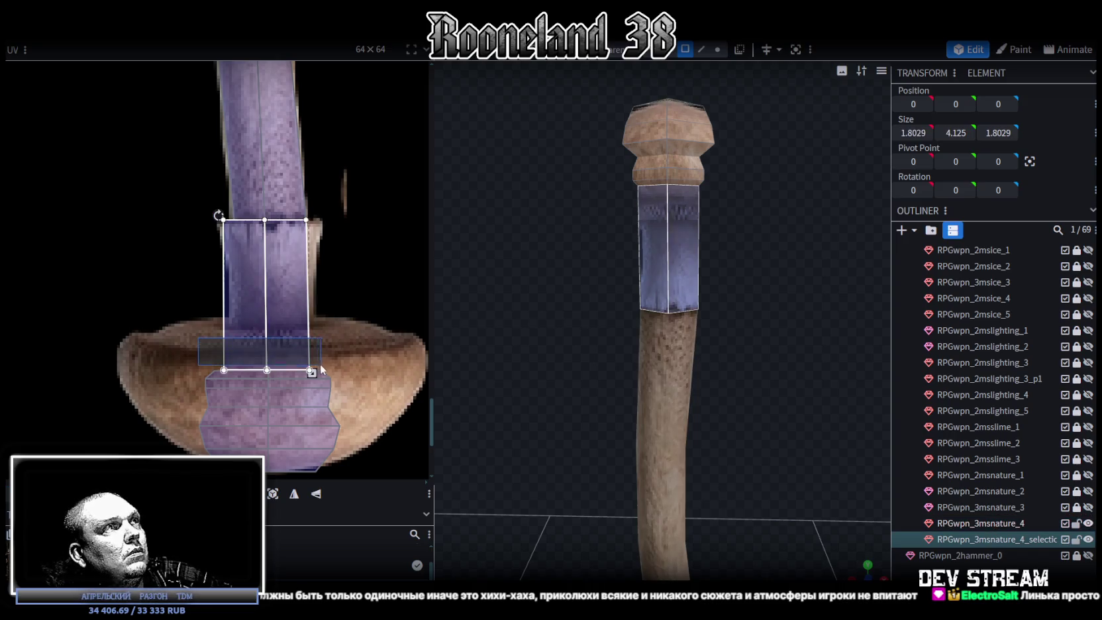
{"action": "left_click_drag", "start_coordinate": [312, 373], "coordinate": [312, 330]}
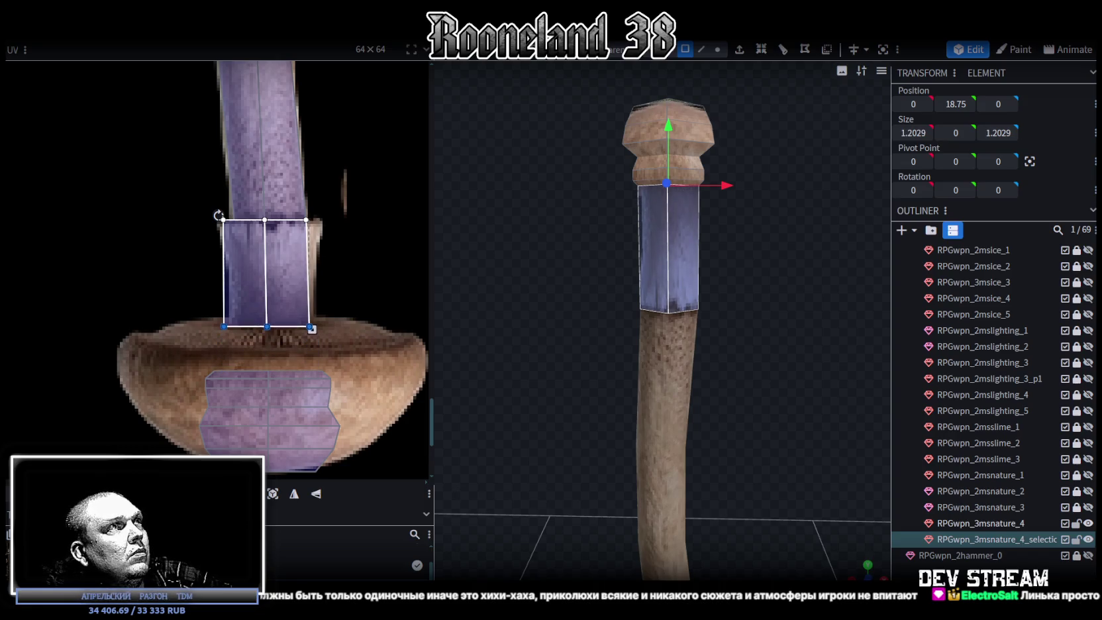
{"action": "left_click_drag", "start_coordinate": [312, 328], "coordinate": [316, 329]}
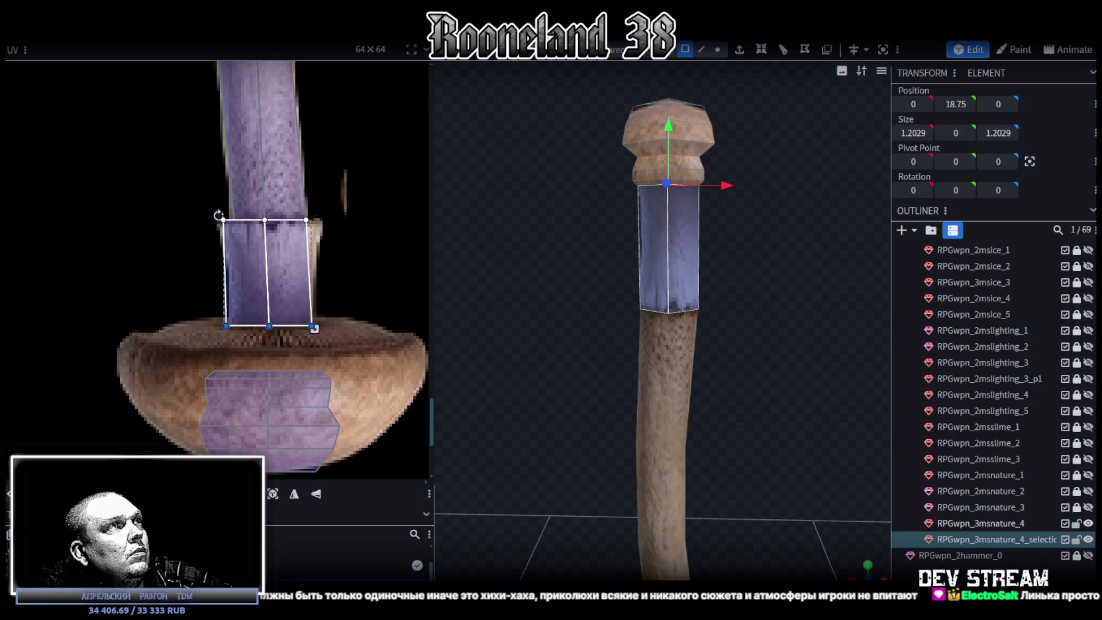
{"action": "scroll", "coordinate": [243, 307], "scroll_direction": "up", "scroll_amount": 3}
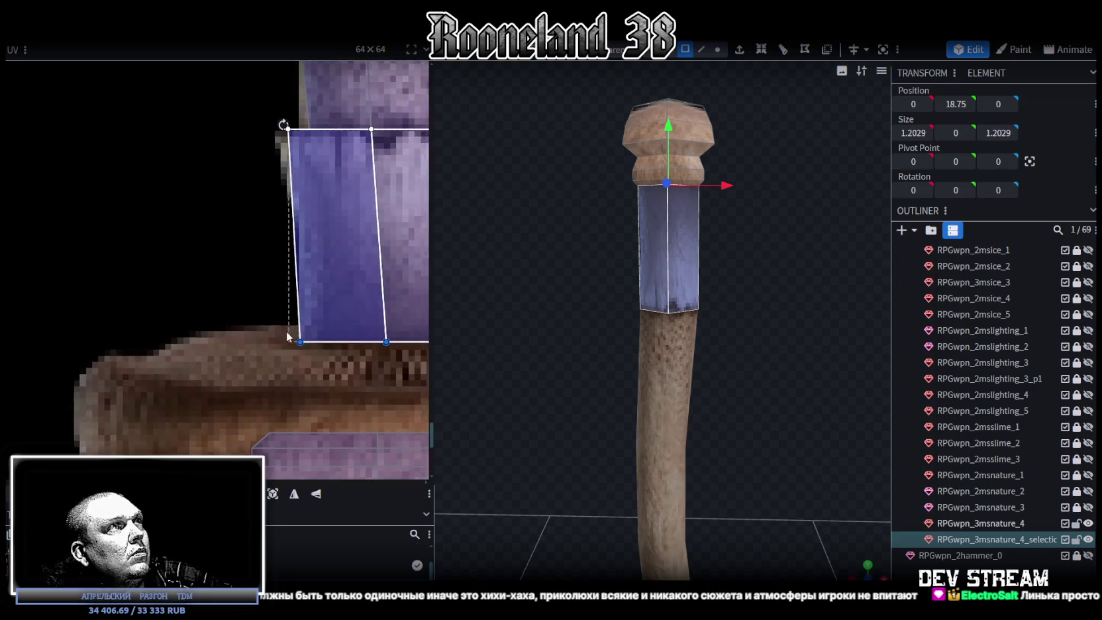
{"action": "scroll", "coordinate": [170, 337], "scroll_direction": "up", "scroll_amount": 2}
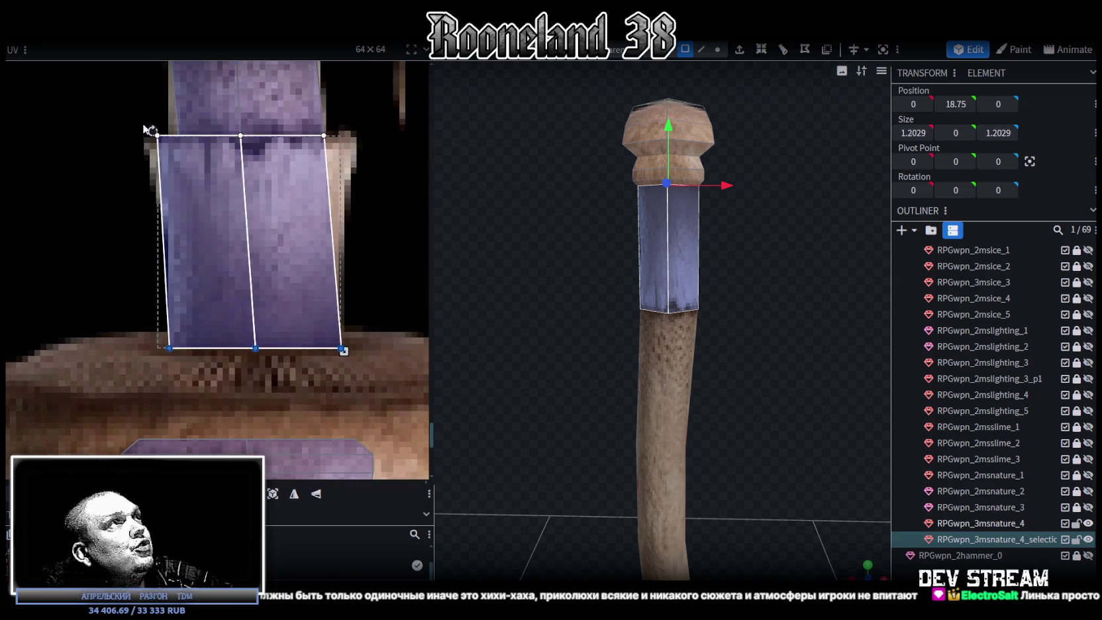
Reselect the upper shaft section and lower the top edge of its UV face.
{"action": "left_click_drag", "start_coordinate": [137, 117], "coordinate": [166, 150]}
{"action": "key", "text": "ctrl+a"}
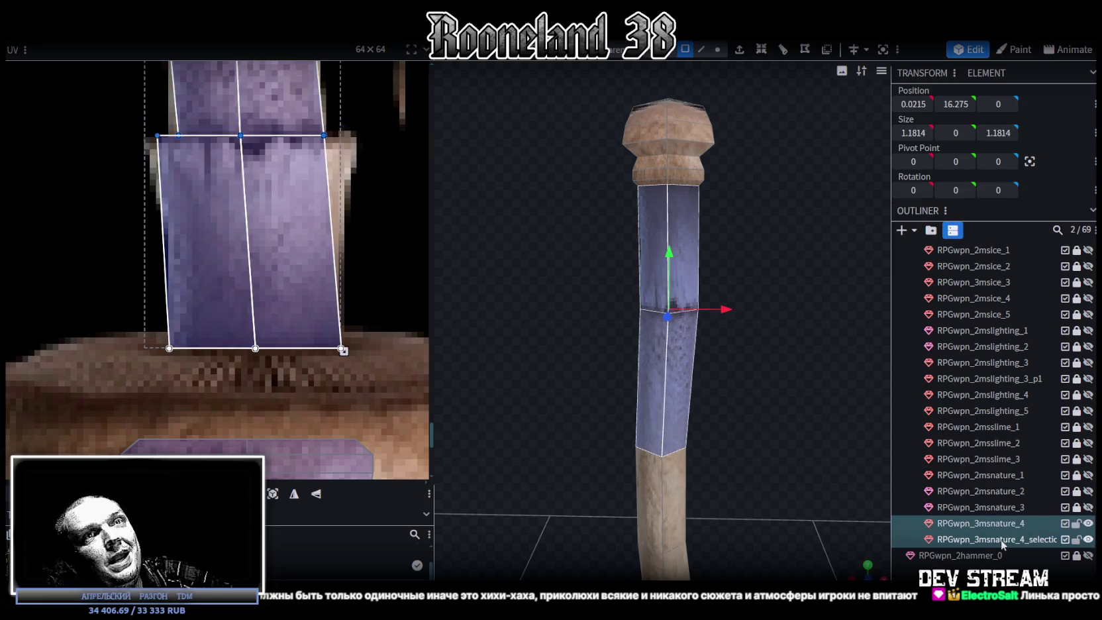
{"action": "left_click", "coordinate": [1021, 523]}
{"action": "left_click", "coordinate": [1021, 523], "text": "ctrl"}
{"action": "left_click", "coordinate": [677, 183]}
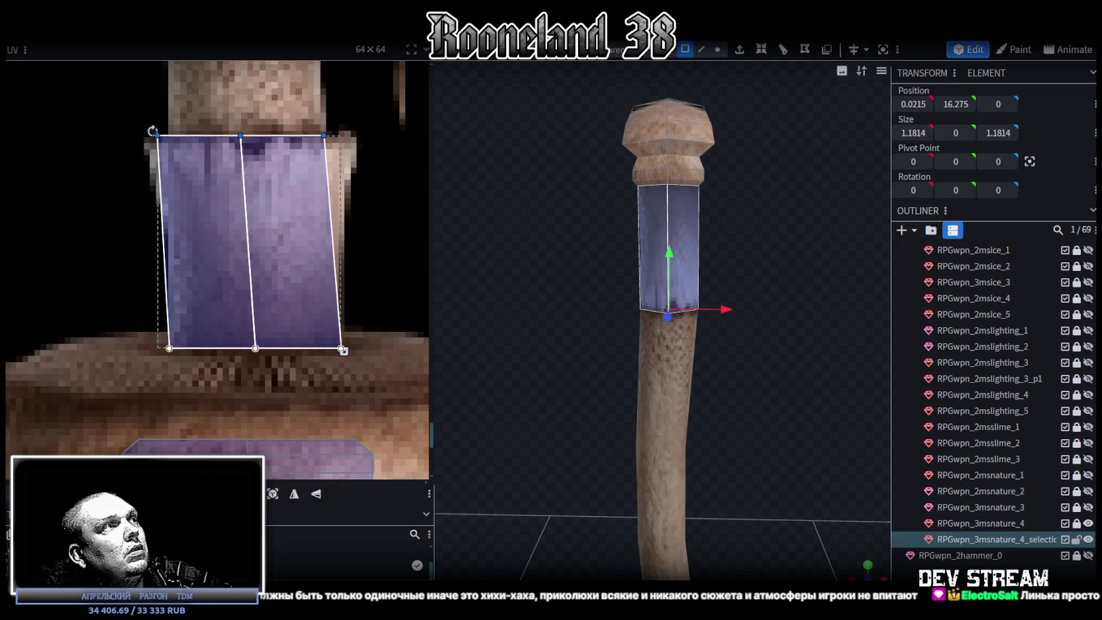
{"action": "left_click_drag", "start_coordinate": [241, 135], "coordinate": [241, 140]}
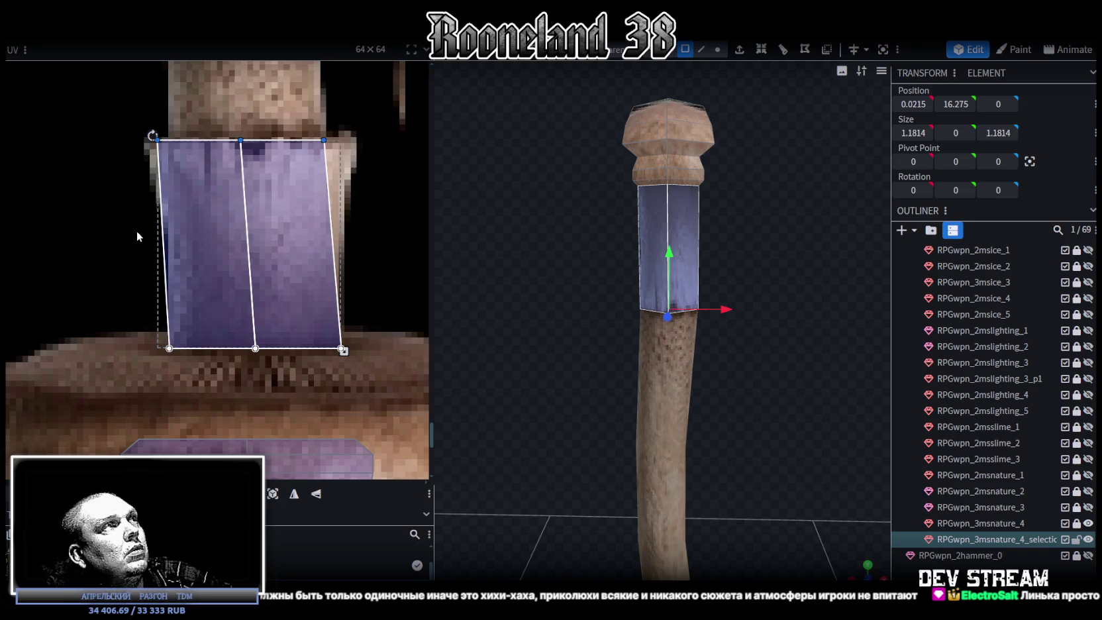
Pull the left and right shaft faces' top UV corners outward so the strip flares.
{"action": "left_click", "coordinate": [176, 149]}
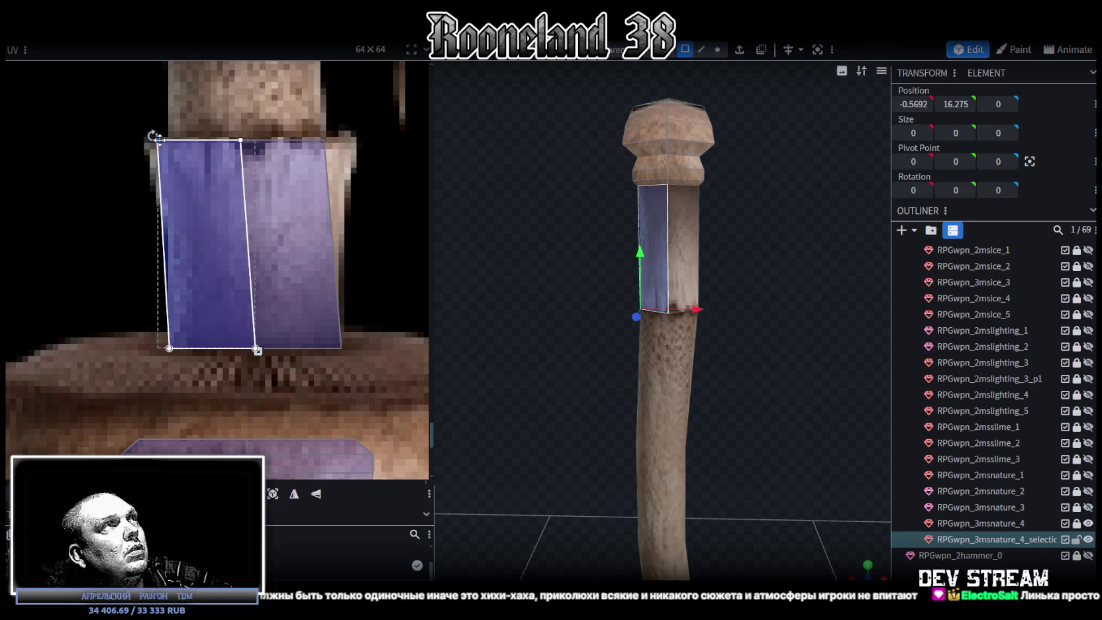
{"action": "left_click_drag", "start_coordinate": [158, 141], "coordinate": [151, 140]}
{"action": "left_click", "coordinate": [305, 159]}
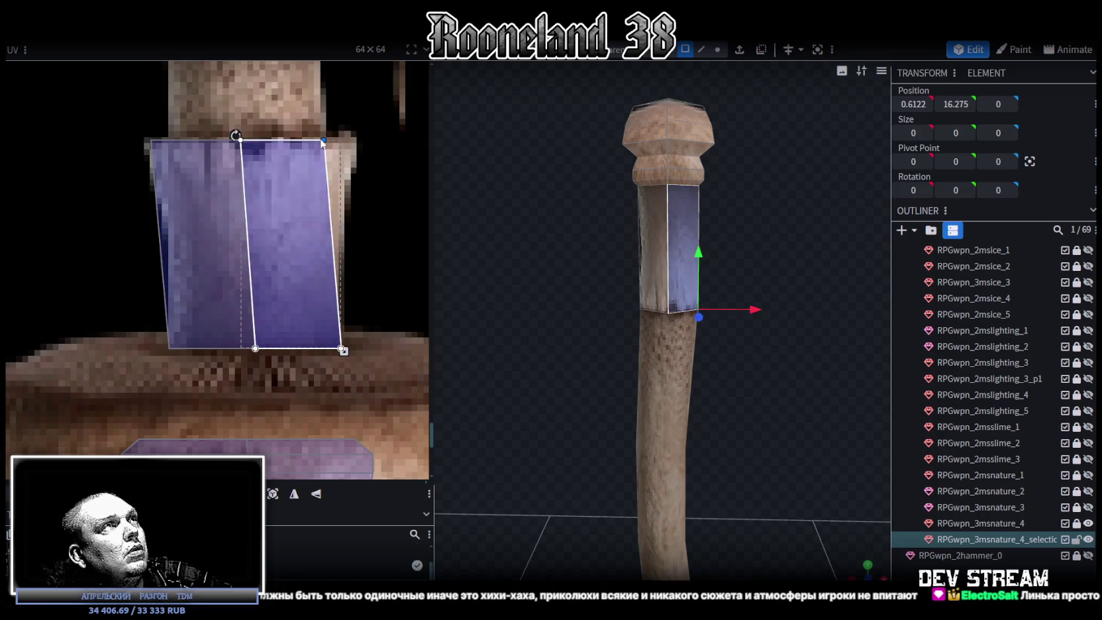
{"action": "left_click_drag", "start_coordinate": [324, 140], "coordinate": [354, 140]}
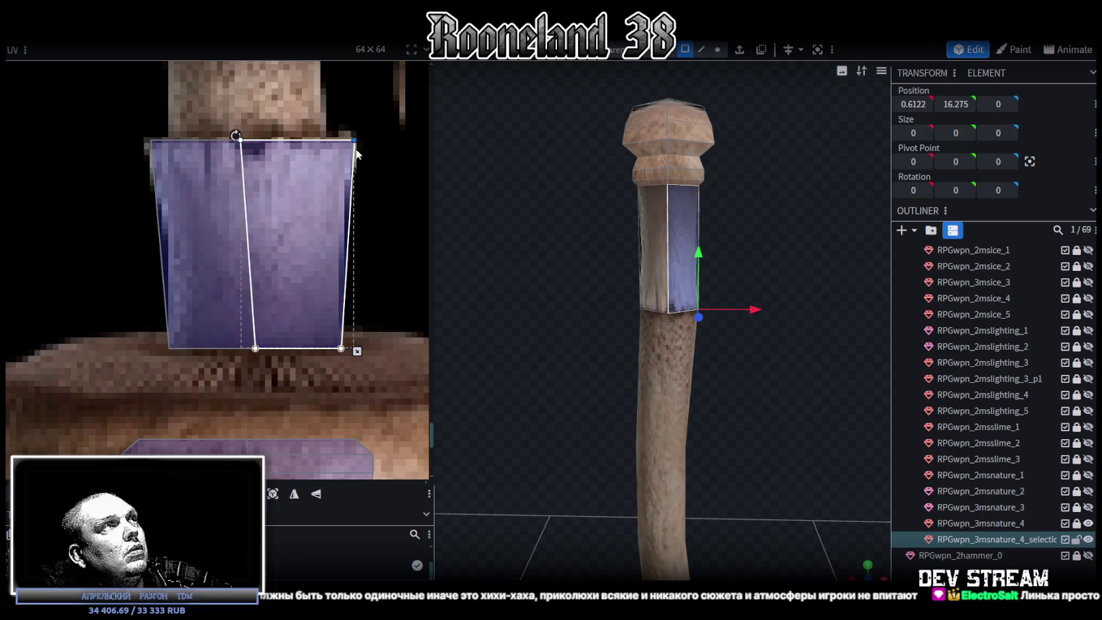
{"action": "left_click", "coordinate": [701, 50]}
{"action": "left_click", "coordinate": [667, 205]}
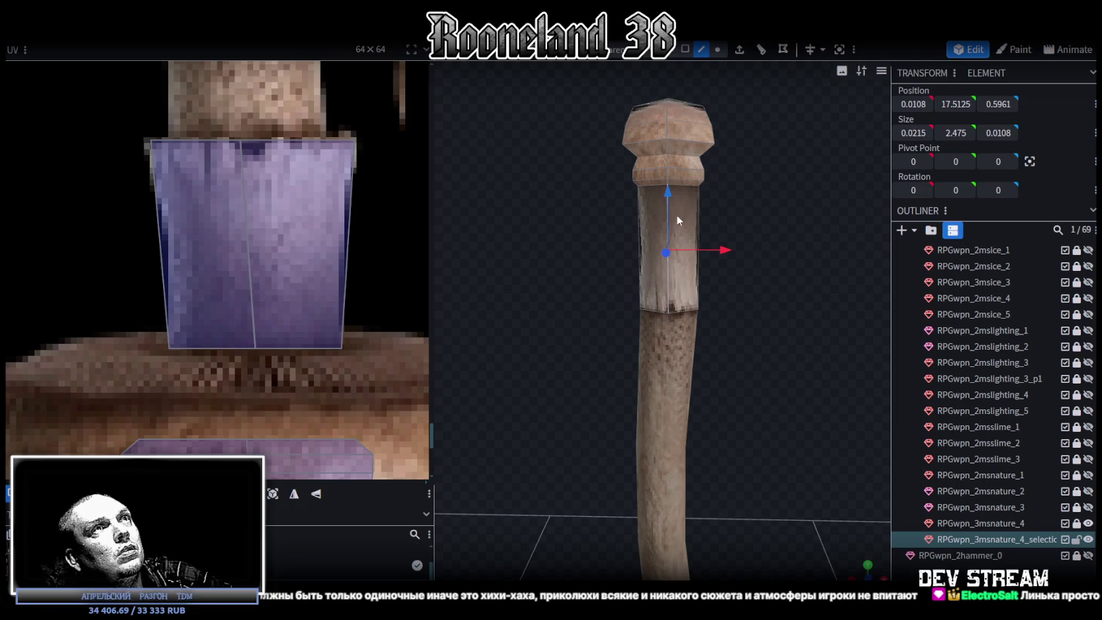
Add a loop cut around the shaft section and adjust the middle UV vertices.
{"action": "left_click", "coordinate": [760, 53]}
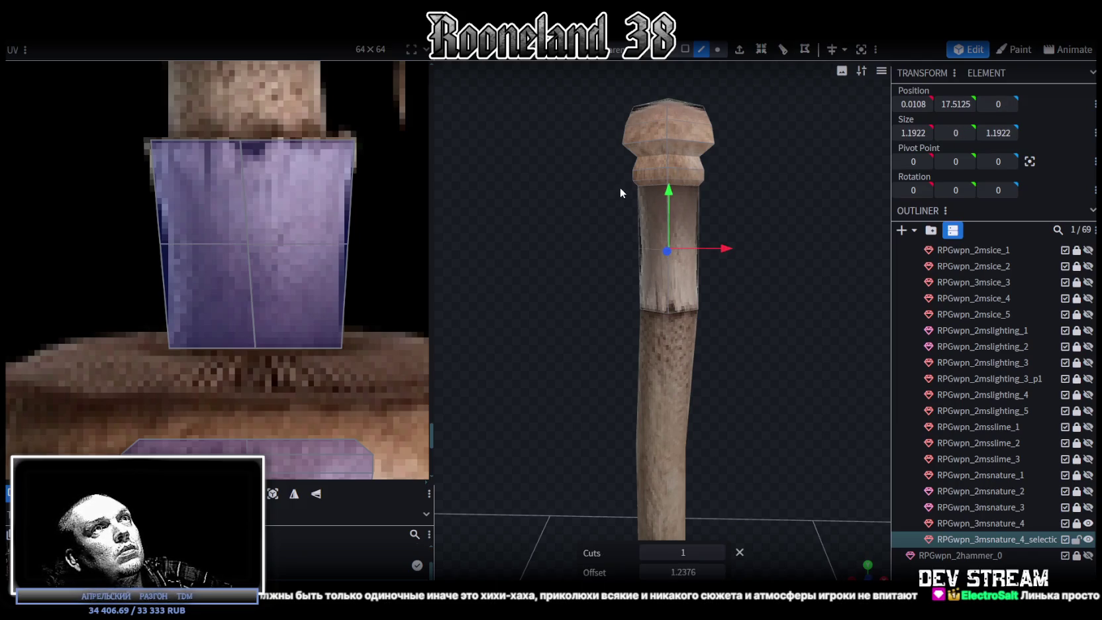
{"action": "scroll", "coordinate": [621, 193], "scroll_direction": "up", "scroll_amount": 1}
{"action": "left_click_drag", "start_coordinate": [239, 192], "coordinate": [120, 345]}
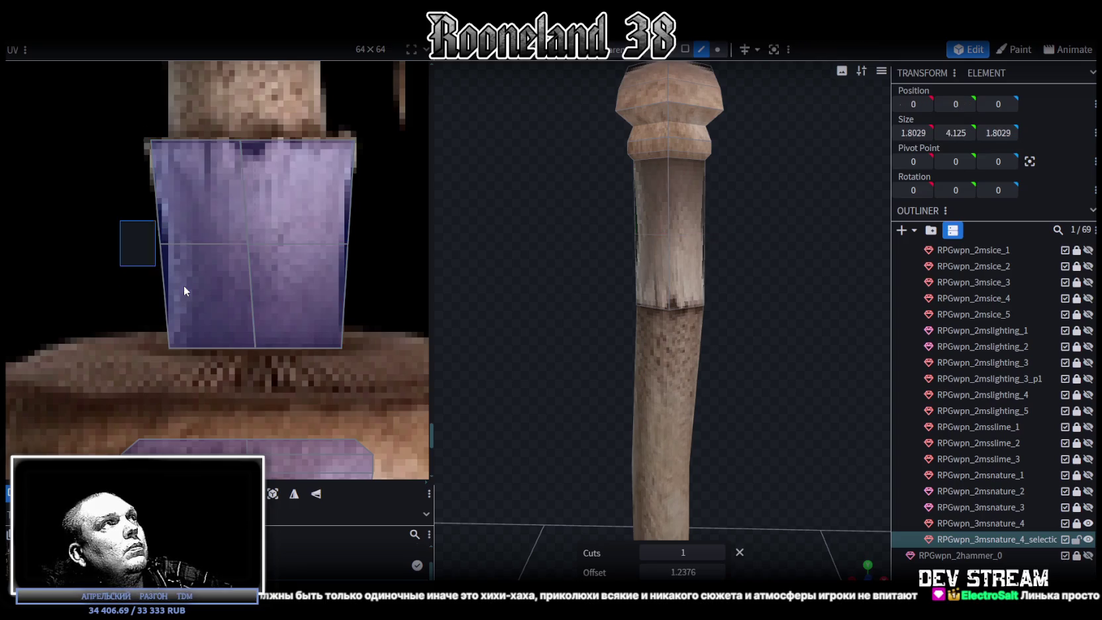
{"action": "left_click_drag", "start_coordinate": [160, 244], "coordinate": [173, 244]}
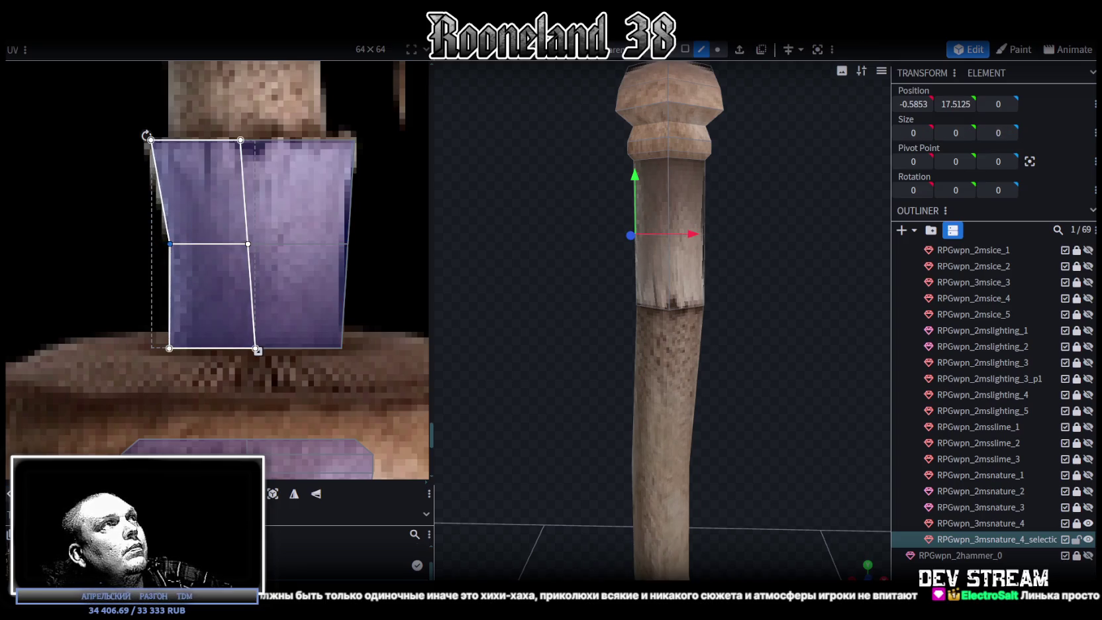
{"action": "mouse_move", "coordinate": [391, 288]}
{"action": "left_mouse_down"}
{"action": "mouse_move", "coordinate": [331, 214]}
{"action": "mouse_move", "coordinate": [333, 244]}
{"action": "left_mouse_up"}
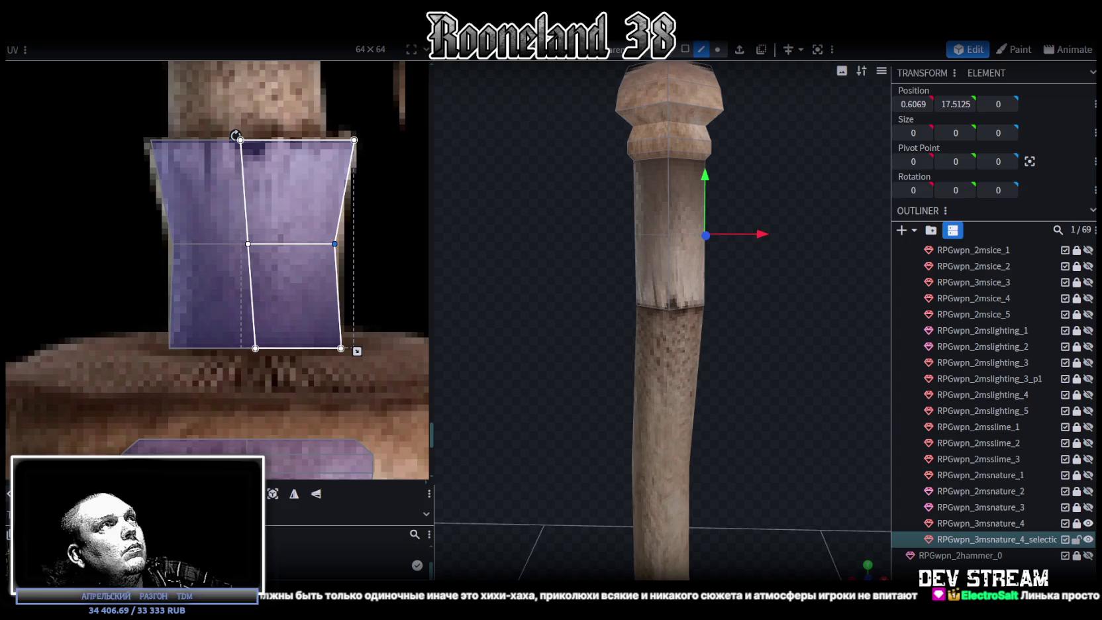
{"action": "scroll", "coordinate": [604, 348], "scroll_direction": "up", "scroll_amount": 2}
Lower the cut's vertex ring by 0.7 and select the band of faces beside it.
{"action": "left_click", "coordinate": [717, 49]}
{"action": "left_click_drag", "start_coordinate": [588, 284], "coordinate": [741, 210]}
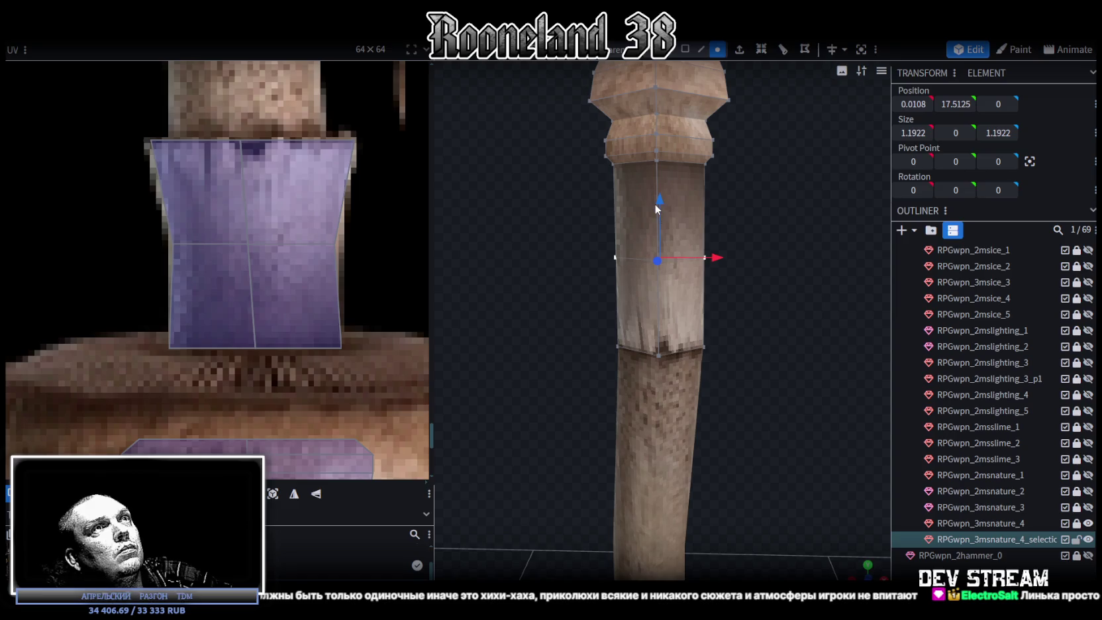
{"action": "mouse_move", "coordinate": [658, 202]}
{"action": "left_mouse_down"}
{"action": "mouse_move", "coordinate": [659, 253]}
{"action": "mouse_move", "coordinate": [763, 245]}
{"action": "left_mouse_up"}
{"action": "left_click", "coordinate": [686, 49]}
{"action": "left_click", "coordinate": [639, 325]}
{"action": "left_click", "coordinate": [682, 326], "text": "shift"}
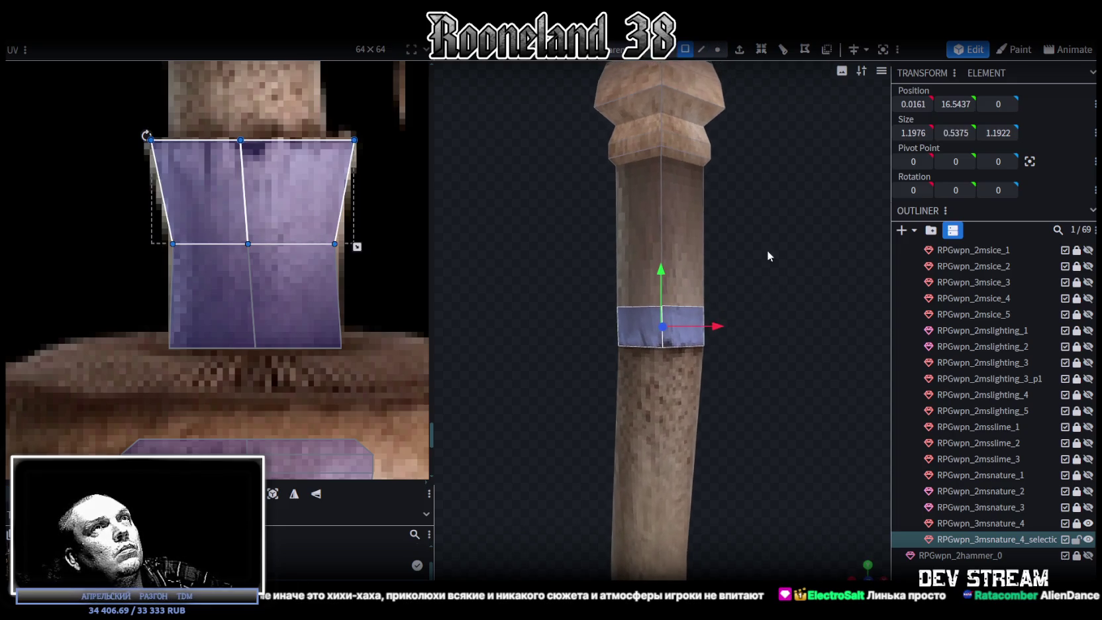
Scale the lower vertex ring out to 1.5814 × 0 × 1.5814 into a collar.
{"action": "left_click", "coordinate": [718, 49]}
{"action": "left_click_drag", "start_coordinate": [575, 392], "coordinate": [777, 325]}
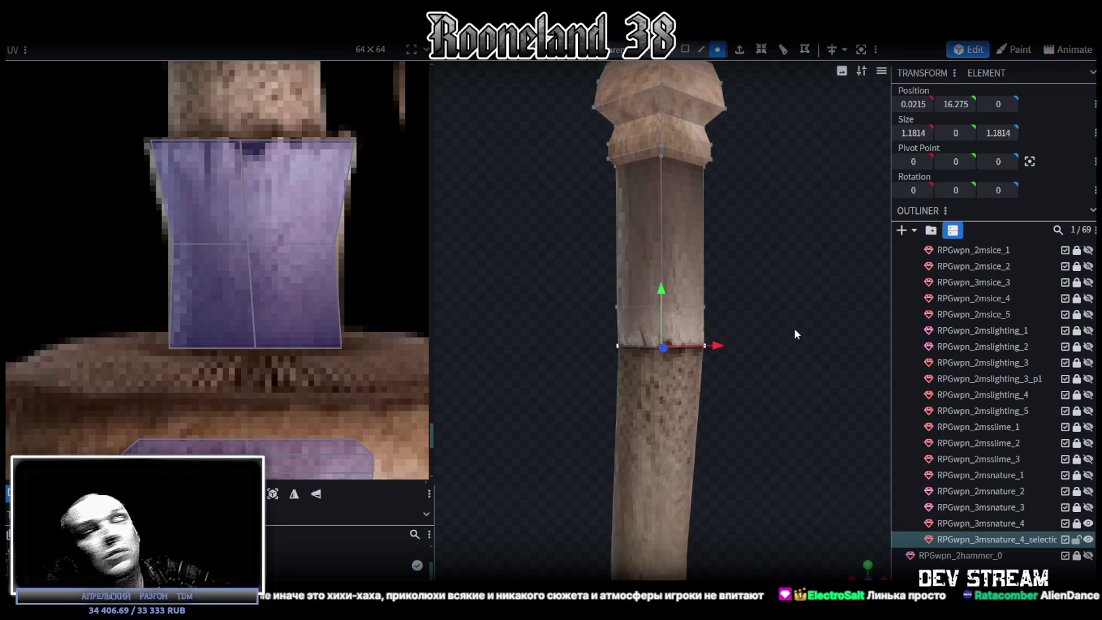
{"action": "left_click_drag", "start_coordinate": [831, 279], "coordinate": [765, 340]}
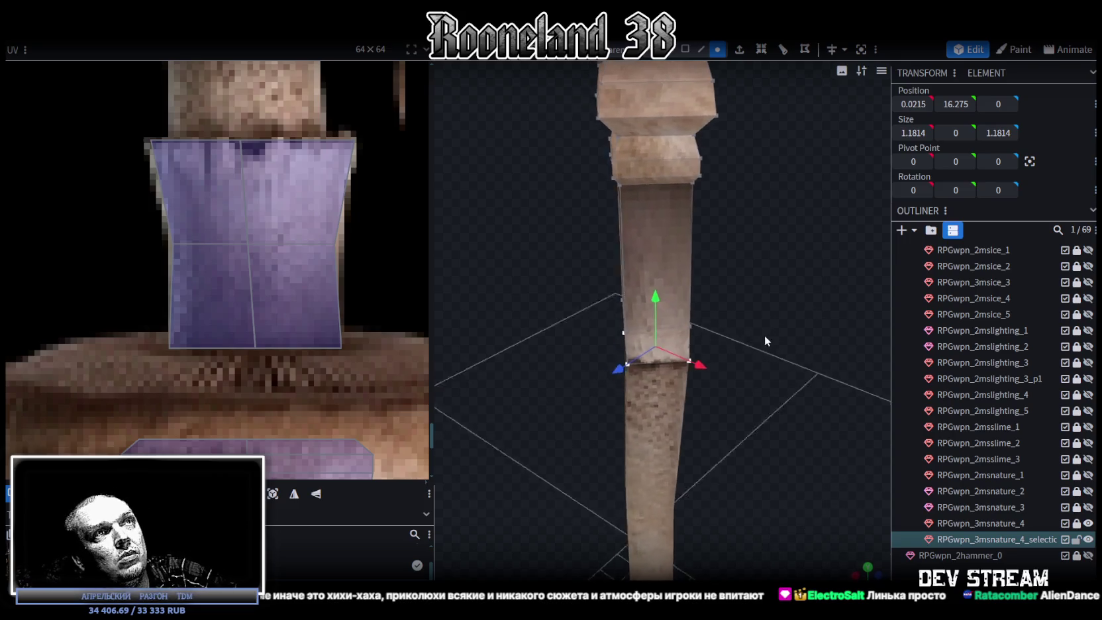
{"action": "key", "text": "s"}
{"action": "mouse_move", "coordinate": [754, 385]}
{"action": "left_mouse_down"}
{"action": "mouse_move", "coordinate": [681, 367]}
{"action": "mouse_move", "coordinate": [676, 376]}
{"action": "mouse_move", "coordinate": [778, 332]}
{"action": "mouse_move", "coordinate": [771, 291]}
{"action": "left_mouse_up"}
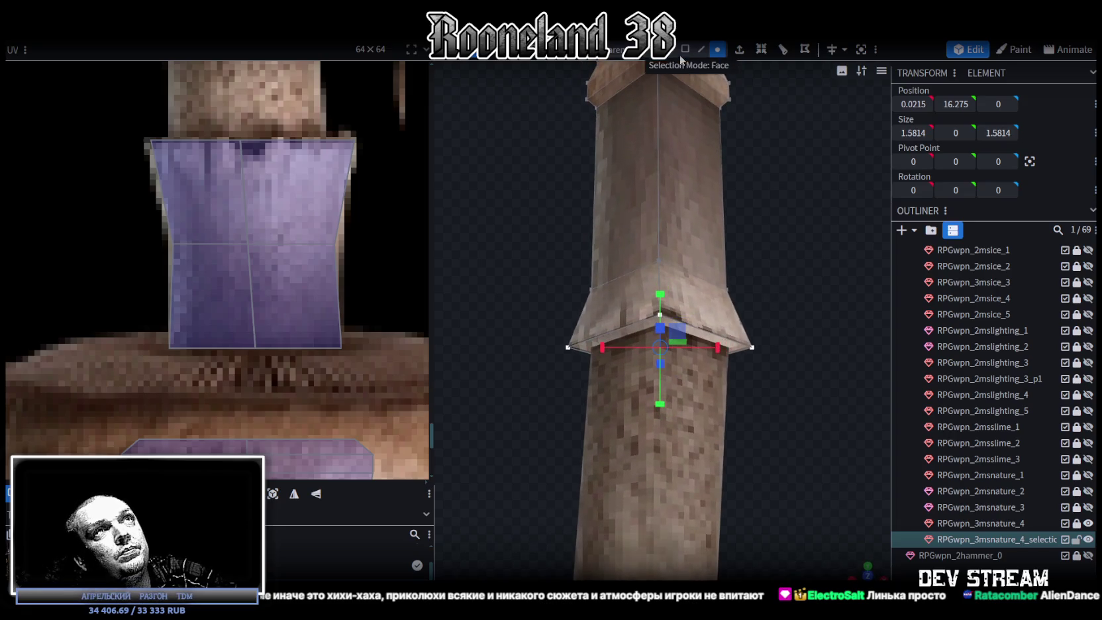
Select the flared collar's ring of faces.
{"action": "left_click", "coordinate": [700, 50]}
{"action": "left_click", "coordinate": [734, 346]}
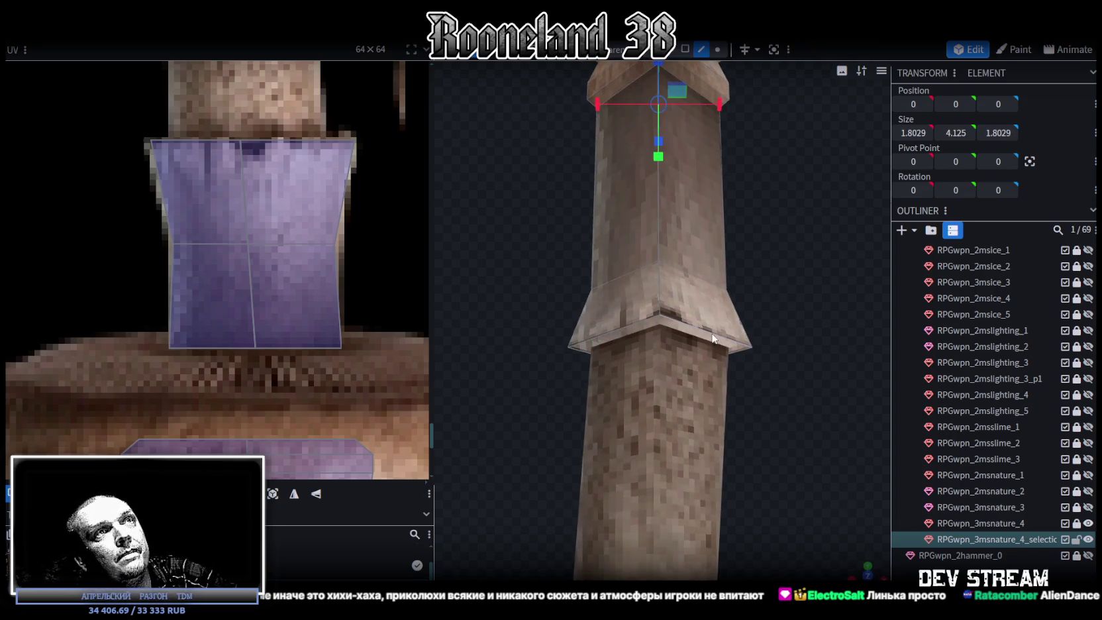
{"action": "left_click", "coordinate": [714, 339]}
{"action": "left_click_drag", "start_coordinate": [725, 393], "coordinate": [678, 362]}
{"action": "left_click", "coordinate": [593, 346]}
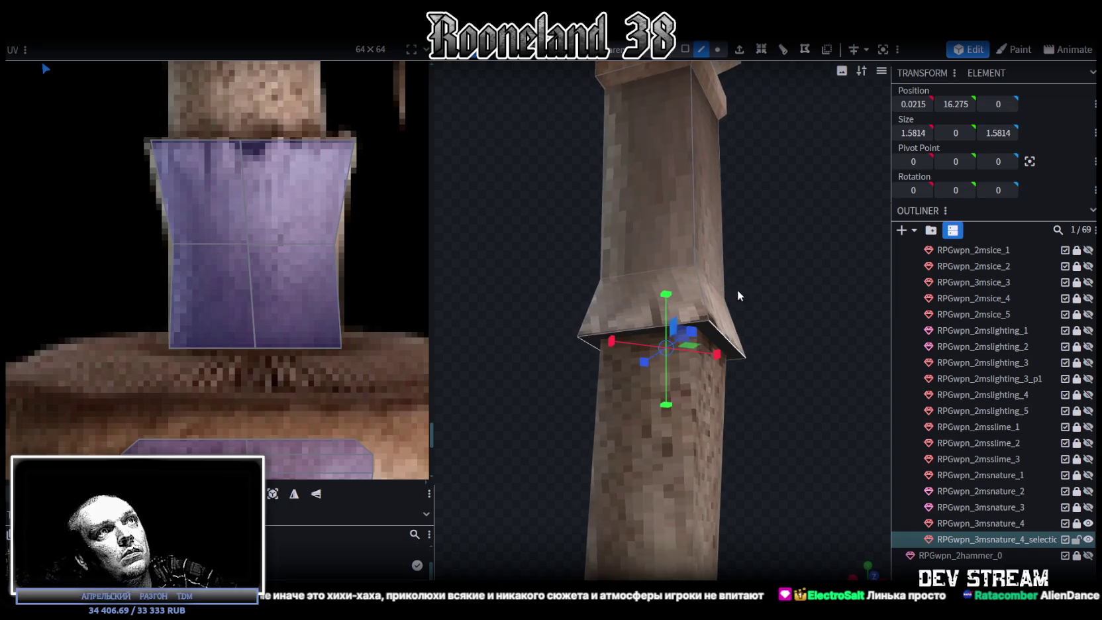
{"action": "left_click_drag", "start_coordinate": [716, 300], "coordinate": [756, 230]}
{"action": "scroll", "coordinate": [249, 329], "scroll_direction": "down", "scroll_amount": 3}
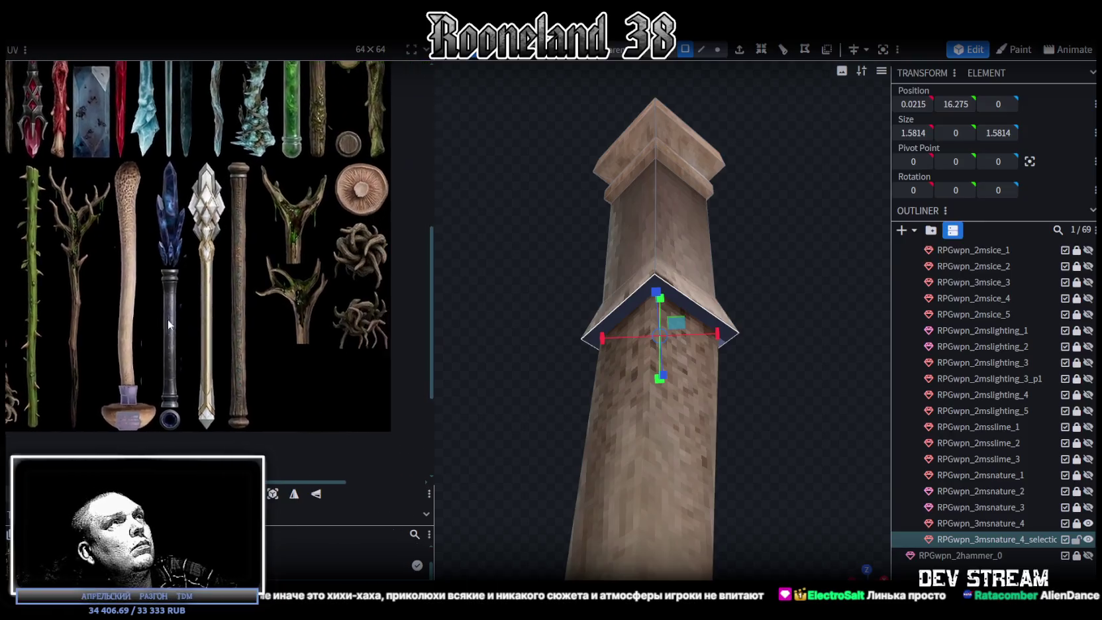
Place the collar's UV box as a small square over the mushroom sprite's pale centre.
{"action": "scroll", "coordinate": [168, 320], "scroll_direction": "down", "scroll_amount": 3}
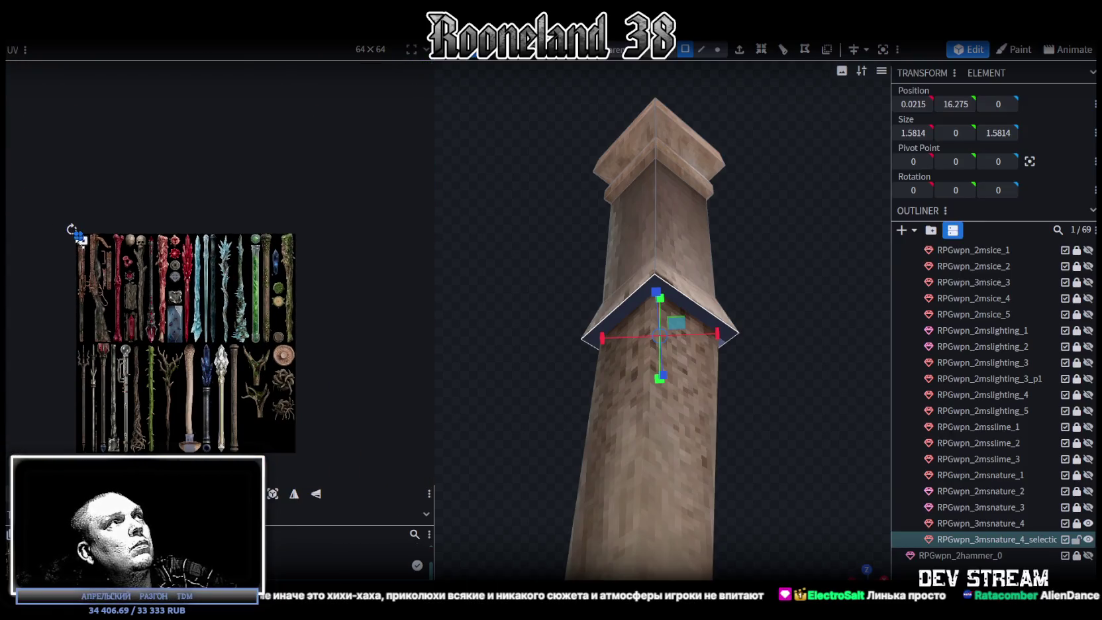
{"action": "left_click_drag", "start_coordinate": [79, 236], "coordinate": [285, 357]}
{"action": "scroll", "coordinate": [283, 358], "scroll_direction": "up", "scroll_amount": 3}
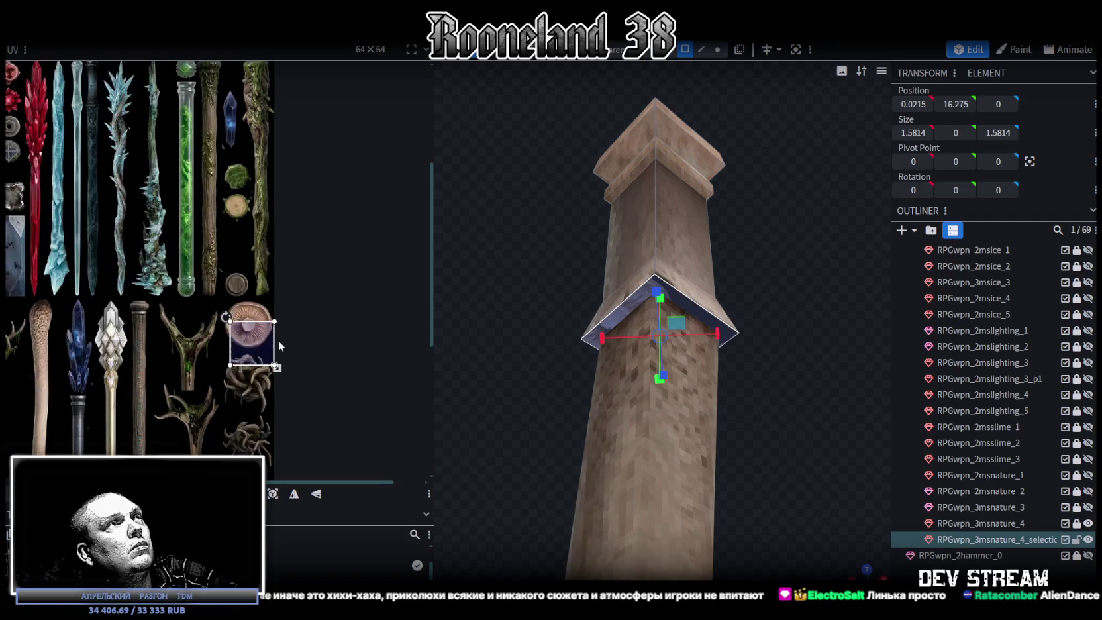
{"action": "scroll", "coordinate": [278, 344], "scroll_direction": "up", "scroll_amount": 4}
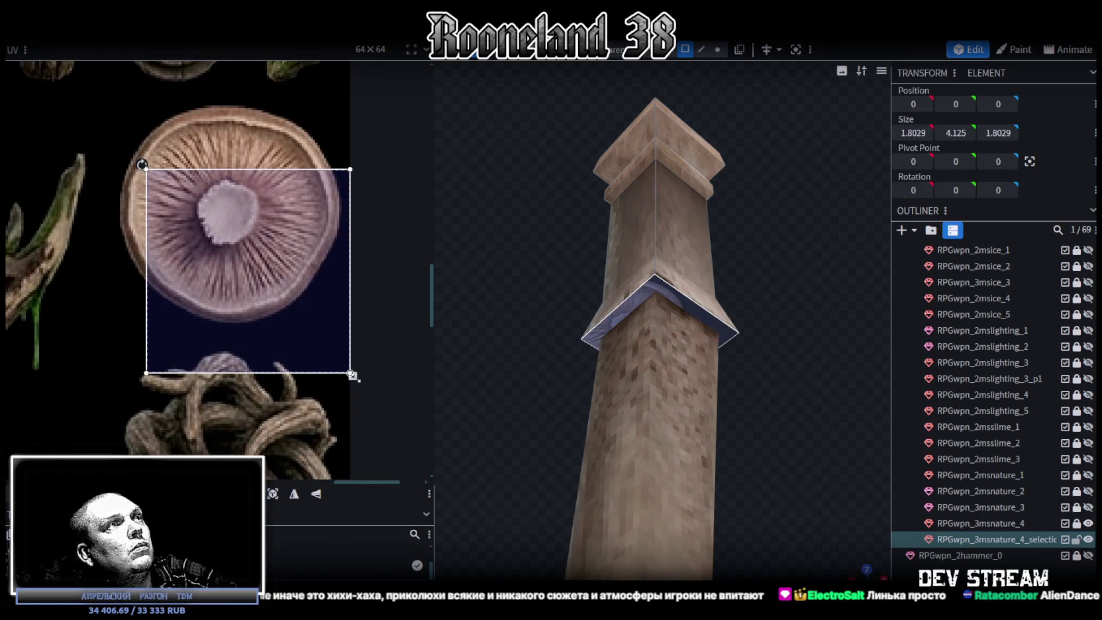
{"action": "left_click_drag", "start_coordinate": [351, 374], "coordinate": [219, 240]}
{"action": "left_click_drag", "start_coordinate": [188, 200], "coordinate": [246, 216]}
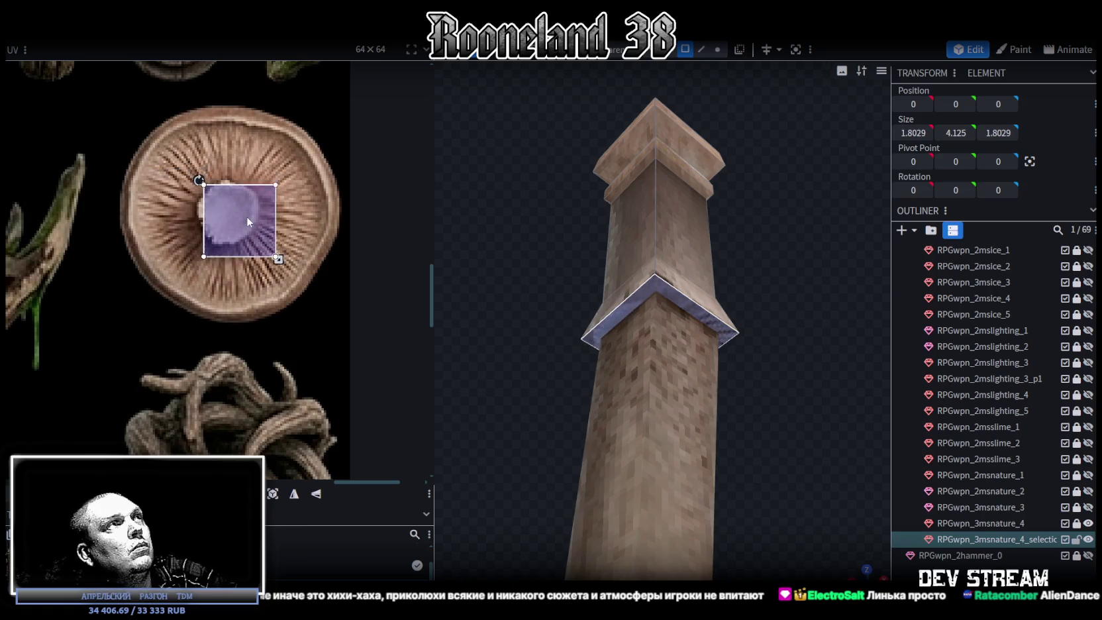
{"action": "left_click_drag", "start_coordinate": [276, 256], "coordinate": [254, 243]}
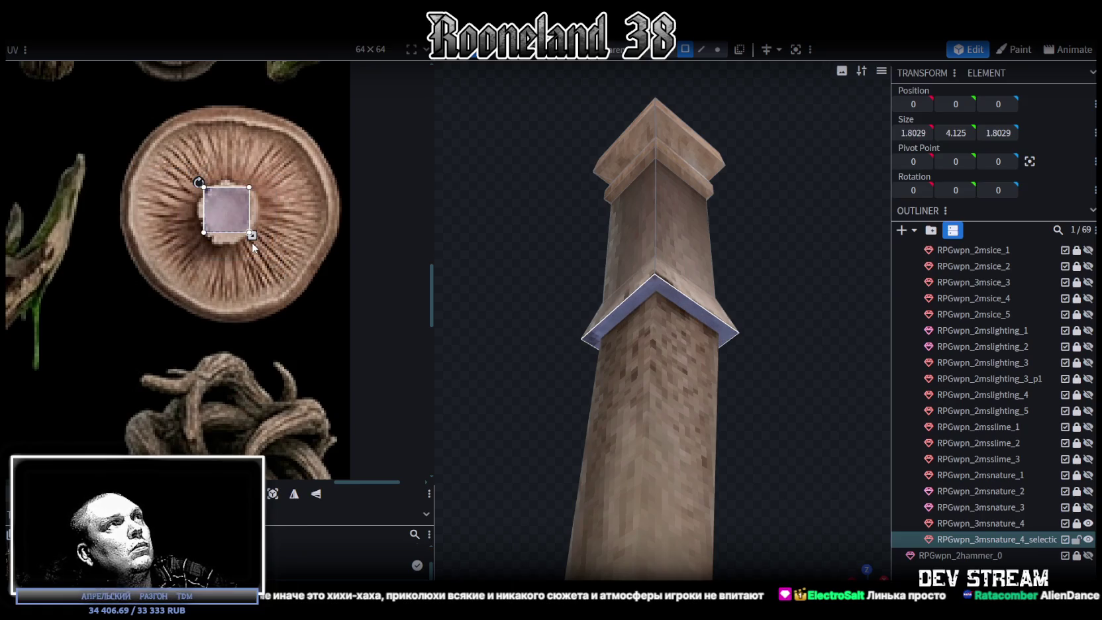
{"action": "left_click_drag", "start_coordinate": [226, 207], "coordinate": [228, 210]}
Select the thin neck cube on the upper pillar and inspect it from around.
{"action": "mouse_move", "coordinate": [881, 526]}
{"action": "left_mouse_down"}
{"action": "mouse_move", "coordinate": [823, 478]}
{"action": "mouse_move", "coordinate": [685, 235]}
{"action": "left_mouse_up"}
{"action": "left_click", "coordinate": [685, 234]}
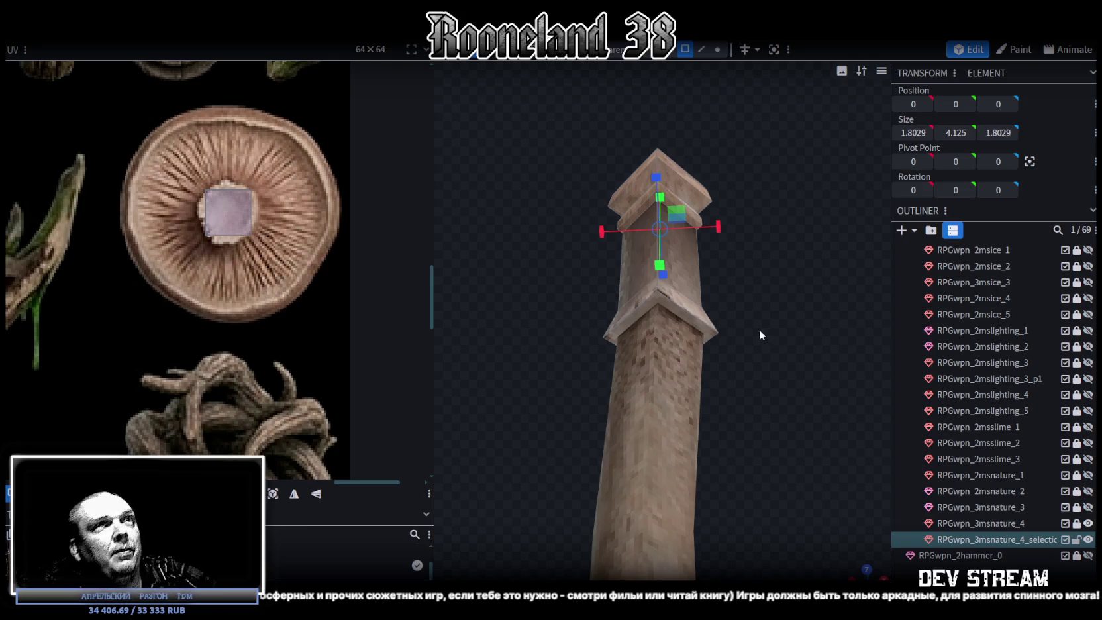
{"action": "scroll", "coordinate": [242, 261], "scroll_direction": "down", "scroll_amount": 2}
{"action": "left_click", "coordinate": [713, 292]}
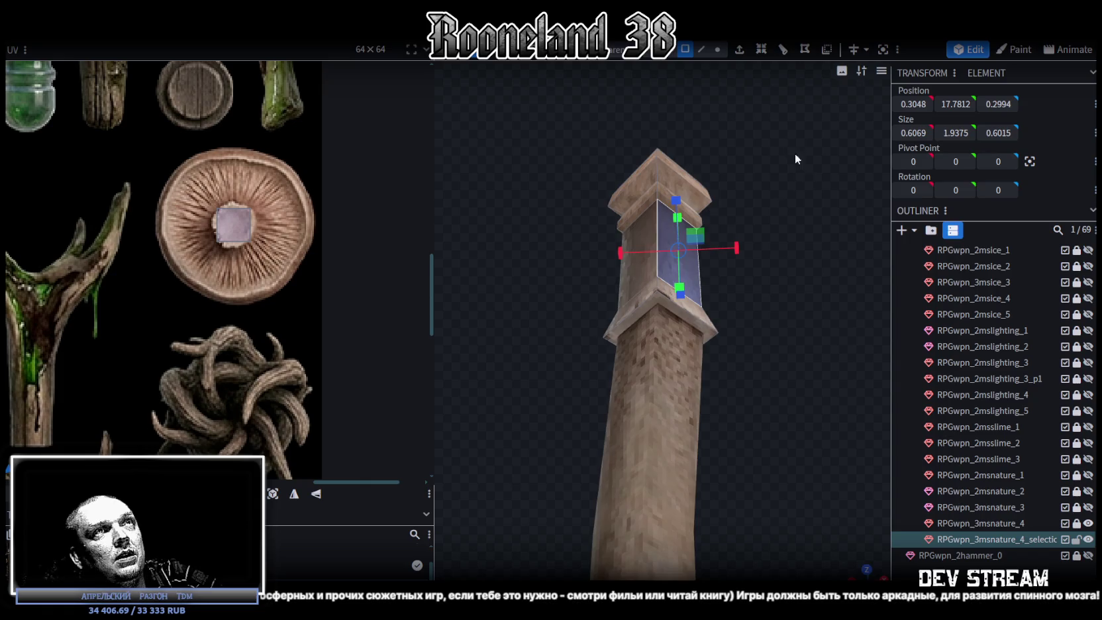
{"action": "scroll", "coordinate": [835, 251], "scroll_direction": "up", "scroll_amount": 3}
{"action": "left_click_drag", "start_coordinate": [847, 245], "coordinate": [775, 239]}
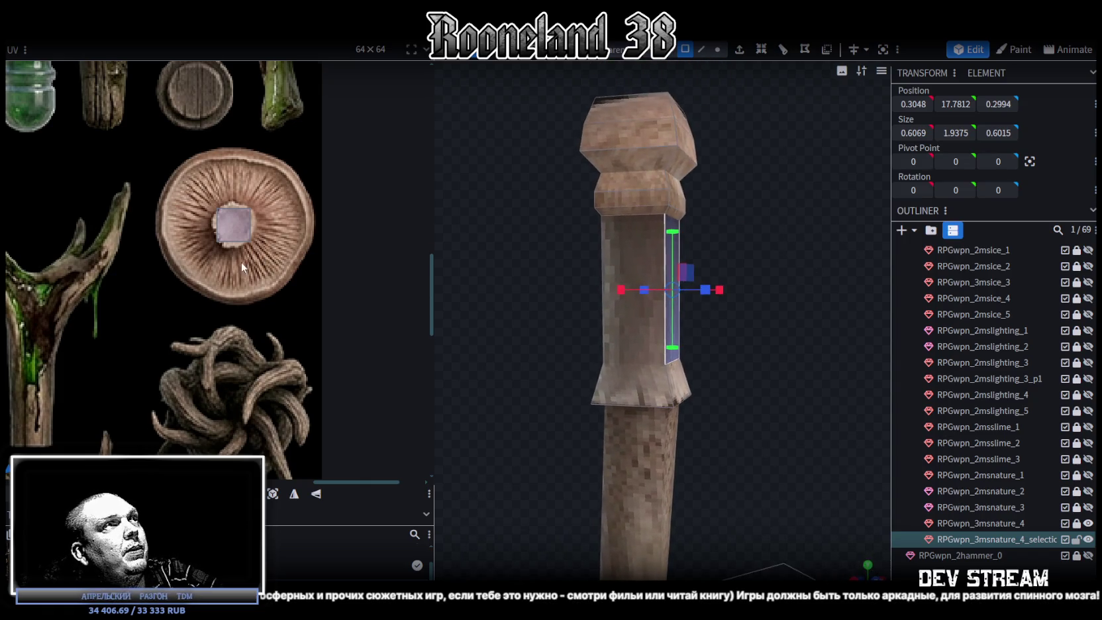
{"action": "scroll", "coordinate": [196, 322], "scroll_direction": "down", "scroll_amount": 3}
{"action": "scroll", "coordinate": [117, 330], "scroll_direction": "up", "scroll_amount": 2}
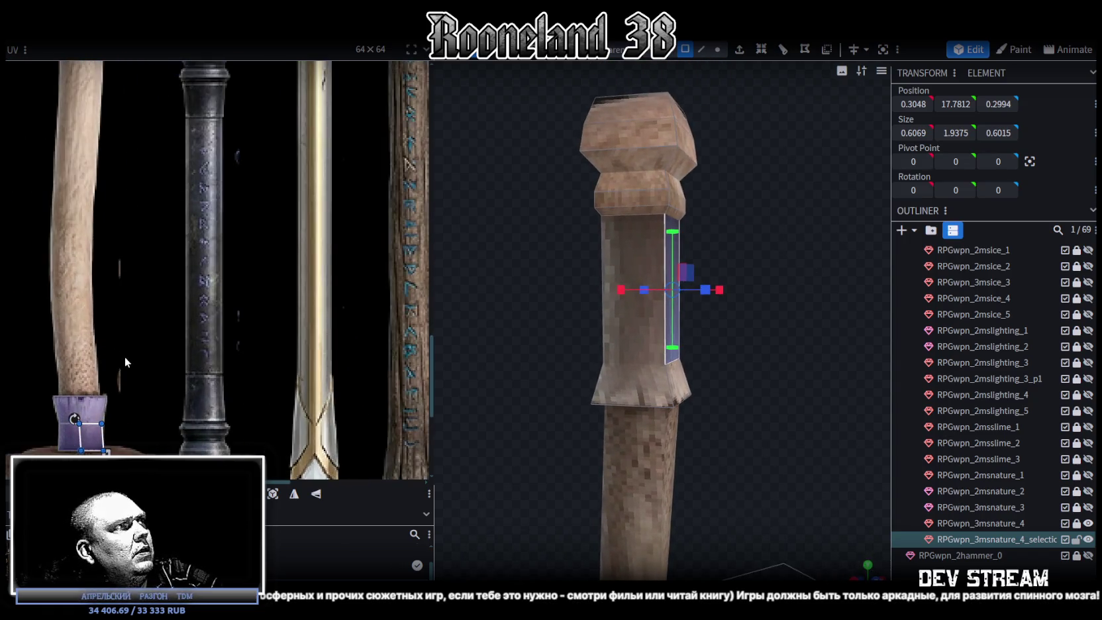
{"action": "scroll", "coordinate": [123, 356], "scroll_direction": "up", "scroll_amount": 2}
{"action": "mouse_move", "coordinate": [787, 196]}
{"action": "left_mouse_down"}
{"action": "mouse_move", "coordinate": [762, 223]}
{"action": "mouse_move", "coordinate": [745, 185]}
{"action": "mouse_move", "coordinate": [706, 163]}
{"action": "left_mouse_up"}
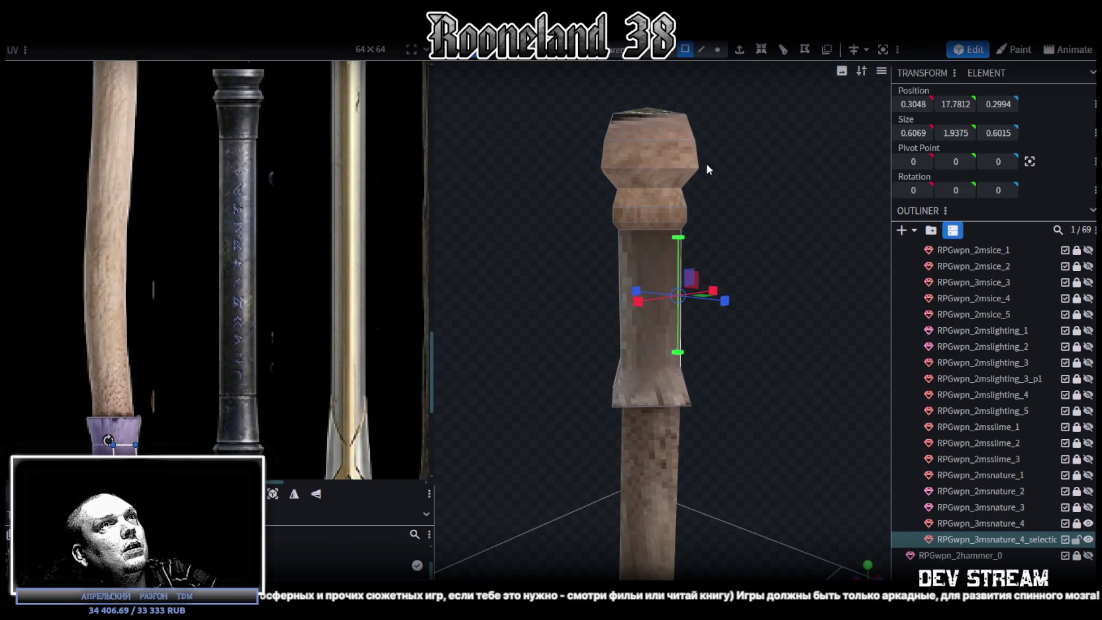
{"action": "scroll", "coordinate": [230, 279], "scroll_direction": "down", "scroll_amount": 3}
{"action": "scroll", "coordinate": [256, 256], "scroll_direction": "down", "scroll_amount": 1}
Box-select the neck band's vertices and lower it about 1.4 units onto the stem top.
{"action": "left_click_drag", "start_coordinate": [708, 218], "coordinate": [754, 224]}
{"action": "left_click", "coordinate": [640, 188]}
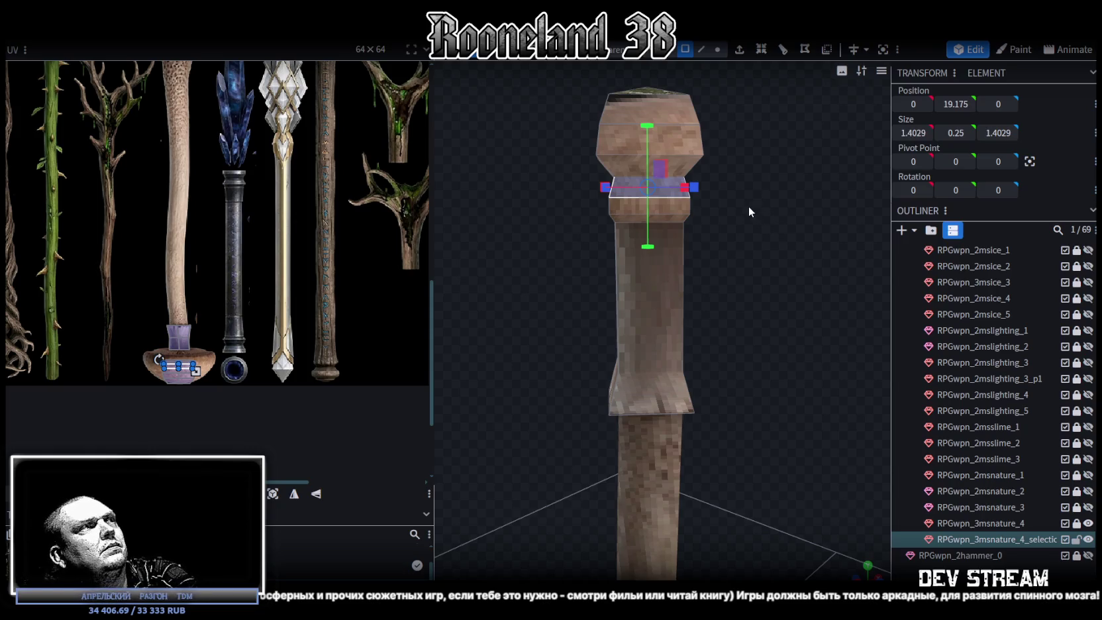
{"action": "mouse_move", "coordinate": [748, 205]}
{"action": "left_mouse_down"}
{"action": "mouse_move", "coordinate": [728, 241]}
{"action": "mouse_move", "coordinate": [762, 225]}
{"action": "left_mouse_up"}
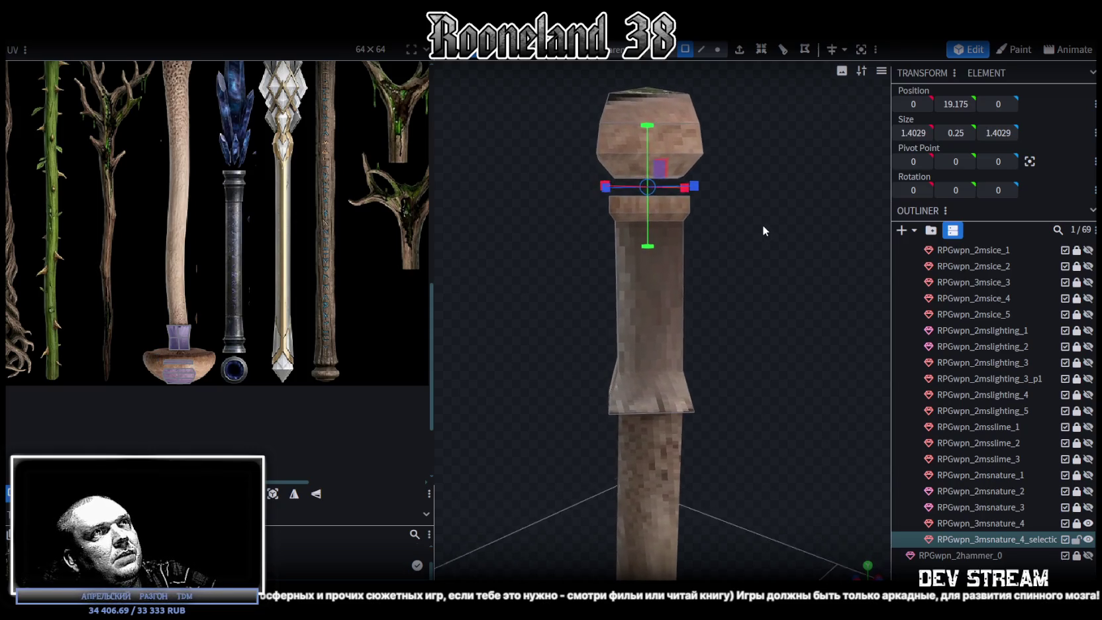
{"action": "left_click", "coordinate": [715, 51]}
{"action": "left_click_drag", "start_coordinate": [548, 255], "coordinate": [739, 181]}
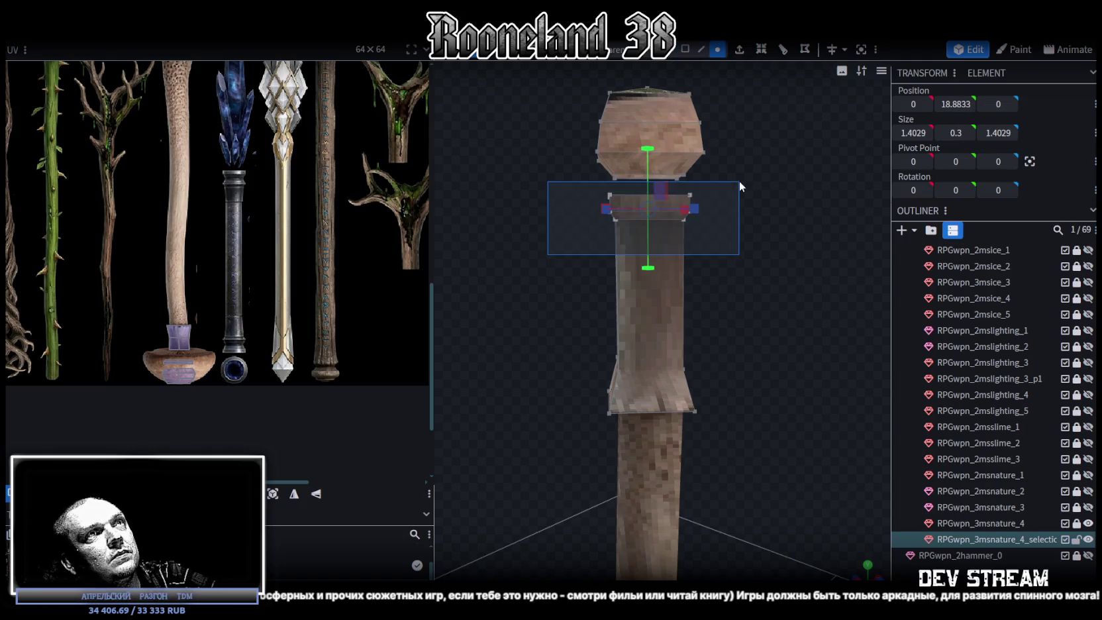
{"action": "left_click_drag", "start_coordinate": [648, 159], "coordinate": [665, 263]}
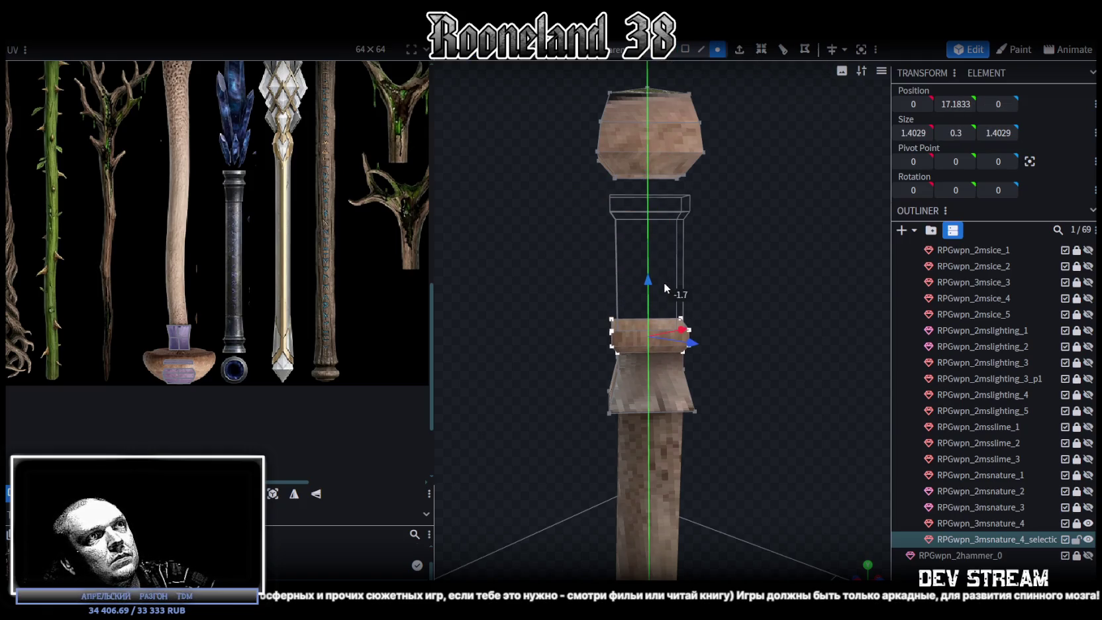
Check the neck band from several angles, nudge it into place, and reselect its vertices.
{"action": "scroll", "coordinate": [715, 275], "scroll_direction": "up", "scroll_amount": 4}
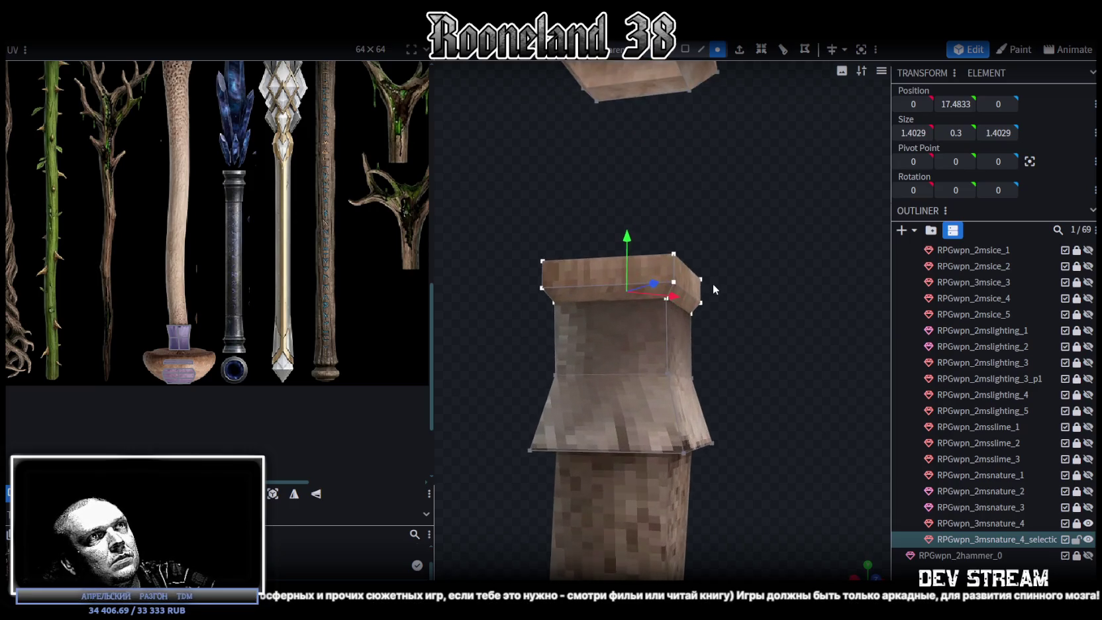
{"action": "scroll", "coordinate": [713, 284], "scroll_direction": "up", "scroll_amount": 2}
{"action": "right_click_drag", "start_coordinate": [717, 303], "coordinate": [645, 297]}
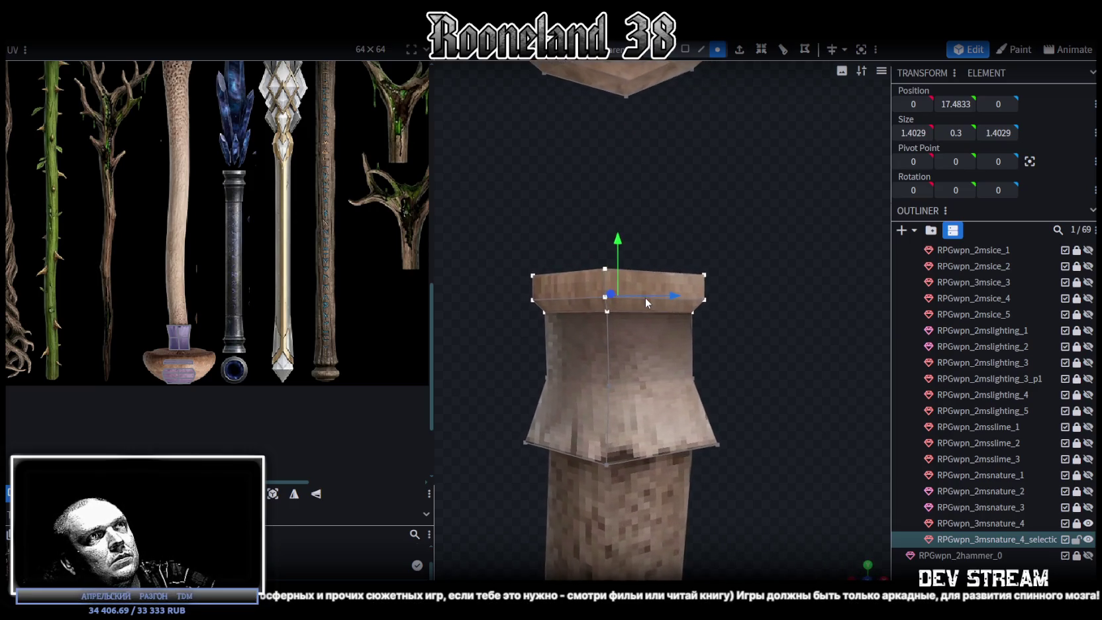
{"action": "scroll", "coordinate": [656, 300], "scroll_direction": "down", "scroll_amount": 3}
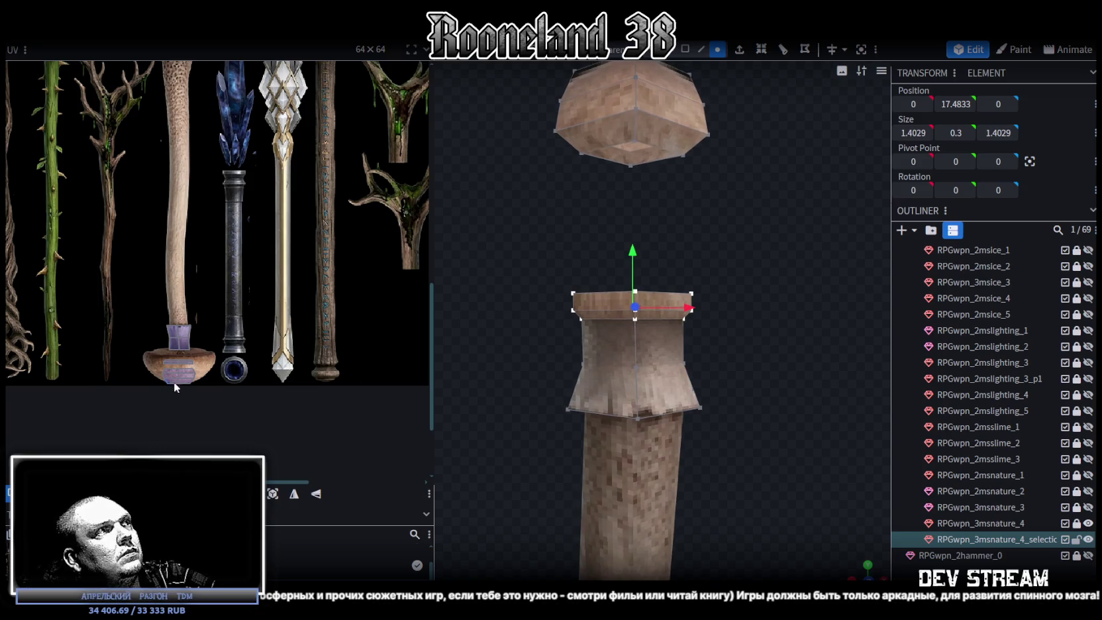
{"action": "scroll", "coordinate": [141, 314], "scroll_direction": "up", "scroll_amount": 3}
{"action": "scroll", "coordinate": [142, 314], "scroll_direction": "up", "scroll_amount": 2}
{"action": "right_click_drag", "start_coordinate": [704, 312], "coordinate": [725, 286]}
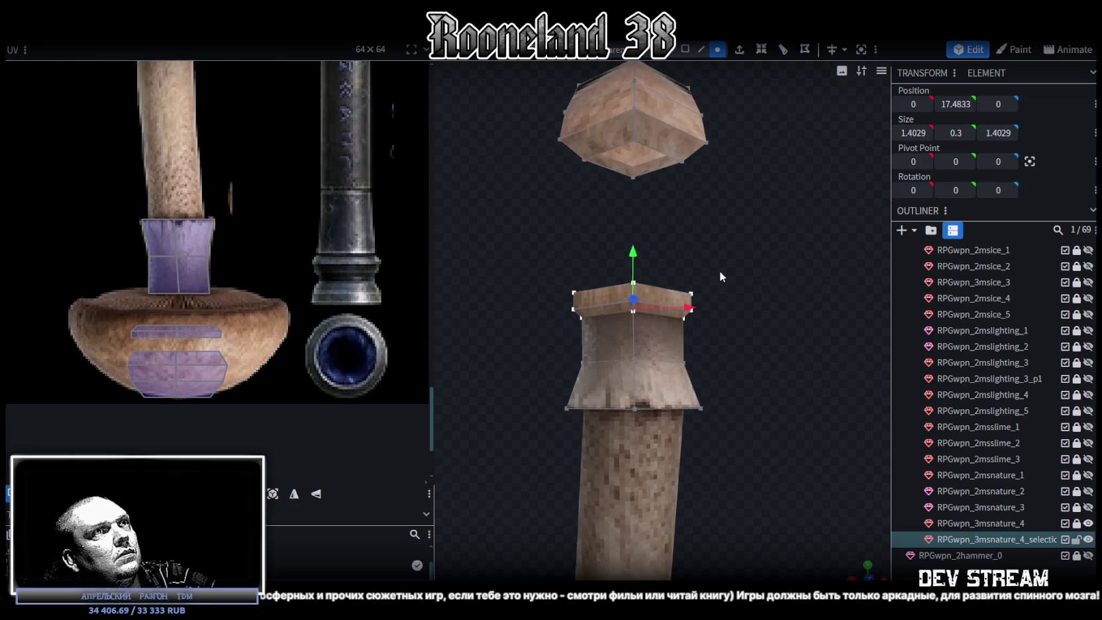
{"action": "left_click_drag", "start_coordinate": [725, 287], "coordinate": [736, 292]}
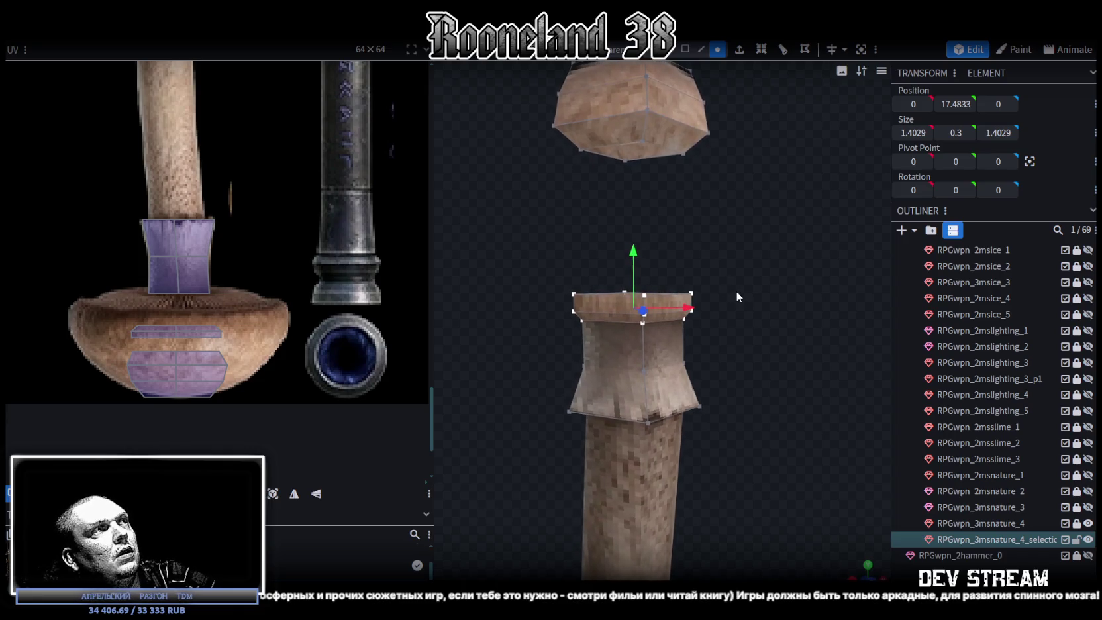
{"action": "mouse_move", "coordinate": [737, 289]}
{"action": "left_mouse_down"}
{"action": "mouse_move", "coordinate": [751, 303]}
{"action": "mouse_move", "coordinate": [702, 250]}
{"action": "left_mouse_up"}
{"action": "mouse_move", "coordinate": [633, 282]}
{"action": "left_mouse_down"}
{"action": "mouse_move", "coordinate": [751, 307]}
{"action": "mouse_move", "coordinate": [766, 346]}
{"action": "left_mouse_up"}
{"action": "mouse_move", "coordinate": [483, 208]}
{"action": "left_mouse_down"}
{"action": "mouse_move", "coordinate": [751, 313]}
{"action": "mouse_move", "coordinate": [756, 400]}
{"action": "left_mouse_up"}
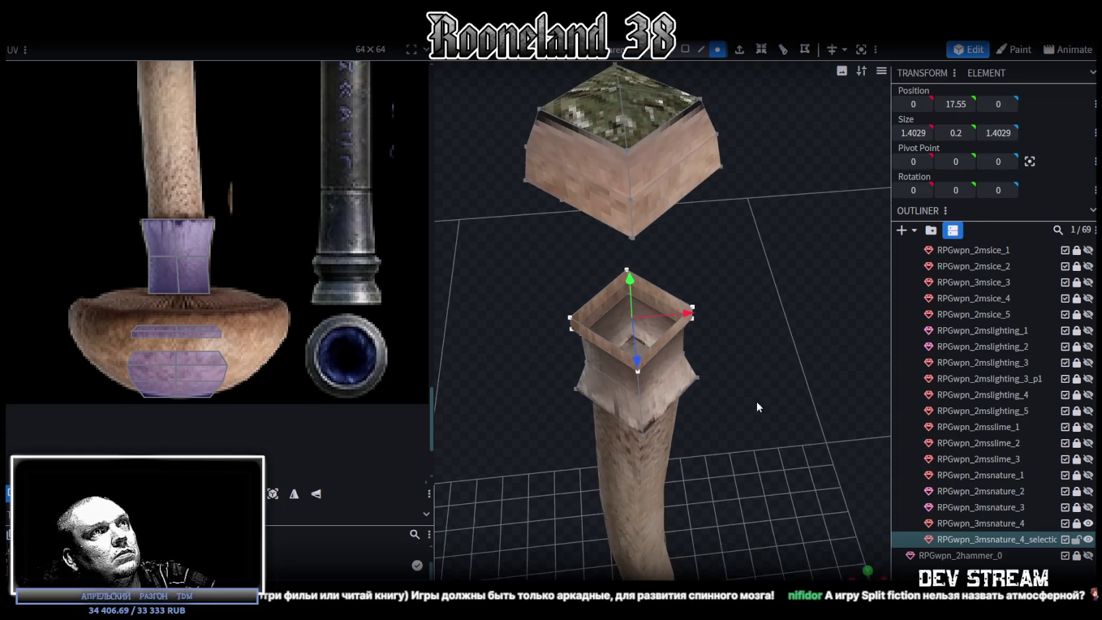
Resize the neck band and spread its top vertices into a wide, slightly lowered brim.
{"action": "key", "text": "s"}
{"action": "mouse_move", "coordinate": [648, 329]}
{"action": "left_mouse_down"}
{"action": "mouse_move", "coordinate": [718, 366]}
{"action": "mouse_move", "coordinate": [754, 365]}
{"action": "mouse_move", "coordinate": [752, 278]}
{"action": "left_mouse_up"}
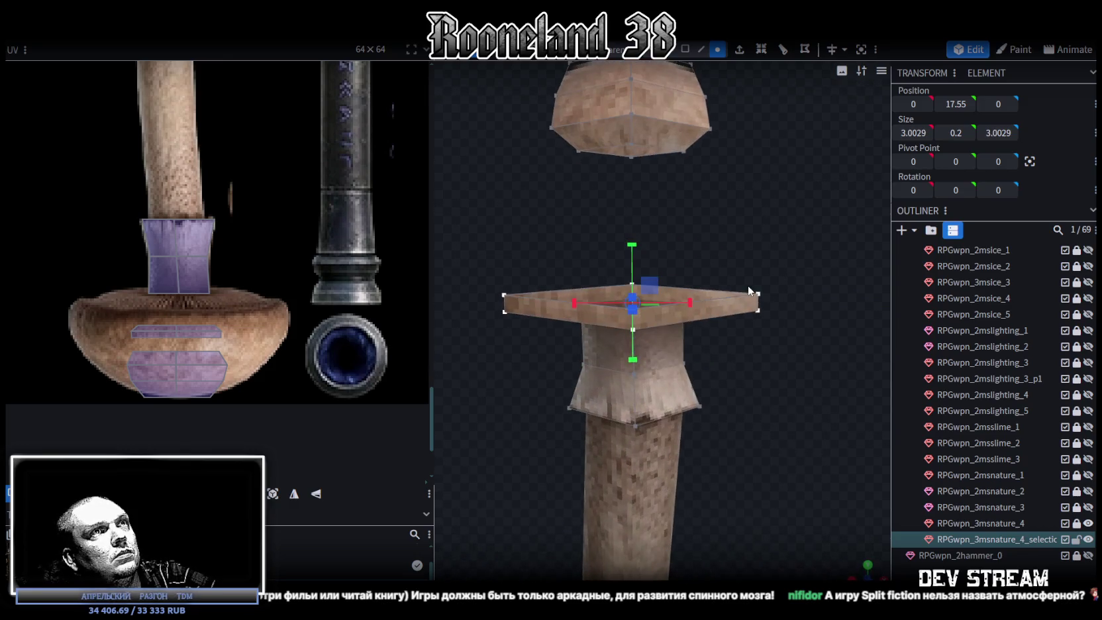
{"action": "mouse_move", "coordinate": [464, 245]}
{"action": "left_mouse_down"}
{"action": "mouse_move", "coordinate": [787, 293]}
{"action": "mouse_move", "coordinate": [802, 412]}
{"action": "left_mouse_up"}
{"action": "mouse_move", "coordinate": [667, 326]}
{"action": "left_mouse_down"}
{"action": "mouse_move", "coordinate": [778, 431]}
{"action": "mouse_move", "coordinate": [773, 322]}
{"action": "left_mouse_up"}
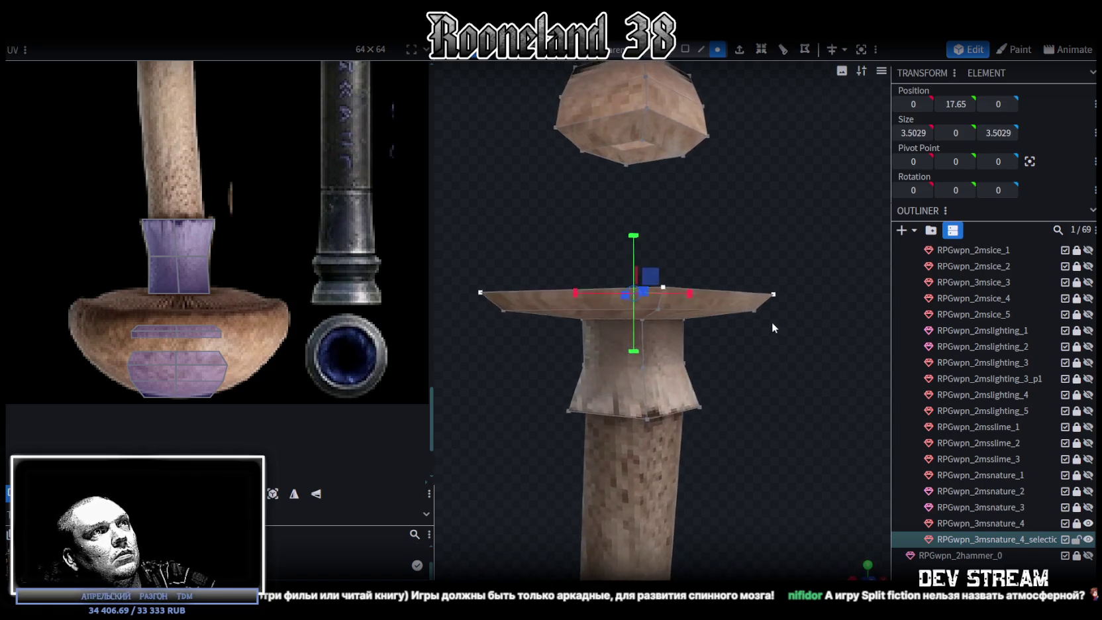
{"action": "mouse_move", "coordinate": [634, 236]}
{"action": "left_mouse_down"}
{"action": "mouse_move", "coordinate": [700, 255]}
{"action": "mouse_move", "coordinate": [714, 310]}
{"action": "mouse_move", "coordinate": [723, 192]}
{"action": "mouse_move", "coordinate": [714, 159]}
{"action": "mouse_move", "coordinate": [720, 244]}
{"action": "mouse_move", "coordinate": [693, 302]}
{"action": "mouse_move", "coordinate": [682, 271]}
{"action": "mouse_move", "coordinate": [624, 271]}
{"action": "left_mouse_up"}
Move the top piece down and scale it to 4.2029 × 1.1 × 4.2029 as a mushroom cap.
{"action": "left_click_drag", "start_coordinate": [611, 171], "coordinate": [770, 248]}
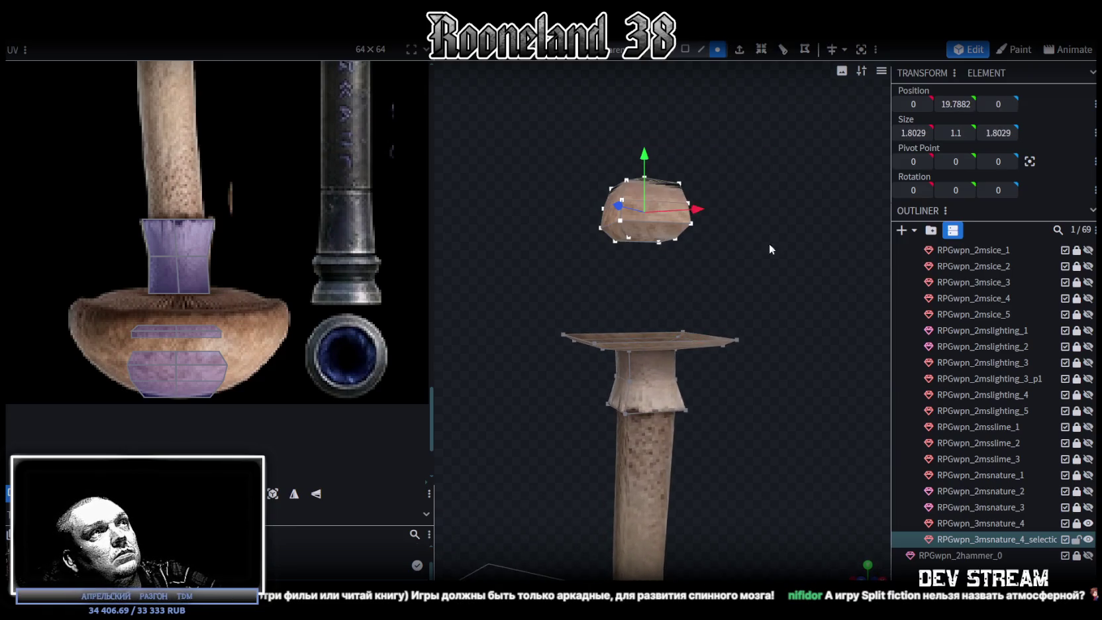
{"action": "mouse_move", "coordinate": [648, 156]}
{"action": "left_mouse_down"}
{"action": "mouse_move", "coordinate": [645, 245]}
{"action": "mouse_move", "coordinate": [706, 285]}
{"action": "mouse_move", "coordinate": [712, 328]}
{"action": "mouse_move", "coordinate": [694, 373]}
{"action": "mouse_move", "coordinate": [762, 382]}
{"action": "mouse_move", "coordinate": [789, 298]}
{"action": "left_mouse_up"}
{"action": "key", "text": "s"}
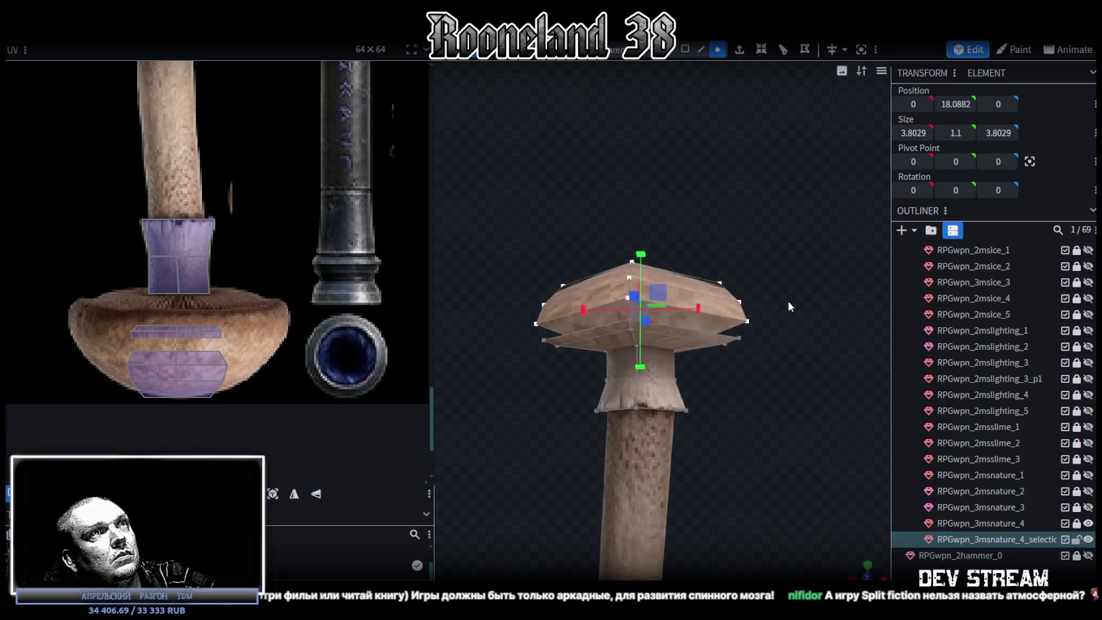
{"action": "scroll", "coordinate": [788, 304], "scroll_direction": "up", "scroll_amount": 2}
{"action": "scroll", "coordinate": [782, 321], "scroll_direction": "up", "scroll_amount": 1}
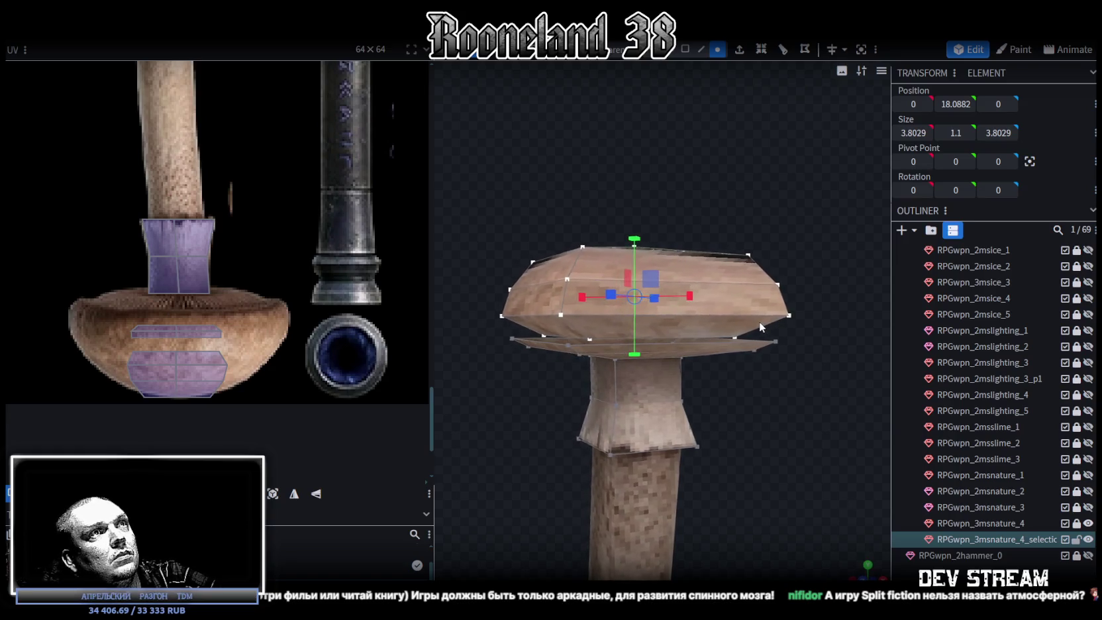
{"action": "left_click_drag", "start_coordinate": [760, 321], "coordinate": [803, 314]}
{"action": "mouse_move", "coordinate": [779, 271]}
{"action": "left_mouse_down"}
{"action": "mouse_move", "coordinate": [814, 243]}
{"action": "mouse_move", "coordinate": [796, 244]}
{"action": "mouse_move", "coordinate": [834, 468]}
{"action": "mouse_move", "coordinate": [803, 475]}
{"action": "mouse_move", "coordinate": [715, 295]}
{"action": "mouse_move", "coordinate": [713, 319]}
{"action": "mouse_move", "coordinate": [792, 385]}
{"action": "left_mouse_up"}
{"action": "left_click_drag", "start_coordinate": [864, 571], "coordinate": [804, 514]}
{"action": "left_click_drag", "start_coordinate": [677, 316], "coordinate": [776, 383]}
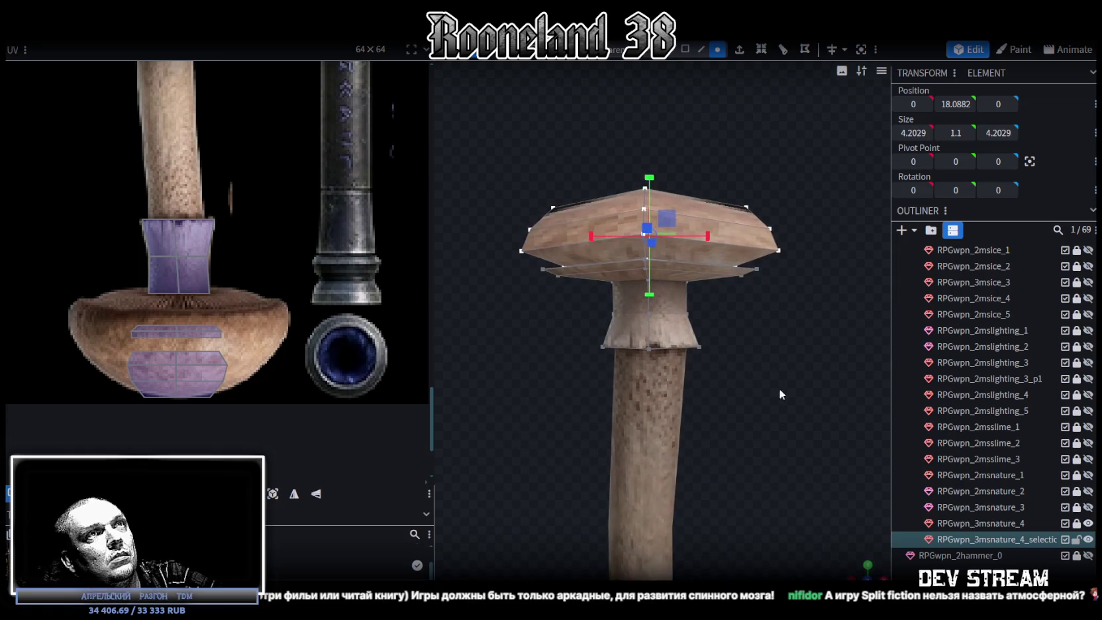
{"action": "mouse_move", "coordinate": [777, 383]}
{"action": "middle_mouse_down"}
{"action": "mouse_move", "coordinate": [784, 427]}
{"action": "mouse_move", "coordinate": [714, 317]}
{"action": "mouse_move", "coordinate": [589, 296]}
{"action": "middle_mouse_up"}
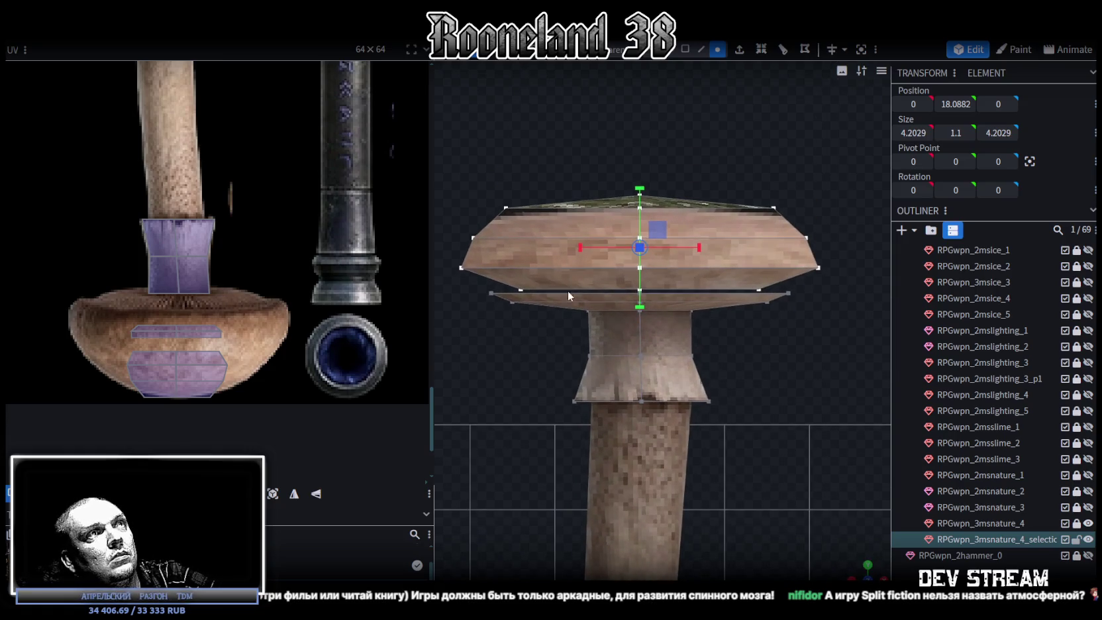
Merge the stray vertex pairs on the cap's underside and left rim.
{"action": "left_click", "coordinate": [491, 292]}
{"action": "left_click", "coordinate": [519, 287], "text": "shift"}
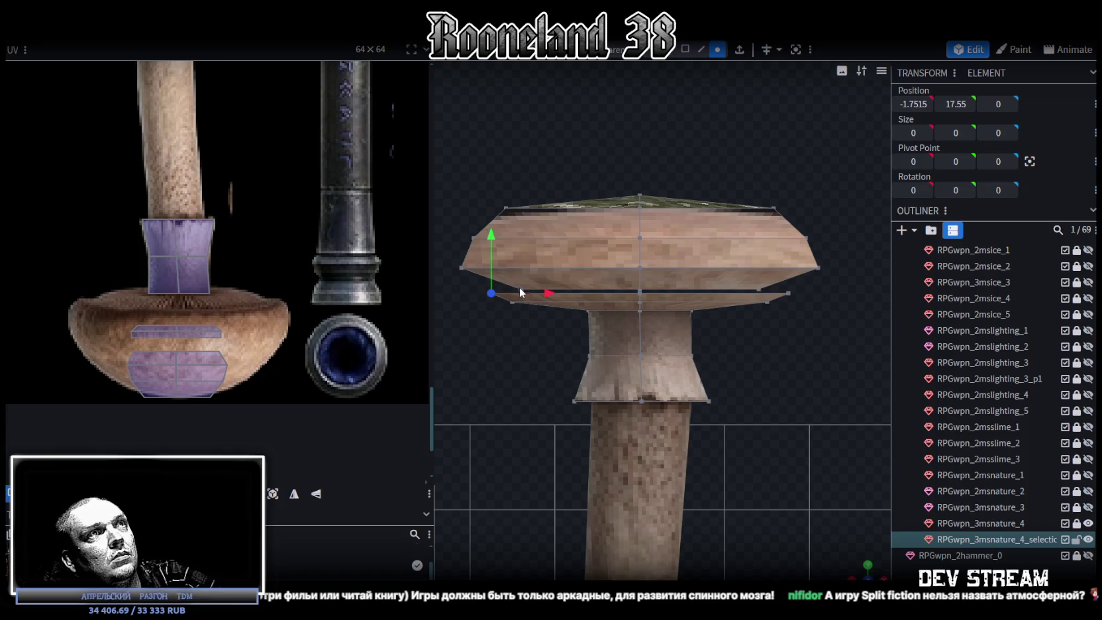
{"action": "right_click", "coordinate": [523, 289]}
{"action": "left_click", "coordinate": [669, 321]}
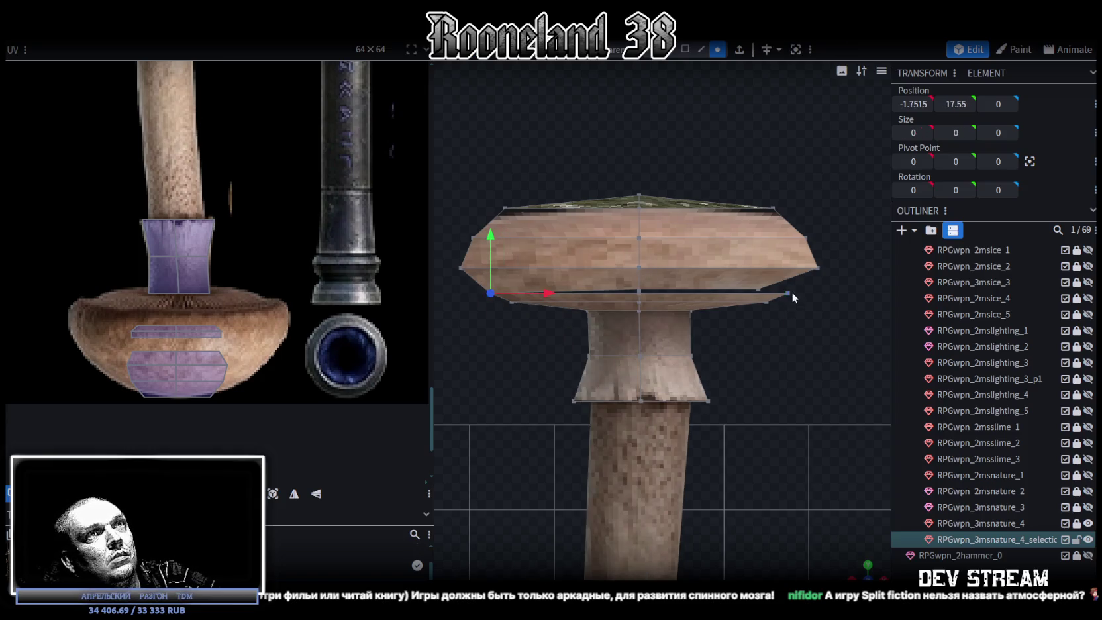
{"action": "right_click", "coordinate": [761, 289]}
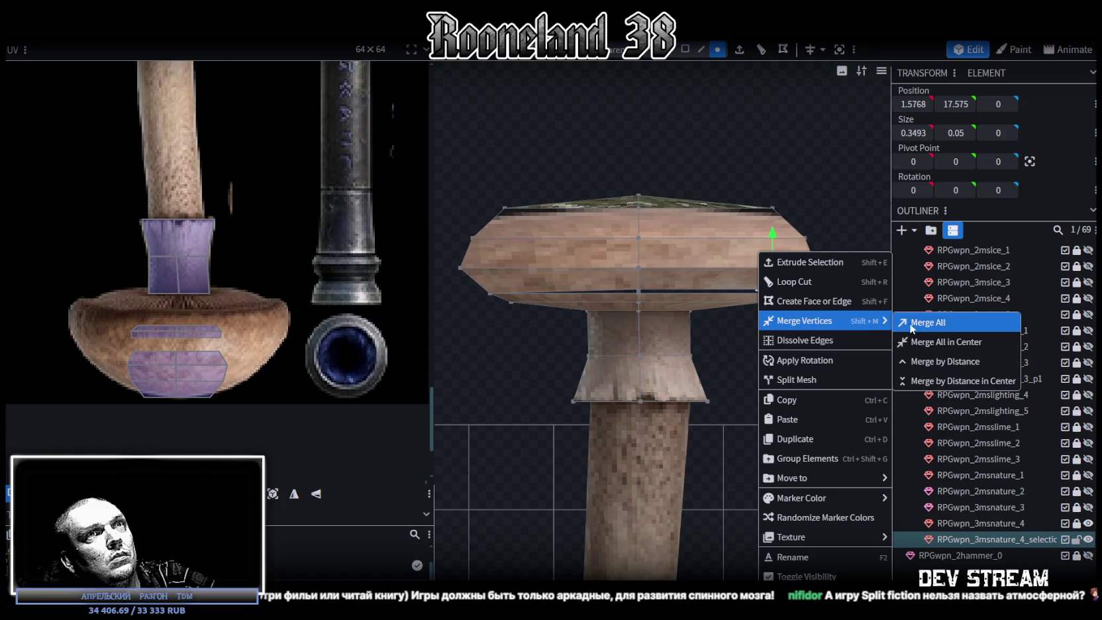
{"action": "left_click", "coordinate": [881, 323]}
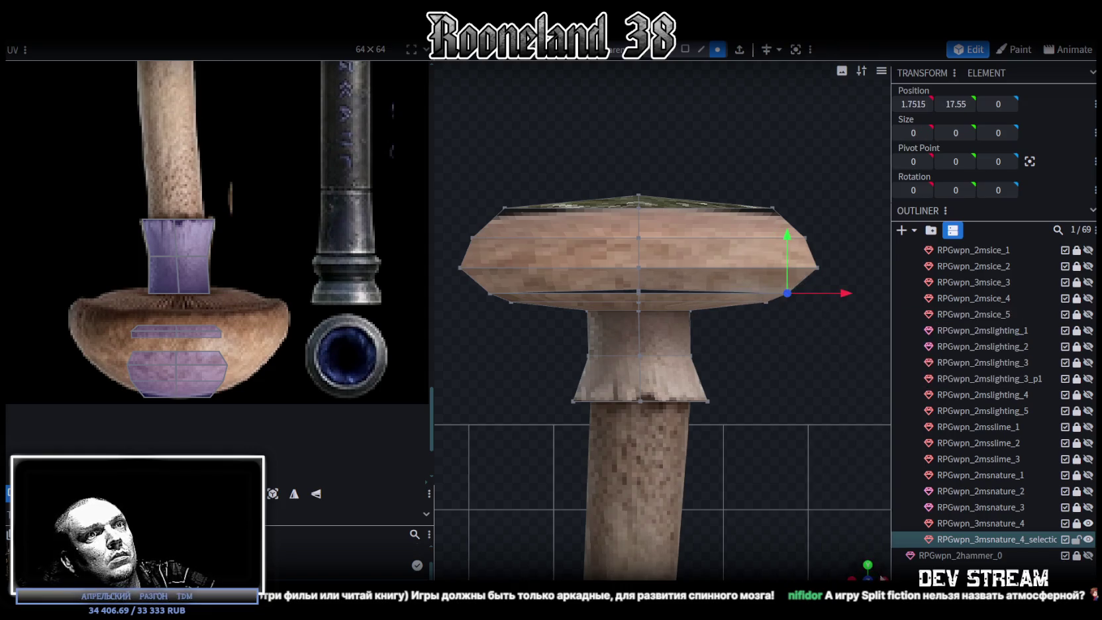
{"action": "scroll", "coordinate": [530, 318], "scroll_direction": "up", "scroll_amount": 2}
{"action": "scroll", "coordinate": [530, 318], "scroll_direction": "up", "scroll_amount": 2}
{"action": "left_click", "coordinate": [479, 284]}
{"action": "left_click", "coordinate": [518, 279], "text": "shift"}
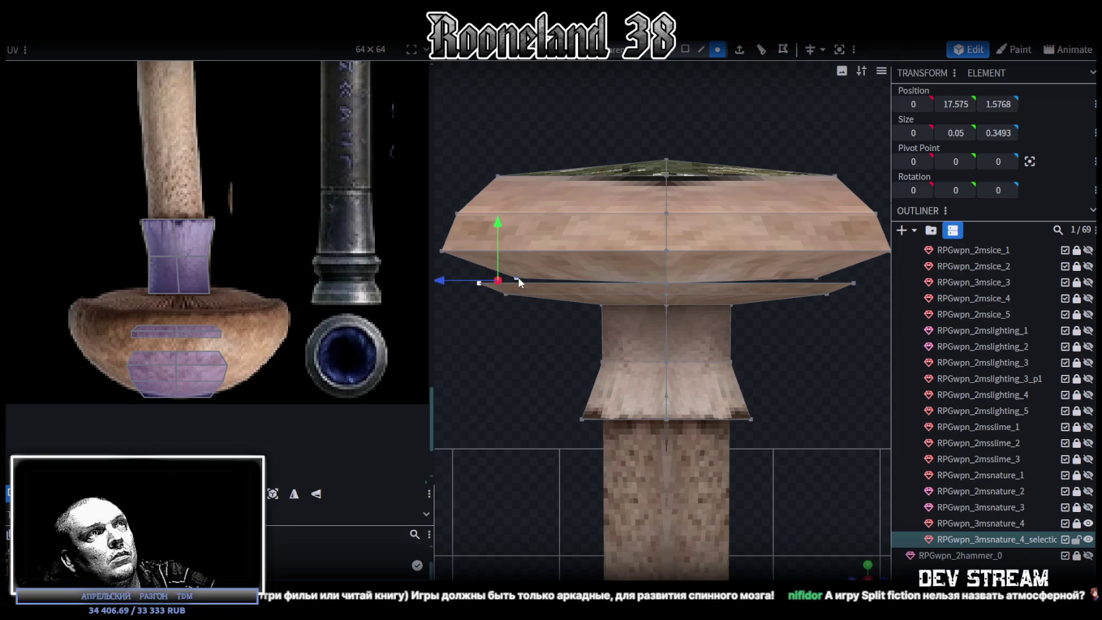
{"action": "right_click", "coordinate": [518, 281]}
{"action": "left_click", "coordinate": [676, 320]}
Merge the two stray vertices on the cap's right rim.
{"action": "left_click", "coordinate": [853, 284]}
{"action": "right_click", "coordinate": [818, 279]}
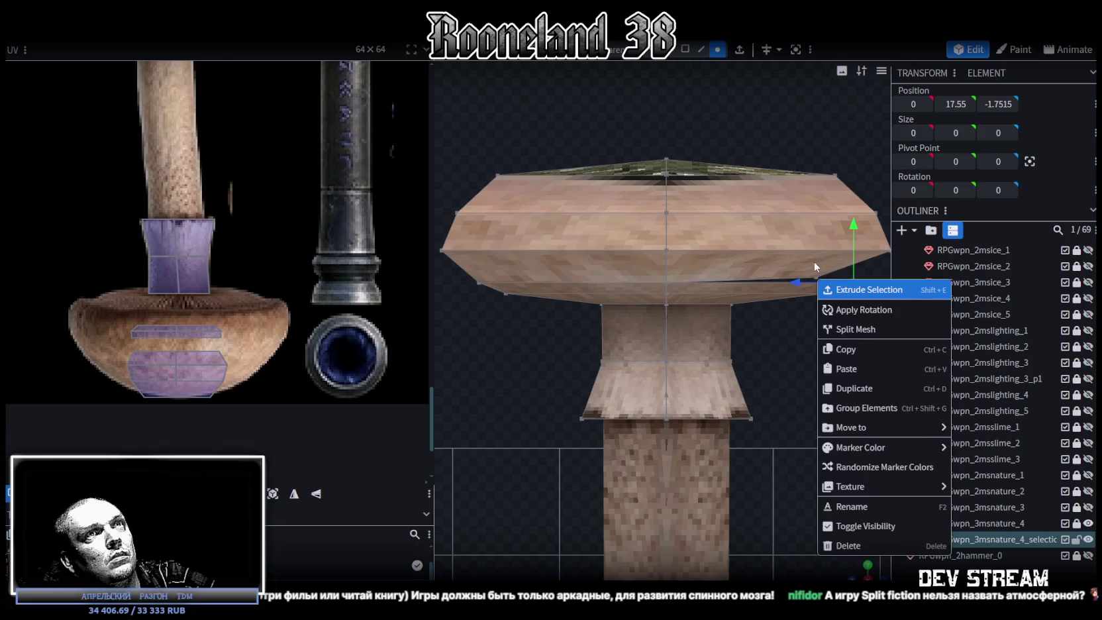
{"action": "right_click_drag", "start_coordinate": [815, 268], "coordinate": [772, 264]}
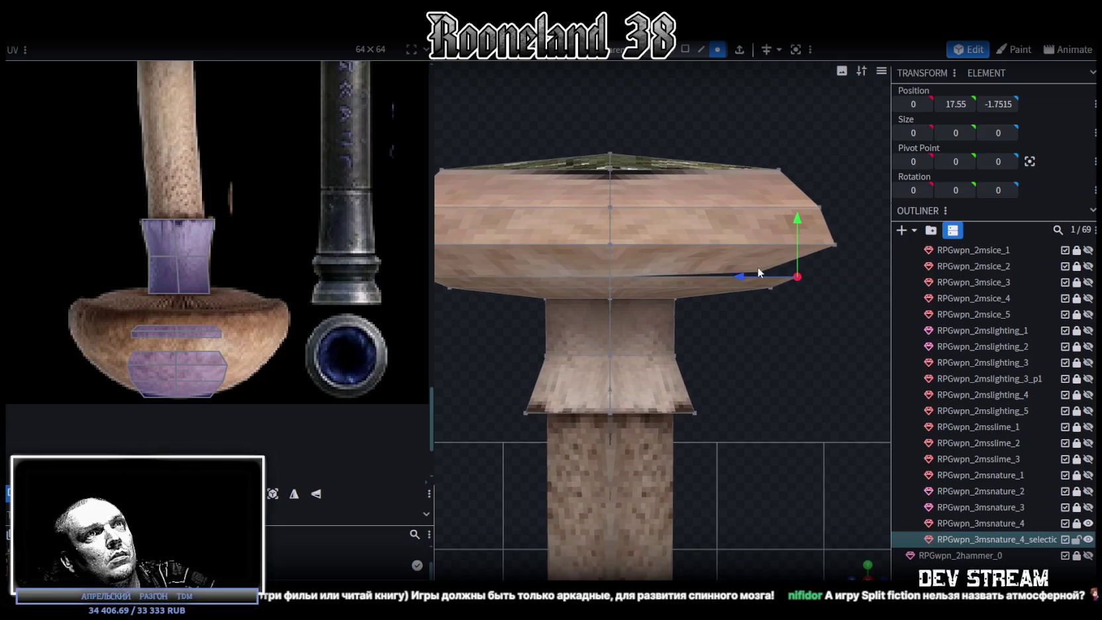
{"action": "left_click", "coordinate": [763, 270], "text": "shift"}
{"action": "right_click", "coordinate": [762, 270]}
{"action": "left_click", "coordinate": [911, 319]}
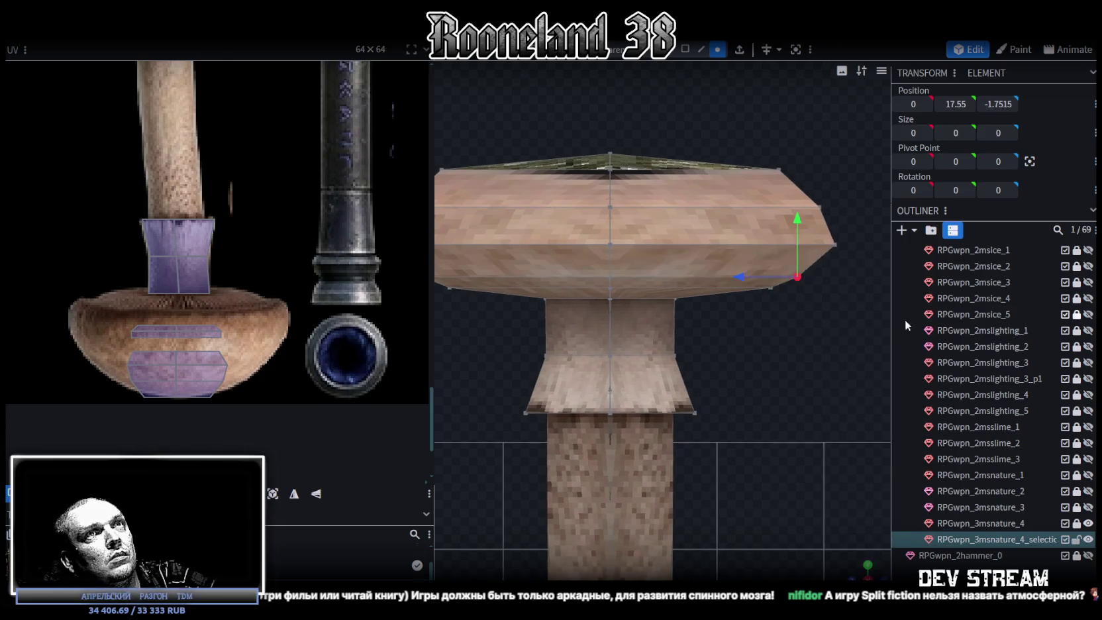
{"action": "scroll", "coordinate": [756, 350], "scroll_direction": "down", "scroll_amount": 2}
{"action": "scroll", "coordinate": [685, 282], "scroll_direction": "down", "scroll_amount": 2}
{"action": "scroll", "coordinate": [685, 282], "scroll_direction": "up", "scroll_amount": 2}
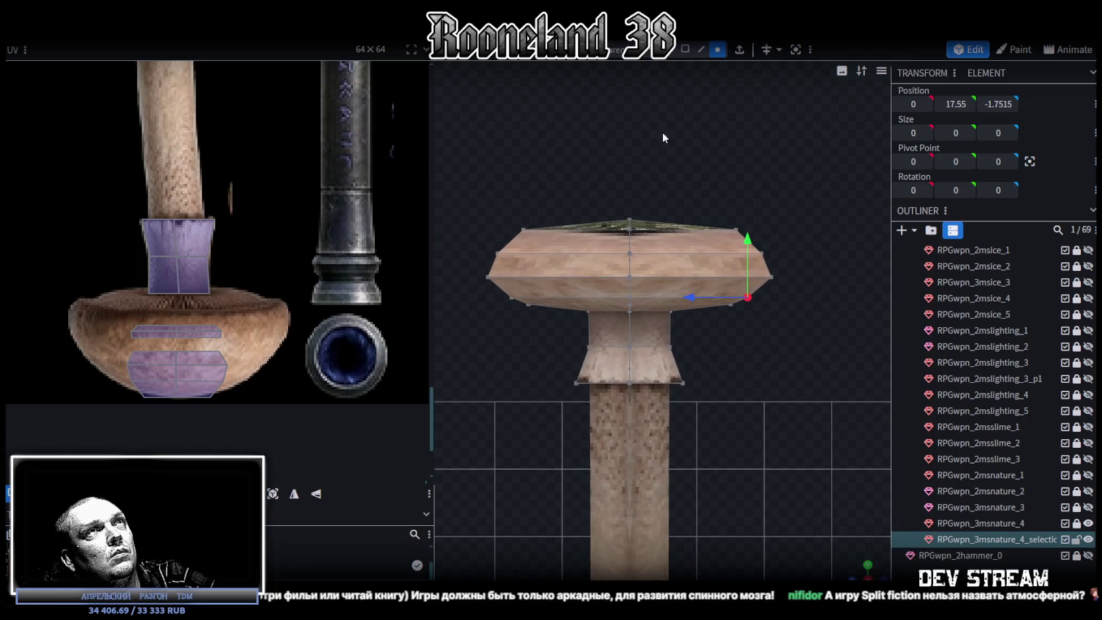
Scale the cap's top vertices inward to 3.6029 on X and Z.
{"action": "left_click", "coordinate": [686, 49]}
{"action": "left_click_drag", "start_coordinate": [486, 147], "coordinate": [793, 254]}
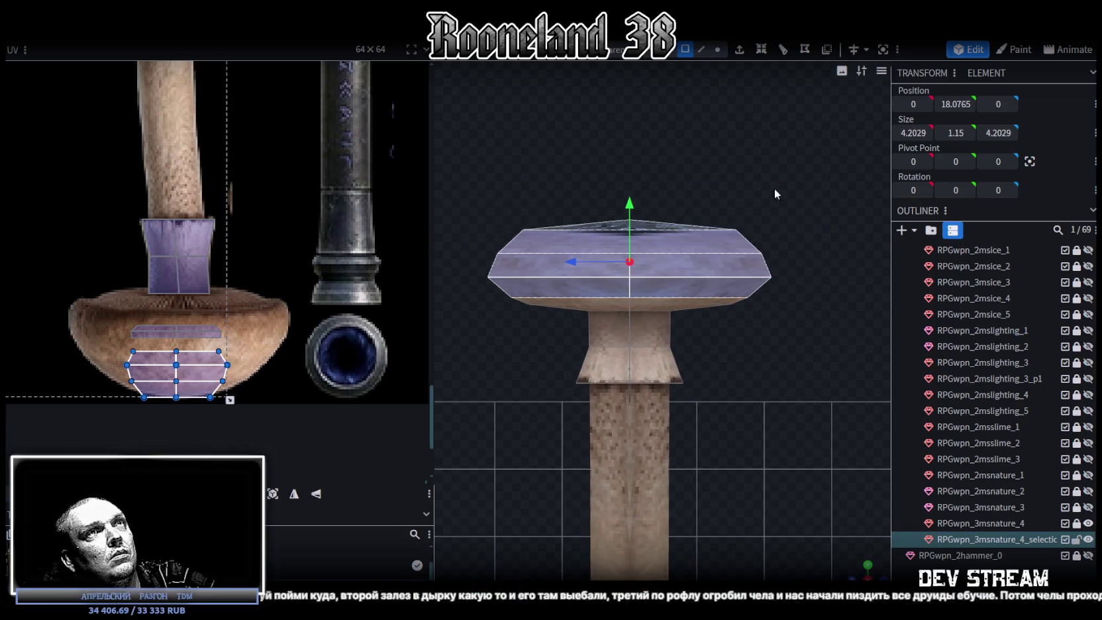
{"action": "left_click", "coordinate": [719, 50]}
{"action": "left_click_drag", "start_coordinate": [460, 193], "coordinate": [834, 291]}
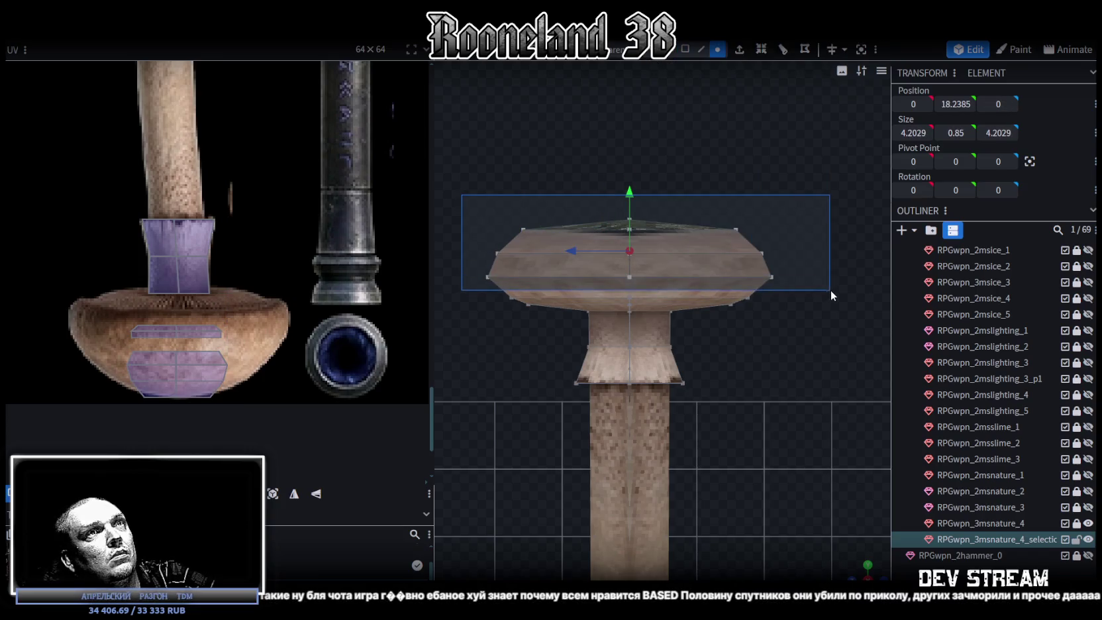
{"action": "middle_click_drag", "start_coordinate": [781, 456], "coordinate": [669, 297]}
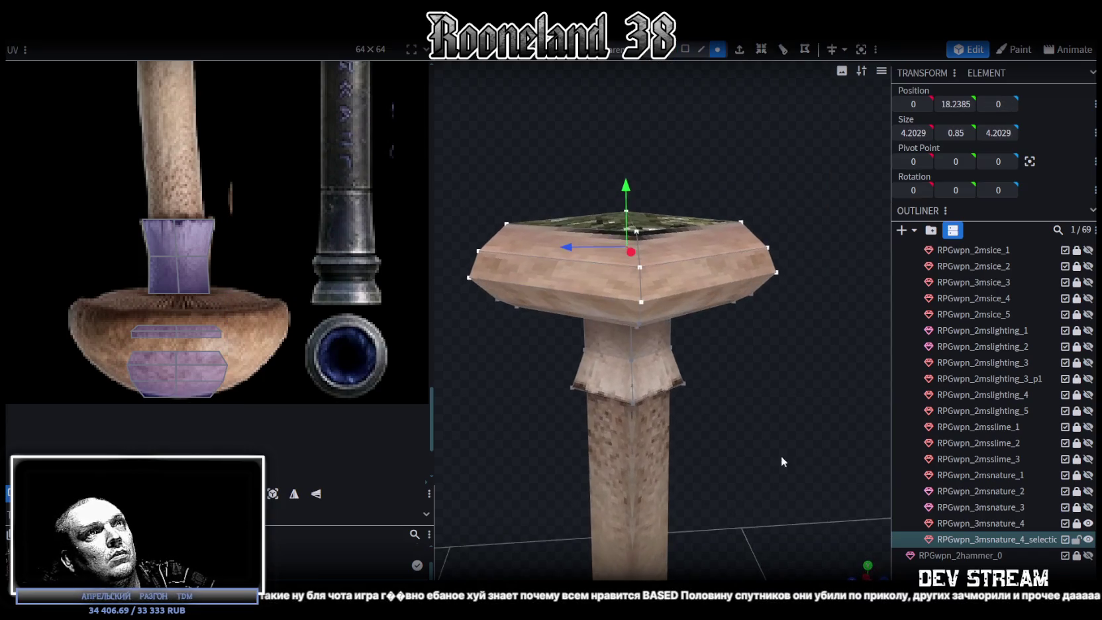
{"action": "left_click_drag", "start_coordinate": [604, 272], "coordinate": [632, 260]}
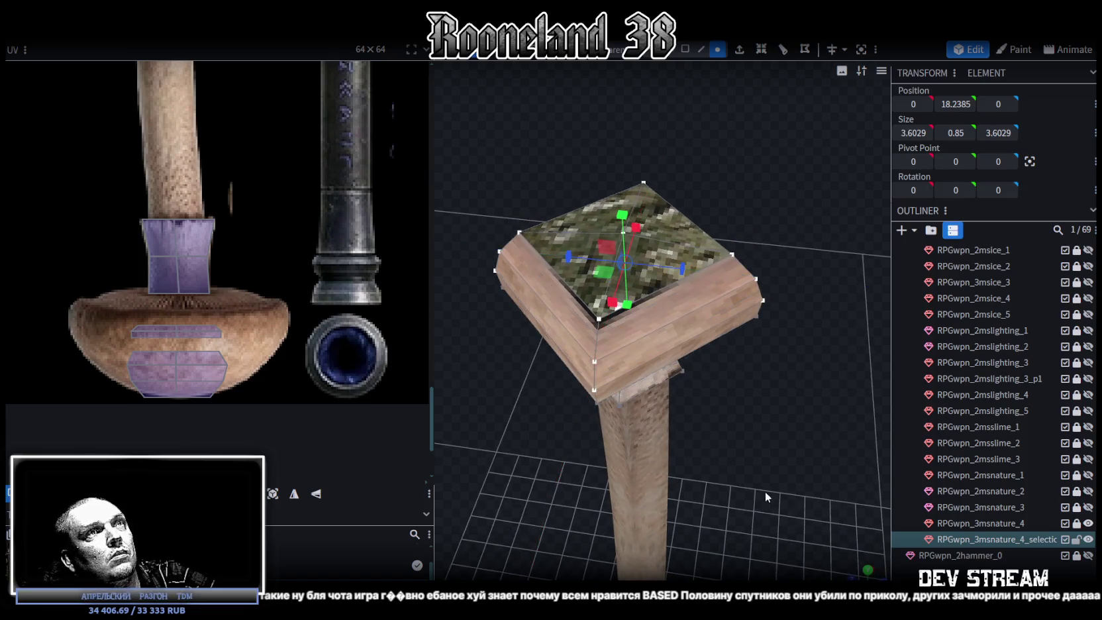
{"action": "mouse_move", "coordinate": [764, 491]}
{"action": "middle_mouse_down"}
{"action": "mouse_move", "coordinate": [807, 394]}
{"action": "mouse_move", "coordinate": [848, 412]}
{"action": "middle_mouse_up"}
Loop-cut an edge ring around the cap and scale the new ring to 2.3015.
{"action": "left_click", "coordinate": [702, 49]}
{"action": "mouse_move", "coordinate": [660, 135]}
{"action": "left_mouse_down"}
{"action": "mouse_move", "coordinate": [685, 347]}
{"action": "mouse_move", "coordinate": [747, 276]}
{"action": "left_mouse_up"}
{"action": "left_click", "coordinate": [685, 346]}
{"action": "left_click", "coordinate": [761, 49]}
{"action": "mouse_move", "coordinate": [774, 109]}
{"action": "left_mouse_down"}
{"action": "mouse_move", "coordinate": [759, 200]}
{"action": "mouse_move", "coordinate": [683, 258]}
{"action": "left_mouse_up"}
{"action": "left_click_drag", "start_coordinate": [699, 158], "coordinate": [724, 256]}
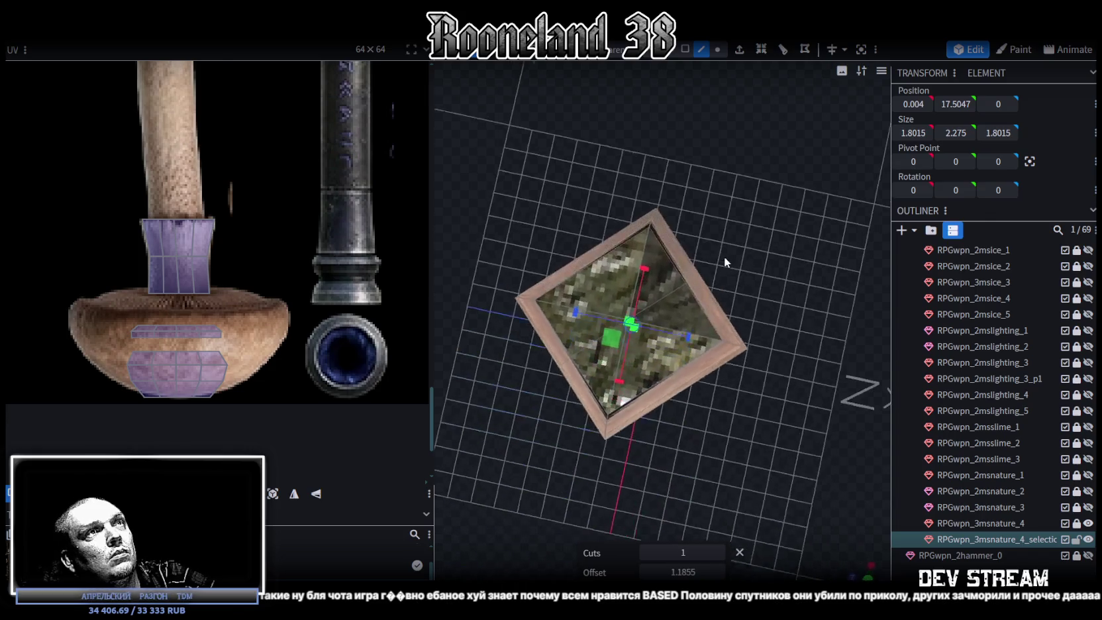
{"action": "left_click_drag", "start_coordinate": [610, 340], "coordinate": [595, 344]}
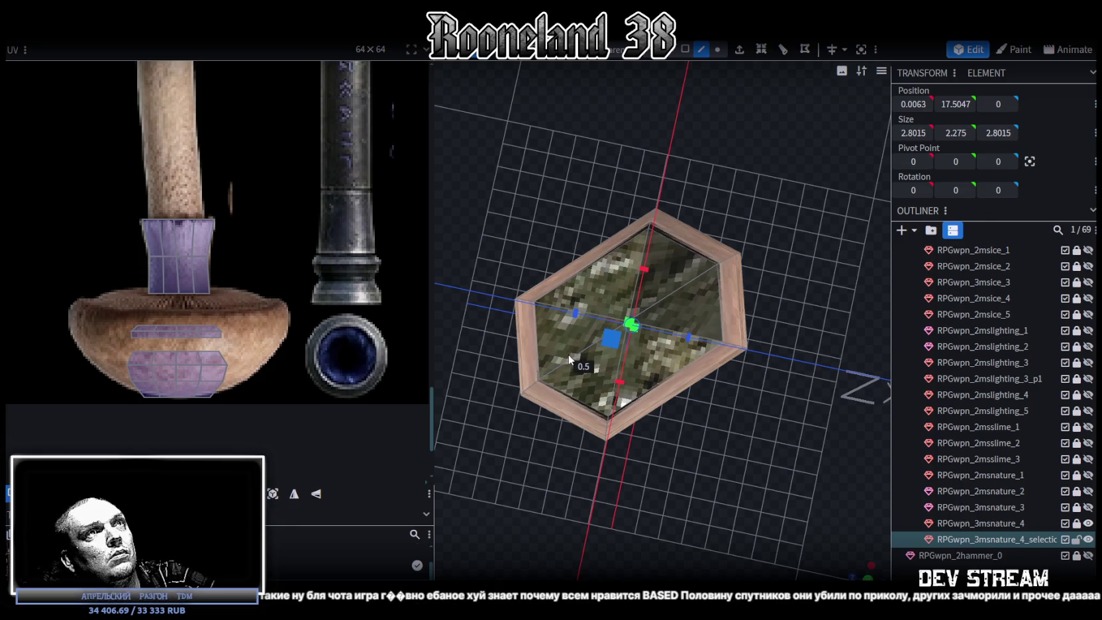
{"action": "left_click_drag", "start_coordinate": [592, 359], "coordinate": [666, 383]}
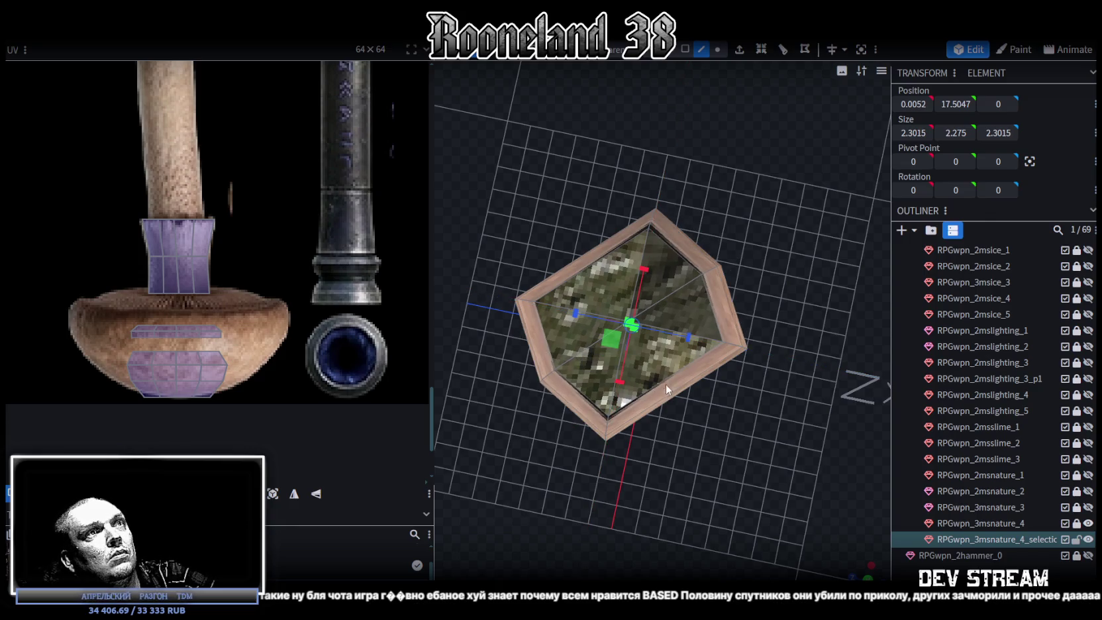
{"action": "key", "text": "ctrl+r"}
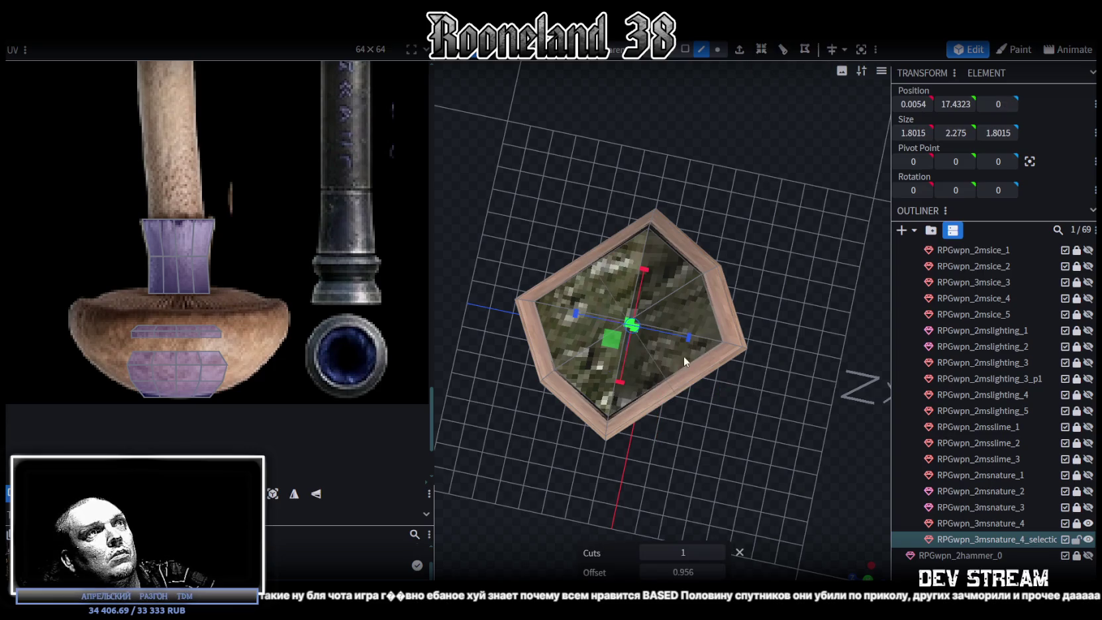
{"action": "mouse_move", "coordinate": [611, 339]}
{"action": "left_mouse_down"}
{"action": "mouse_move", "coordinate": [595, 345]}
{"action": "mouse_move", "coordinate": [623, 362]}
{"action": "left_mouse_up"}
{"action": "mouse_move", "coordinate": [761, 484]}
{"action": "left_mouse_down"}
{"action": "mouse_move", "coordinate": [827, 325]}
{"action": "mouse_move", "coordinate": [824, 282]}
{"action": "mouse_move", "coordinate": [792, 296]}
{"action": "mouse_move", "coordinate": [816, 410]}
{"action": "mouse_move", "coordinate": [809, 312]}
{"action": "mouse_move", "coordinate": [713, 326]}
{"action": "left_mouse_up"}
{"action": "key", "text": "z"}
{"action": "key", "text": "z"}
Select four of the cap's top faces.
{"action": "left_click", "coordinate": [685, 49]}
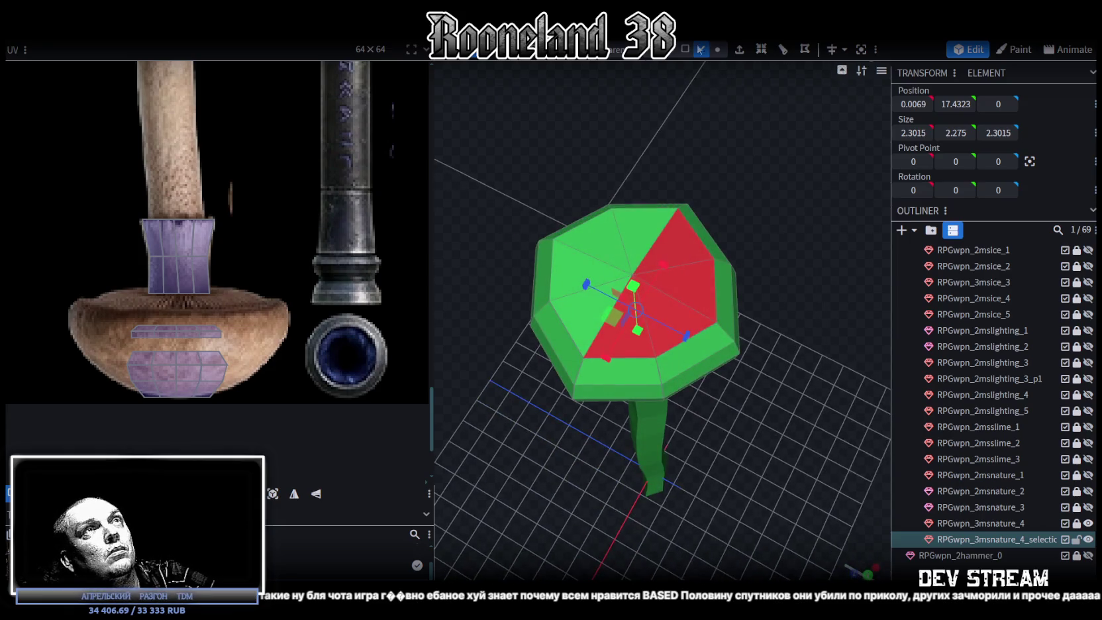
{"action": "left_click", "coordinate": [691, 240], "text": "shift"}
{"action": "left_click", "coordinate": [699, 292], "text": "shift"}
{"action": "left_click", "coordinate": [682, 331], "text": "shift"}
{"action": "left_click", "coordinate": [613, 341], "text": "shift"}
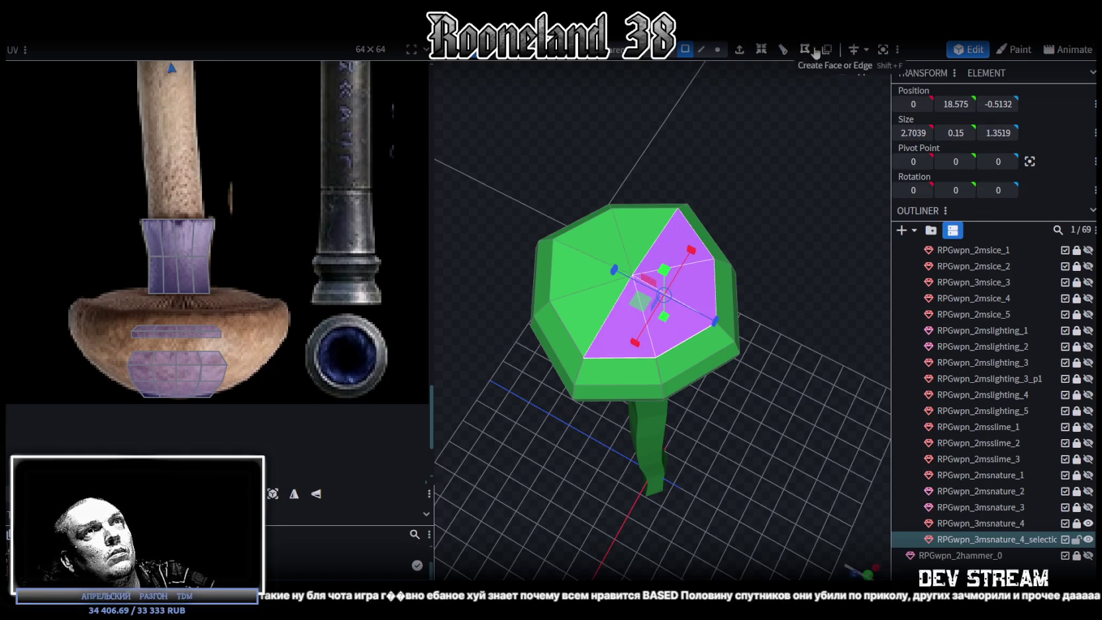
{"action": "mouse_move", "coordinate": [768, 267]}
{"action": "left_mouse_down"}
{"action": "mouse_move", "coordinate": [771, 131]}
{"action": "mouse_move", "coordinate": [727, 144]}
{"action": "mouse_move", "coordinate": [682, 219]}
{"action": "mouse_move", "coordinate": [642, 255]}
{"action": "mouse_move", "coordinate": [660, 114]}
{"action": "left_mouse_up"}
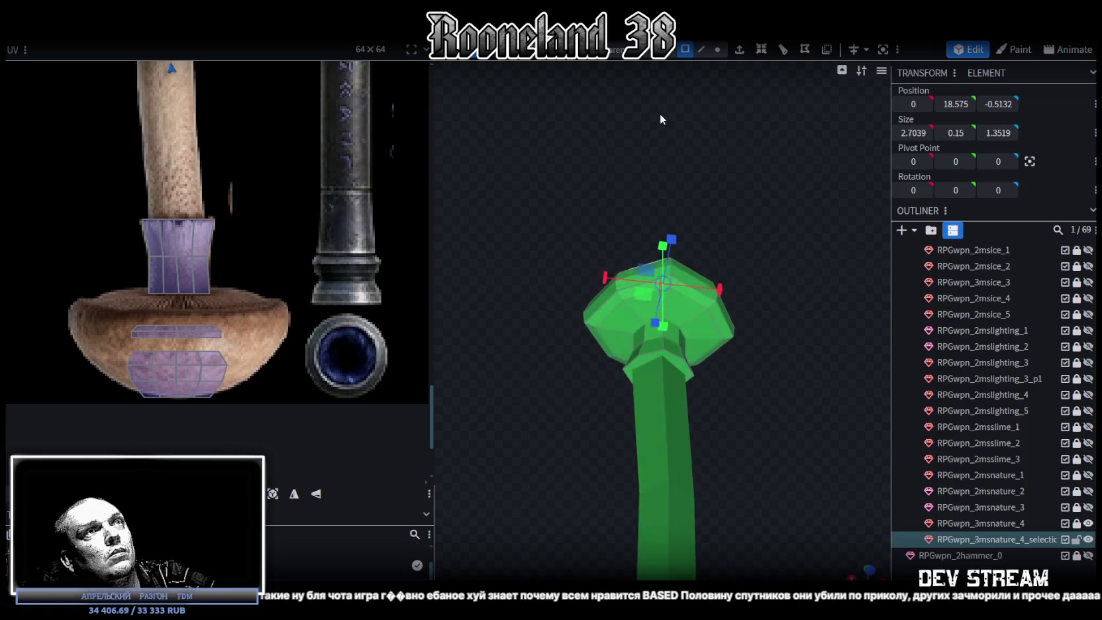
Pull the cap's rim vertices on each side 0.25 inward.
{"action": "left_click", "coordinate": [717, 49]}
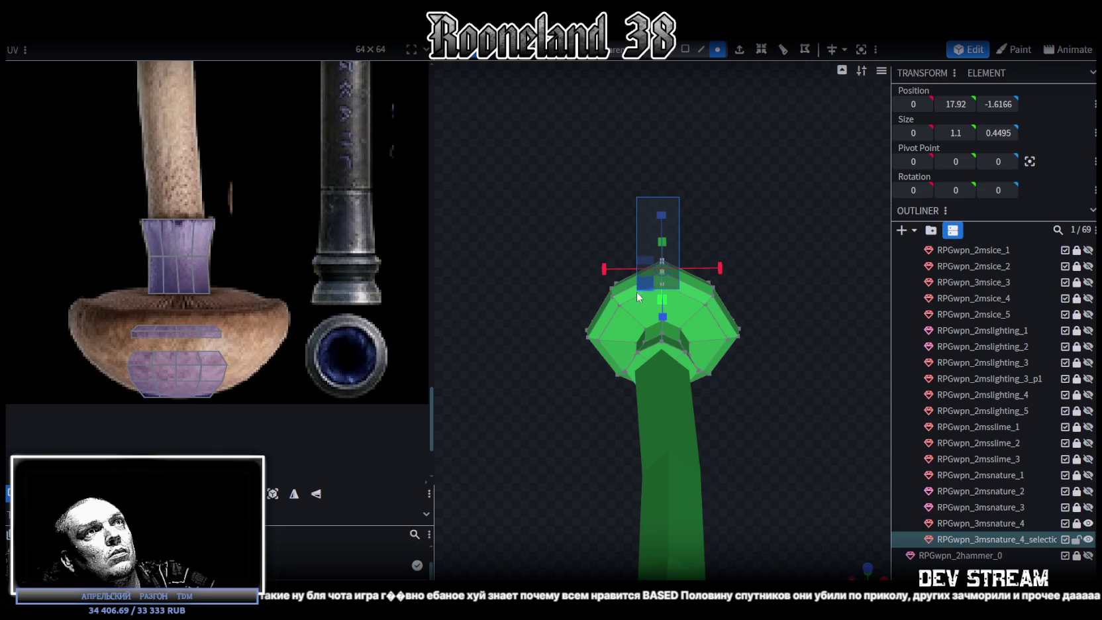
{"action": "mouse_move", "coordinate": [795, 161]}
{"action": "left_mouse_down"}
{"action": "mouse_move", "coordinate": [706, 385]}
{"action": "mouse_move", "coordinate": [720, 356]}
{"action": "left_mouse_up"}
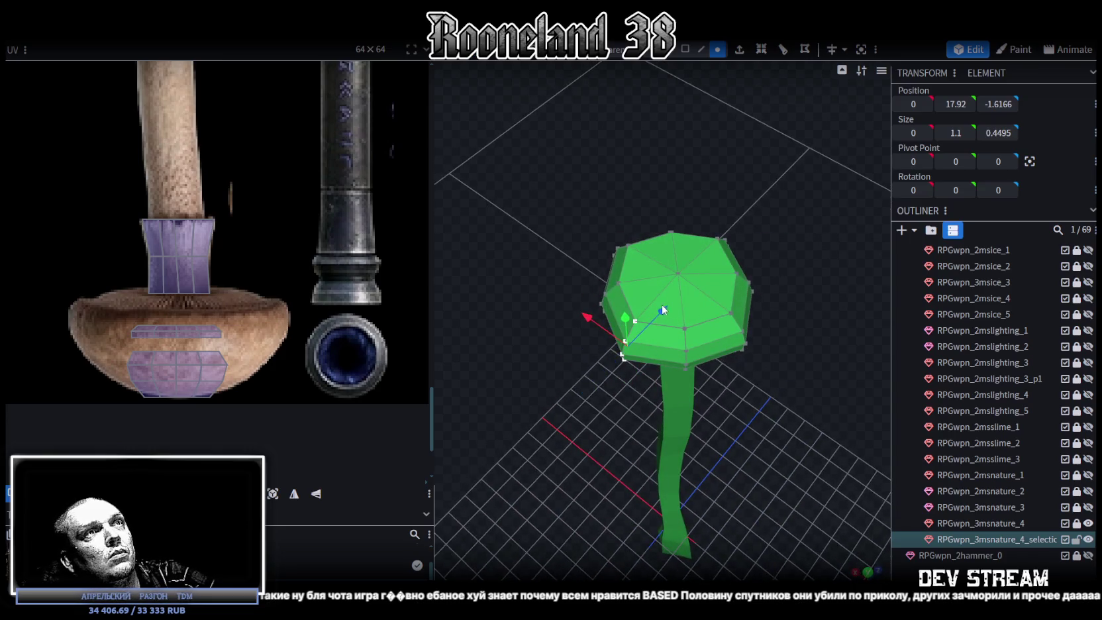
{"action": "left_click_drag", "start_coordinate": [665, 310], "coordinate": [670, 313]}
{"action": "left_click_drag", "start_coordinate": [750, 201], "coordinate": [691, 137]}
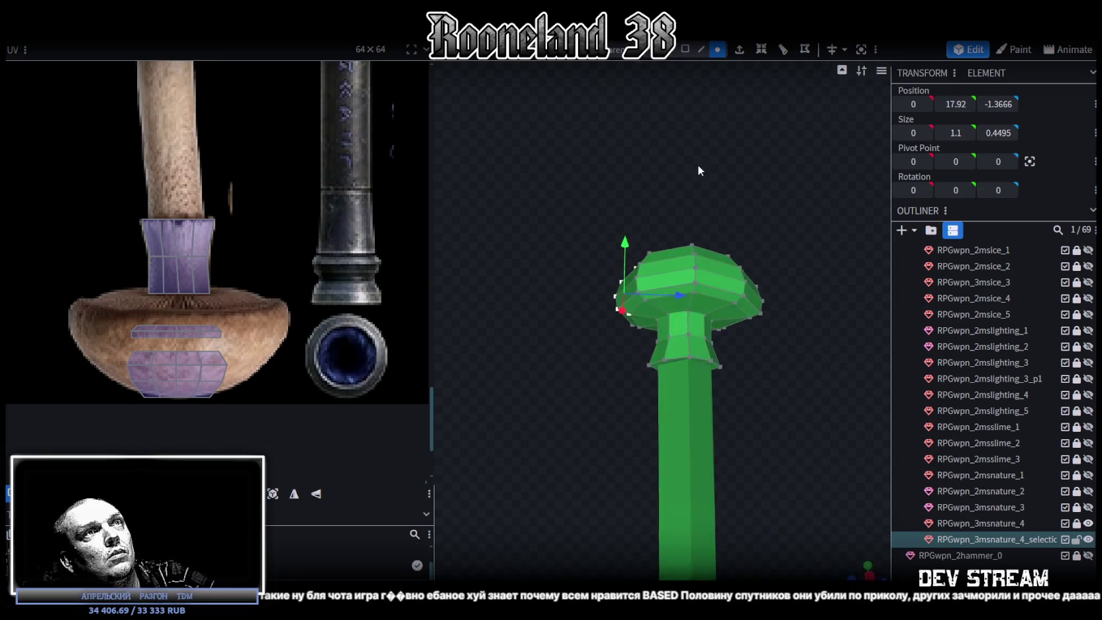
{"action": "mouse_move", "coordinate": [654, 213]}
{"action": "left_mouse_down"}
{"action": "mouse_move", "coordinate": [706, 295]}
{"action": "mouse_move", "coordinate": [666, 324]}
{"action": "mouse_move", "coordinate": [682, 337]}
{"action": "mouse_move", "coordinate": [788, 305]}
{"action": "mouse_move", "coordinate": [788, 436]}
{"action": "left_mouse_up"}
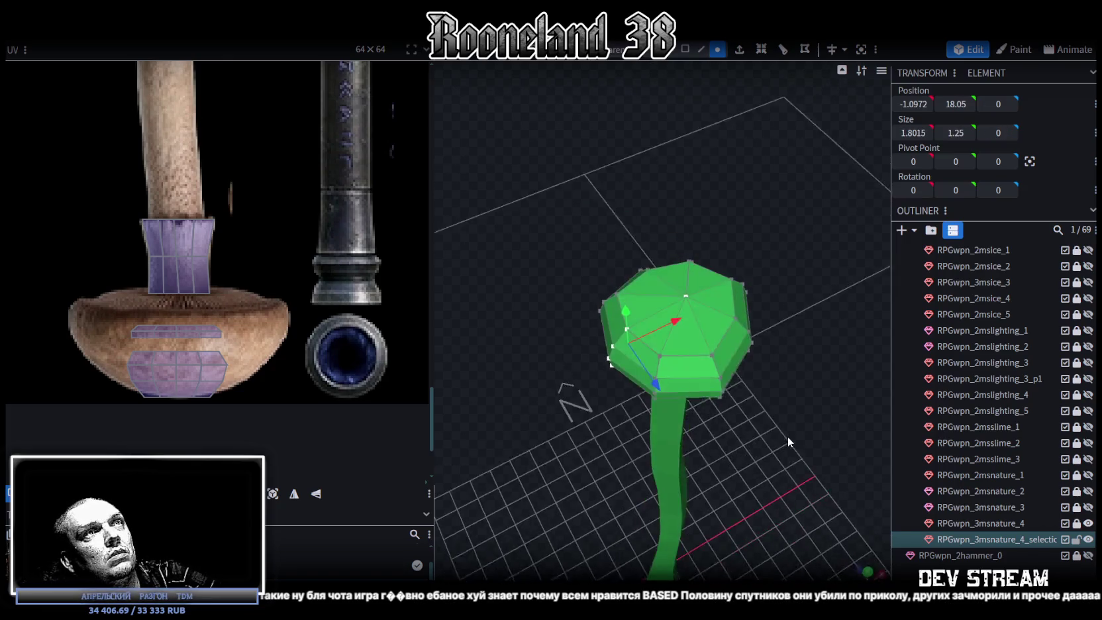
{"action": "left_click", "coordinate": [688, 293]}
{"action": "mouse_move", "coordinate": [654, 338]}
{"action": "left_mouse_down"}
{"action": "mouse_move", "coordinate": [755, 397]}
{"action": "mouse_move", "coordinate": [777, 252]}
{"action": "mouse_move", "coordinate": [654, 202]}
{"action": "left_mouse_up"}
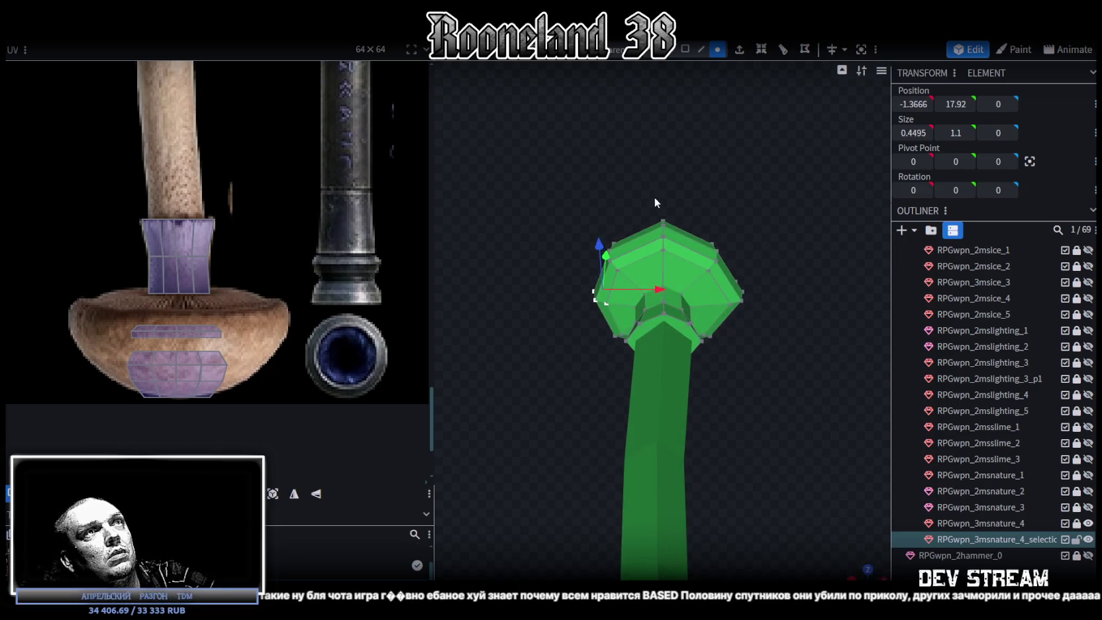
{"action": "left_click", "coordinate": [663, 223]}
{"action": "mouse_move", "coordinate": [758, 187]}
{"action": "left_mouse_down"}
{"action": "mouse_move", "coordinate": [709, 347]}
{"action": "mouse_move", "coordinate": [563, 412]}
{"action": "left_mouse_up"}
Pull the remaining rim vertices inward to finish rounding the cap.
{"action": "mouse_move", "coordinate": [760, 436]}
{"action": "left_mouse_down"}
{"action": "mouse_move", "coordinate": [657, 226]}
{"action": "mouse_move", "coordinate": [669, 224]}
{"action": "left_mouse_up"}
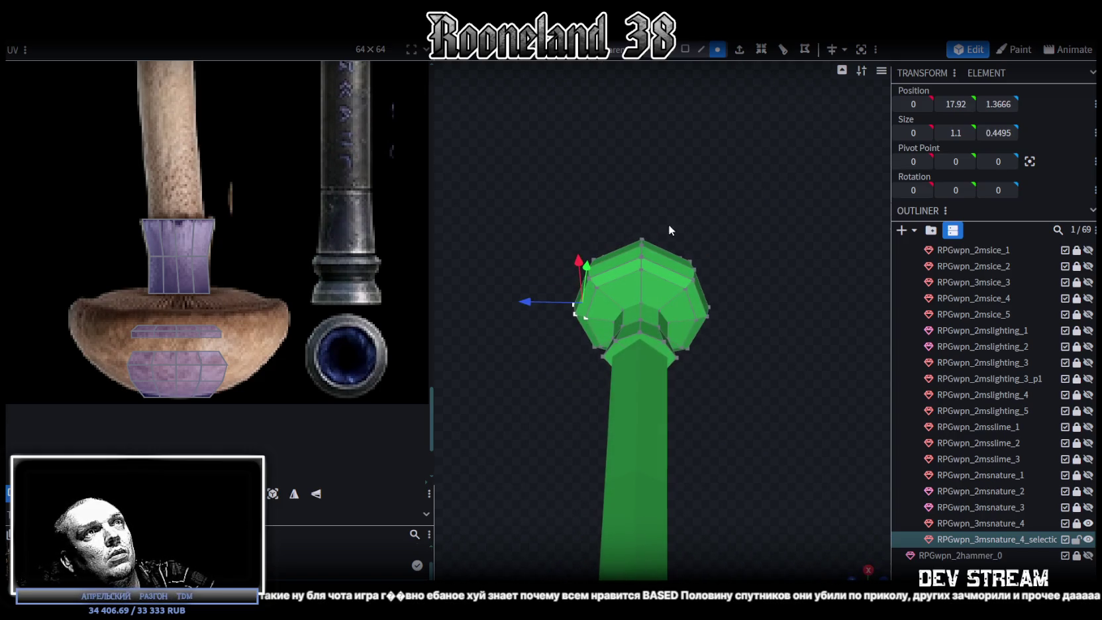
{"action": "left_click", "coordinate": [651, 272]}
{"action": "mouse_move", "coordinate": [729, 181]}
{"action": "left_mouse_down"}
{"action": "mouse_move", "coordinate": [850, 361]}
{"action": "mouse_move", "coordinate": [767, 368]}
{"action": "mouse_move", "coordinate": [793, 272]}
{"action": "mouse_move", "coordinate": [722, 86]}
{"action": "mouse_move", "coordinate": [762, 180]}
{"action": "left_mouse_up"}
Select all cap faces and place their UV island on the atlas's mushroom cap.
{"action": "left_click", "coordinate": [685, 49]}
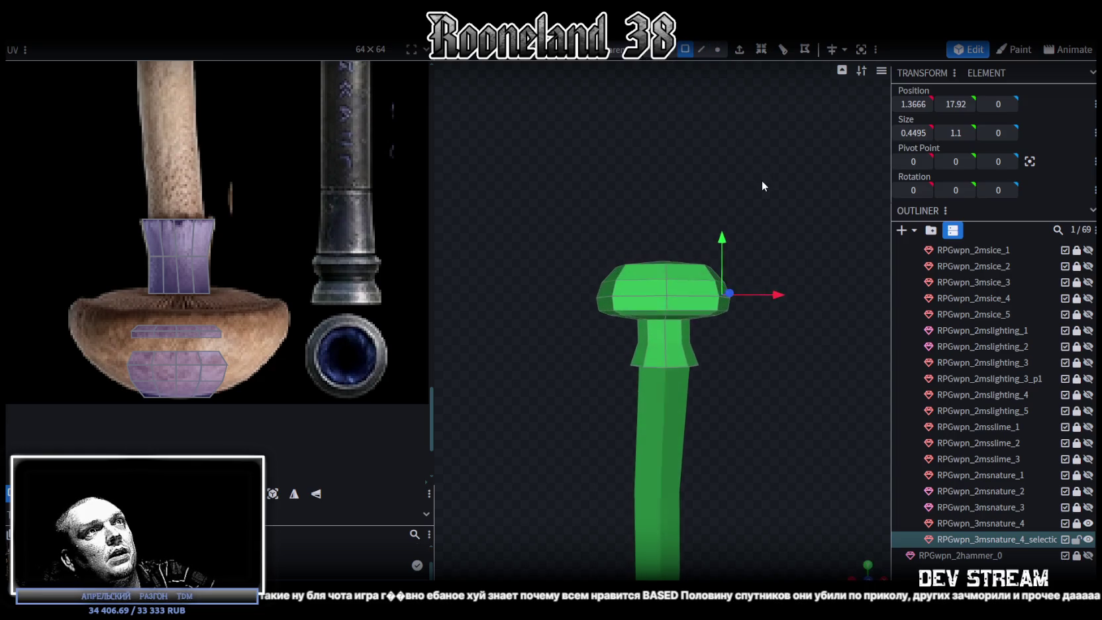
{"action": "mouse_move", "coordinate": [545, 200]}
{"action": "left_mouse_down"}
{"action": "mouse_move", "coordinate": [765, 316]}
{"action": "mouse_move", "coordinate": [766, 304]}
{"action": "mouse_move", "coordinate": [618, 281]}
{"action": "mouse_move", "coordinate": [693, 347]}
{"action": "mouse_move", "coordinate": [772, 356]}
{"action": "left_mouse_up"}
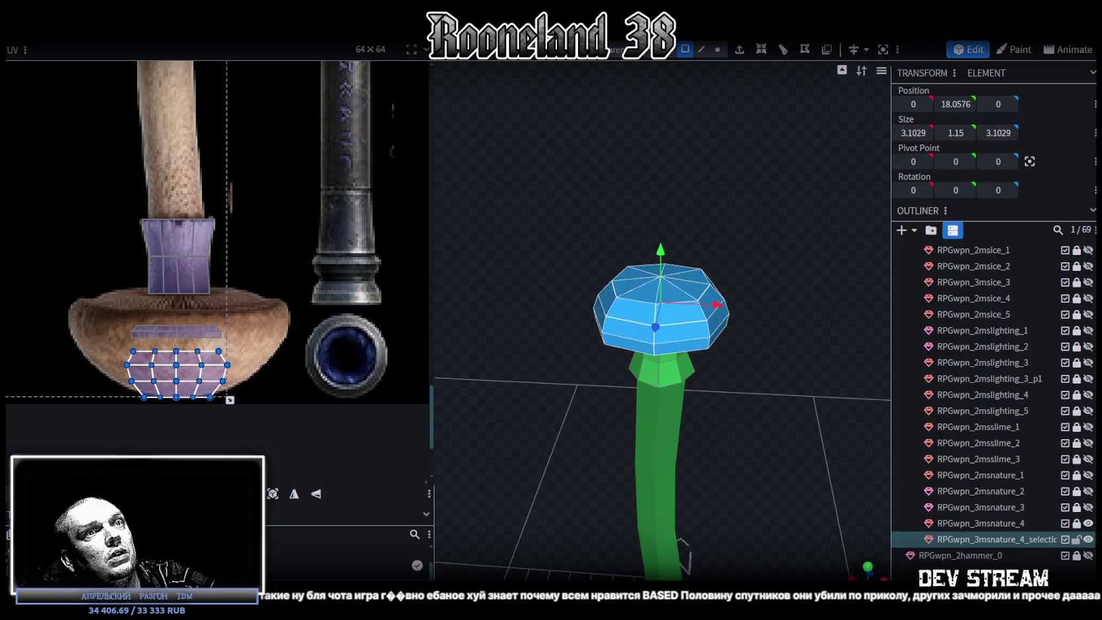
{"action": "key", "text": "KP_1"}
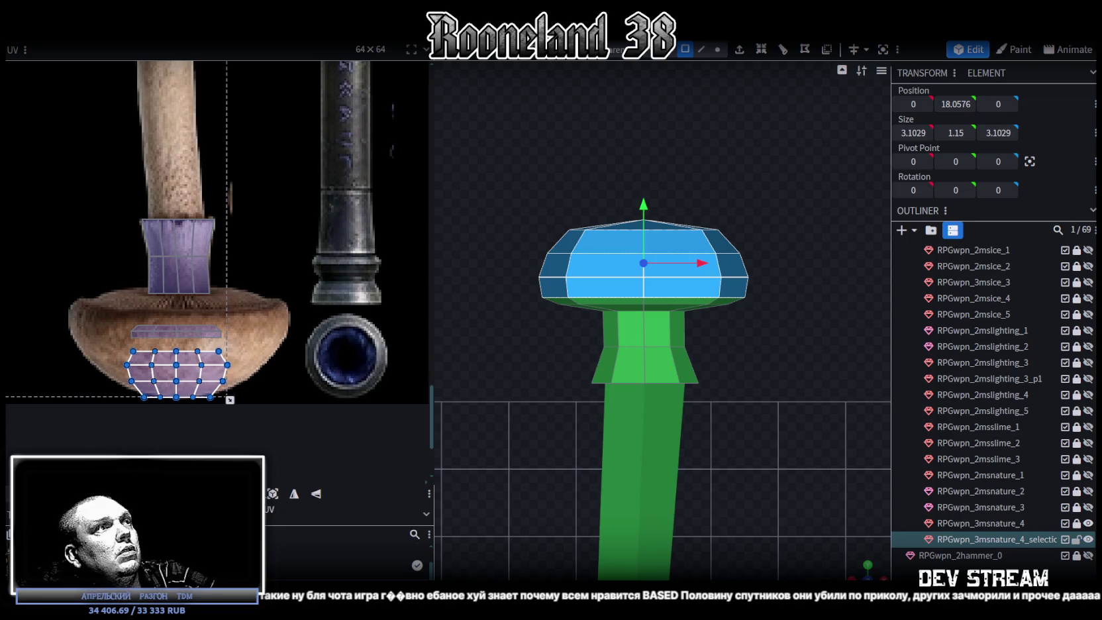
{"action": "scroll", "coordinate": [192, 298], "scroll_direction": "down", "scroll_amount": 2}
{"action": "scroll", "coordinate": [179, 284], "scroll_direction": "down", "scroll_amount": 3}
{"action": "scroll", "coordinate": [171, 274], "scroll_direction": "down", "scroll_amount": 3}
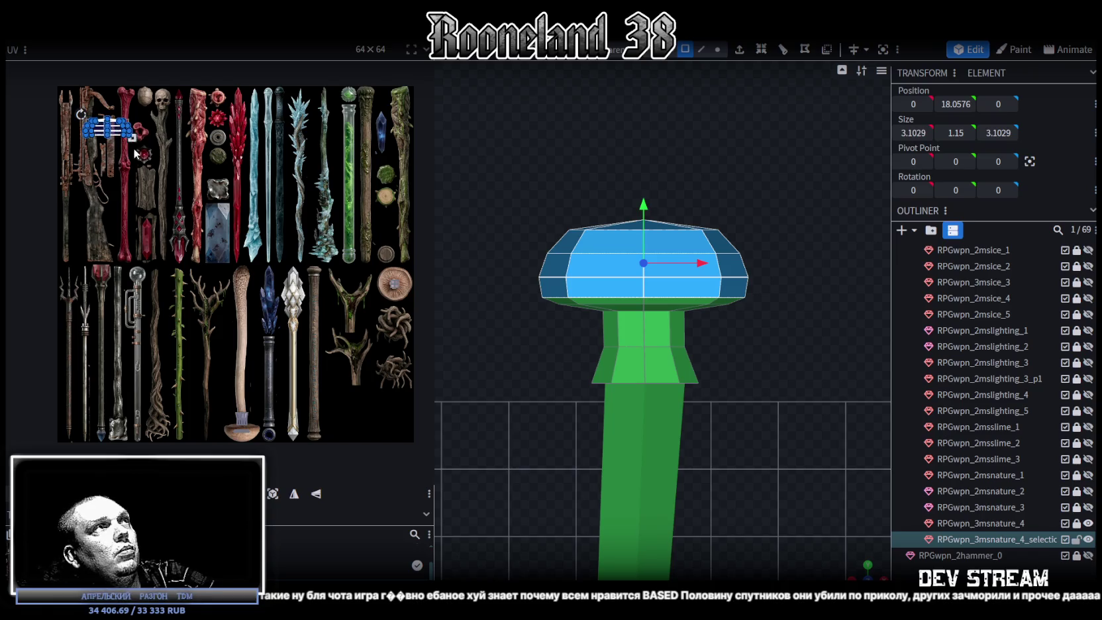
{"action": "left_click_drag", "start_coordinate": [120, 149], "coordinate": [199, 412]}
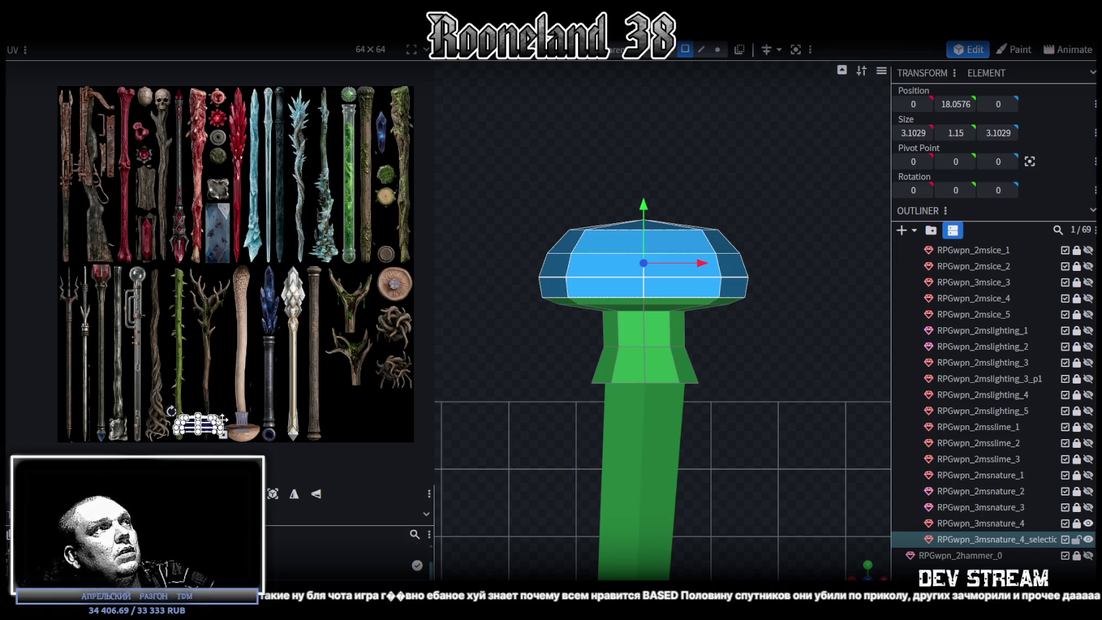
{"action": "scroll", "coordinate": [263, 408], "scroll_direction": "up", "scroll_amount": 5}
{"action": "middle_click_drag", "start_coordinate": [262, 408], "coordinate": [235, 140]}
{"action": "left_click", "coordinate": [198, 253]}
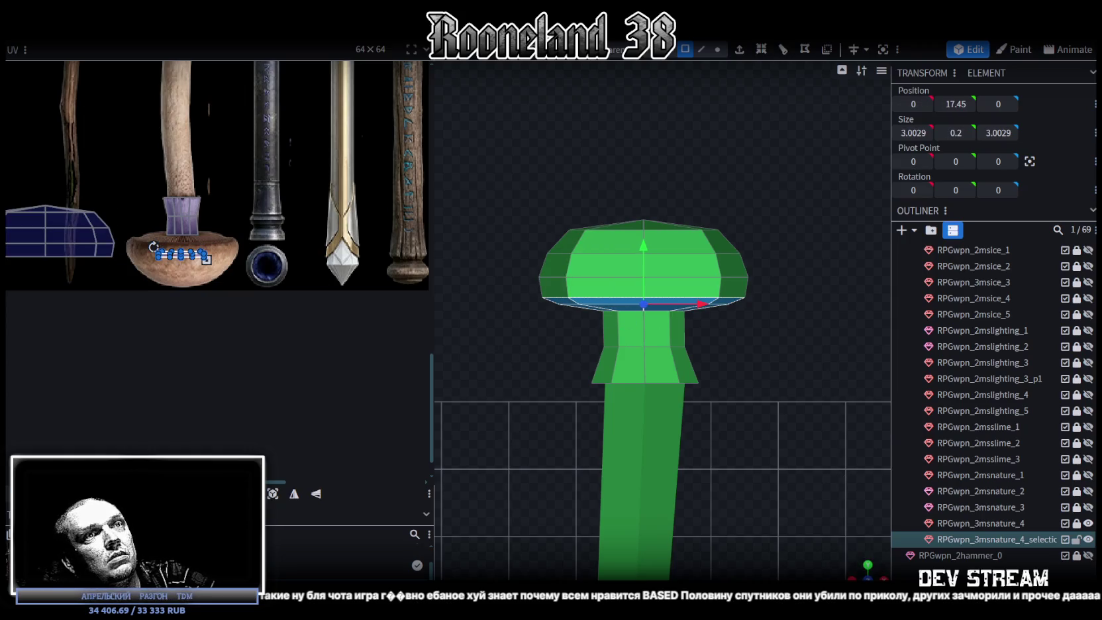
Scale and centre the underside's octagon UV over the mushroom gill texture.
{"action": "key", "text": "ctrl+KP_7"}
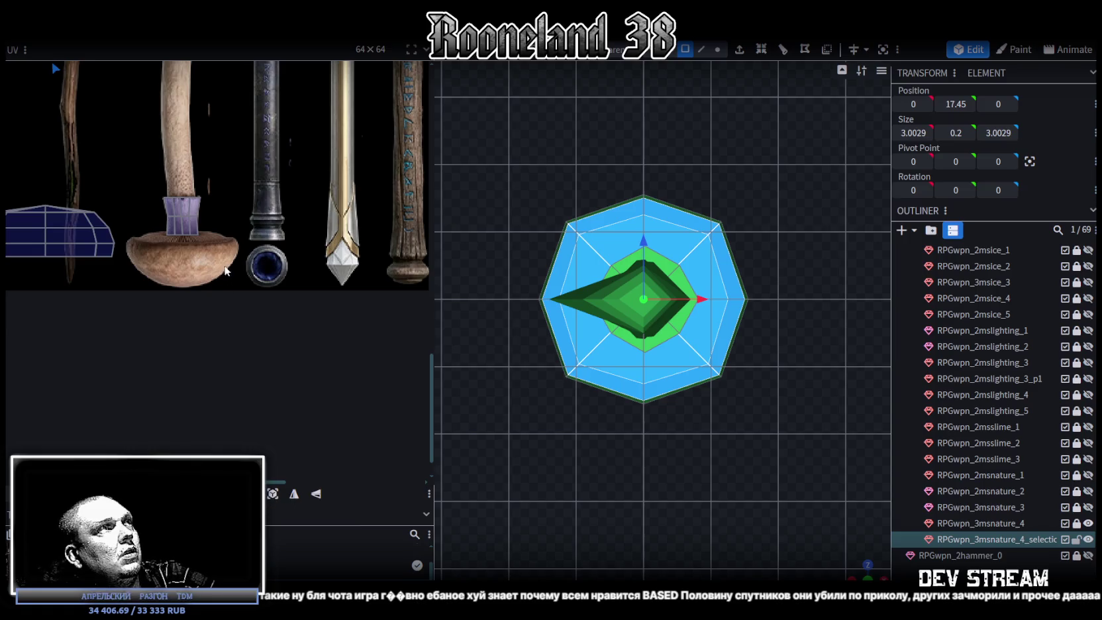
{"action": "scroll", "coordinate": [225, 271], "scroll_direction": "down", "scroll_amount": 5}
{"action": "scroll", "coordinate": [231, 245], "scroll_direction": "up", "scroll_amount": 2}
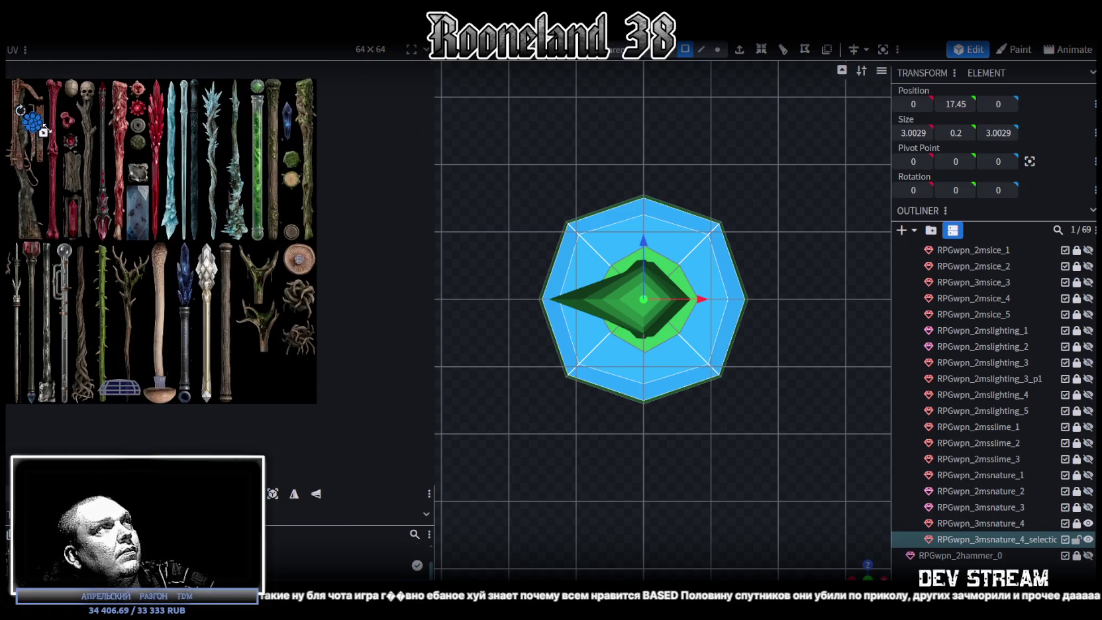
{"action": "scroll", "coordinate": [43, 130], "scroll_direction": "up", "scroll_amount": 2}
{"action": "left_click_drag", "start_coordinate": [78, 130], "coordinate": [367, 326]}
{"action": "middle_click_drag", "start_coordinate": [368, 326], "coordinate": [113, 201]}
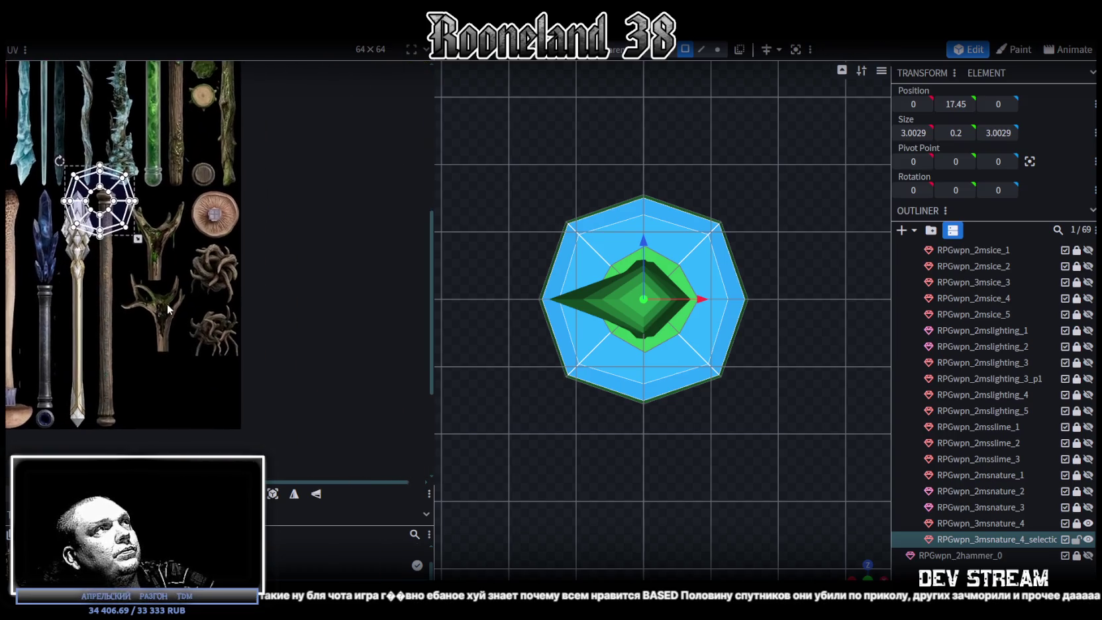
{"action": "left_click_drag", "start_coordinate": [122, 214], "coordinate": [228, 230]}
{"action": "scroll", "coordinate": [235, 232], "scroll_direction": "up", "scroll_amount": 3}
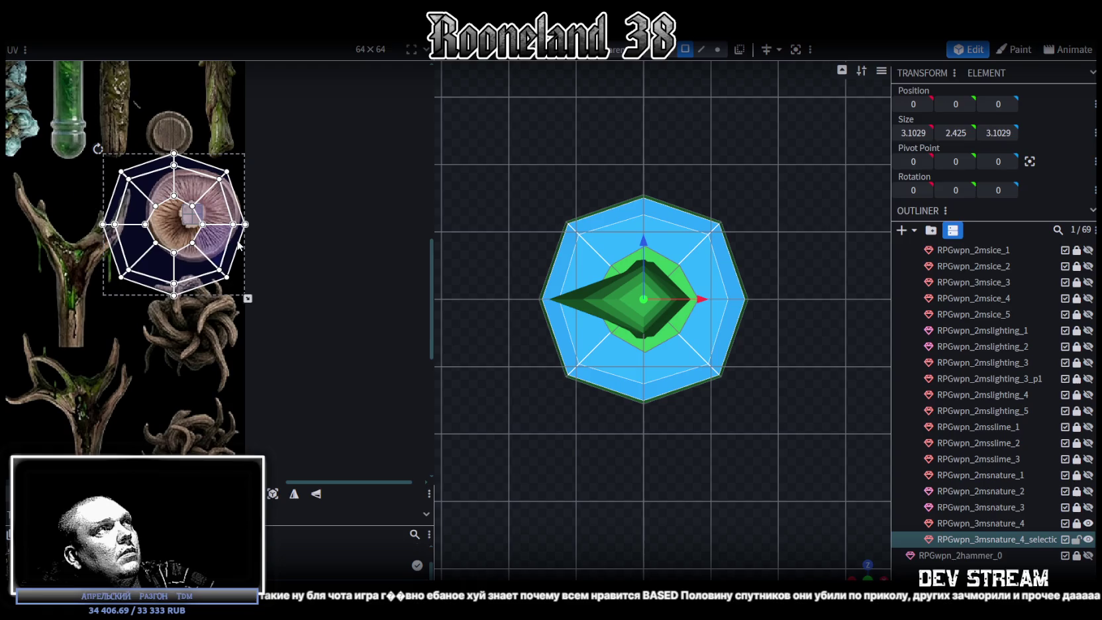
{"action": "left_click_drag", "start_coordinate": [248, 299], "coordinate": [192, 229]}
{"action": "left_click_drag", "start_coordinate": [171, 179], "coordinate": [218, 202]}
{"action": "scroll", "coordinate": [212, 189], "scroll_direction": "up", "scroll_amount": 3}
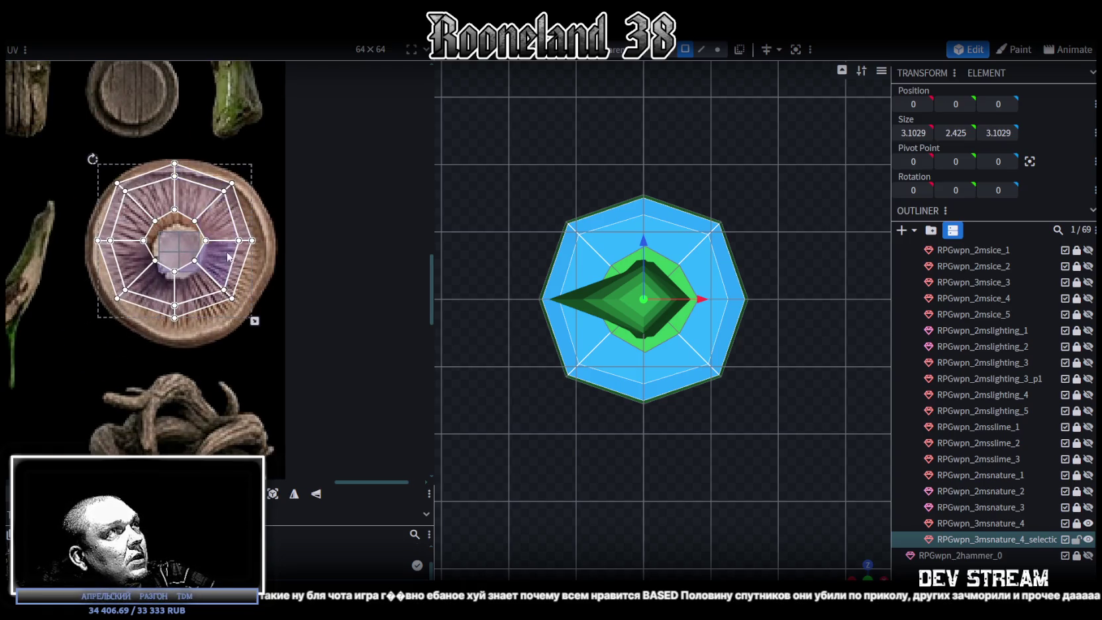
{"action": "left_click_drag", "start_coordinate": [224, 262], "coordinate": [218, 262]}
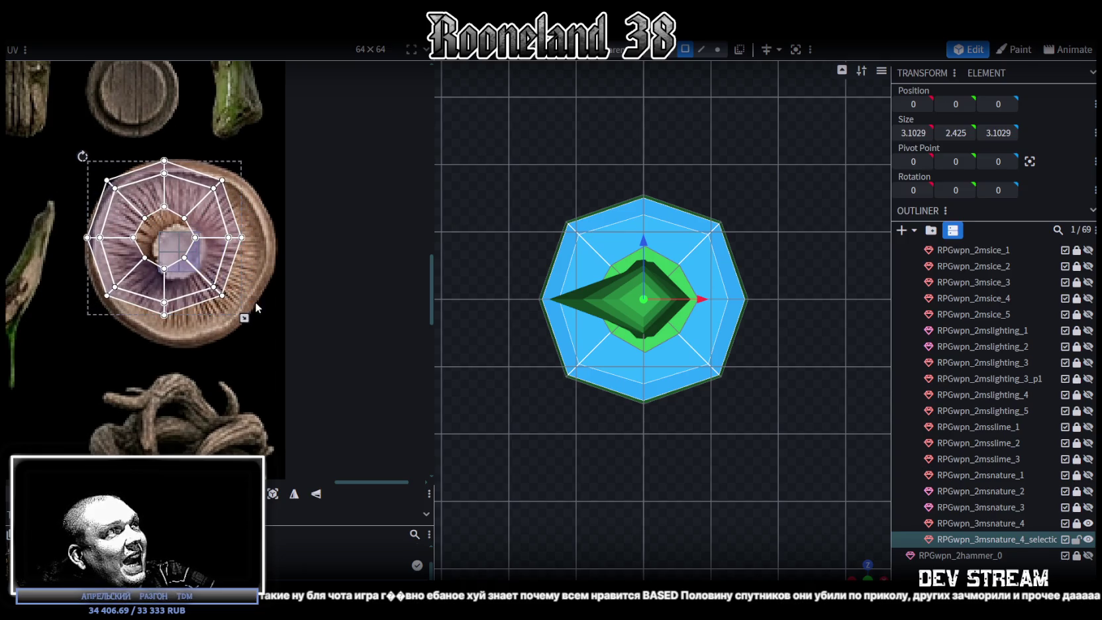
{"action": "left_click_drag", "start_coordinate": [244, 319], "coordinate": [269, 343]}
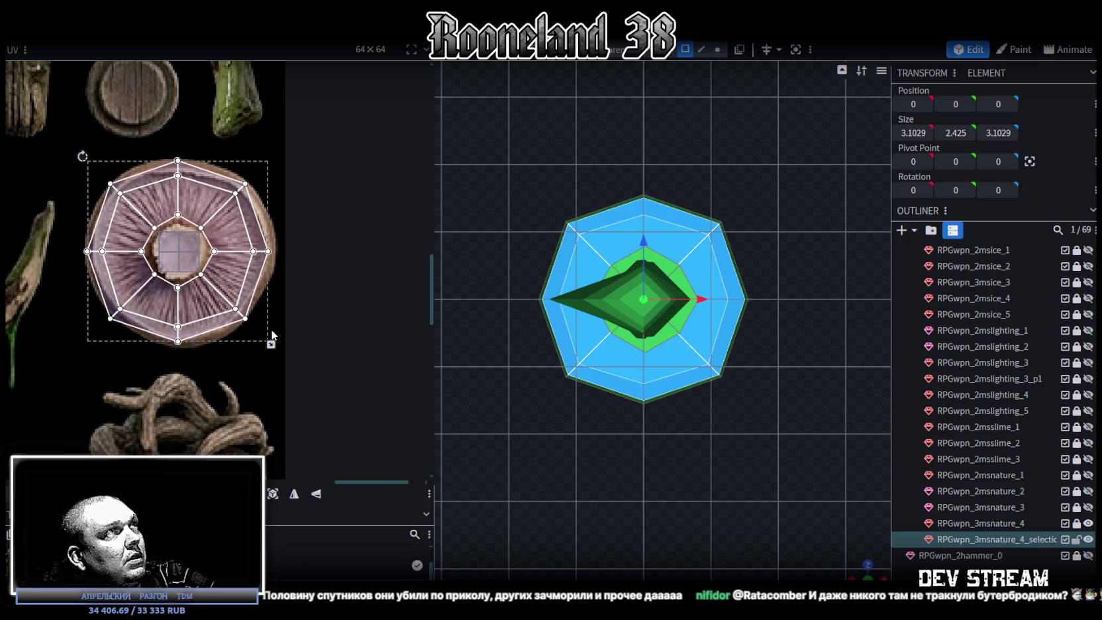
{"action": "left_click_drag", "start_coordinate": [192, 300], "coordinate": [196, 297]}
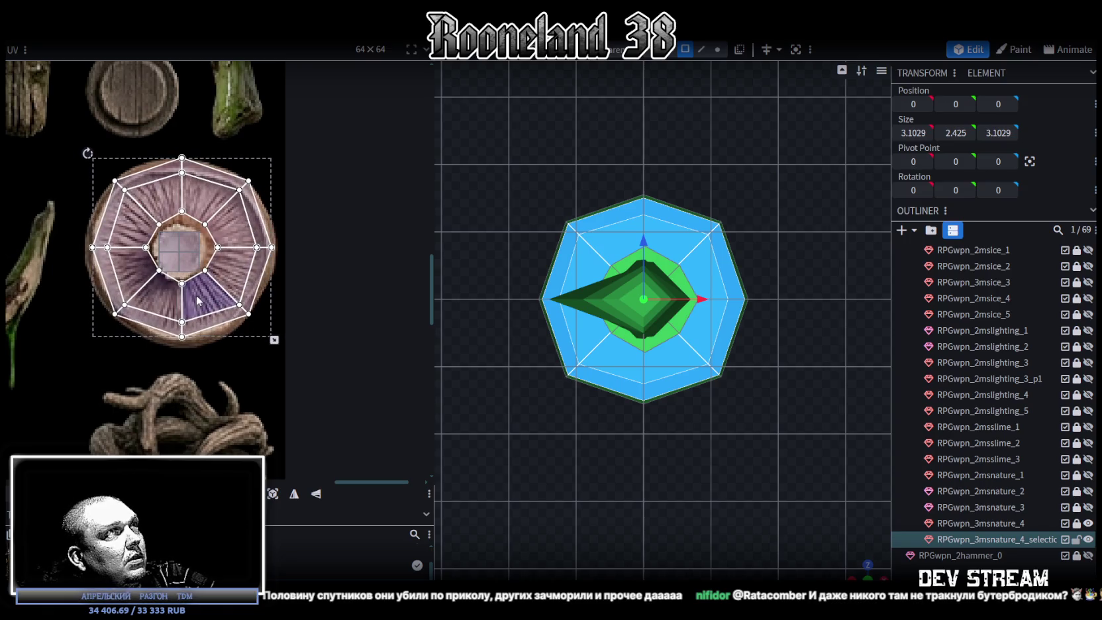
Stretch the left, bottom and right underside wedges out to the cap rim.
{"action": "scroll", "coordinate": [40, 222], "scroll_direction": "up", "scroll_amount": 3}
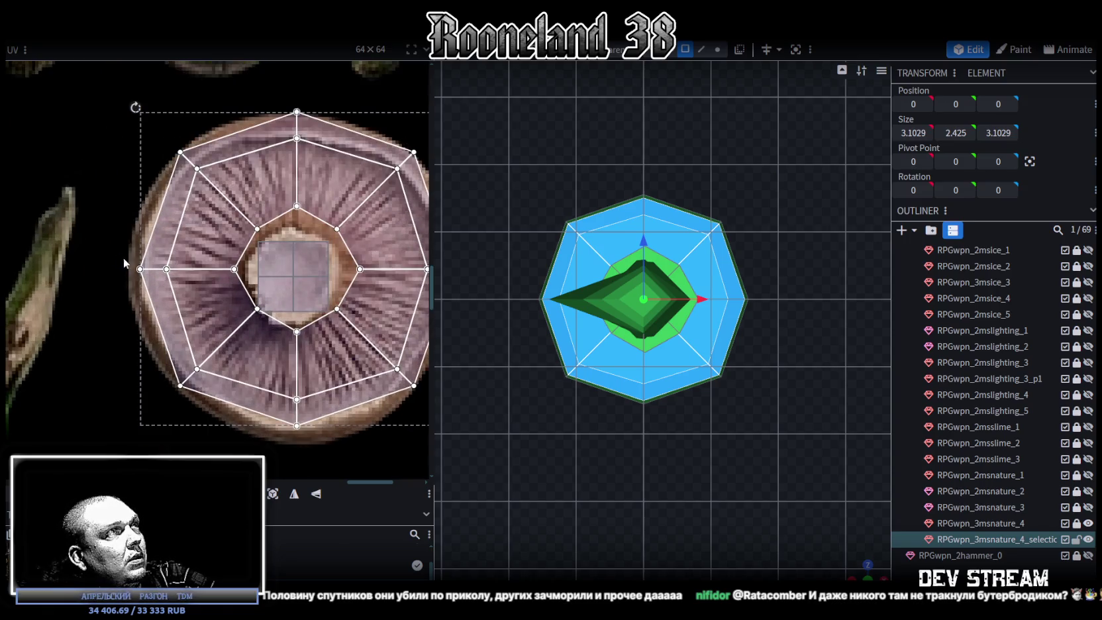
{"action": "left_click", "coordinate": [150, 300]}
{"action": "left_click_drag", "start_coordinate": [166, 269], "coordinate": [154, 269]}
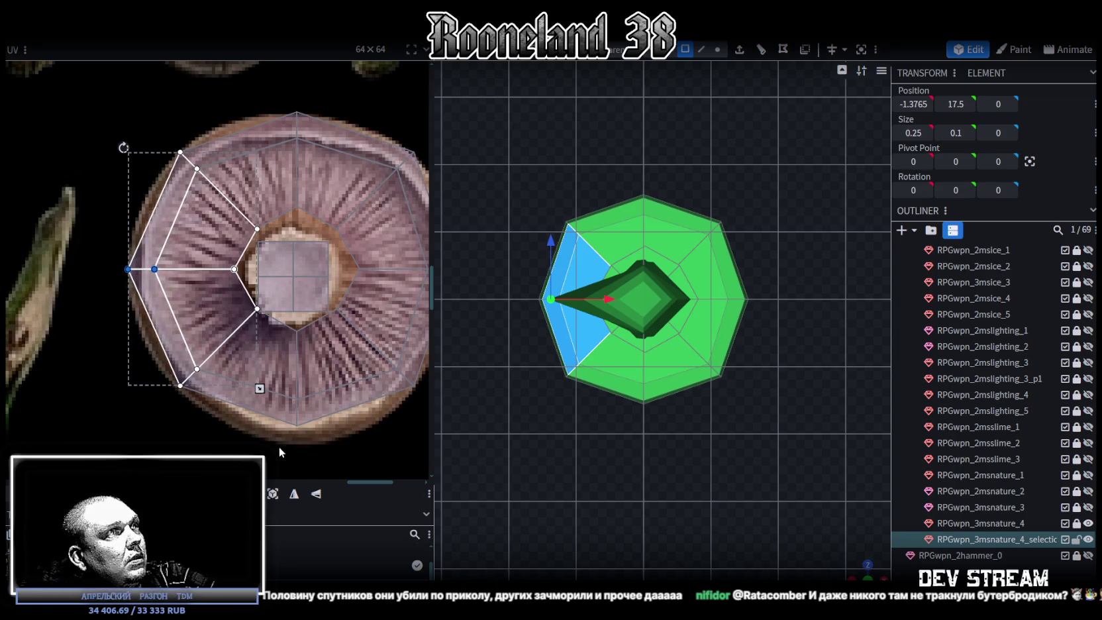
{"action": "left_click", "coordinate": [284, 410]}
{"action": "left_click_drag", "start_coordinate": [296, 426], "coordinate": [296, 442]}
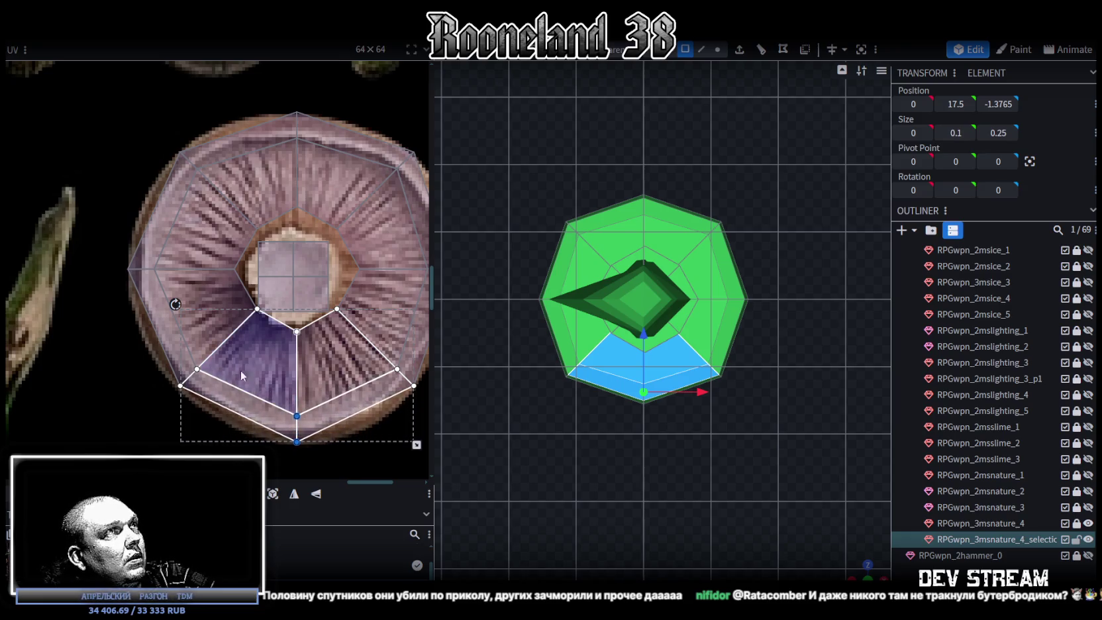
{"action": "middle_click_drag", "start_coordinate": [235, 370], "coordinate": [168, 364]}
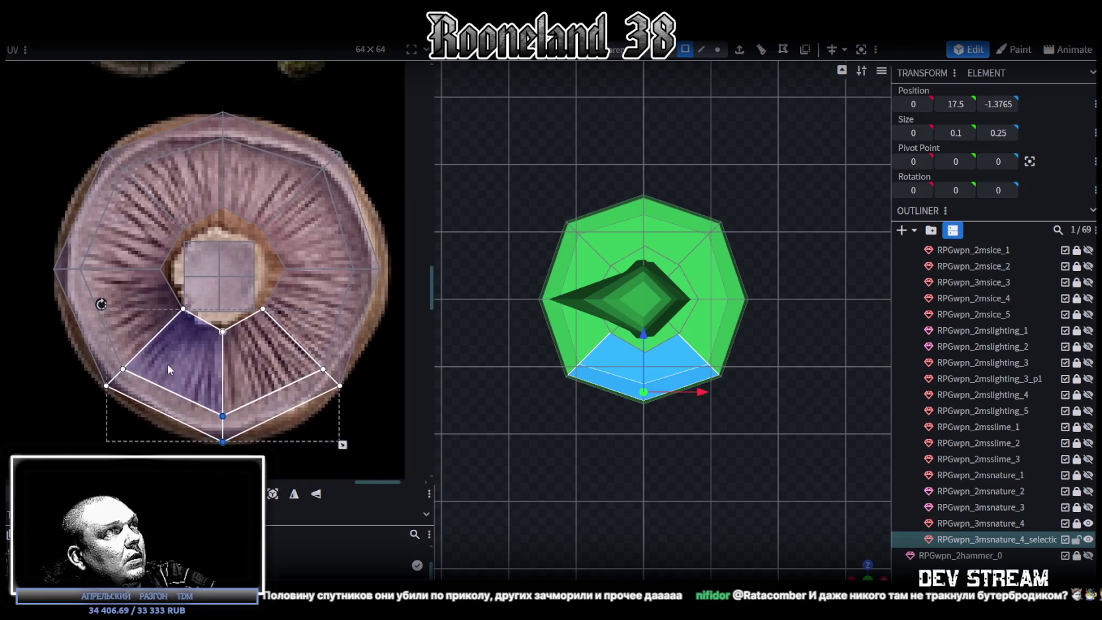
{"action": "left_click", "coordinate": [385, 276]}
{"action": "left_click_drag", "start_coordinate": [381, 270], "coordinate": [388, 270]}
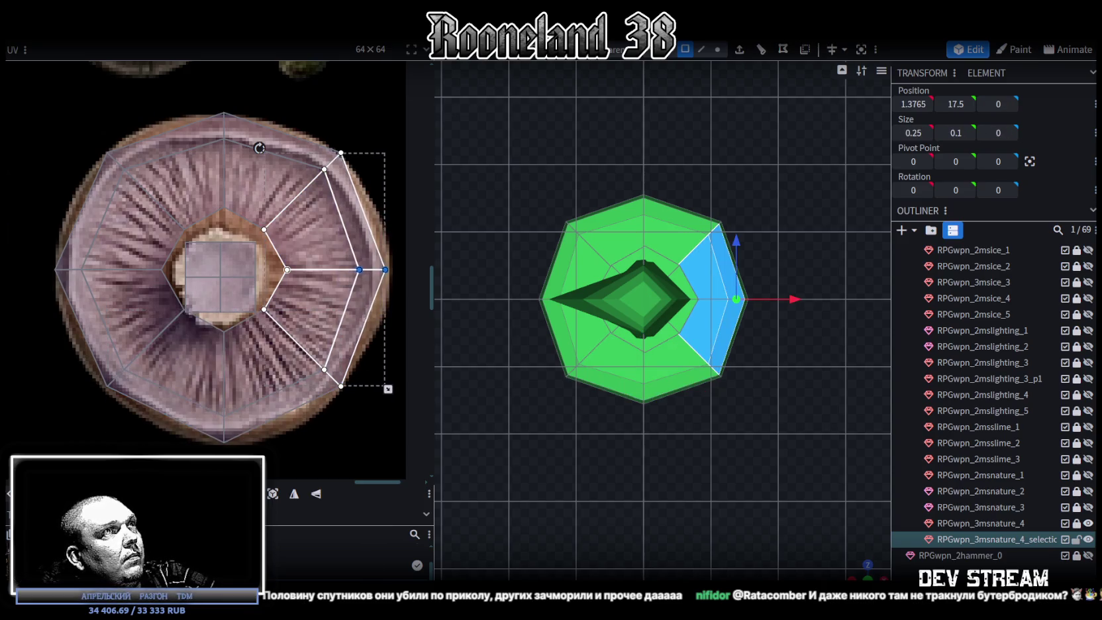
Nudge the top wedge's outer edge down and review every wedge's gill mapping.
{"action": "left_click", "coordinate": [318, 156]}
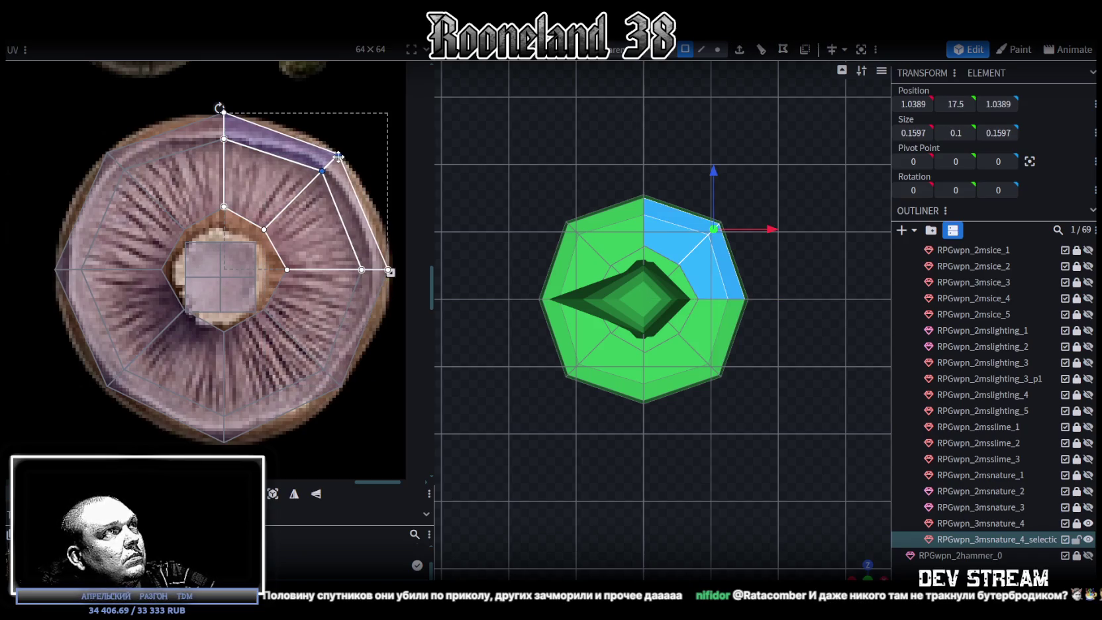
{"action": "left_click", "coordinate": [239, 145]}
{"action": "key", "text": "Down"}
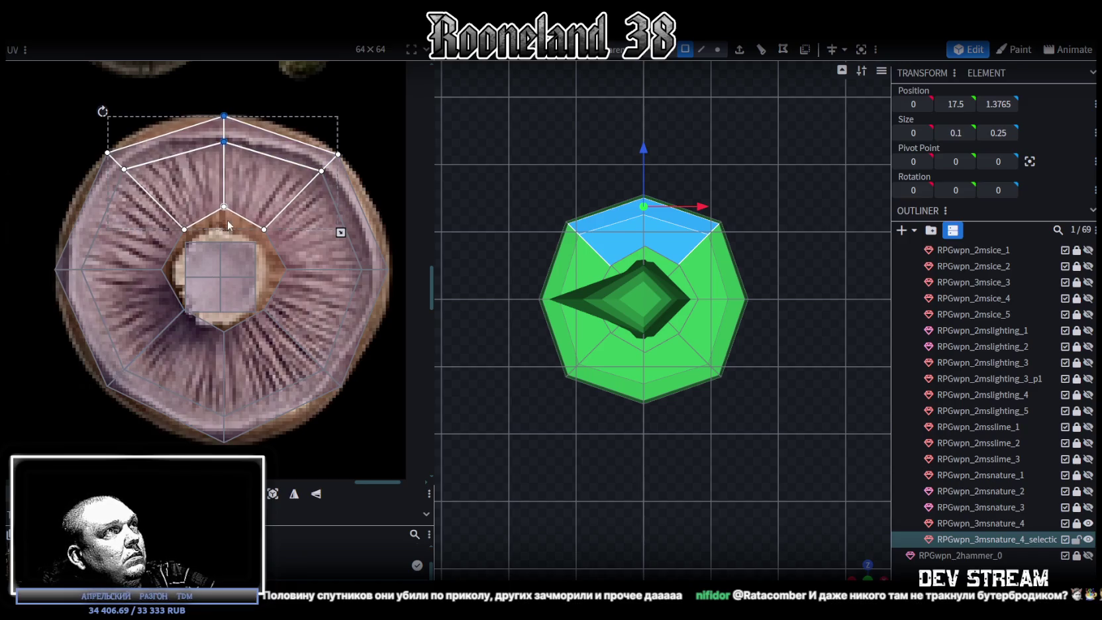
{"action": "left_click", "coordinate": [225, 207]}
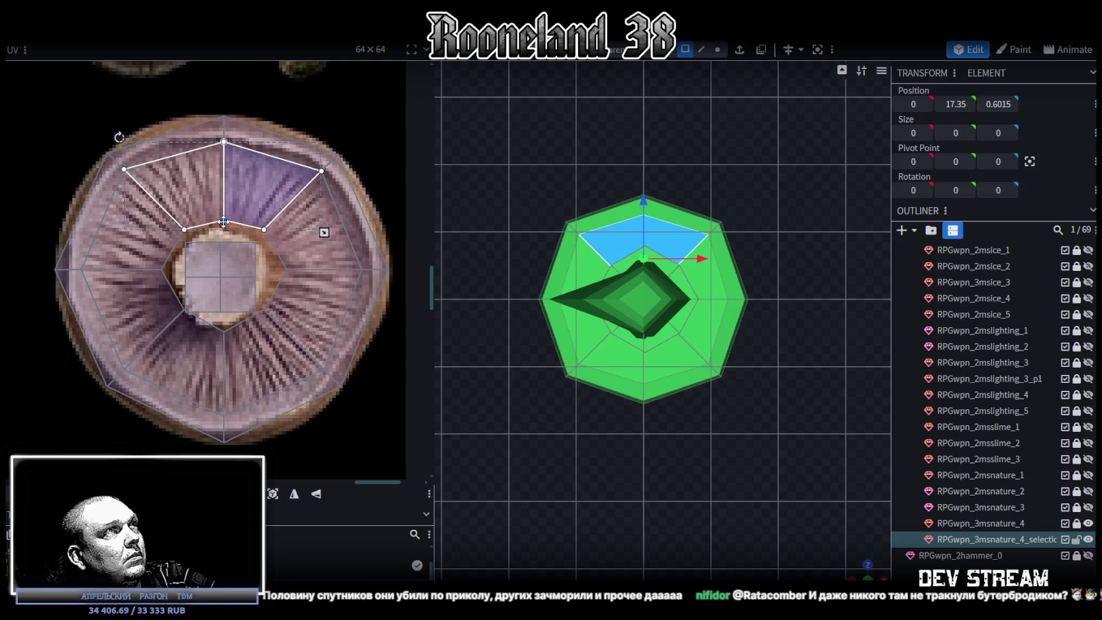
{"action": "left_click", "coordinate": [265, 229]}
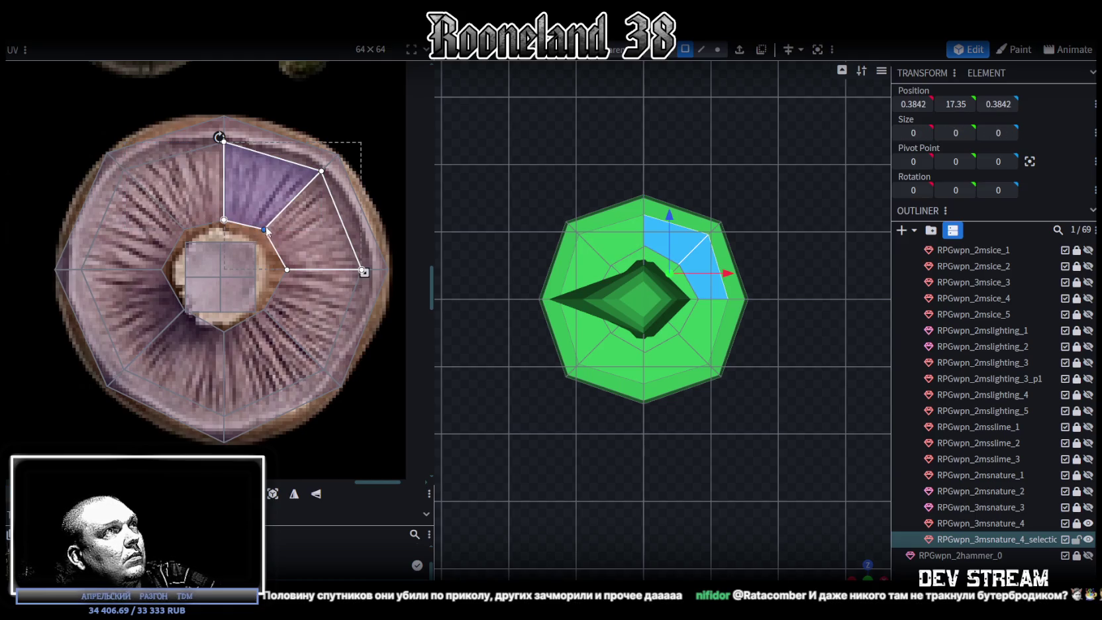
{"action": "left_click", "coordinate": [286, 269]}
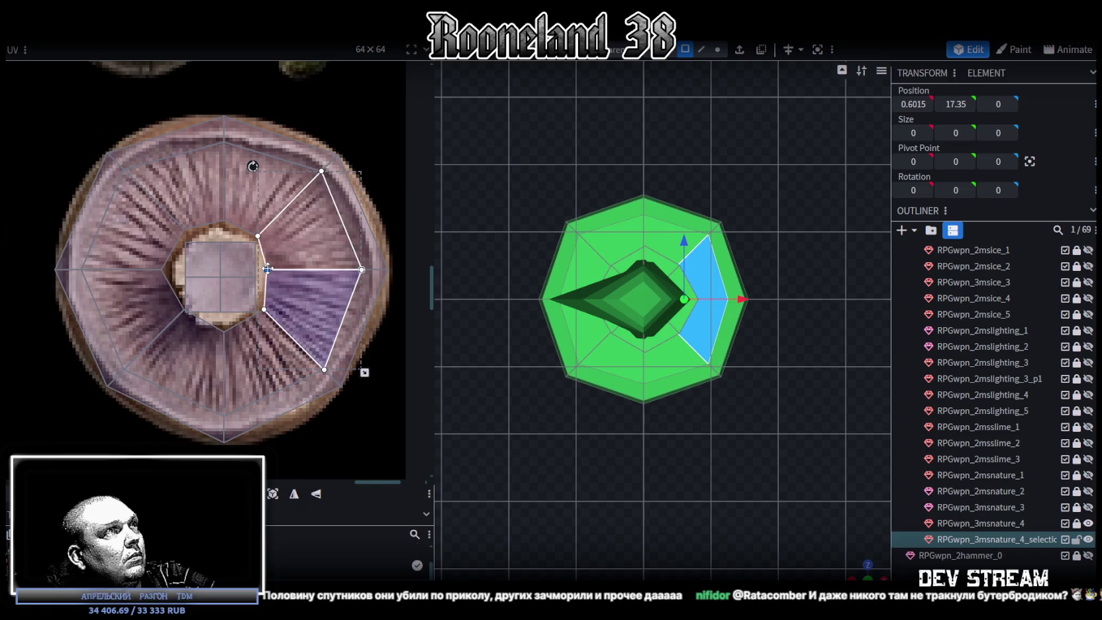
{"action": "left_click", "coordinate": [225, 331]}
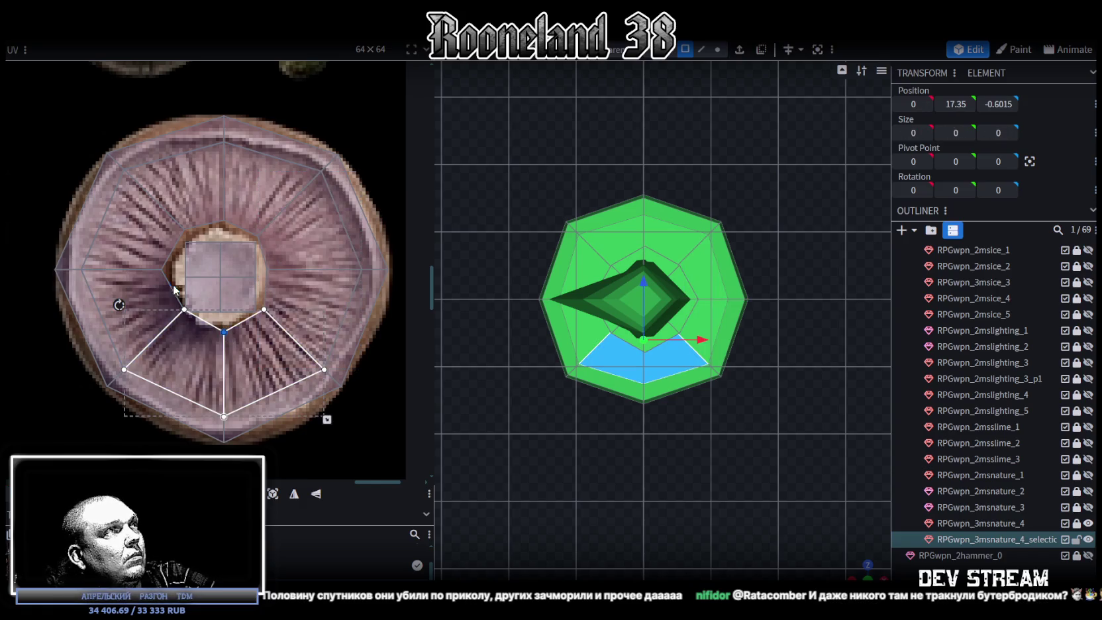
{"action": "left_click", "coordinate": [155, 270]}
{"action": "left_click", "coordinate": [159, 270]}
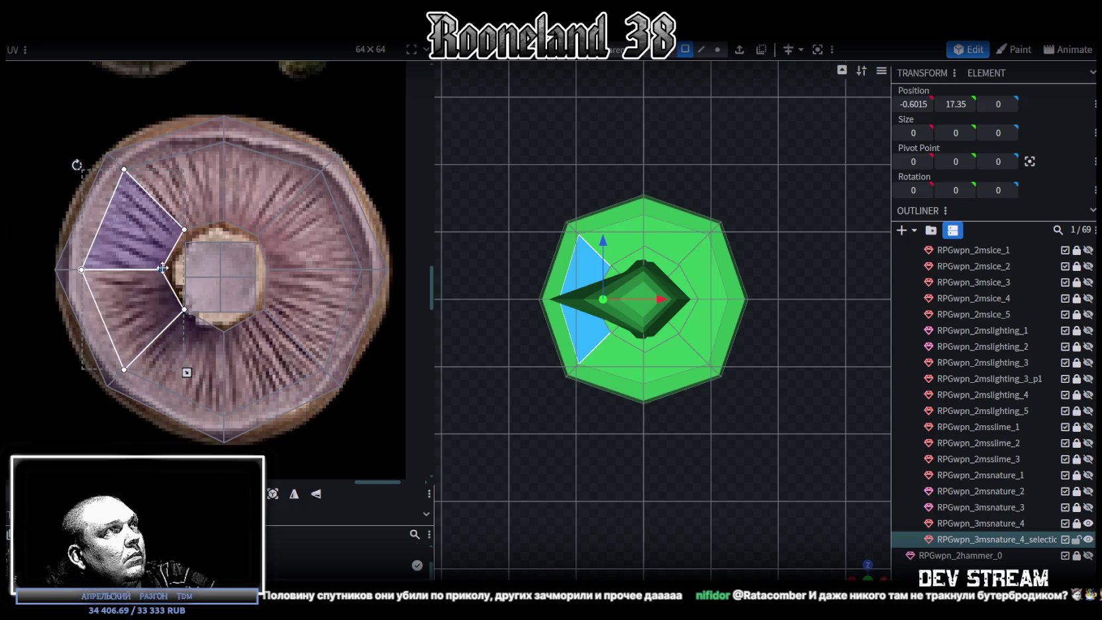
{"action": "mouse_move", "coordinate": [735, 344]}
{"action": "left_mouse_down"}
{"action": "mouse_move", "coordinate": [727, 304]}
{"action": "mouse_move", "coordinate": [646, 361]}
{"action": "mouse_move", "coordinate": [754, 346]}
{"action": "mouse_move", "coordinate": [659, 401]}
{"action": "mouse_move", "coordinate": [578, 561]}
{"action": "mouse_move", "coordinate": [775, 293]}
{"action": "mouse_move", "coordinate": [706, 513]}
{"action": "mouse_move", "coordinate": [710, 411]}
{"action": "mouse_move", "coordinate": [743, 460]}
{"action": "mouse_move", "coordinate": [712, 472]}
{"action": "mouse_move", "coordinate": [769, 510]}
{"action": "mouse_move", "coordinate": [582, 392]}
{"action": "left_mouse_up"}
Move the cap's side UV island onto the mushroom-cap texture, flipped vertically and resized to fit.
{"action": "scroll", "coordinate": [206, 347], "scroll_direction": "down", "scroll_amount": 3}
{"action": "scroll", "coordinate": [206, 347], "scroll_direction": "down", "scroll_amount": 2}
{"action": "scroll", "coordinate": [146, 303], "scroll_direction": "up", "scroll_amount": 3}
{"action": "scroll", "coordinate": [144, 349], "scroll_direction": "up", "scroll_amount": 2}
{"action": "scroll", "coordinate": [219, 236], "scroll_direction": "up", "scroll_amount": 2}
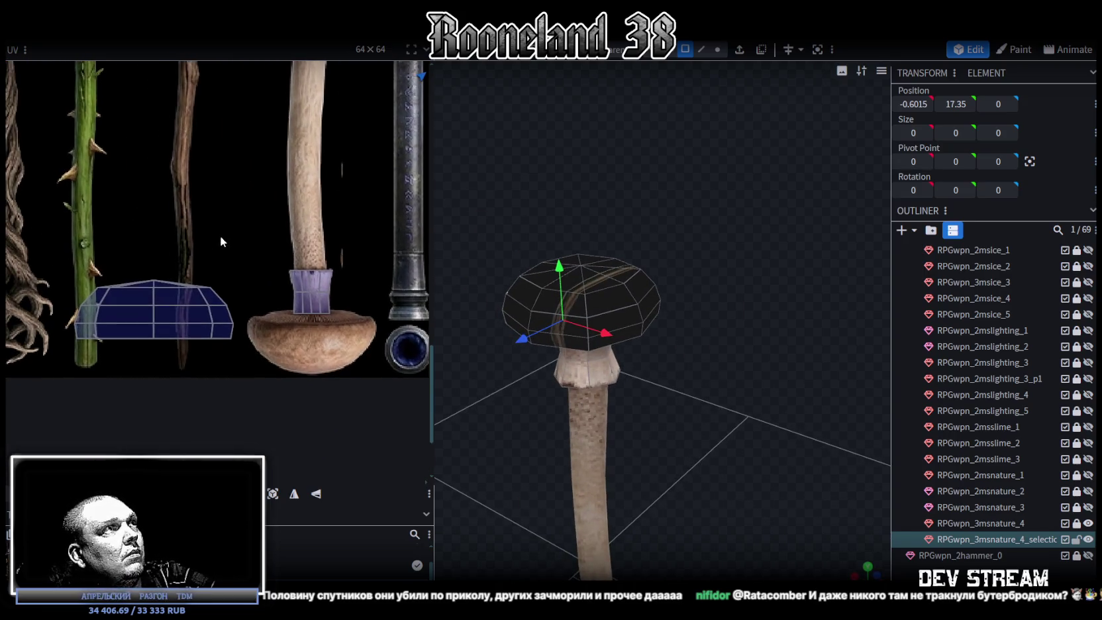
{"action": "scroll", "coordinate": [136, 317], "scroll_direction": "up", "scroll_amount": 3}
{"action": "left_click", "coordinate": [170, 329]}
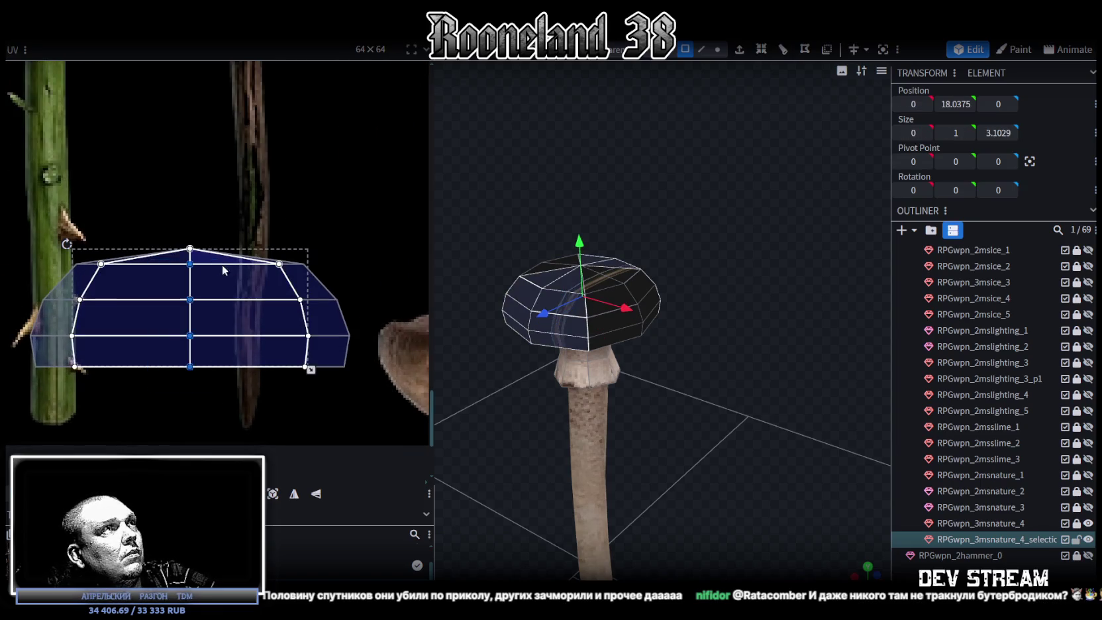
{"action": "scroll", "coordinate": [218, 262], "scroll_direction": "down", "scroll_amount": 1}
{"action": "scroll", "coordinate": [165, 318], "scroll_direction": "right", "scroll_amount": 3}
{"action": "left_click_drag", "start_coordinate": [94, 324], "coordinate": [351, 348]}
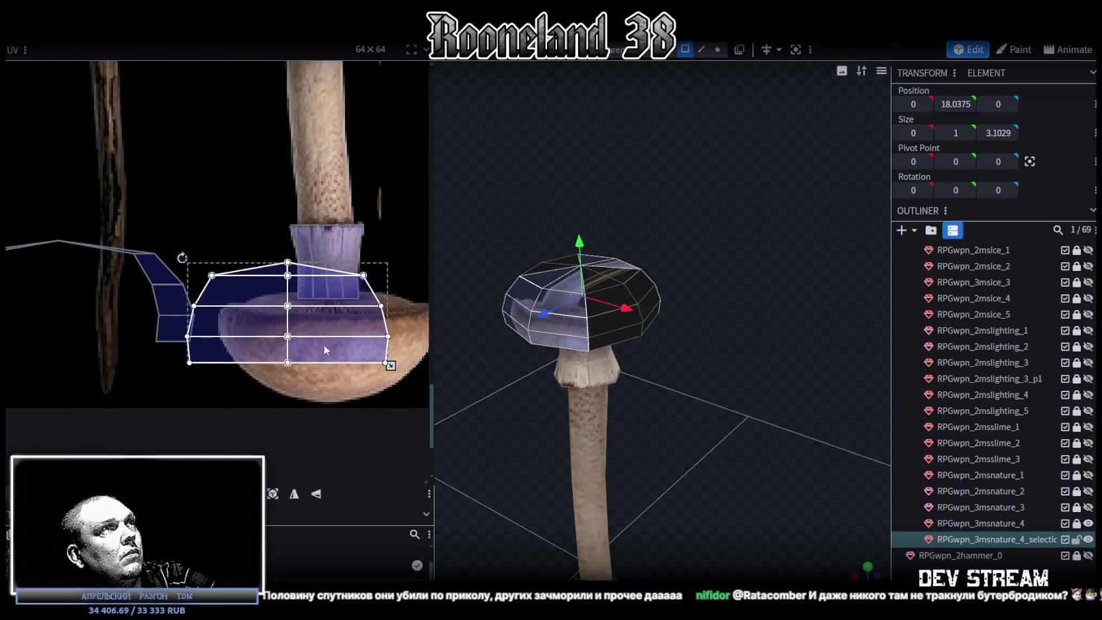
{"action": "left_click", "coordinate": [316, 497]}
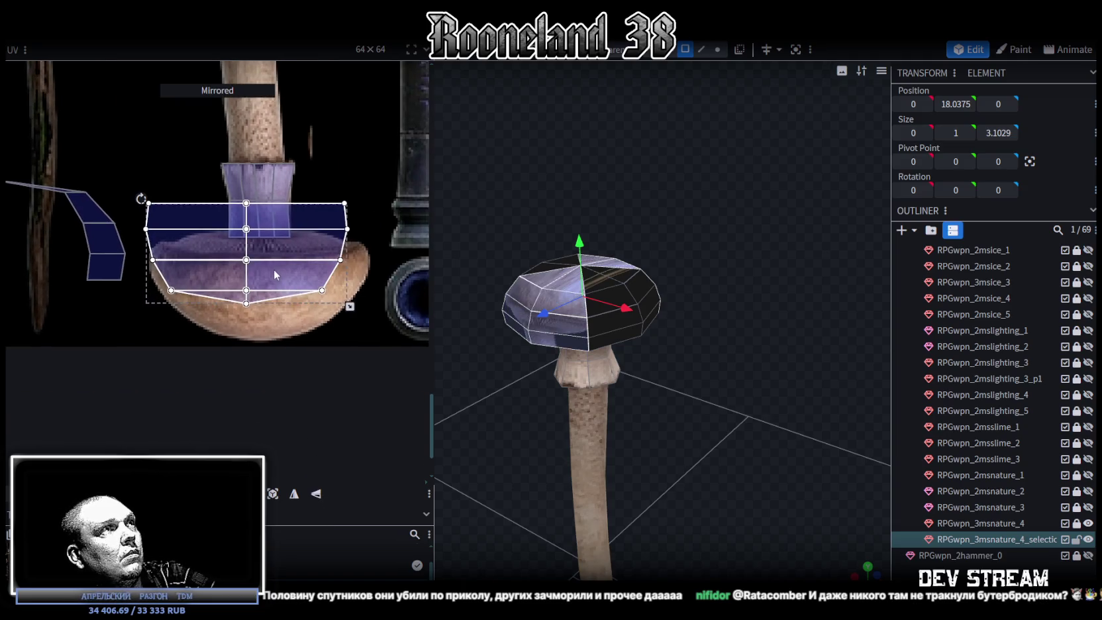
{"action": "left_click_drag", "start_coordinate": [274, 269], "coordinate": [292, 329]}
{"action": "left_click_drag", "start_coordinate": [367, 350], "coordinate": [279, 303]}
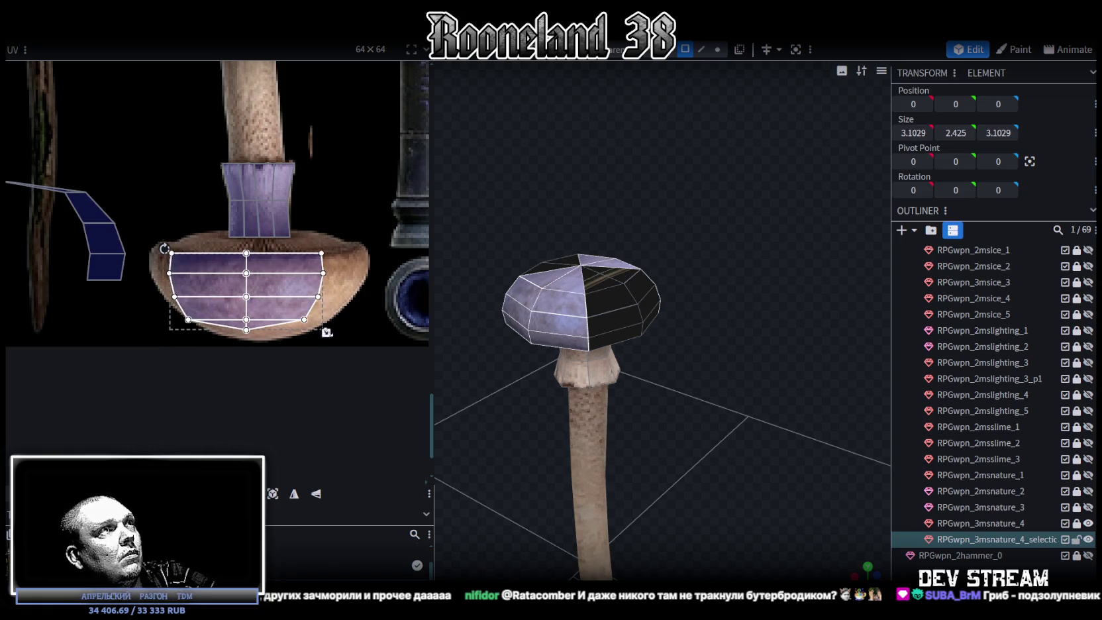
{"action": "left_click_drag", "start_coordinate": [327, 332], "coordinate": [344, 332]}
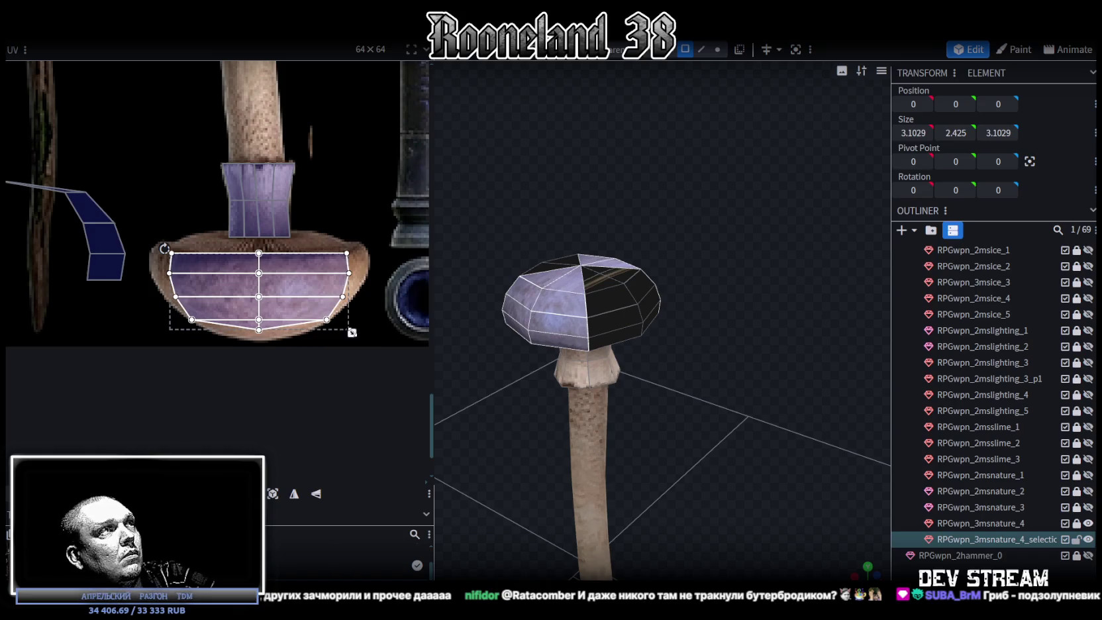
Undo a stray island move and re-project the cap's UVs from a front view.
{"action": "scroll", "coordinate": [342, 323], "scroll_direction": "down", "scroll_amount": 5}
{"action": "scroll", "coordinate": [265, 298], "scroll_direction": "down", "scroll_amount": 2}
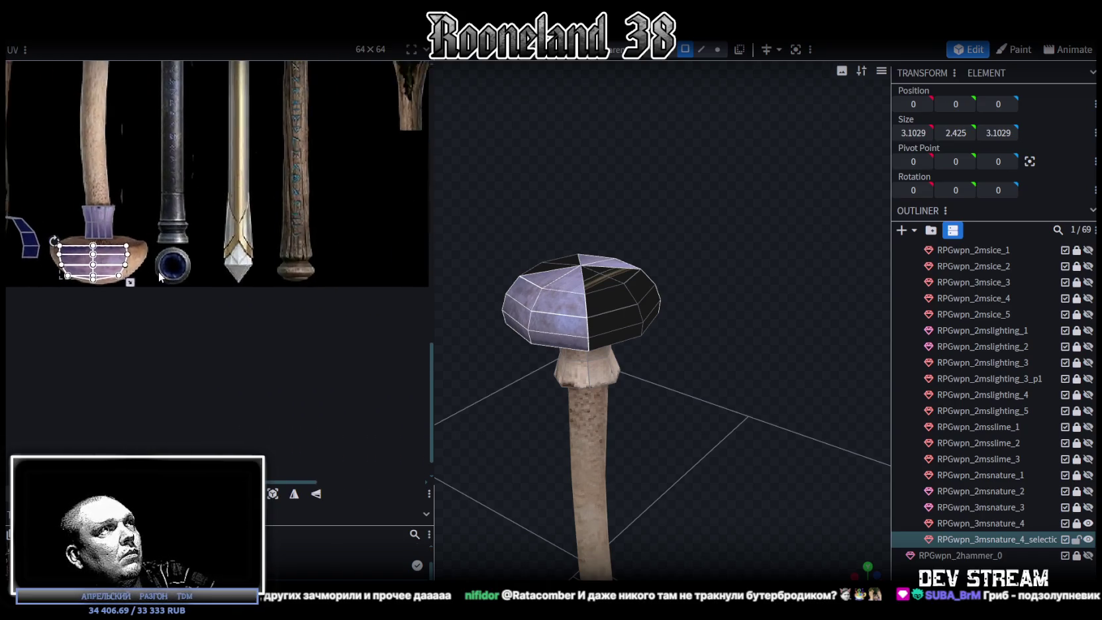
{"action": "scroll", "coordinate": [169, 276], "scroll_direction": "down", "scroll_amount": 3}
{"action": "left_click_drag", "start_coordinate": [127, 269], "coordinate": [289, 273]}
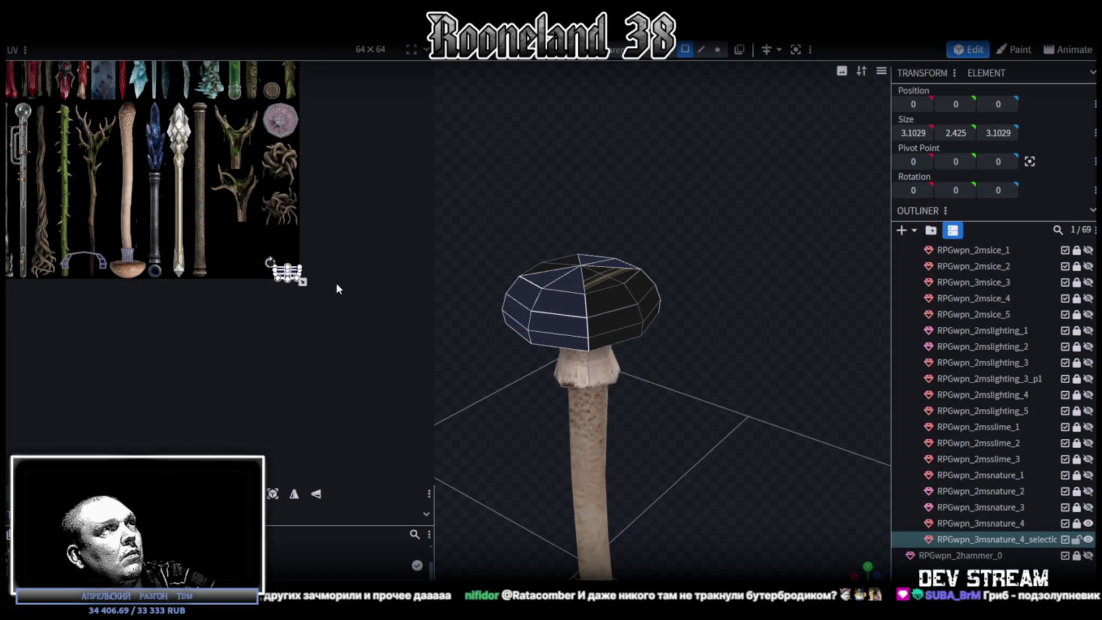
{"action": "key", "text": "ctrl+z"}
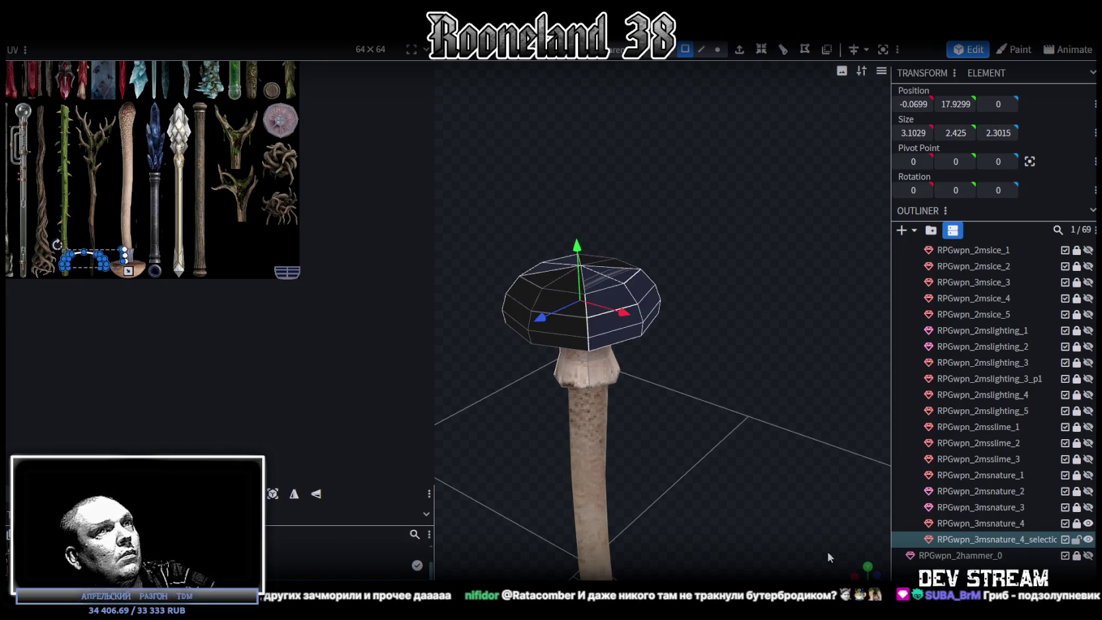
{"action": "key", "text": "KP_1"}
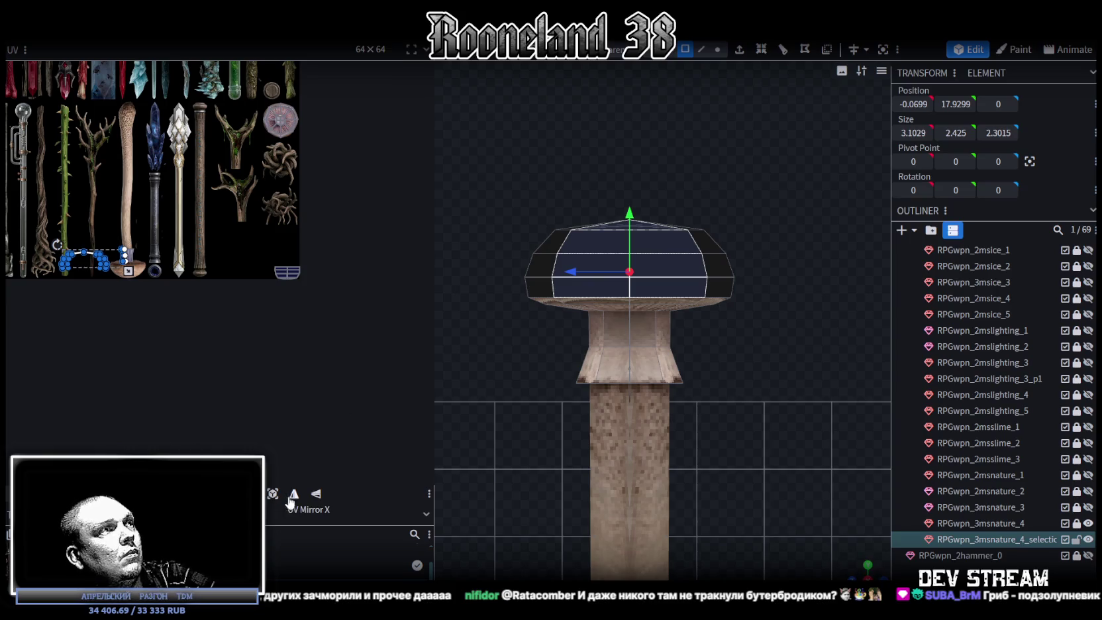
{"action": "left_click", "coordinate": [273, 497]}
{"action": "scroll", "coordinate": [129, 255], "scroll_direction": "down", "scroll_amount": 3}
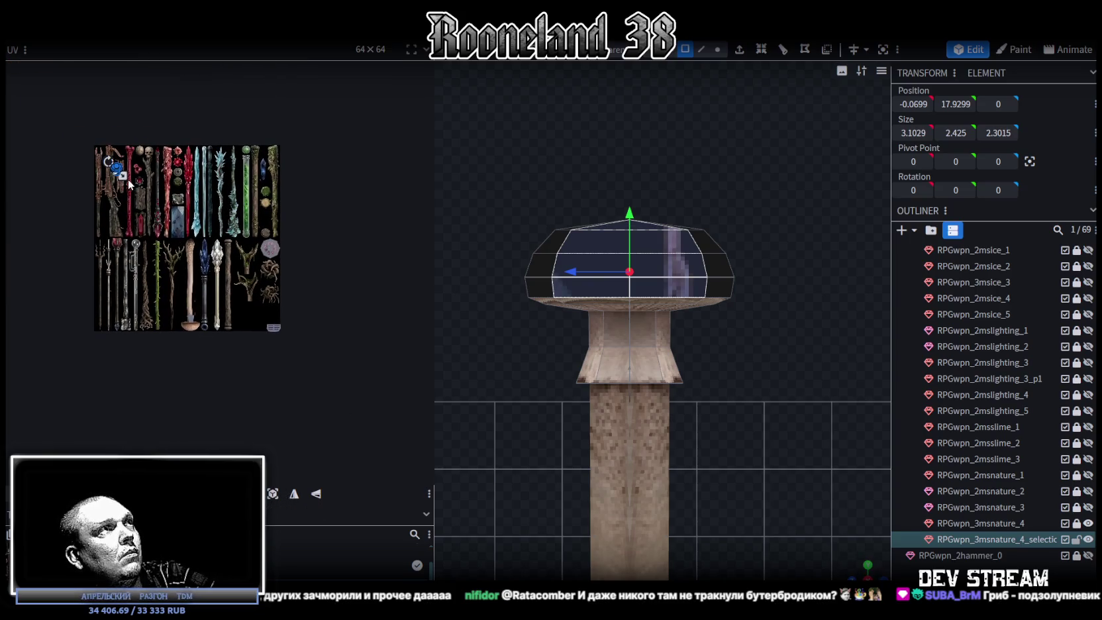
{"action": "scroll", "coordinate": [111, 164], "scroll_direction": "up", "scroll_amount": 2}
{"action": "scroll", "coordinate": [85, 140], "scroll_direction": "up", "scroll_amount": 2}
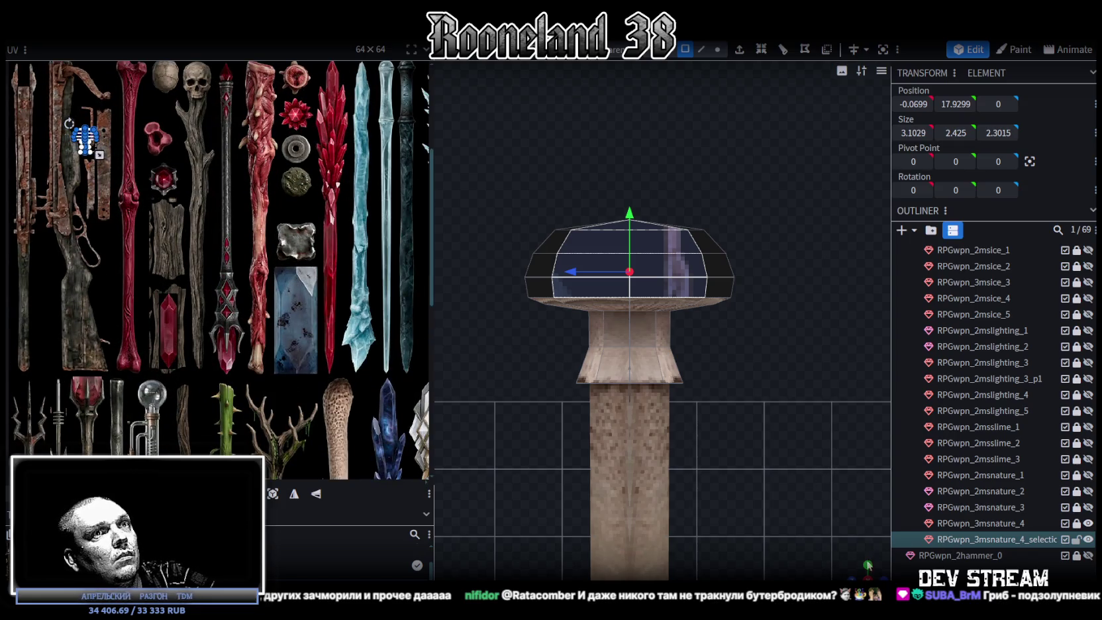
Select the cap's UV faces and re-project them from an angled side view.
{"action": "left_click_drag", "start_coordinate": [868, 566], "coordinate": [823, 553]}
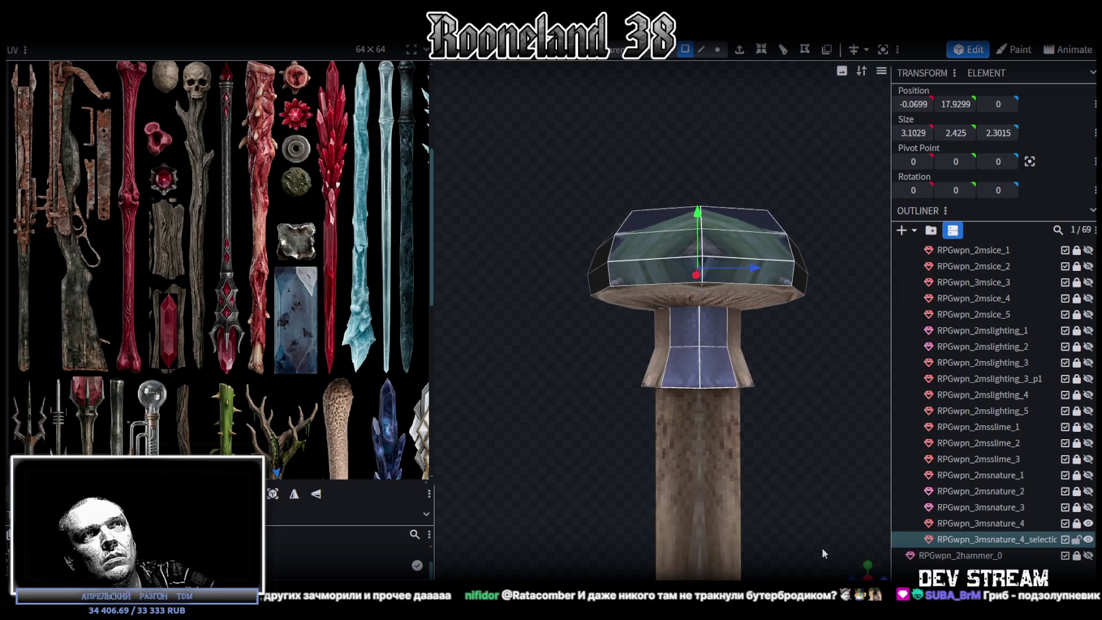
{"action": "left_click_drag", "start_coordinate": [789, 486], "coordinate": [789, 527]}
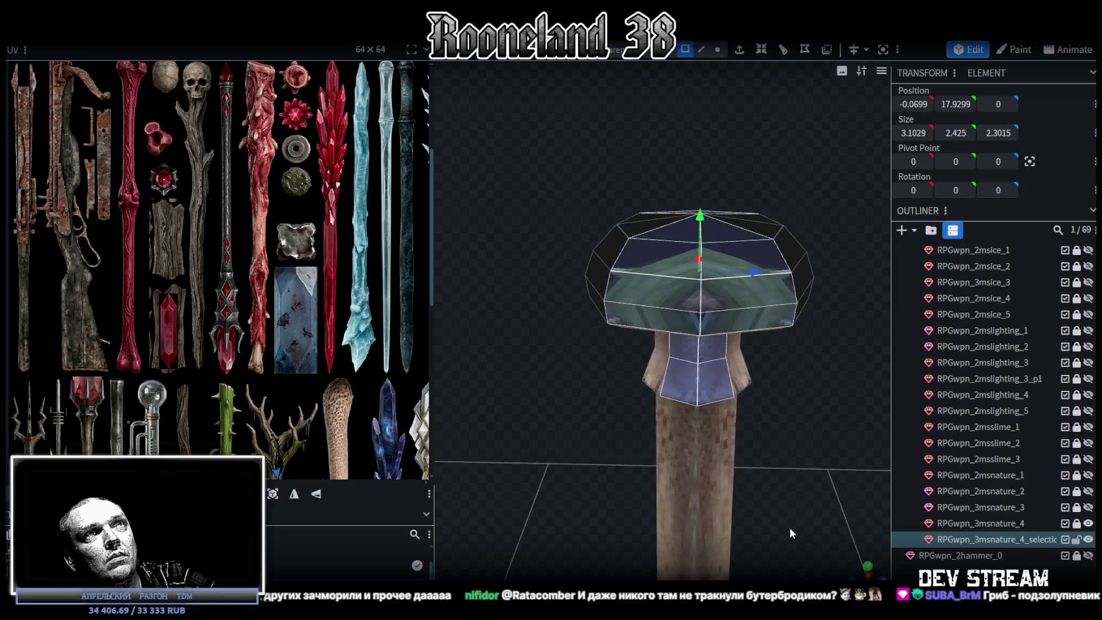
{"action": "scroll", "coordinate": [174, 280], "scroll_direction": "down", "scroll_amount": 3}
{"action": "scroll", "coordinate": [166, 258], "scroll_direction": "up", "scroll_amount": 2}
{"action": "scroll", "coordinate": [179, 304], "scroll_direction": "up", "scroll_amount": 3}
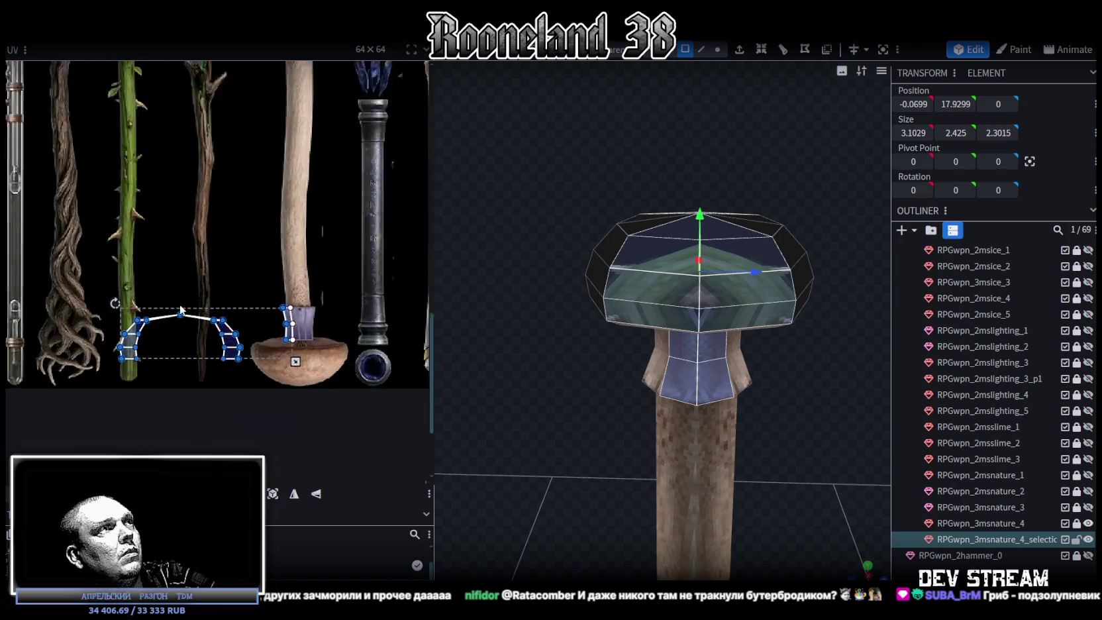
{"action": "scroll", "coordinate": [176, 332], "scroll_direction": "up", "scroll_amount": 1}
{"action": "left_click_drag", "start_coordinate": [95, 289], "coordinate": [250, 383]}
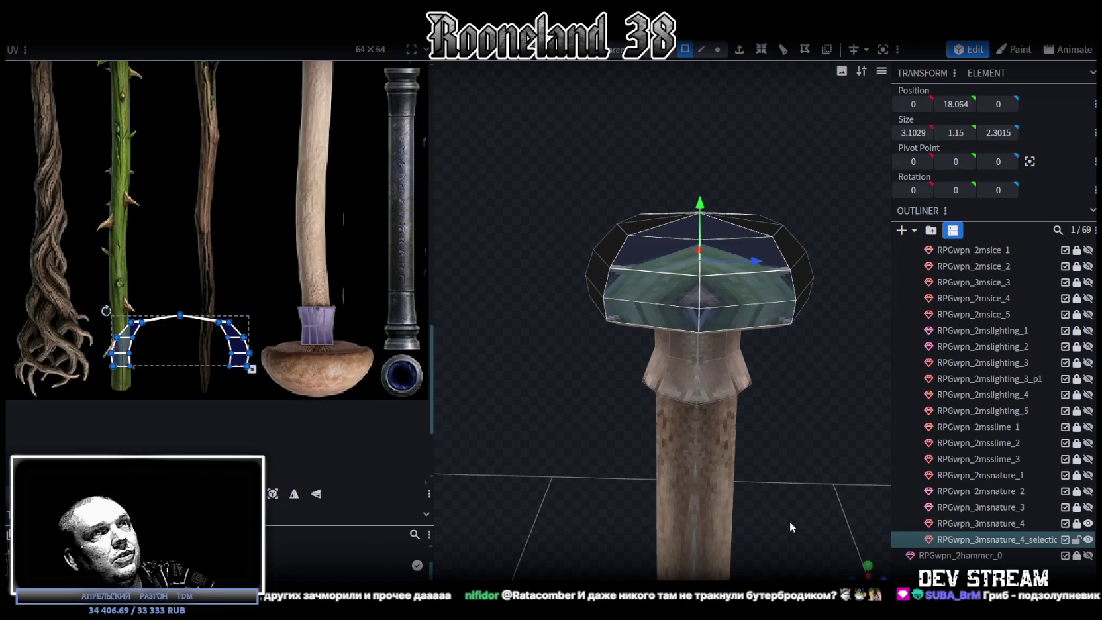
{"action": "left_click_drag", "start_coordinate": [835, 523], "coordinate": [847, 550]}
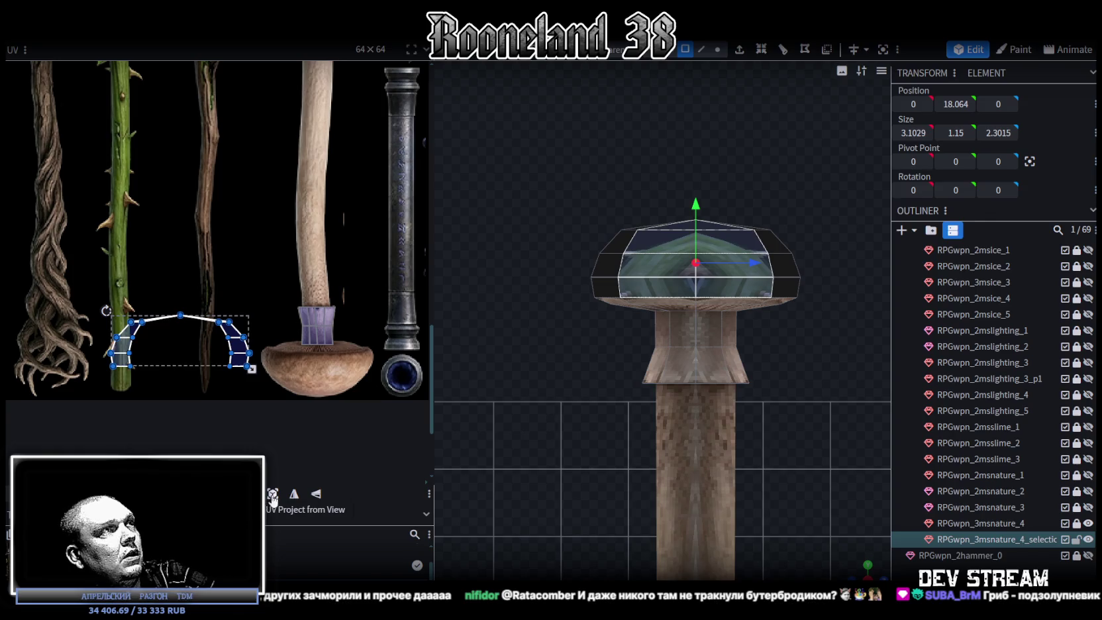
{"action": "left_click", "coordinate": [273, 496]}
{"action": "scroll", "coordinate": [154, 306], "scroll_direction": "down", "scroll_amount": 4}
{"action": "scroll", "coordinate": [128, 310], "scroll_direction": "down", "scroll_amount": 2}
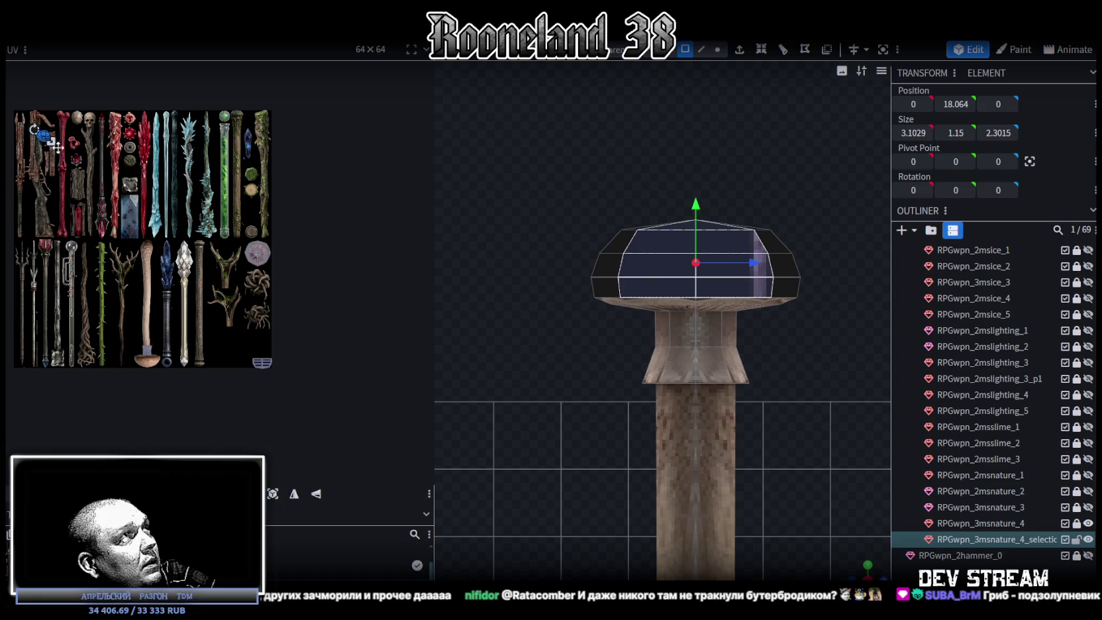
{"action": "scroll", "coordinate": [241, 368], "scroll_direction": "up", "scroll_amount": 3}
{"action": "scroll", "coordinate": [240, 368], "scroll_direction": "up", "scroll_amount": 3}
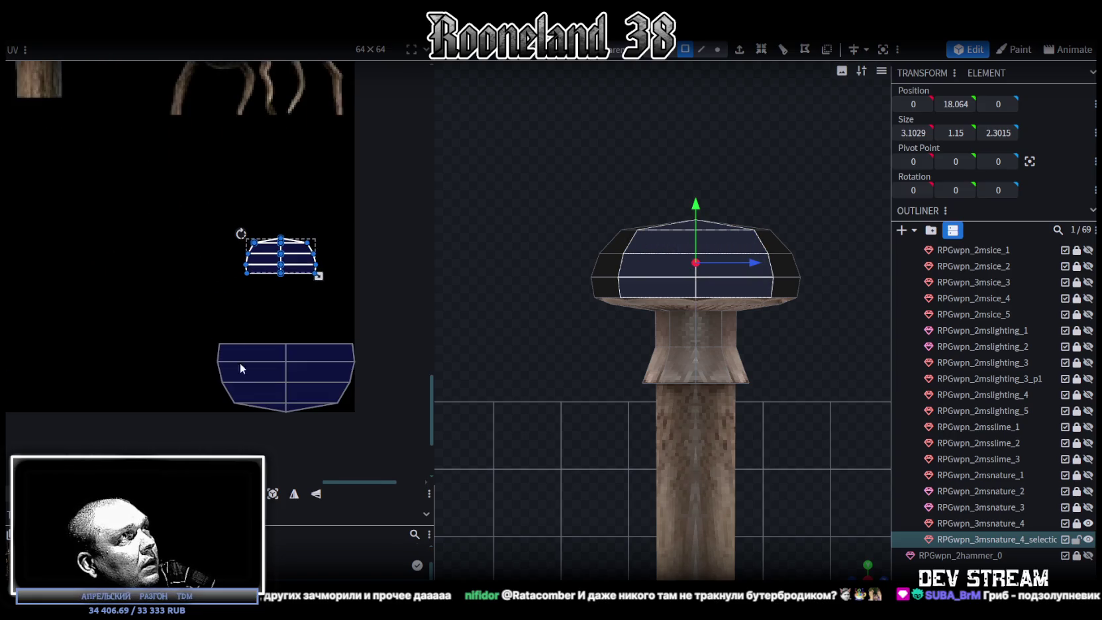
Flip the small island vertically, stack it onto the larger cap island and enlarge it.
{"action": "left_click", "coordinate": [317, 494]}
{"action": "left_click_drag", "start_coordinate": [272, 270], "coordinate": [242, 342]}
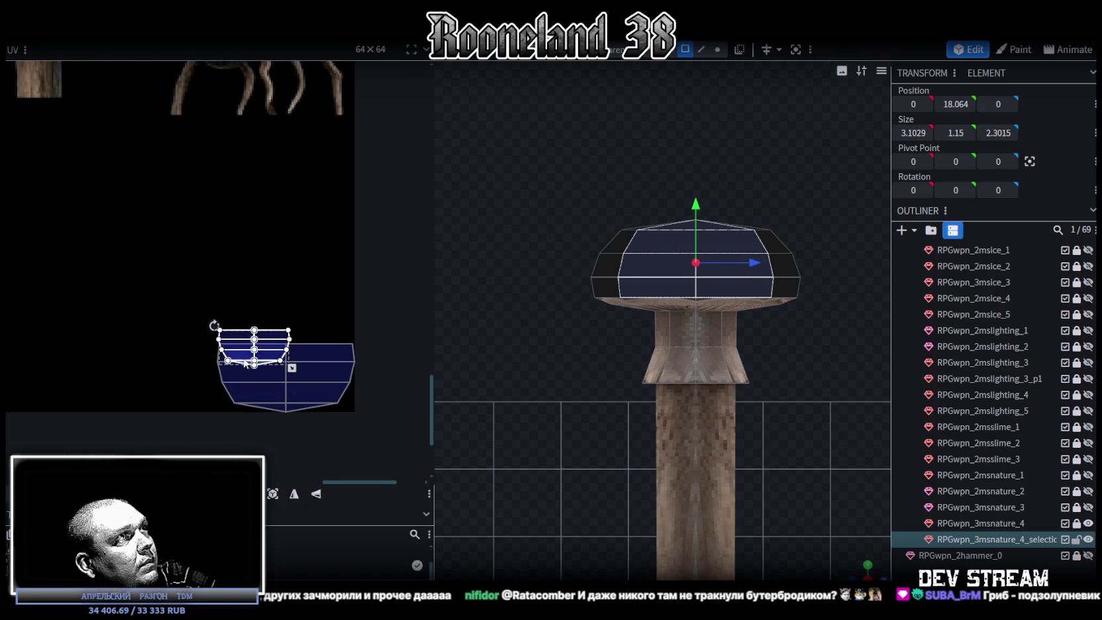
{"action": "scroll", "coordinate": [219, 358], "scroll_direction": "up", "scroll_amount": 2}
{"action": "scroll", "coordinate": [211, 369], "scroll_direction": "up", "scroll_amount": 2}
{"action": "scroll", "coordinate": [217, 398], "scroll_direction": "up", "scroll_amount": 1}
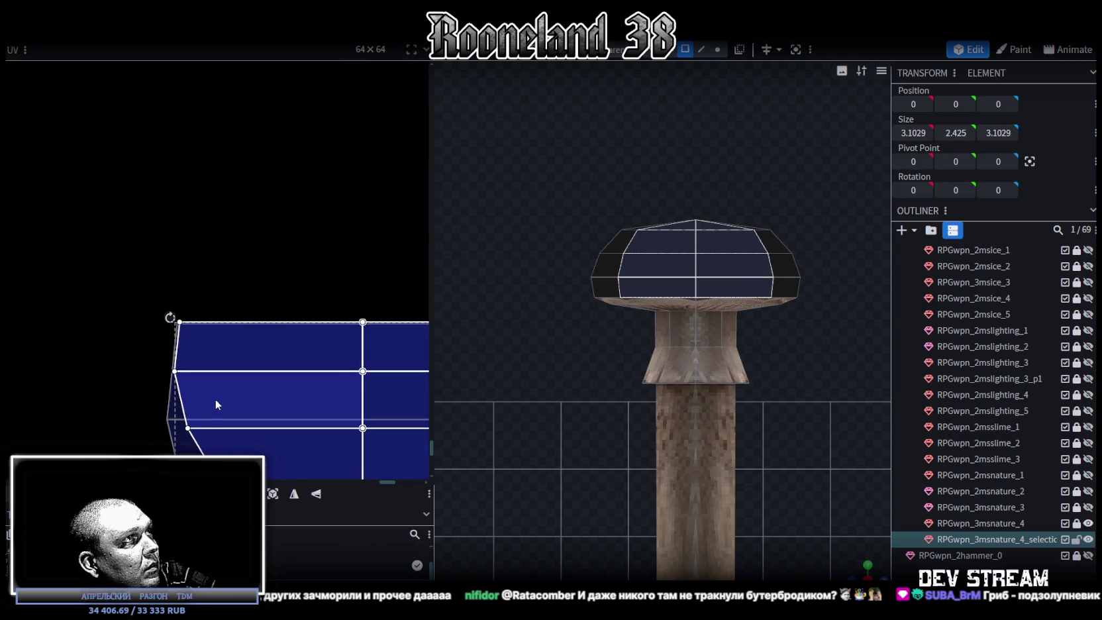
{"action": "scroll", "coordinate": [211, 399], "scroll_direction": "down", "scroll_amount": 2}
{"action": "scroll", "coordinate": [184, 346], "scroll_direction": "down", "scroll_amount": 1}
{"action": "scroll", "coordinate": [169, 334], "scroll_direction": "up", "scroll_amount": 2}
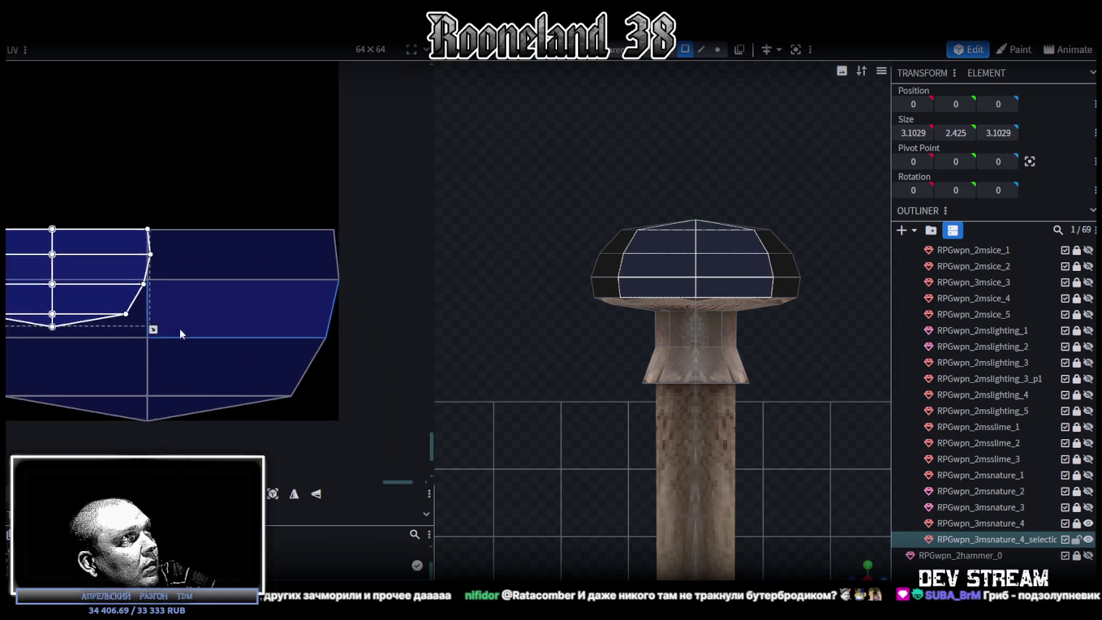
{"action": "scroll", "coordinate": [199, 351], "scroll_direction": "up", "scroll_amount": 1}
{"action": "scroll", "coordinate": [265, 381], "scroll_direction": "up", "scroll_amount": 1}
{"action": "left_click_drag", "start_coordinate": [309, 399], "coordinate": [325, 399]}
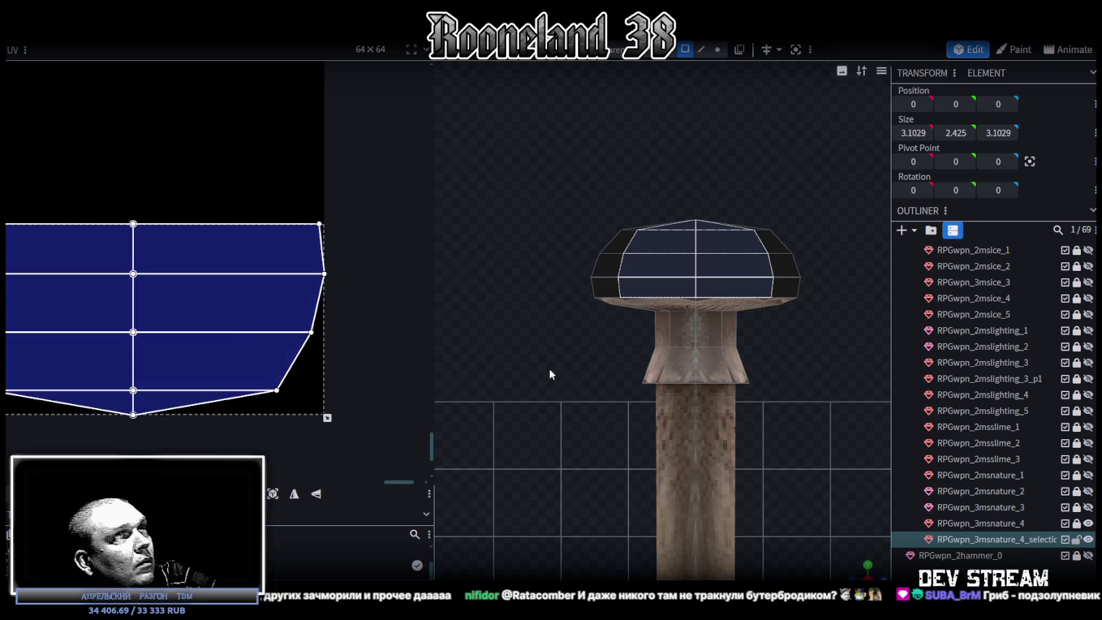
Place the cap island over the mushroom-cap image and scale it to cover the picture.
{"action": "left_click_drag", "start_coordinate": [503, 298], "coordinate": [376, 300]}
{"action": "scroll", "coordinate": [376, 300], "scroll_direction": "down", "scroll_amount": 3}
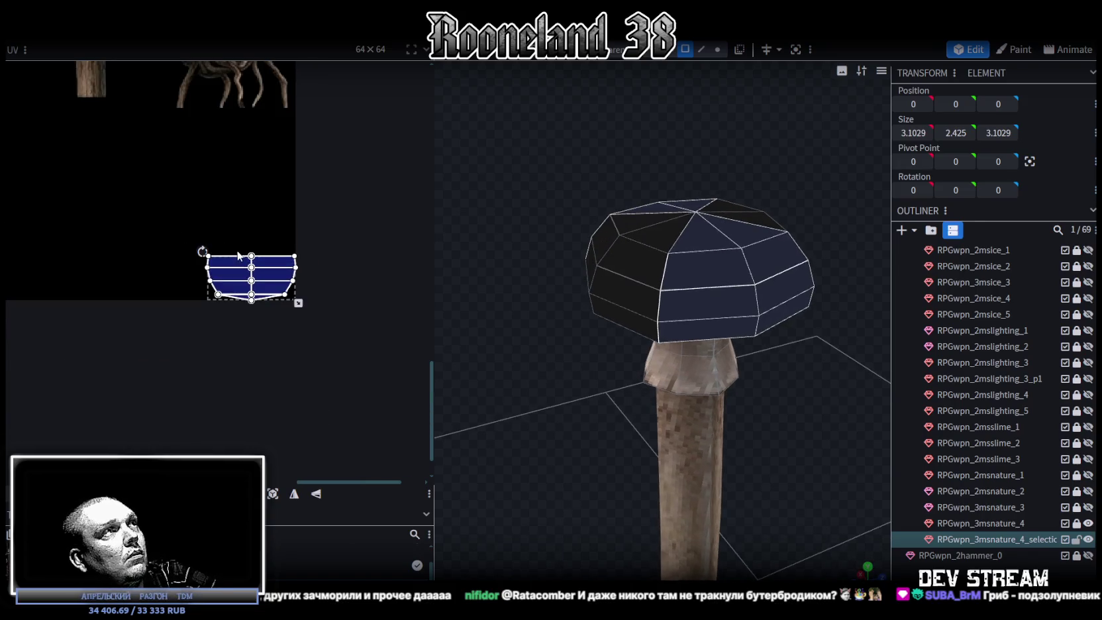
{"action": "scroll", "coordinate": [308, 280], "scroll_direction": "down", "scroll_amount": 2}
{"action": "scroll", "coordinate": [321, 324], "scroll_direction": "down", "scroll_amount": 2}
{"action": "mouse_move", "coordinate": [332, 325]}
{"action": "left_mouse_down"}
{"action": "mouse_move", "coordinate": [260, 308]}
{"action": "mouse_move", "coordinate": [70, 314]}
{"action": "mouse_move", "coordinate": [138, 282]}
{"action": "left_mouse_up"}
{"action": "scroll", "coordinate": [120, 299], "scroll_direction": "up", "scroll_amount": 3}
{"action": "scroll", "coordinate": [120, 298], "scroll_direction": "up", "scroll_amount": 3}
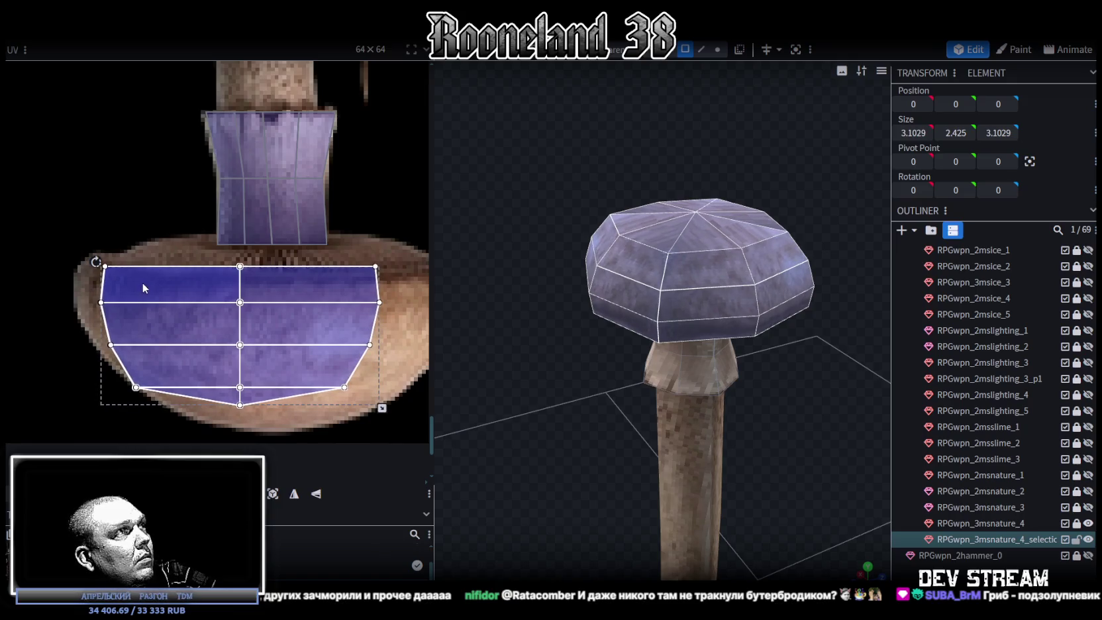
{"action": "scroll", "coordinate": [143, 287], "scroll_direction": "up", "scroll_amount": 1}
{"action": "scroll", "coordinate": [289, 352], "scroll_direction": "down", "scroll_amount": 1}
{"action": "left_click_drag", "start_coordinate": [271, 373], "coordinate": [329, 384]}
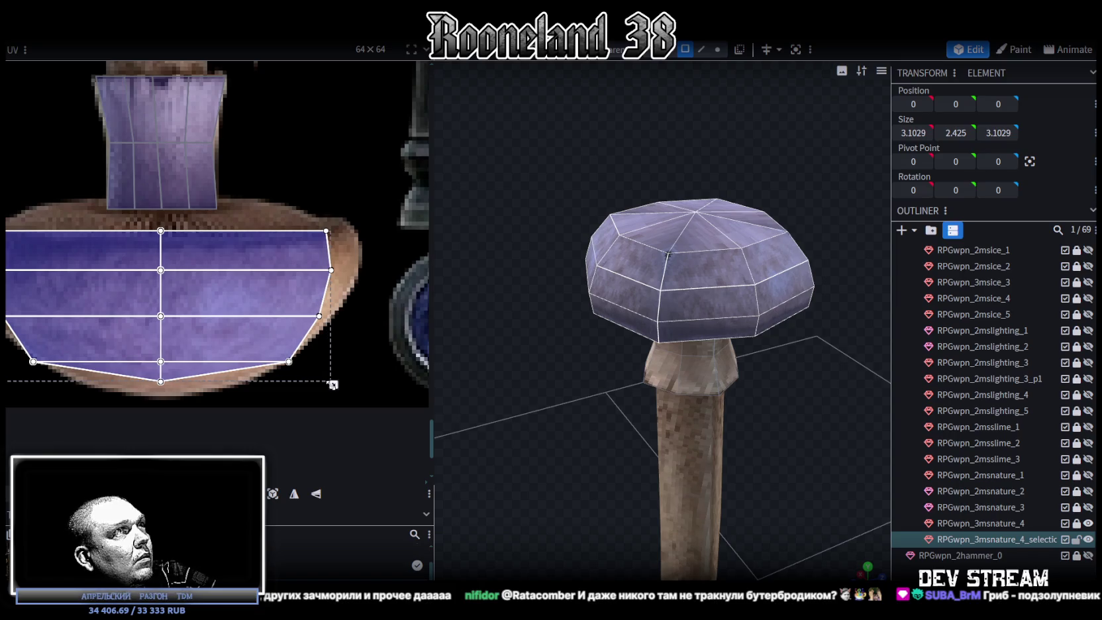
{"action": "scroll", "coordinate": [300, 293], "scroll_direction": "left", "scroll_amount": 2}
{"action": "left_click_drag", "start_coordinate": [204, 227], "coordinate": [244, 398]}
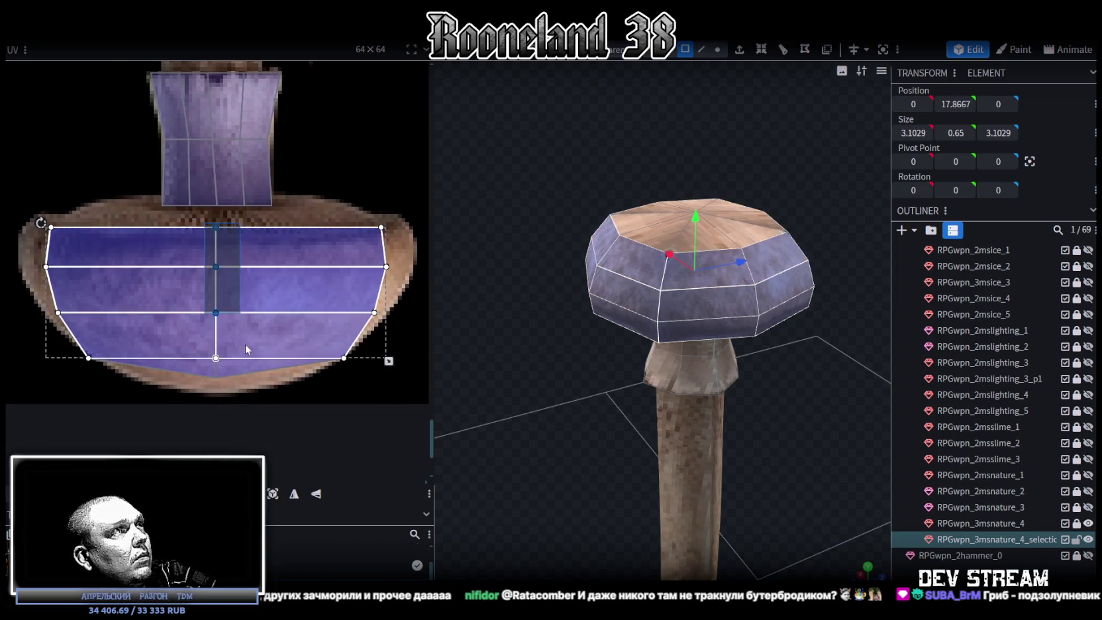
Nudge the middle and lower-left UV points one texel to line up with the cap texture.
{"action": "key", "text": "Down"}
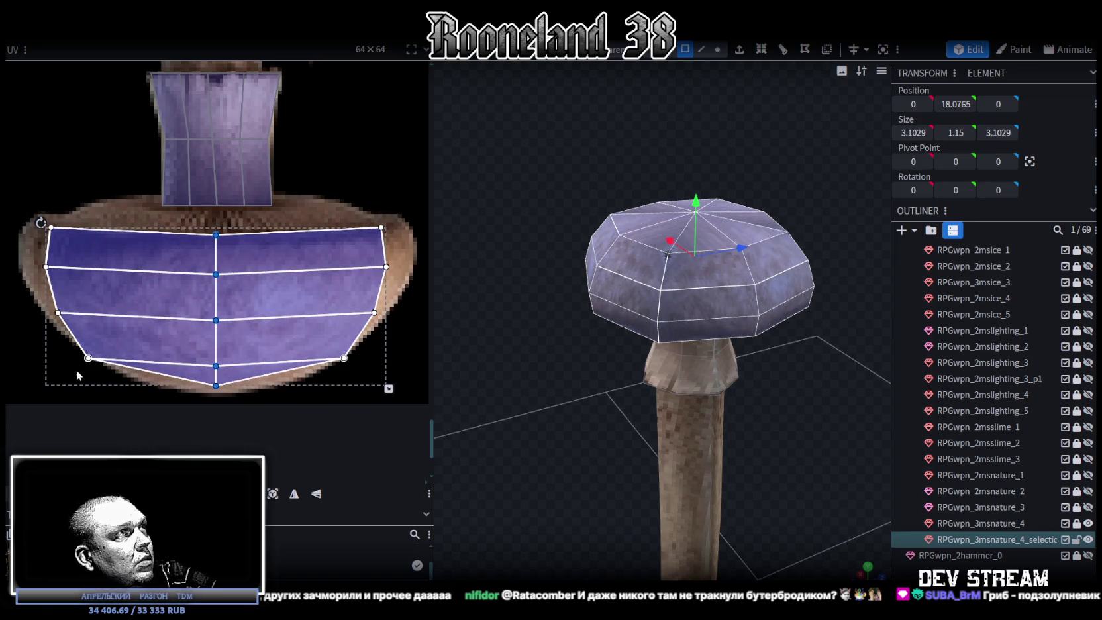
{"action": "left_click_drag", "start_coordinate": [58, 363], "coordinate": [199, 387]}
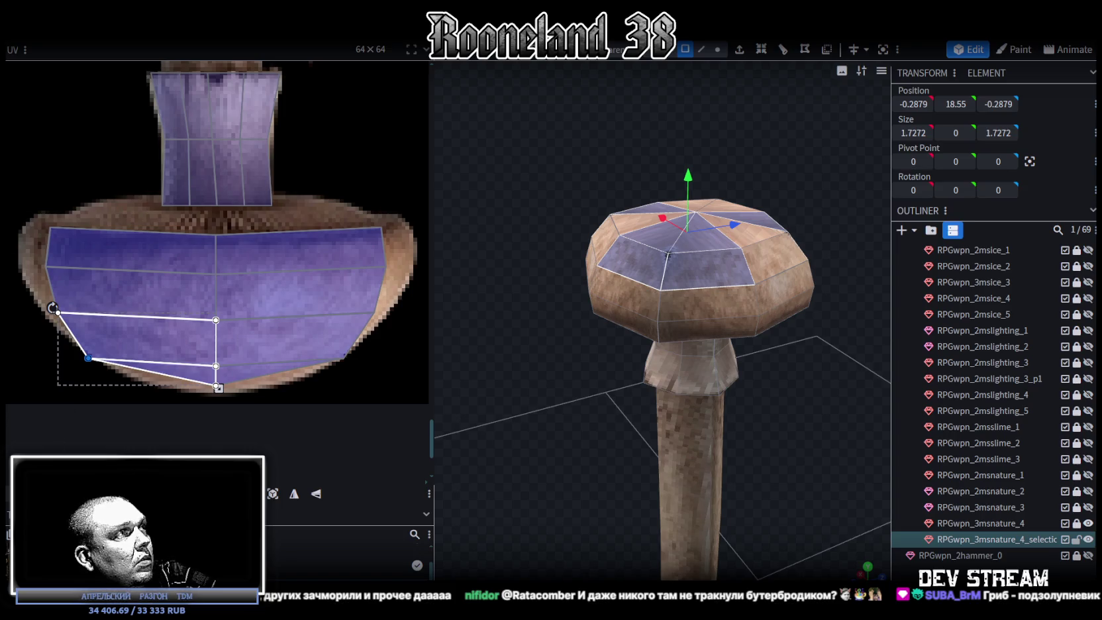
{"action": "key", "text": "Up"}
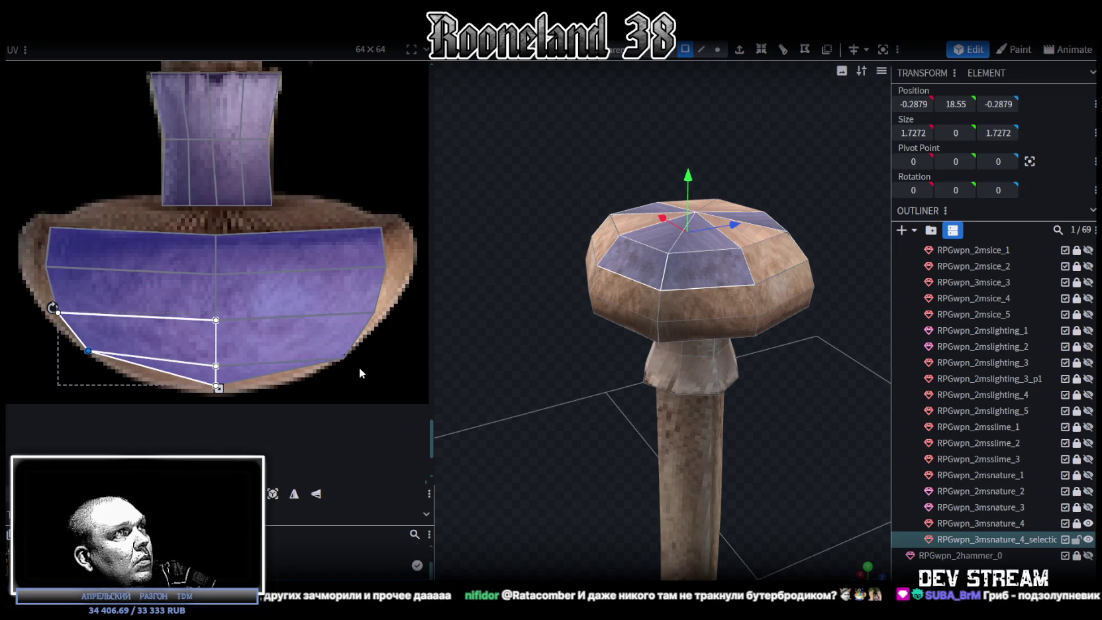
{"action": "left_click_drag", "start_coordinate": [359, 373], "coordinate": [278, 397]}
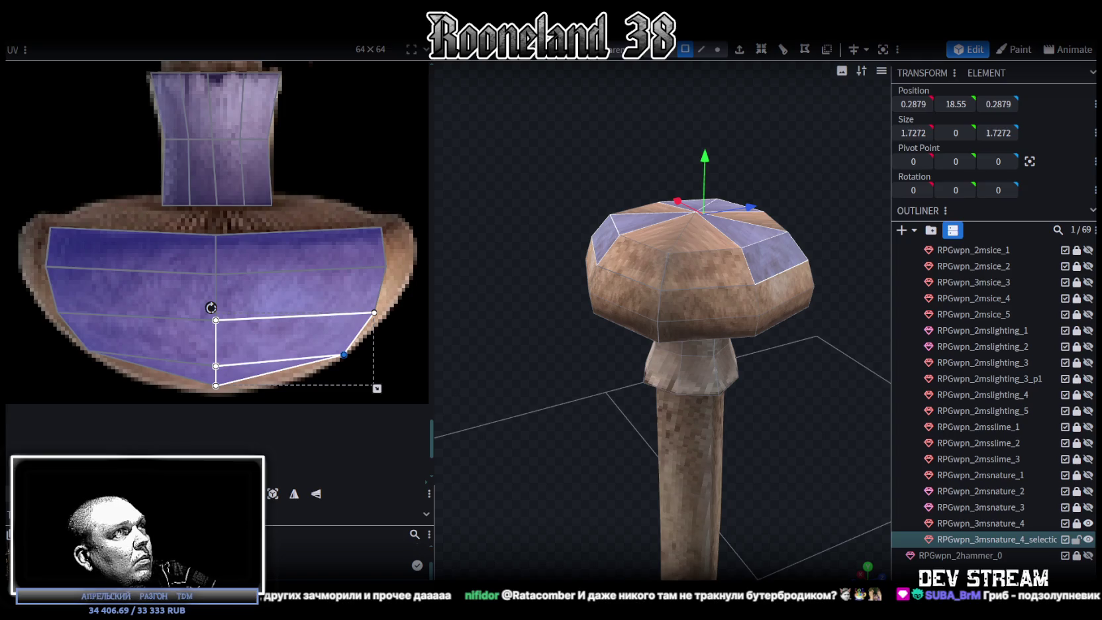
{"action": "mouse_move", "coordinate": [819, 407]}
{"action": "left_mouse_down"}
{"action": "mouse_move", "coordinate": [774, 402]}
{"action": "mouse_move", "coordinate": [838, 405]}
{"action": "mouse_move", "coordinate": [772, 463]}
{"action": "mouse_move", "coordinate": [630, 413]}
{"action": "mouse_move", "coordinate": [583, 377]}
{"action": "mouse_move", "coordinate": [703, 403]}
{"action": "mouse_move", "coordinate": [732, 452]}
{"action": "mouse_move", "coordinate": [784, 457]}
{"action": "mouse_move", "coordinate": [769, 456]}
{"action": "left_mouse_up"}
{"action": "key", "text": "z"}
{"action": "key", "text": "z"}
Select six of the cap's faces and mirror their UVs horizontally.
{"action": "left_click", "coordinate": [669, 322]}
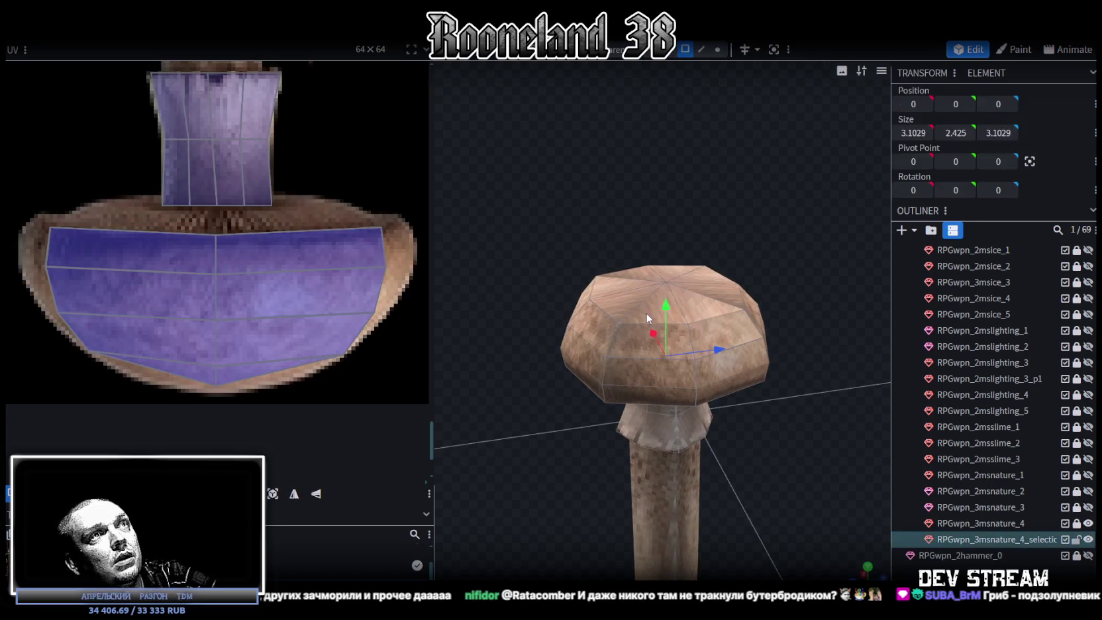
{"action": "left_click", "coordinate": [653, 308]}
{"action": "left_click", "coordinate": [702, 340], "text": "shift"}
{"action": "left_click", "coordinate": [658, 371], "text": "shift"}
{"action": "left_click", "coordinate": [689, 398], "text": "shift"}
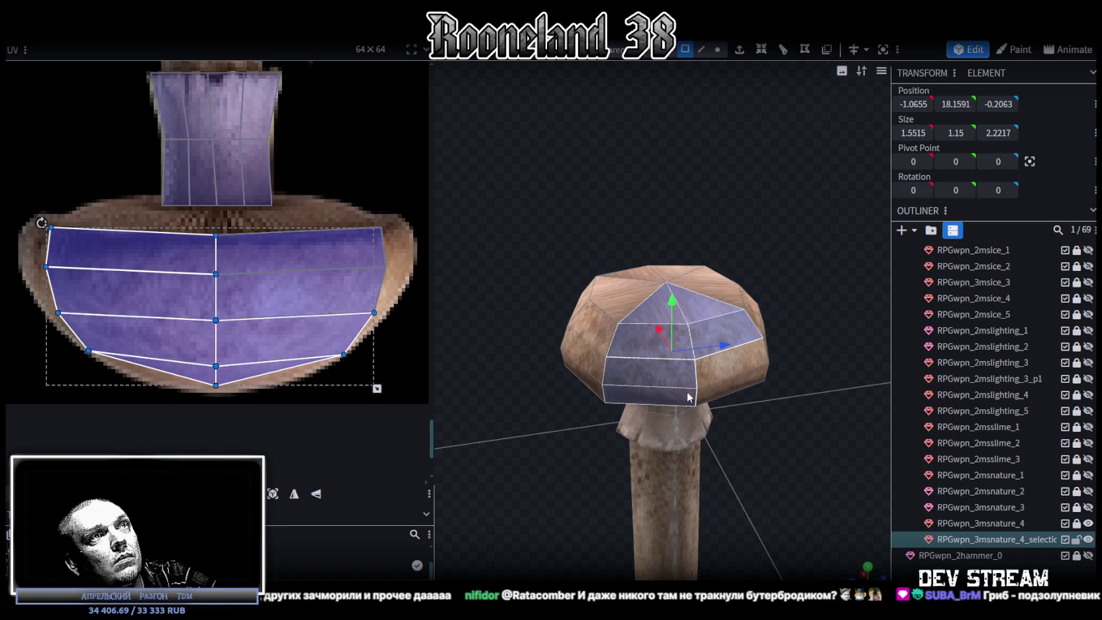
{"action": "left_click", "coordinate": [732, 348], "text": "shift"}
{"action": "left_click", "coordinate": [723, 390], "text": "shift"}
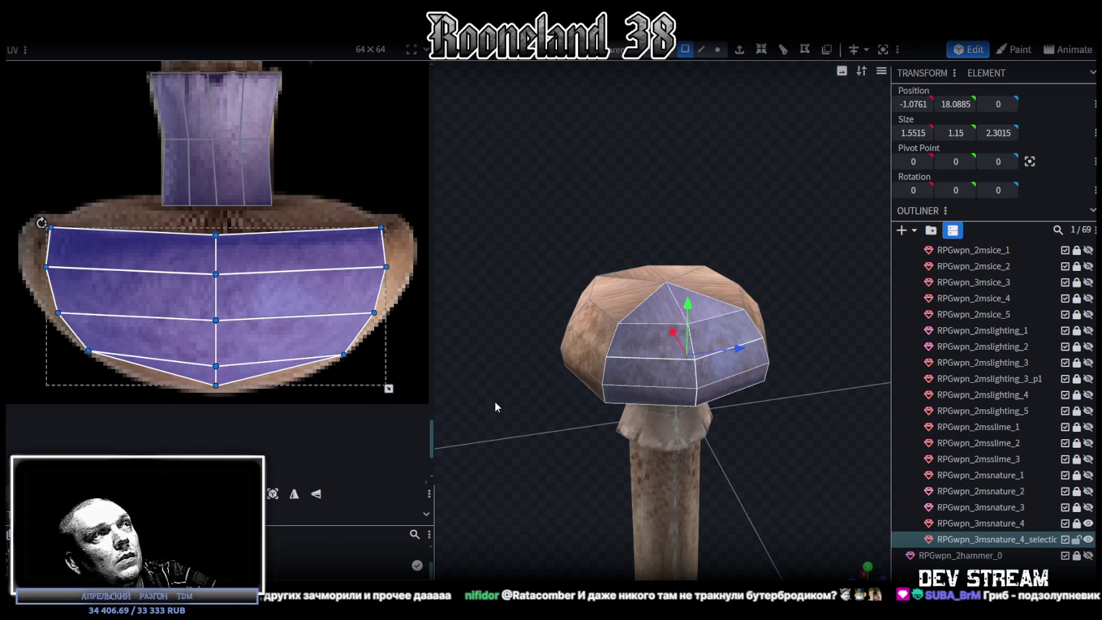
{"action": "left_click", "coordinate": [294, 498]}
From another angle, mirror the UVs of the front and right-side cap faces horizontally.
{"action": "left_click_drag", "start_coordinate": [517, 464], "coordinate": [687, 491]}
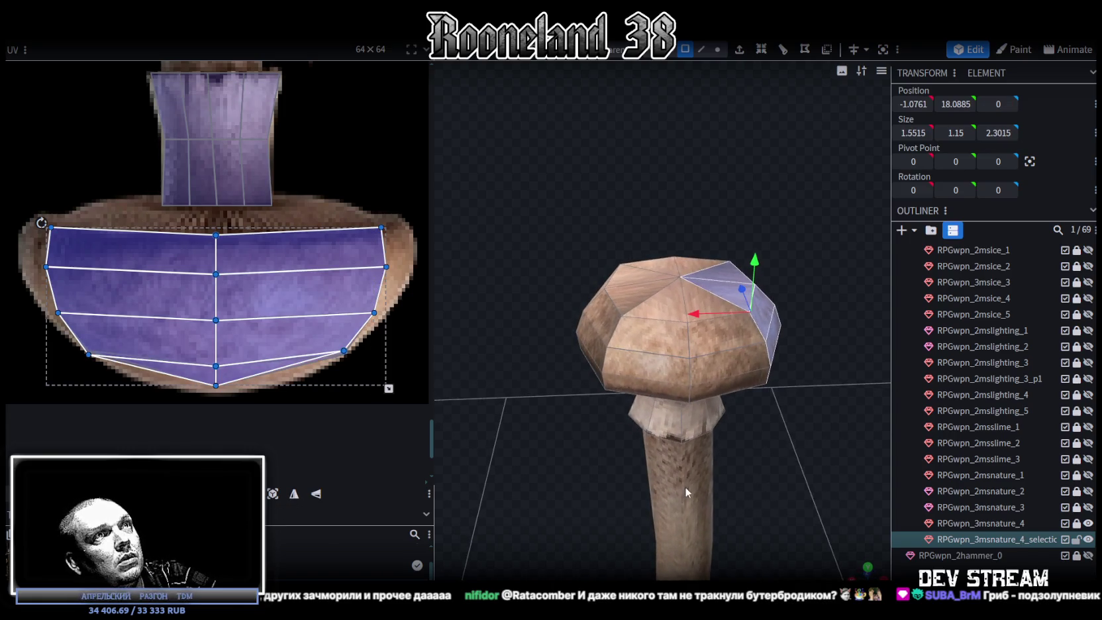
{"action": "left_click", "coordinate": [689, 308]}
{"action": "left_click", "coordinate": [728, 332], "text": "shift"}
{"action": "left_click", "coordinate": [732, 379], "text": "shift"}
{"action": "left_click", "coordinate": [672, 386], "text": "shift"}
{"action": "left_click", "coordinate": [666, 357], "text": "shift"}
{"action": "left_click", "coordinate": [653, 335], "text": "shift"}
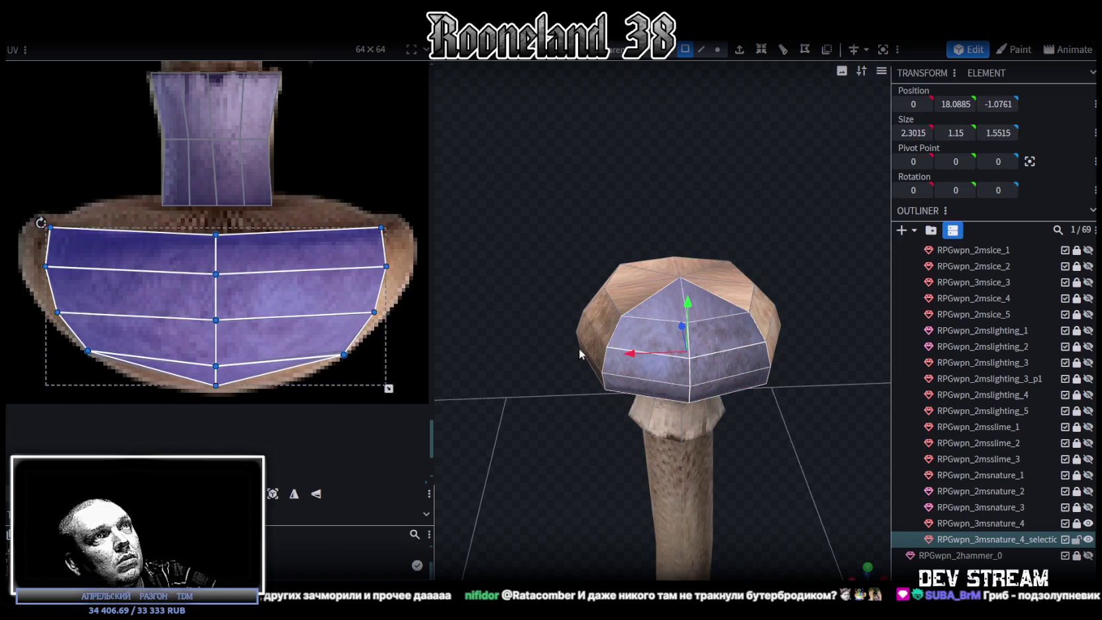
{"action": "left_click", "coordinate": [295, 498]}
Drag a cap face's UV corner up onto the edge of the mushroom-cap texture.
{"action": "left_click", "coordinate": [503, 477]}
{"action": "mouse_move", "coordinate": [503, 478]}
{"action": "left_mouse_down"}
{"action": "mouse_move", "coordinate": [611, 454]}
{"action": "mouse_move", "coordinate": [679, 327]}
{"action": "left_mouse_up"}
{"action": "left_click", "coordinate": [679, 327]}
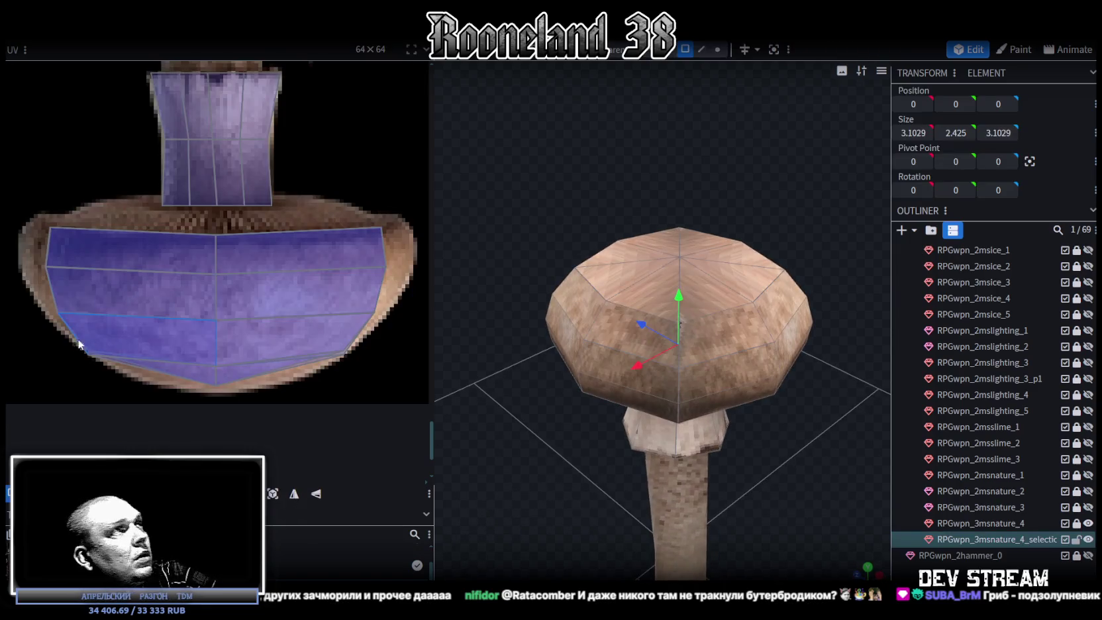
{"action": "scroll", "coordinate": [110, 341], "scroll_direction": "up", "scroll_amount": 3}
{"action": "scroll", "coordinate": [110, 341], "scroll_direction": "up", "scroll_amount": 2}
{"action": "left_click", "coordinate": [182, 332]}
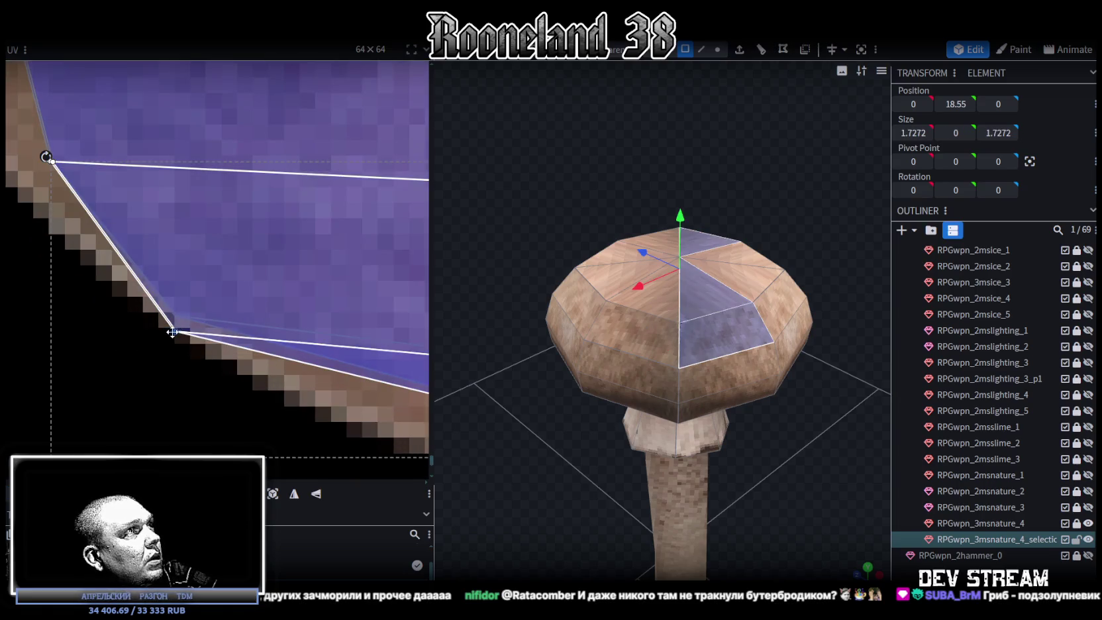
{"action": "scroll", "coordinate": [176, 332], "scroll_direction": "down", "scroll_amount": 2}
{"action": "scroll", "coordinate": [176, 331], "scroll_direction": "down", "scroll_amount": 2}
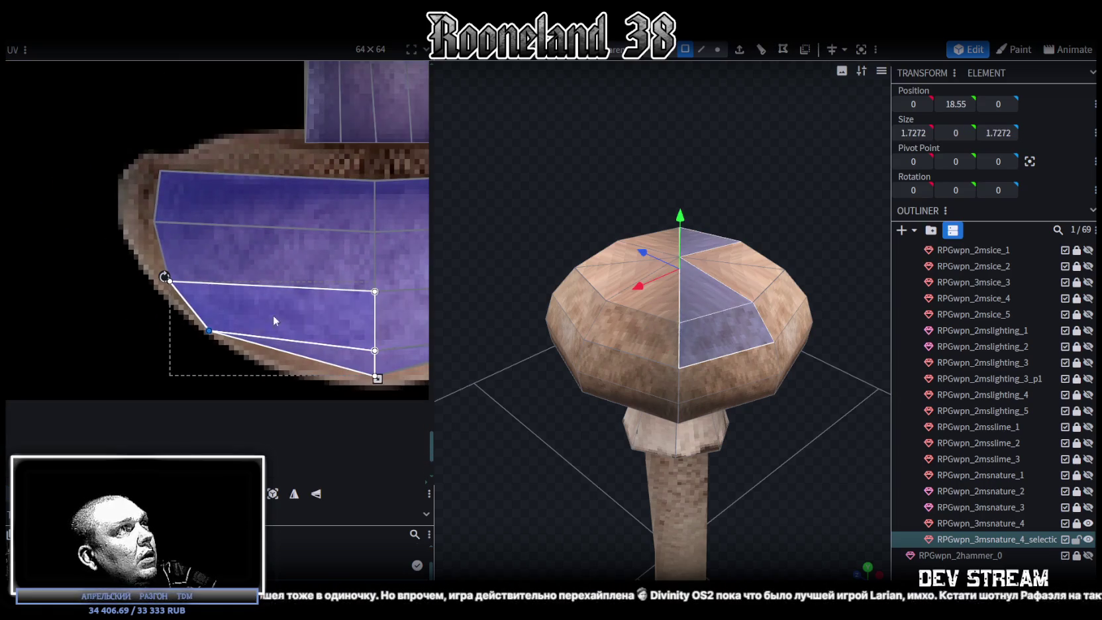
{"action": "middle_click_drag", "start_coordinate": [273, 314], "coordinate": [173, 287]}
{"action": "scroll", "coordinate": [239, 318], "scroll_direction": "up", "scroll_amount": 4}
{"action": "left_click", "coordinate": [283, 288]}
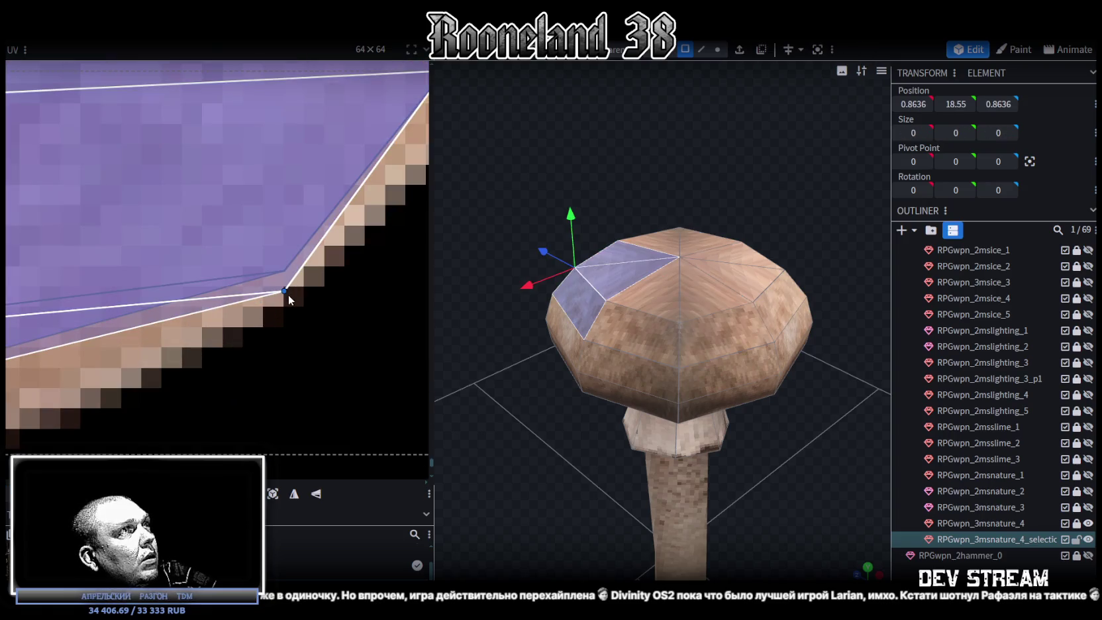
{"action": "left_click_drag", "start_coordinate": [283, 287], "coordinate": [284, 271]}
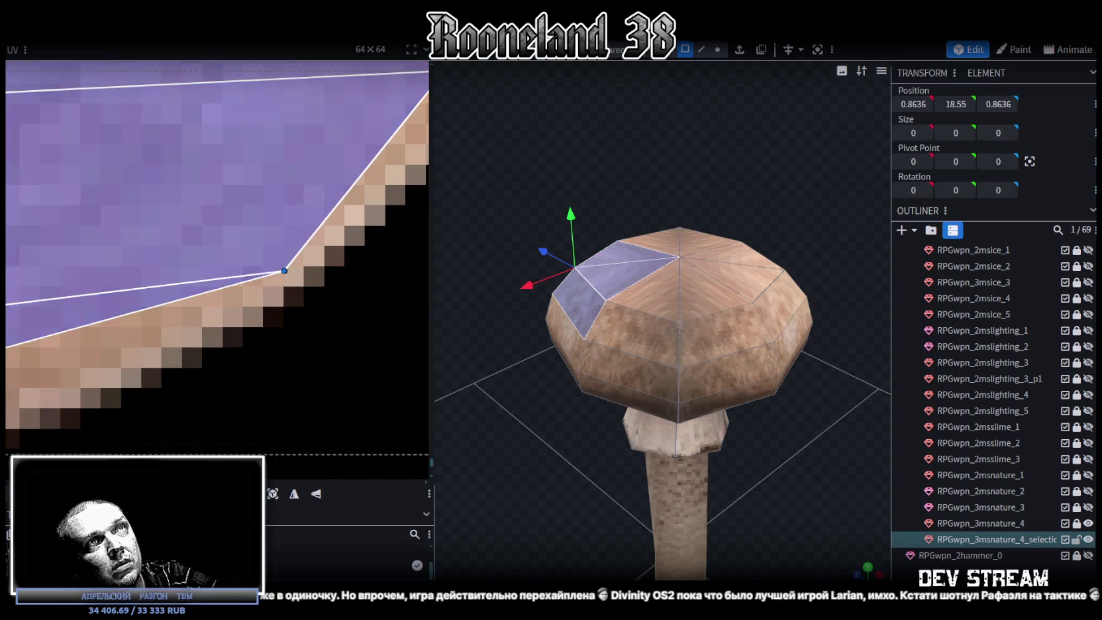
Reselect the mushroom mesh and its cap vertices.
{"action": "mouse_move", "coordinate": [728, 431]}
{"action": "left_mouse_down"}
{"action": "mouse_move", "coordinate": [756, 466]}
{"action": "mouse_move", "coordinate": [750, 530]}
{"action": "mouse_move", "coordinate": [734, 381]}
{"action": "mouse_move", "coordinate": [695, 440]}
{"action": "mouse_move", "coordinate": [684, 325]}
{"action": "mouse_move", "coordinate": [747, 456]}
{"action": "mouse_move", "coordinate": [704, 332]}
{"action": "mouse_move", "coordinate": [717, 232]}
{"action": "mouse_move", "coordinate": [549, 294]}
{"action": "mouse_move", "coordinate": [512, 334]}
{"action": "mouse_move", "coordinate": [560, 379]}
{"action": "mouse_move", "coordinate": [641, 414]}
{"action": "mouse_move", "coordinate": [672, 374]}
{"action": "mouse_move", "coordinate": [700, 372]}
{"action": "left_mouse_up"}
{"action": "left_click", "coordinate": [683, 326]}
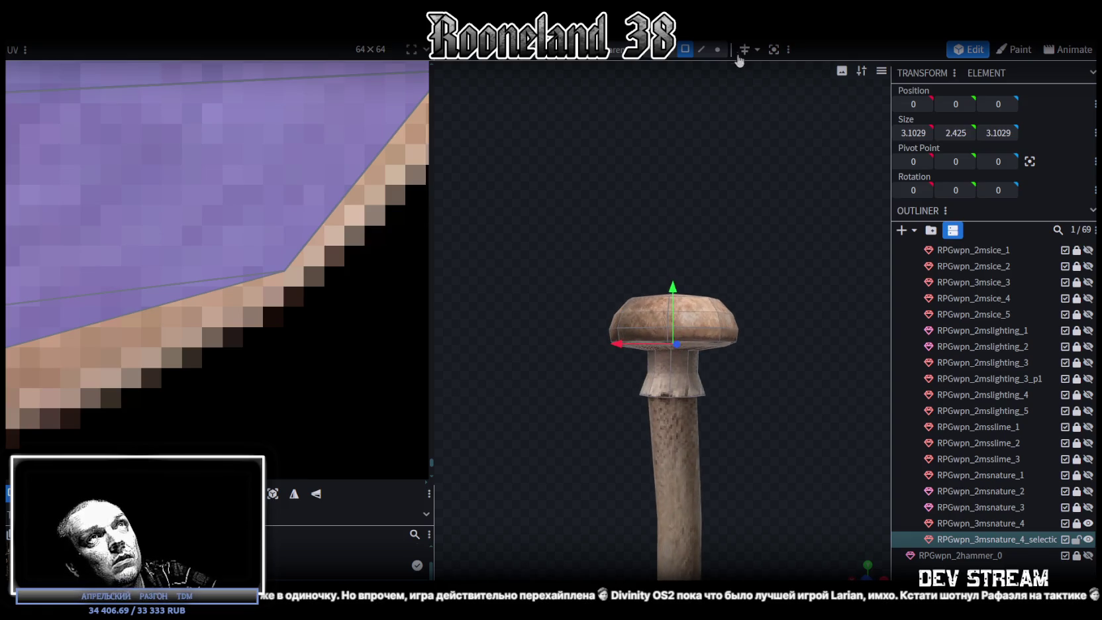
{"action": "left_click", "coordinate": [739, 331]}
Box-select all cap vertices and widen the cap in X and Z from 3.1029 to 4.1029.
{"action": "left_click_drag", "start_coordinate": [812, 362], "coordinate": [813, 349]}
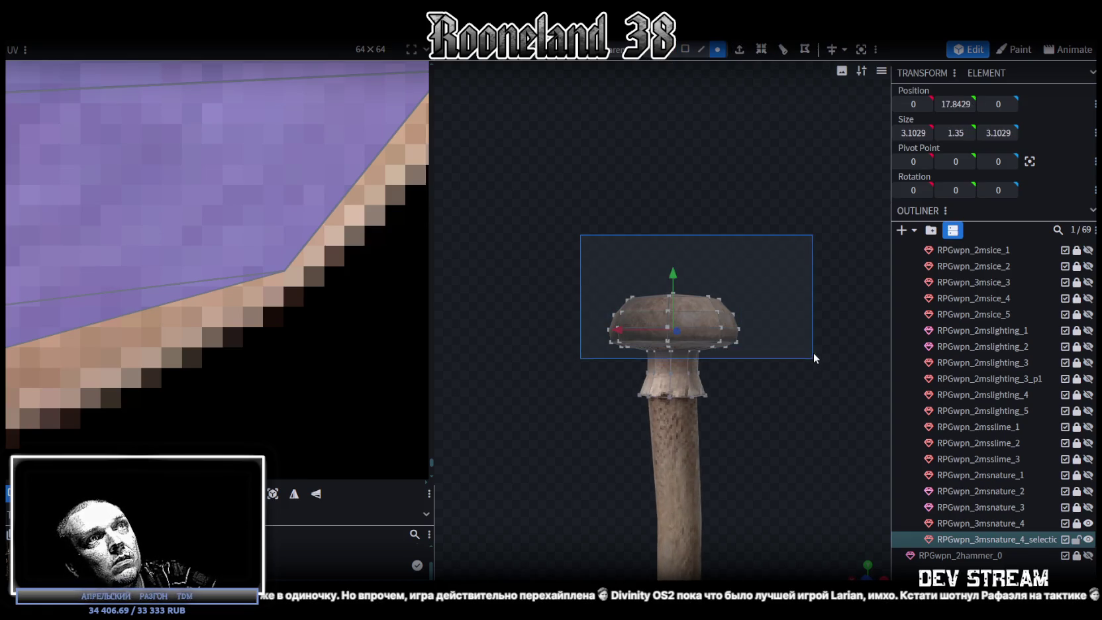
{"action": "mouse_move", "coordinate": [814, 348]}
{"action": "middle_mouse_down"}
{"action": "mouse_move", "coordinate": [687, 318]}
{"action": "mouse_move", "coordinate": [665, 362]}
{"action": "middle_mouse_up"}
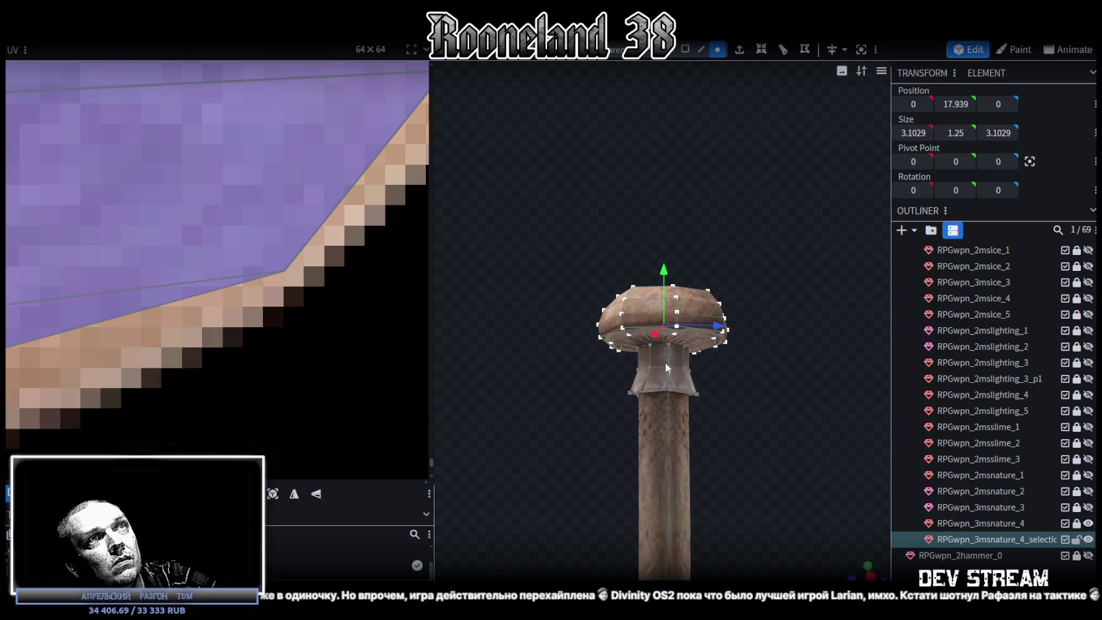
{"action": "scroll", "coordinate": [685, 341], "scroll_direction": "up", "scroll_amount": 3}
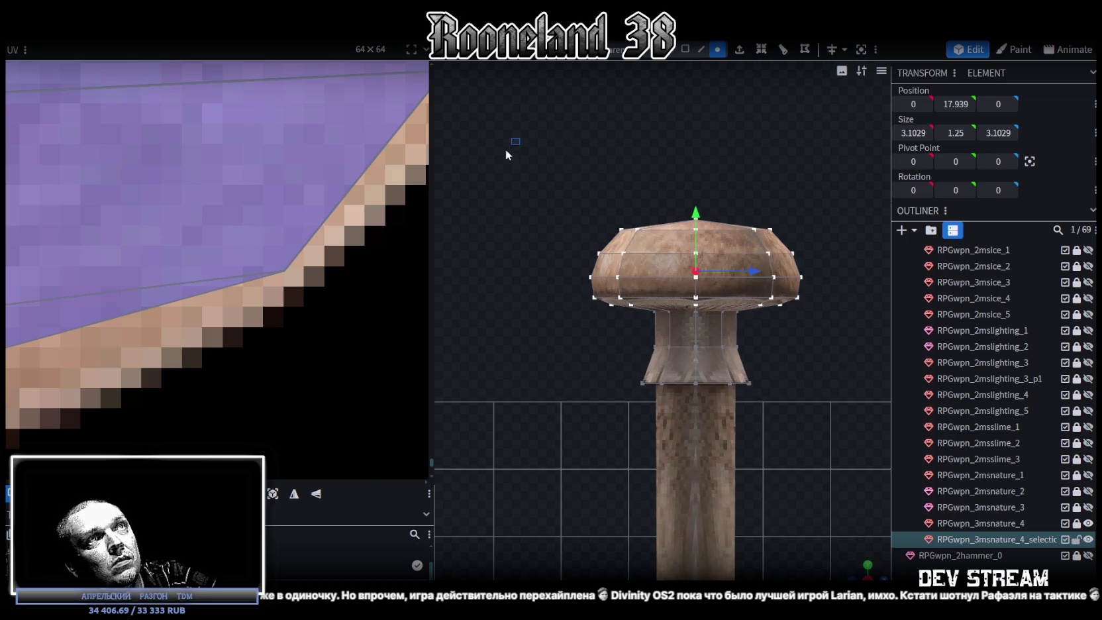
{"action": "left_click_drag", "start_coordinate": [506, 151], "coordinate": [889, 312]}
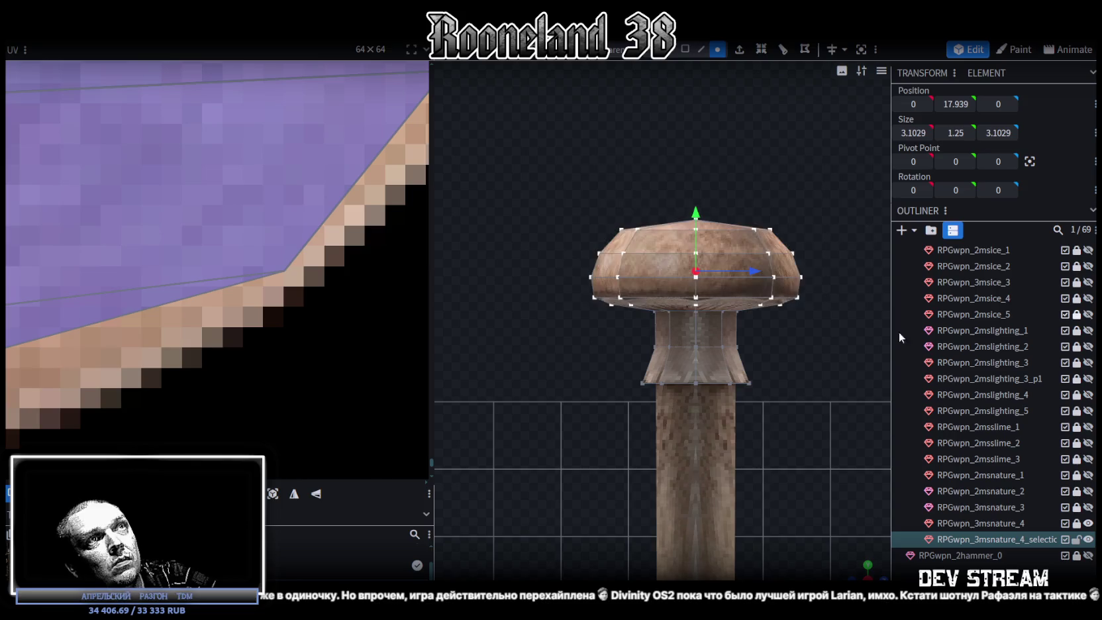
{"action": "middle_click_drag", "start_coordinate": [863, 573], "coordinate": [612, 427]}
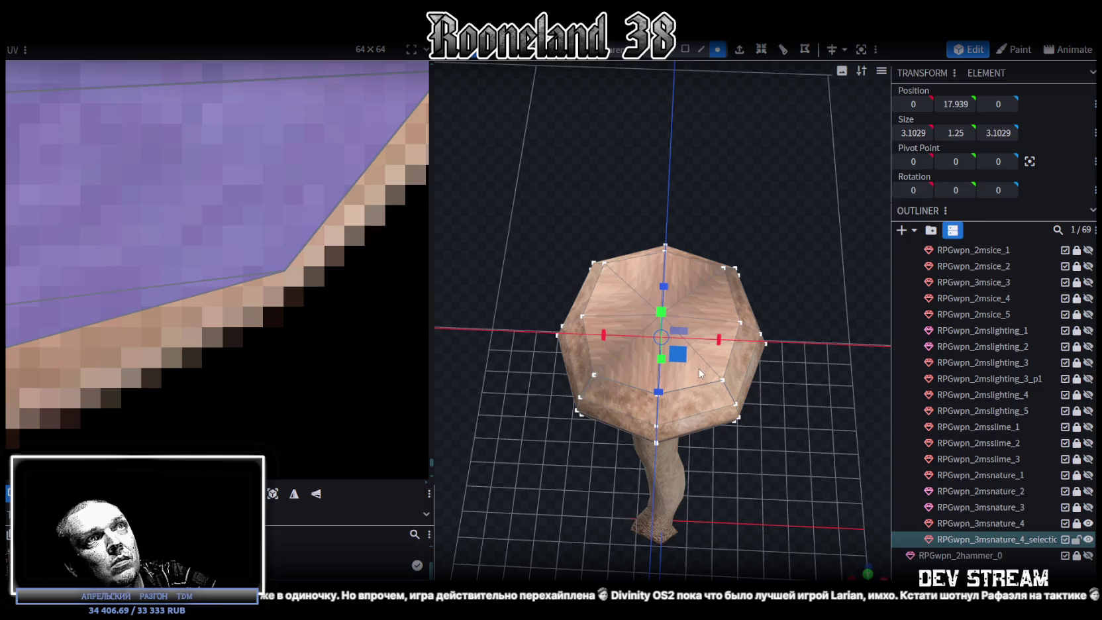
{"action": "mouse_move", "coordinate": [699, 373]}
{"action": "left_mouse_down"}
{"action": "mouse_move", "coordinate": [714, 401]}
{"action": "mouse_move", "coordinate": [785, 429]}
{"action": "left_mouse_up"}
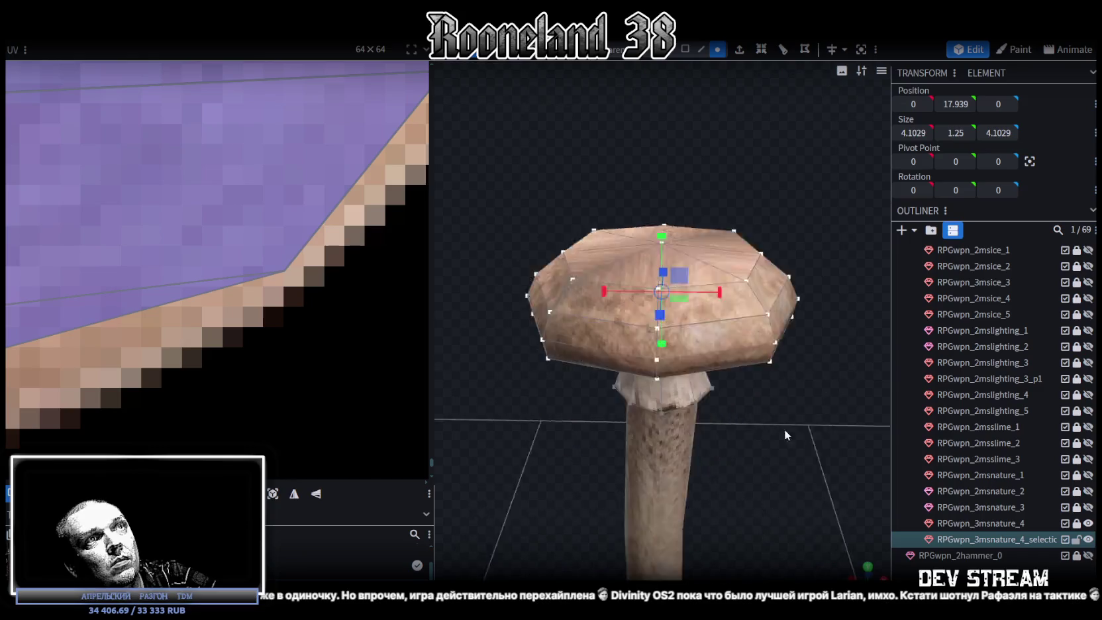
Stretch the cap to 1.75 tall and raise it slightly to height 18.1346.
{"action": "scroll", "coordinate": [797, 399], "scroll_direction": "down", "scroll_amount": 2}
{"action": "scroll", "coordinate": [686, 293], "scroll_direction": "up", "scroll_amount": 2}
{"action": "left_click_drag", "start_coordinate": [642, 277], "coordinate": [746, 236]}
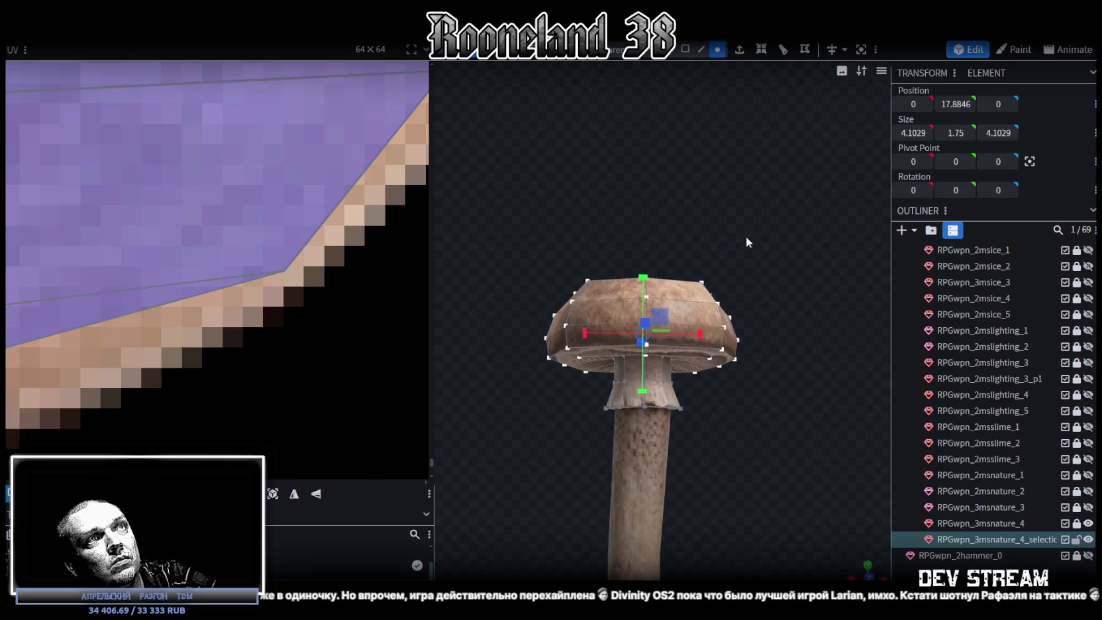
{"action": "left_click_drag", "start_coordinate": [644, 279], "coordinate": [644, 269]}
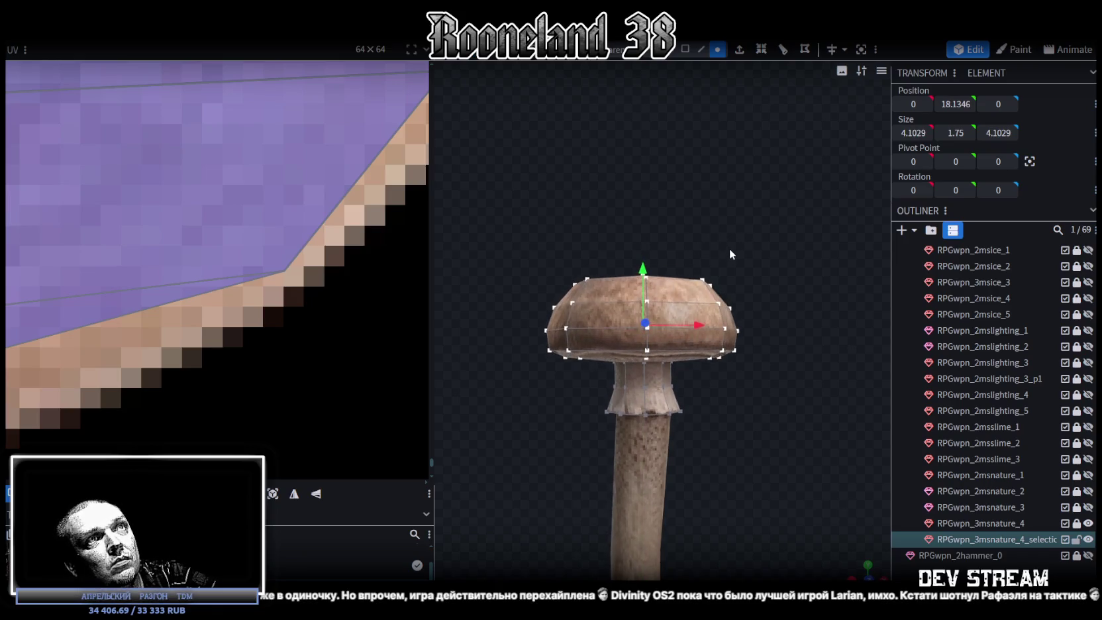
Review the staff from the side, then select the staff mesh together with the cap.
{"action": "left_click", "coordinate": [823, 477]}
{"action": "scroll", "coordinate": [769, 421], "scroll_direction": "down", "scroll_amount": 3}
{"action": "mouse_move", "coordinate": [714, 365]}
{"action": "left_mouse_down"}
{"action": "mouse_move", "coordinate": [648, 307]}
{"action": "mouse_move", "coordinate": [712, 498]}
{"action": "mouse_move", "coordinate": [592, 321]}
{"action": "mouse_move", "coordinate": [554, 322]}
{"action": "left_mouse_up"}
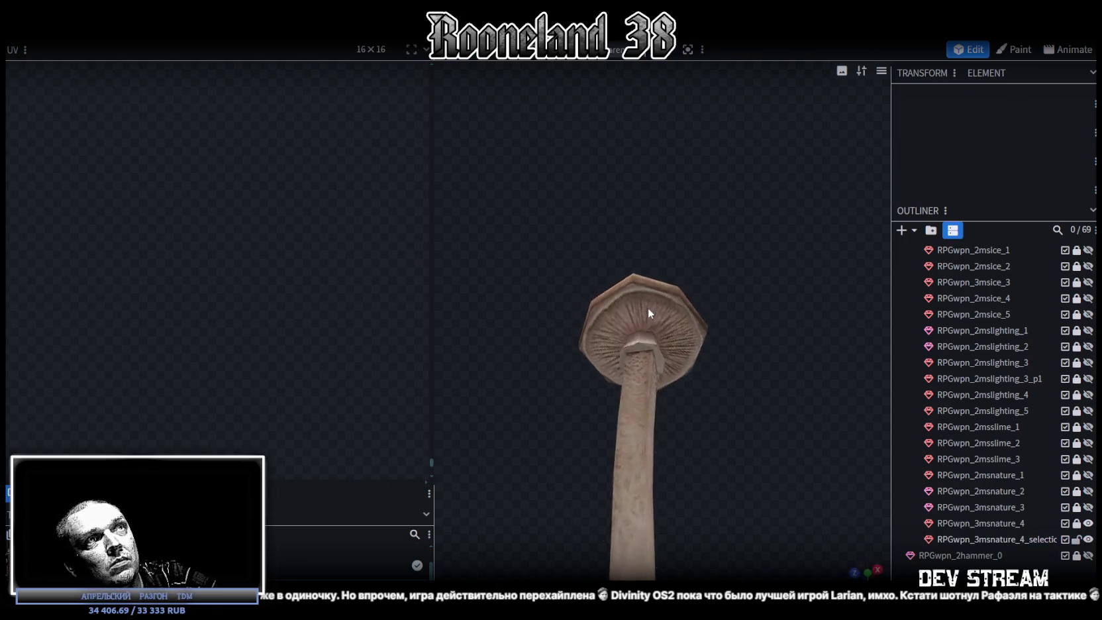
{"action": "scroll", "coordinate": [830, 514], "scroll_direction": "up", "scroll_amount": 3}
{"action": "mouse_move", "coordinate": [830, 514]}
{"action": "left_mouse_down"}
{"action": "mouse_move", "coordinate": [688, 471]}
{"action": "mouse_move", "coordinate": [631, 301]}
{"action": "left_mouse_up"}
{"action": "scroll", "coordinate": [635, 384], "scroll_direction": "down", "scroll_amount": 2}
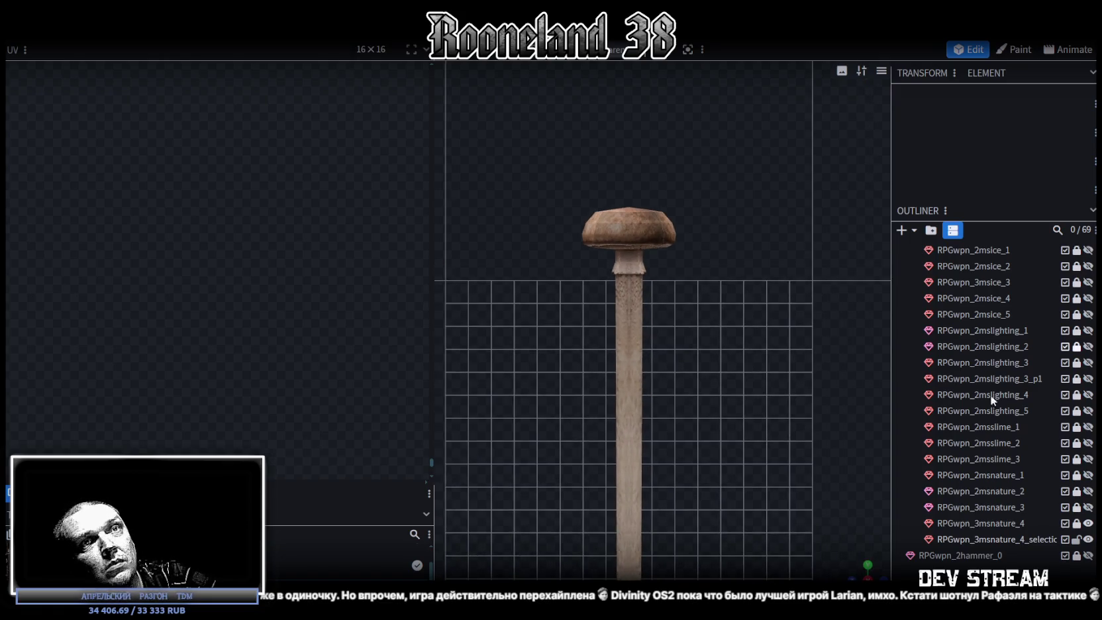
{"action": "left_click", "coordinate": [1013, 524]}
{"action": "left_click", "coordinate": [1013, 539], "text": "ctrl"}
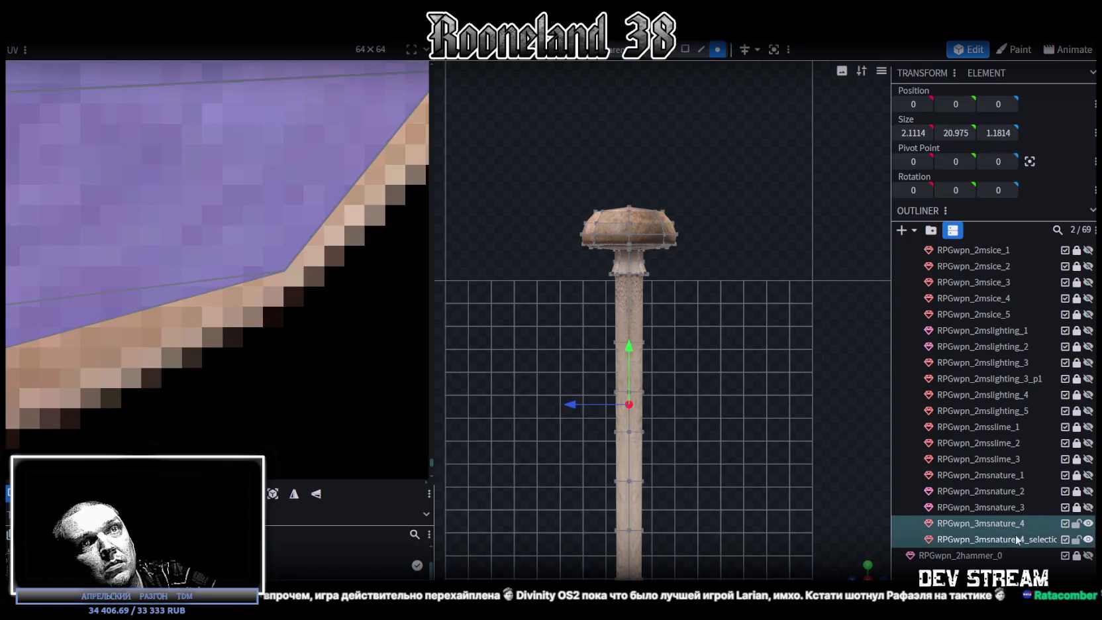
Merge the selected cap and staff meshes into a single mesh.
{"action": "right_click", "coordinate": [1014, 537]}
{"action": "left_click", "coordinate": [935, 310]}
{"action": "scroll", "coordinate": [703, 327], "scroll_direction": "down", "scroll_amount": 2}
{"action": "scroll", "coordinate": [640, 282], "scroll_direction": "down", "scroll_amount": 2}
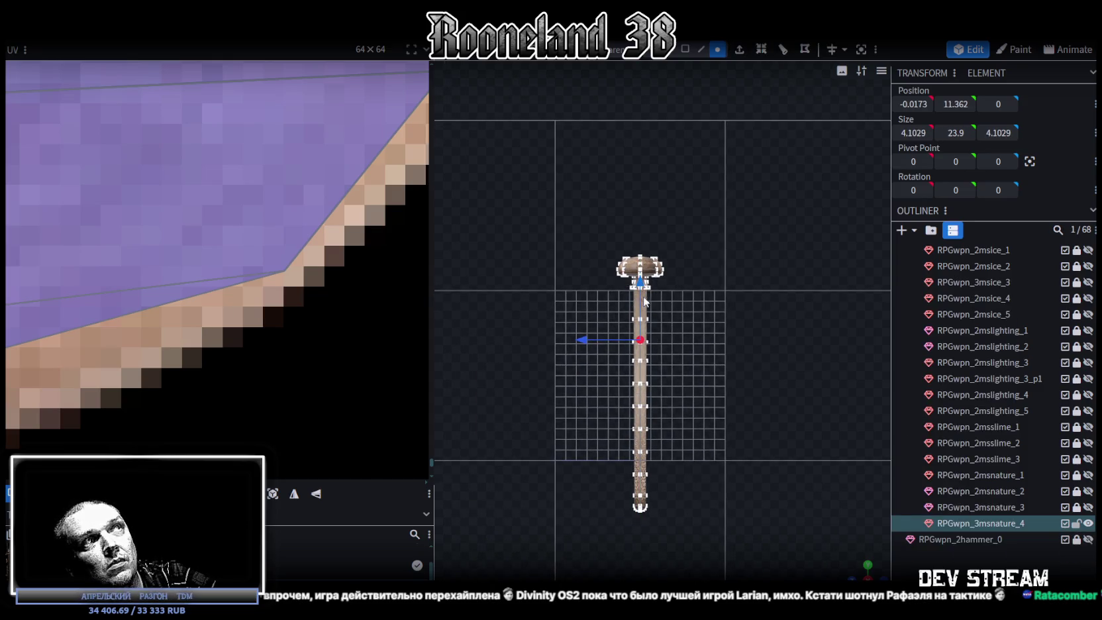
{"action": "scroll", "coordinate": [286, 262], "scroll_direction": "down", "scroll_amount": 3}
{"action": "scroll", "coordinate": [286, 262], "scroll_direction": "down", "scroll_amount": 3}
{"action": "scroll", "coordinate": [286, 262], "scroll_direction": "down", "scroll_amount": 2}
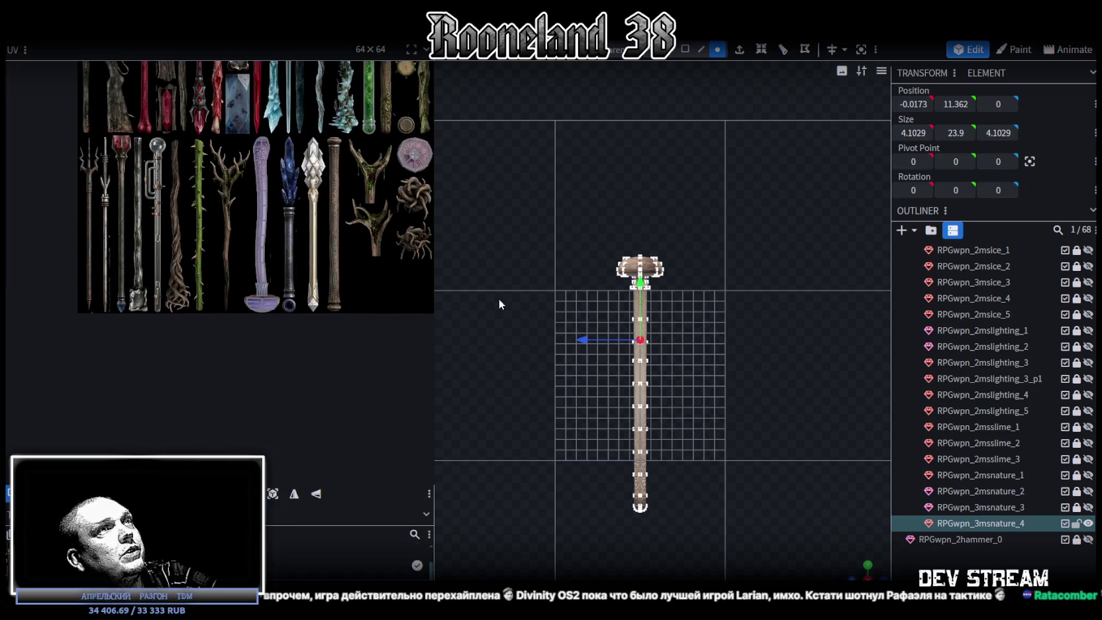
{"action": "scroll", "coordinate": [663, 411], "scroll_direction": "up", "scroll_amount": 3}
{"action": "scroll", "coordinate": [699, 153], "scroll_direction": "up", "scroll_amount": 2}
{"action": "scroll", "coordinate": [662, 391], "scroll_direction": "up", "scroll_amount": 3}
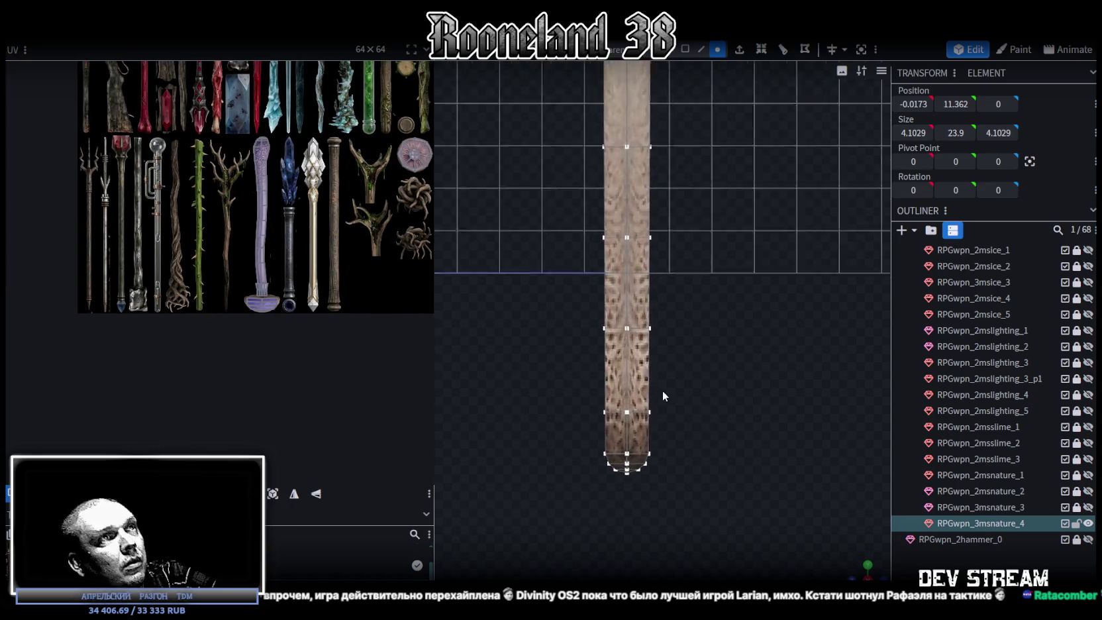
{"action": "scroll", "coordinate": [658, 391], "scroll_direction": "up", "scroll_amount": 1}
Thicken the middle section of the stem front to back.
{"action": "mouse_move", "coordinate": [560, 398]}
{"action": "left_mouse_down", "text": "ctrl"}
{"action": "mouse_move", "coordinate": [689, 528]}
{"action": "mouse_move", "coordinate": [692, 396]}
{"action": "left_mouse_up", "text": "ctrl"}
{"action": "key", "text": "KP_1"}
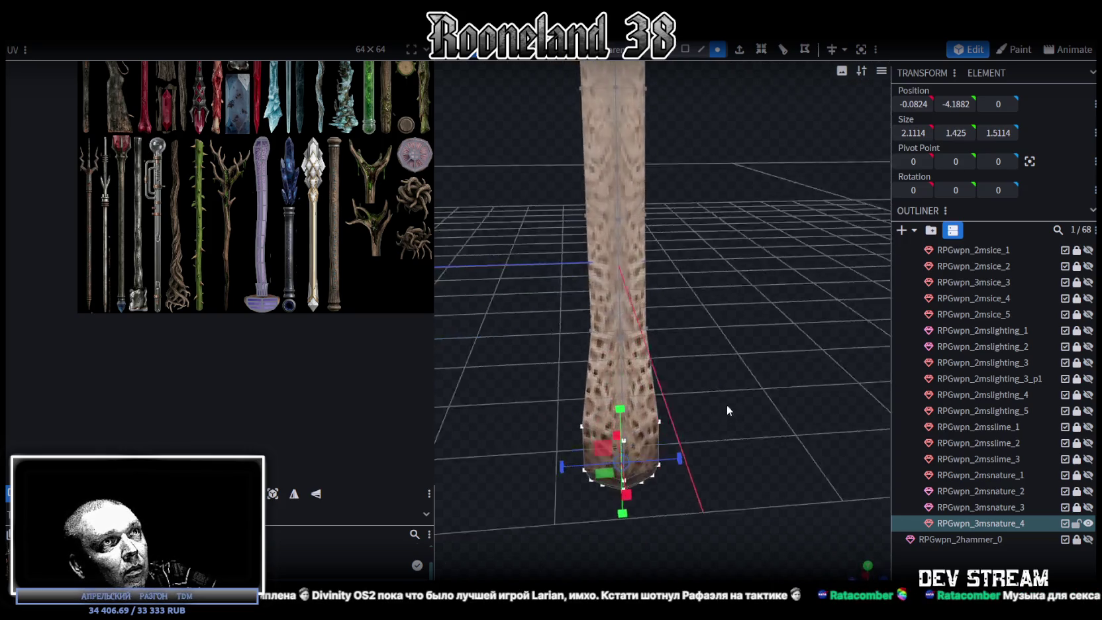
{"action": "left_click_drag", "start_coordinate": [575, 298], "coordinate": [732, 365], "text": "ctrl"}
{"action": "mouse_move", "coordinate": [686, 324]}
{"action": "left_mouse_down"}
{"action": "mouse_move", "coordinate": [758, 344]}
{"action": "mouse_move", "coordinate": [771, 377]}
{"action": "mouse_move", "coordinate": [743, 382]}
{"action": "left_mouse_up"}
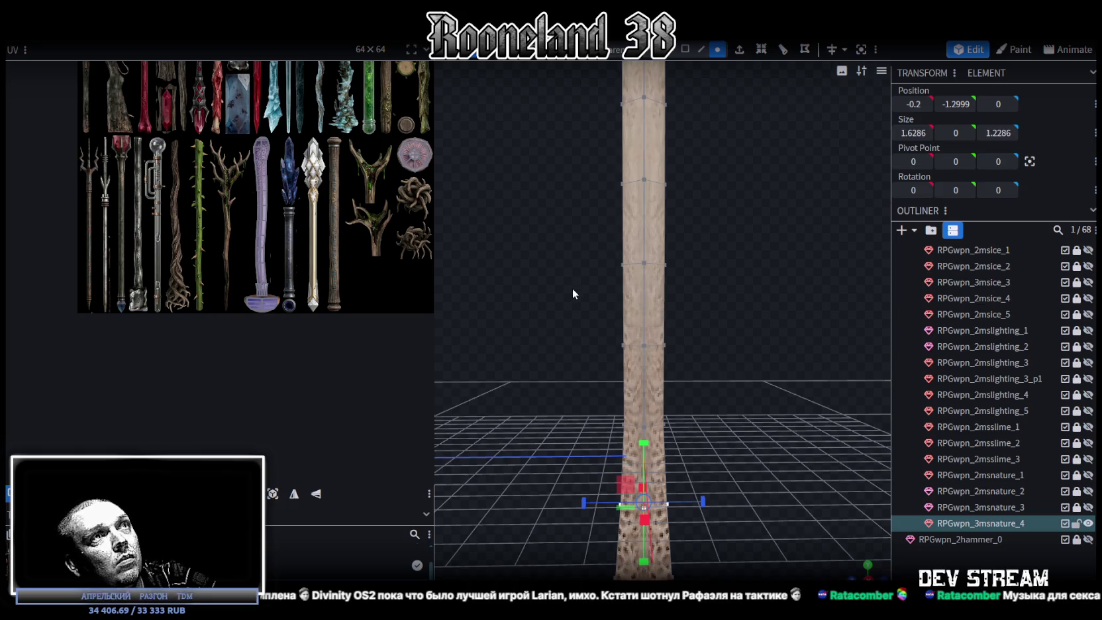
Shift a lower stem vertex ring back to start bending the stem.
{"action": "left_click_drag", "start_coordinate": [572, 308], "coordinate": [711, 447], "text": "ctrl"}
{"action": "left_click_drag", "start_coordinate": [603, 376], "coordinate": [590, 385]}
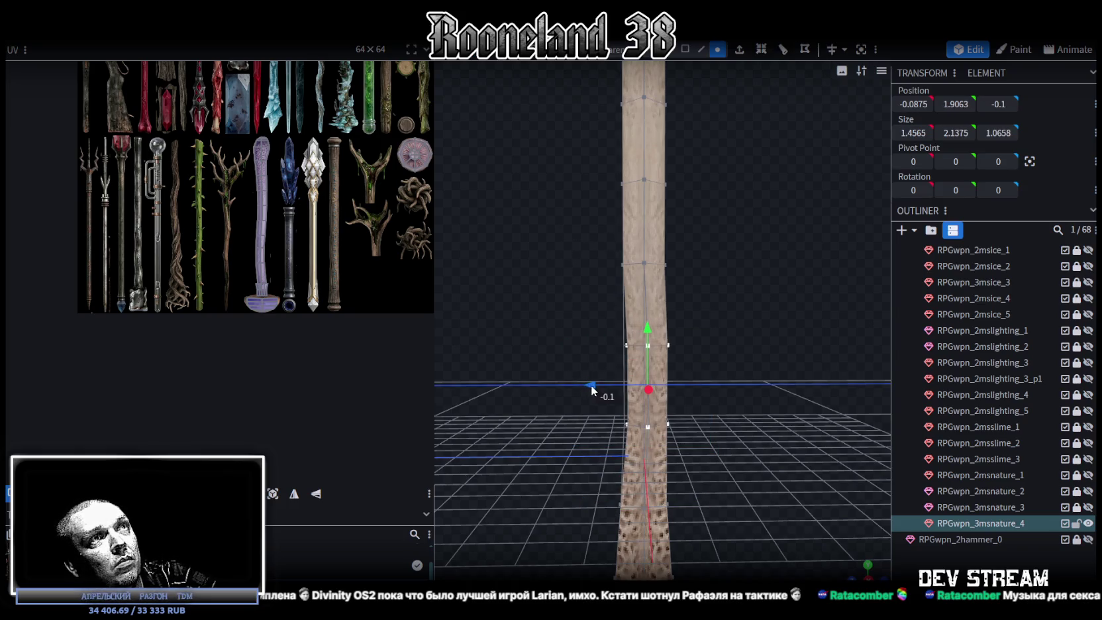
{"action": "left_click_drag", "start_coordinate": [741, 344], "coordinate": [729, 433]}
Push the upper stem vertex rings along Z to curve the stem.
{"action": "left_click_drag", "start_coordinate": [671, 396], "coordinate": [565, 284], "text": "ctrl"}
{"action": "left_click_drag", "start_coordinate": [578, 346], "coordinate": [576, 349]}
{"action": "left_click_drag", "start_coordinate": [676, 312], "coordinate": [592, 216], "text": "ctrl"}
{"action": "left_click_drag", "start_coordinate": [578, 275], "coordinate": [674, 314]}
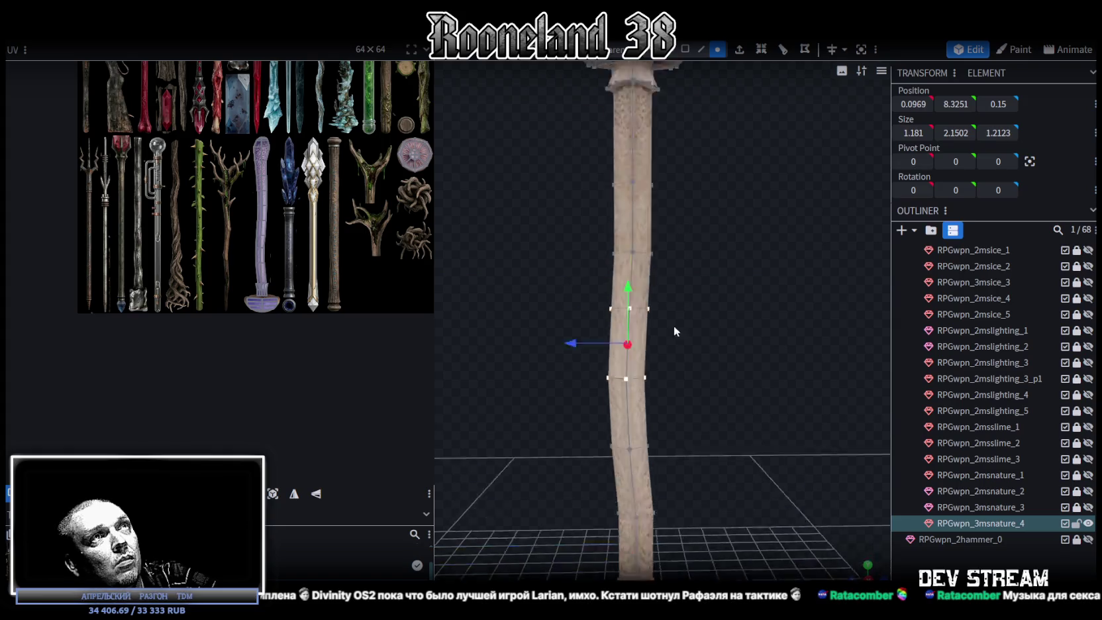
{"action": "left_click_drag", "start_coordinate": [645, 361], "coordinate": [594, 306], "text": "ctrl"}
{"action": "left_click_drag", "start_coordinate": [658, 290], "coordinate": [662, 269], "text": "ctrl"}
{"action": "left_click_drag", "start_coordinate": [570, 321], "coordinate": [679, 238]}
{"action": "left_click_drag", "start_coordinate": [585, 283], "coordinate": [583, 281]}
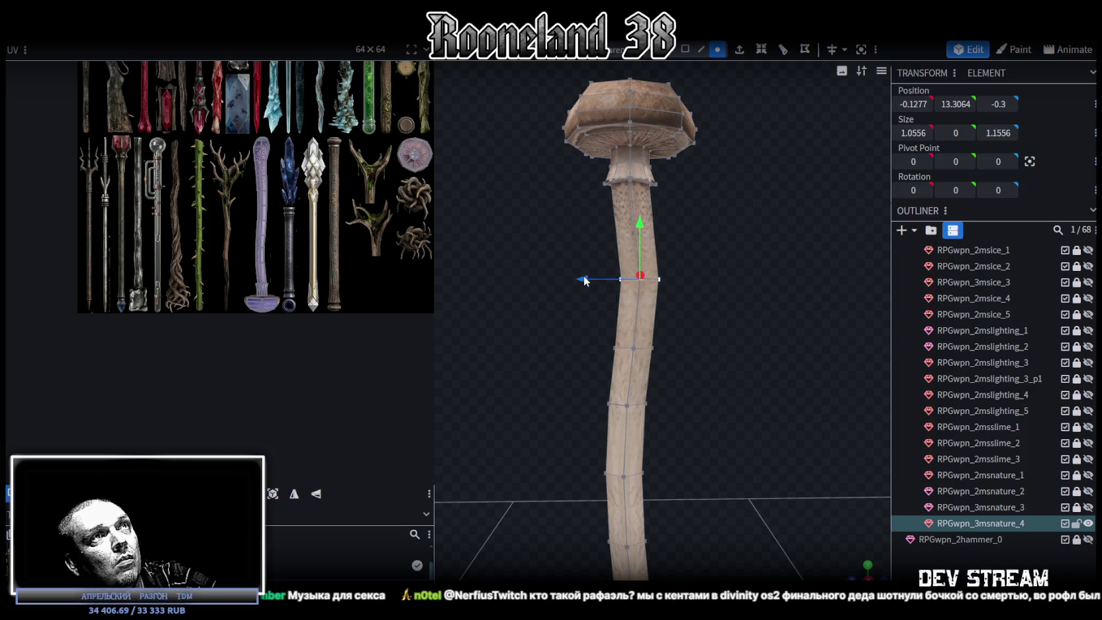
Offset the top stem ring and the cap's neck ring to continue the curve.
{"action": "left_click_drag", "start_coordinate": [591, 289], "coordinate": [676, 288]}
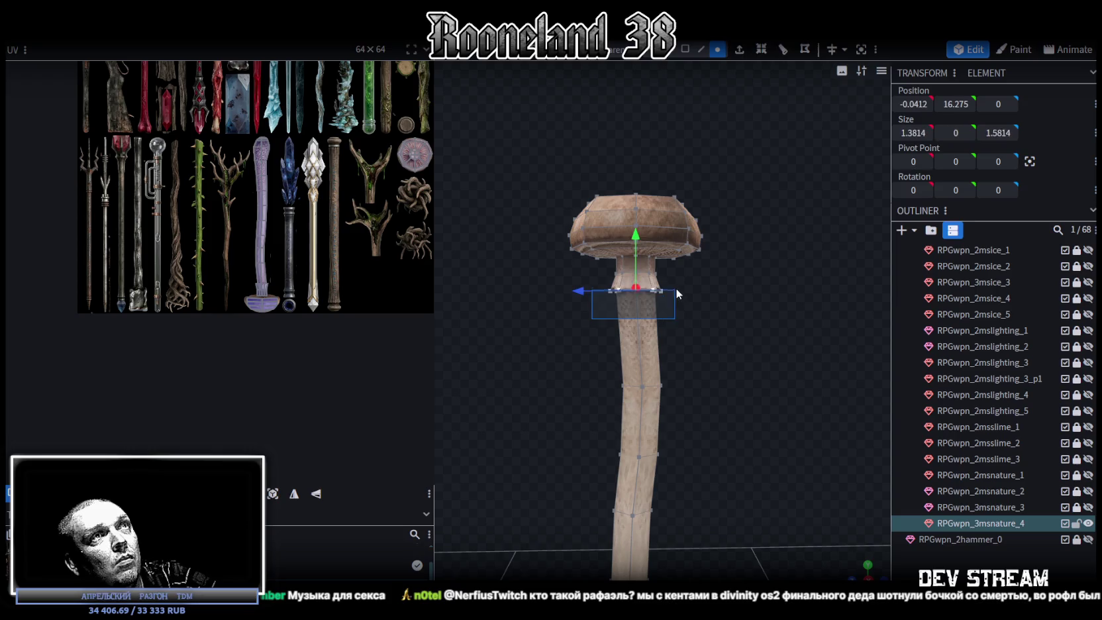
{"action": "left_click_drag", "start_coordinate": [579, 296], "coordinate": [587, 299]}
{"action": "scroll", "coordinate": [666, 251], "scroll_direction": "up", "scroll_amount": 2}
{"action": "scroll", "coordinate": [695, 331], "scroll_direction": "up", "scroll_amount": 2}
{"action": "scroll", "coordinate": [636, 304], "scroll_direction": "up", "scroll_amount": 1}
{"action": "left_click_drag", "start_coordinate": [573, 315], "coordinate": [726, 280]}
{"action": "left_click_drag", "start_coordinate": [579, 305], "coordinate": [576, 305]}
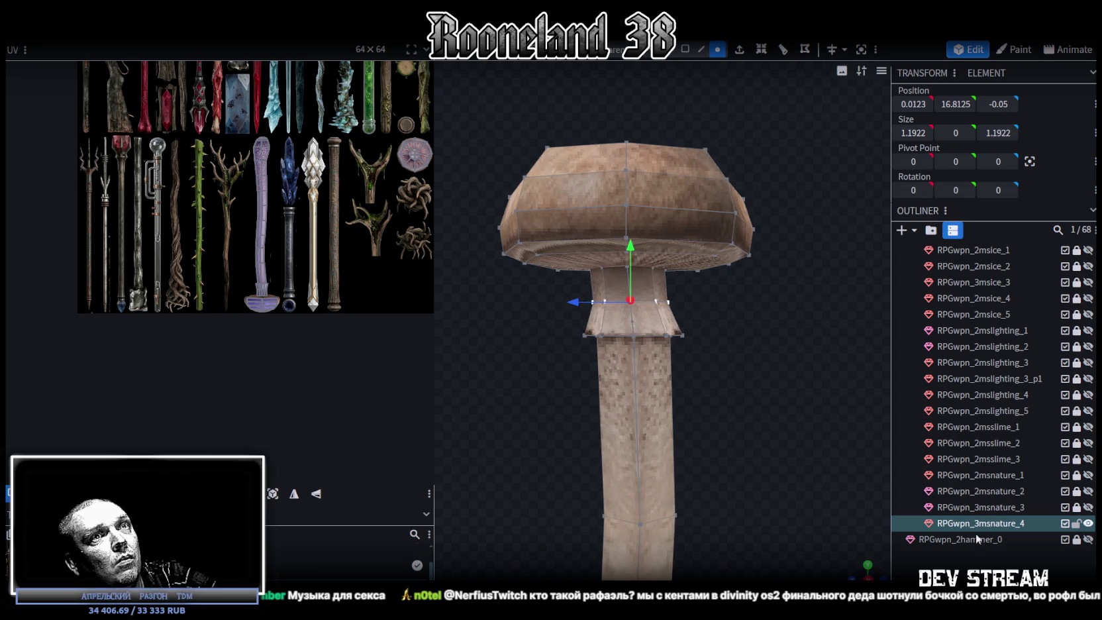
Deselect to review the bent staff, then select the mushroom staff mesh.
{"action": "left_click", "coordinate": [875, 450]}
{"action": "scroll", "coordinate": [773, 364], "scroll_direction": "down", "scroll_amount": 3}
{"action": "scroll", "coordinate": [543, 198], "scroll_direction": "up", "scroll_amount": 1}
{"action": "left_click", "coordinate": [638, 258]}
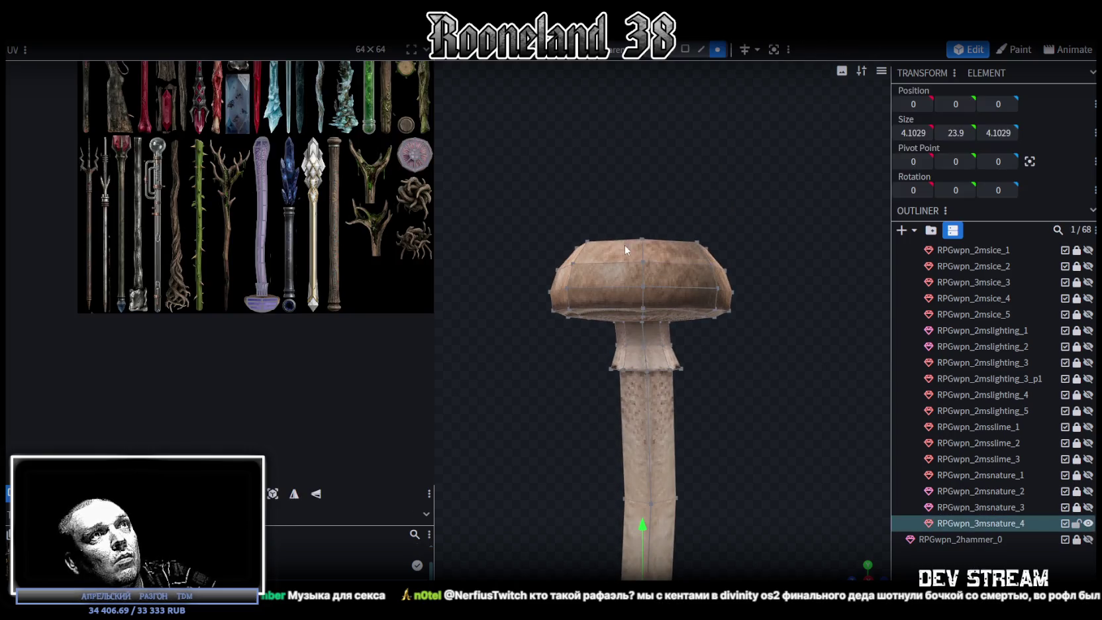
Widen the cap faces to about 4.5 in X/Z, tilt them slightly and raise the cap.
{"action": "mouse_move", "coordinate": [516, 144]}
{"action": "left_mouse_down"}
{"action": "mouse_move", "coordinate": [774, 318]}
{"action": "mouse_move", "coordinate": [803, 420]}
{"action": "mouse_move", "coordinate": [790, 385]}
{"action": "left_mouse_up"}
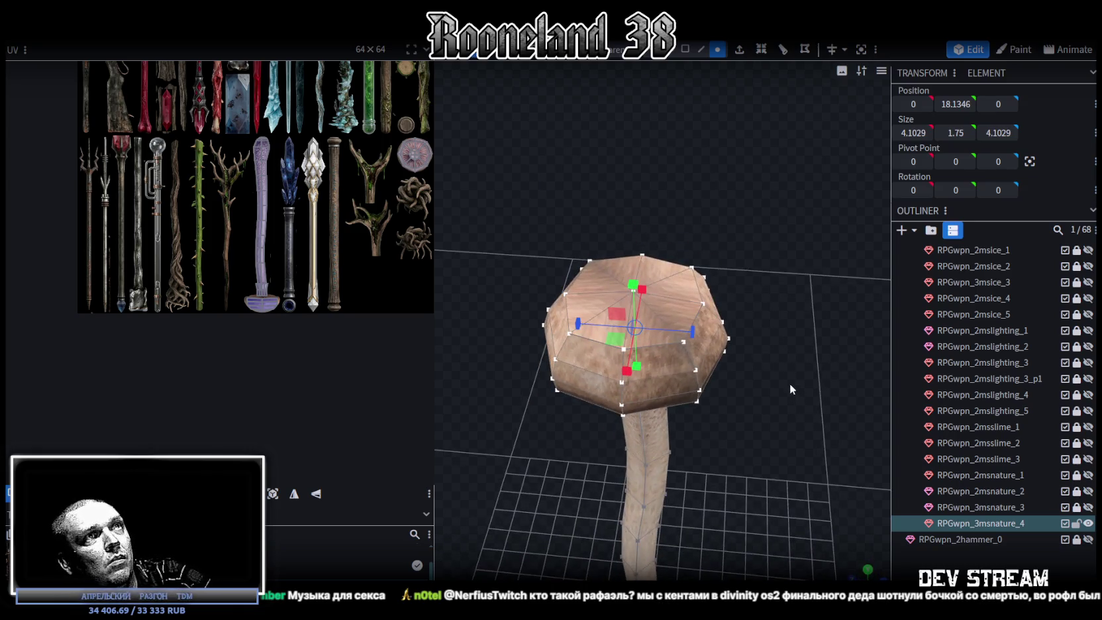
{"action": "left_click_drag", "start_coordinate": [616, 344], "coordinate": [626, 358]}
{"action": "mouse_move", "coordinate": [782, 371]}
{"action": "left_mouse_down"}
{"action": "mouse_move", "coordinate": [789, 347]}
{"action": "mouse_move", "coordinate": [772, 321]}
{"action": "left_mouse_up"}
{"action": "key", "text": "r"}
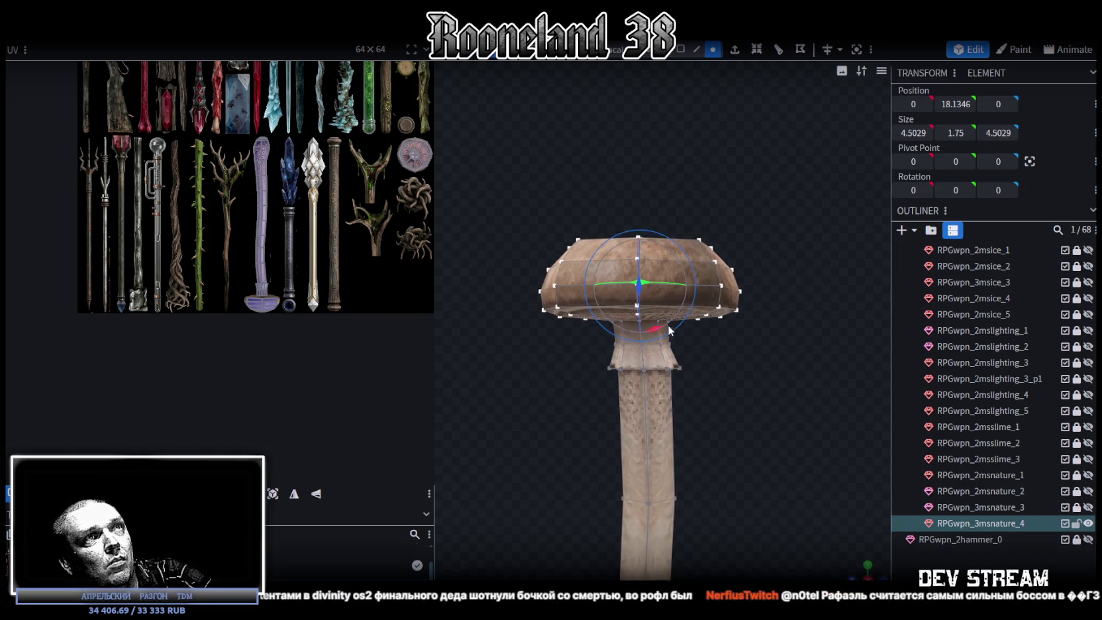
{"action": "left_click_drag", "start_coordinate": [658, 332], "coordinate": [670, 251]}
{"action": "key", "text": "v"}
{"action": "left_click_drag", "start_coordinate": [641, 228], "coordinate": [641, 224]}
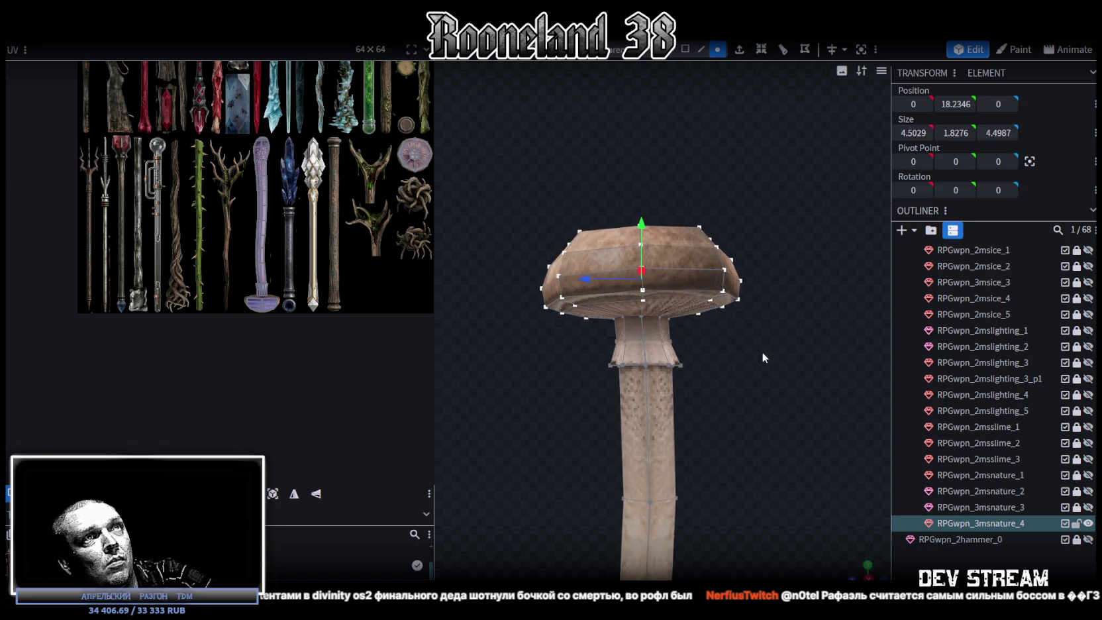
Refine the cap's tilt and nudge it 0.1 along X to centre it.
{"action": "mouse_move", "coordinate": [762, 351]}
{"action": "left_mouse_down"}
{"action": "mouse_move", "coordinate": [674, 364]}
{"action": "mouse_move", "coordinate": [580, 358]}
{"action": "left_mouse_up"}
{"action": "key", "text": "r"}
{"action": "mouse_move", "coordinate": [733, 377]}
{"action": "left_mouse_down"}
{"action": "mouse_move", "coordinate": [679, 308]}
{"action": "mouse_move", "coordinate": [747, 368]}
{"action": "left_mouse_up"}
{"action": "key", "text": "v"}
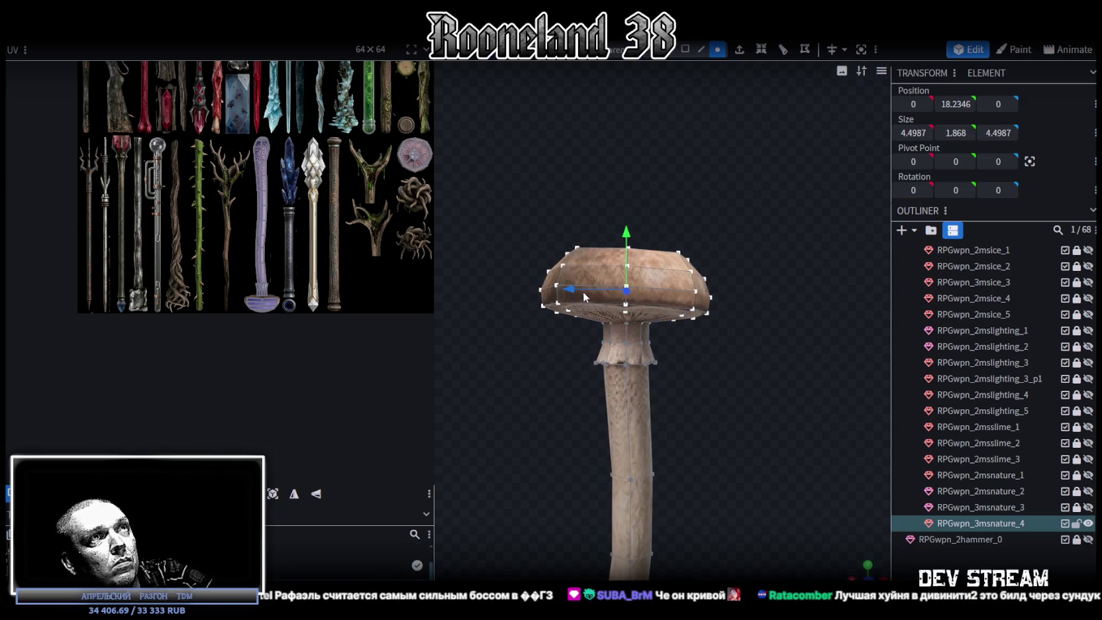
{"action": "left_click_drag", "start_coordinate": [585, 294], "coordinate": [583, 288]}
{"action": "mouse_move", "coordinate": [702, 403]}
{"action": "left_mouse_down"}
{"action": "mouse_move", "coordinate": [718, 342]}
{"action": "mouse_move", "coordinate": [831, 417]}
{"action": "mouse_move", "coordinate": [891, 403]}
{"action": "mouse_move", "coordinate": [838, 502]}
{"action": "mouse_move", "coordinate": [751, 439]}
{"action": "mouse_move", "coordinate": [796, 448]}
{"action": "mouse_move", "coordinate": [721, 344]}
{"action": "mouse_move", "coordinate": [716, 367]}
{"action": "left_mouse_up"}
{"action": "scroll", "coordinate": [799, 442], "scroll_direction": "up", "scroll_amount": 2}
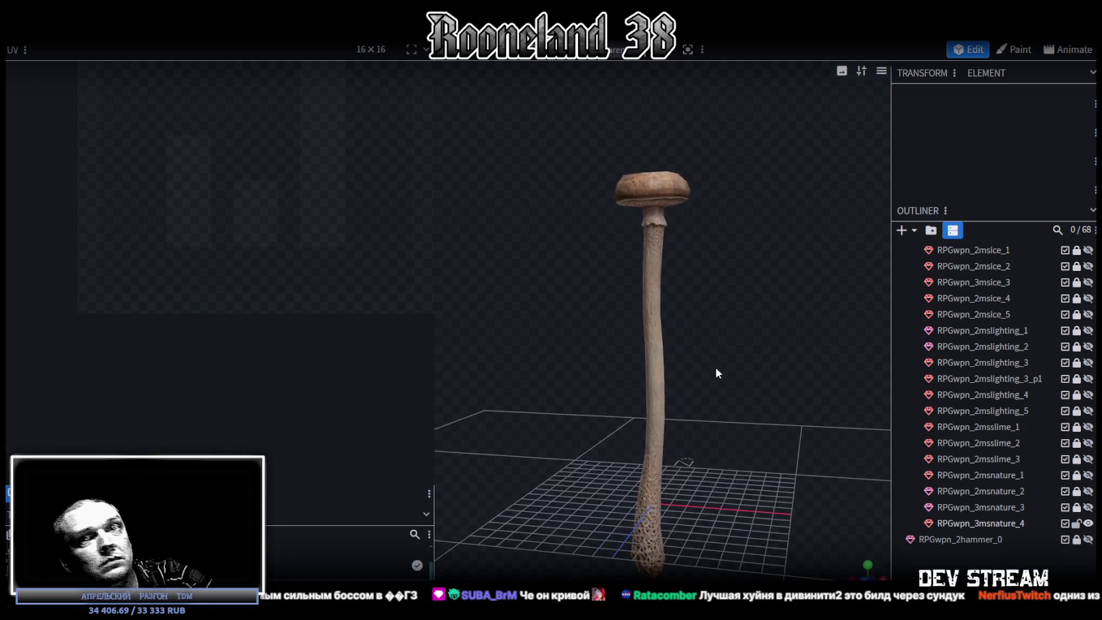
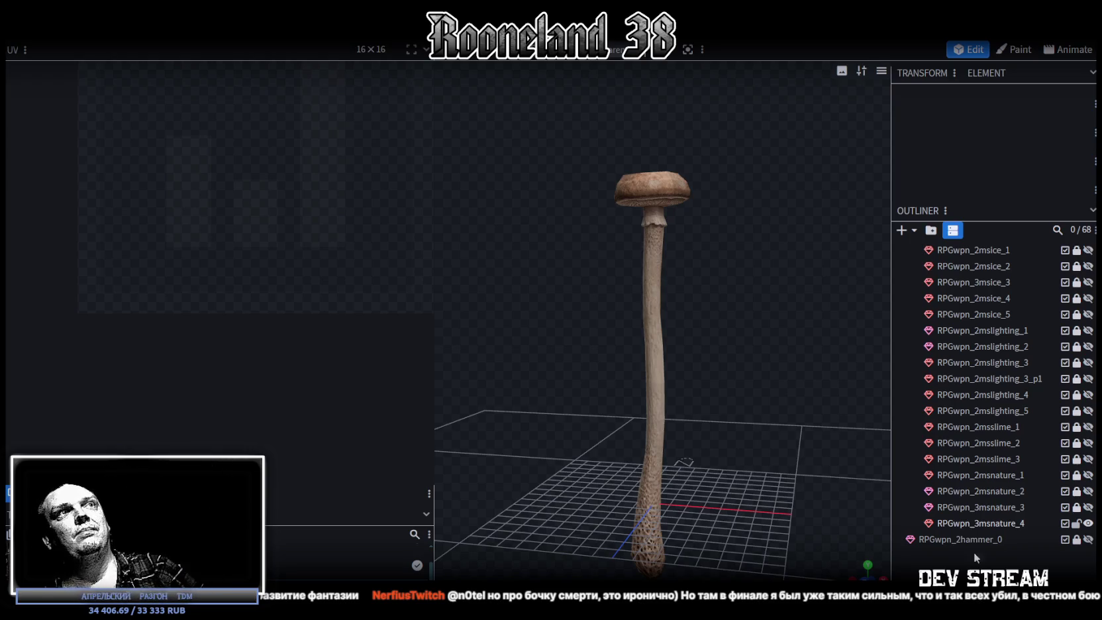
Select the mushroom mesh and pick the vertices around the cap's upper rim.
{"action": "left_click", "coordinate": [650, 226]}
{"action": "scroll", "coordinate": [777, 415], "scroll_direction": "up", "scroll_amount": 1}
{"action": "scroll", "coordinate": [777, 415], "scroll_direction": "up", "scroll_amount": 2}
{"action": "scroll", "coordinate": [835, 435], "scroll_direction": "up", "scroll_amount": 2}
{"action": "scroll", "coordinate": [795, 388], "scroll_direction": "up", "scroll_amount": 2}
{"action": "mouse_move", "coordinate": [818, 475]}
{"action": "left_mouse_down"}
{"action": "mouse_move", "coordinate": [835, 498]}
{"action": "mouse_move", "coordinate": [615, 379]}
{"action": "left_mouse_up"}
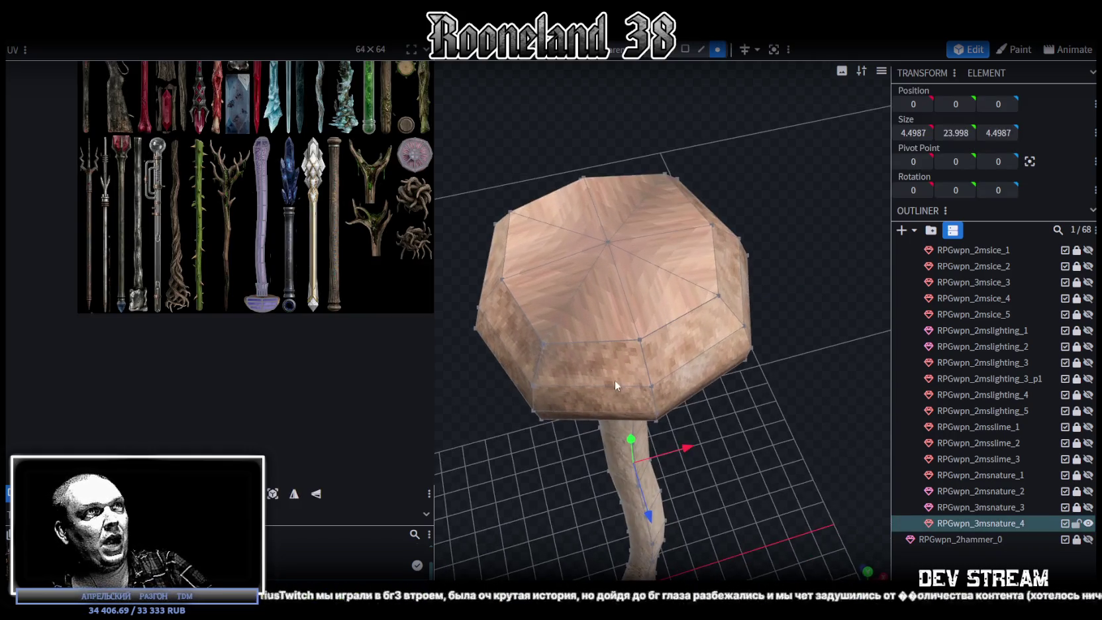
{"action": "left_click", "coordinate": [541, 343]}
{"action": "left_click", "coordinate": [719, 296], "text": "shift"}
{"action": "mouse_move", "coordinate": [773, 302]}
{"action": "left_mouse_down"}
{"action": "mouse_move", "coordinate": [788, 324]}
{"action": "mouse_move", "coordinate": [718, 239]}
{"action": "left_mouse_up"}
{"action": "left_click", "coordinate": [663, 172], "text": "shift"}
{"action": "left_click", "coordinate": [489, 225], "text": "shift"}
{"action": "mouse_move", "coordinate": [781, 464]}
{"action": "left_mouse_down"}
{"action": "mouse_move", "coordinate": [821, 479]}
{"action": "mouse_move", "coordinate": [749, 441]}
{"action": "mouse_move", "coordinate": [781, 462]}
{"action": "left_mouse_up"}
Scale the selected rim ring slightly inward in two small resize passes.
{"action": "key", "text": "s"}
{"action": "left_click_drag", "start_coordinate": [627, 310], "coordinate": [634, 320]}
{"action": "mouse_move", "coordinate": [763, 444]}
{"action": "left_mouse_down"}
{"action": "mouse_move", "coordinate": [737, 328]}
{"action": "mouse_move", "coordinate": [754, 407]}
{"action": "mouse_move", "coordinate": [779, 420]}
{"action": "mouse_move", "coordinate": [813, 369]}
{"action": "mouse_move", "coordinate": [783, 364]}
{"action": "mouse_move", "coordinate": [767, 433]}
{"action": "mouse_move", "coordinate": [680, 313]}
{"action": "left_mouse_up"}
{"action": "left_click_drag", "start_coordinate": [623, 265], "coordinate": [621, 277]}
{"action": "mouse_move", "coordinate": [783, 485]}
{"action": "left_mouse_down"}
{"action": "mouse_move", "coordinate": [755, 400]}
{"action": "mouse_move", "coordinate": [768, 402]}
{"action": "mouse_move", "coordinate": [761, 430]}
{"action": "mouse_move", "coordinate": [781, 460]}
{"action": "mouse_move", "coordinate": [528, 246]}
{"action": "left_mouse_up"}
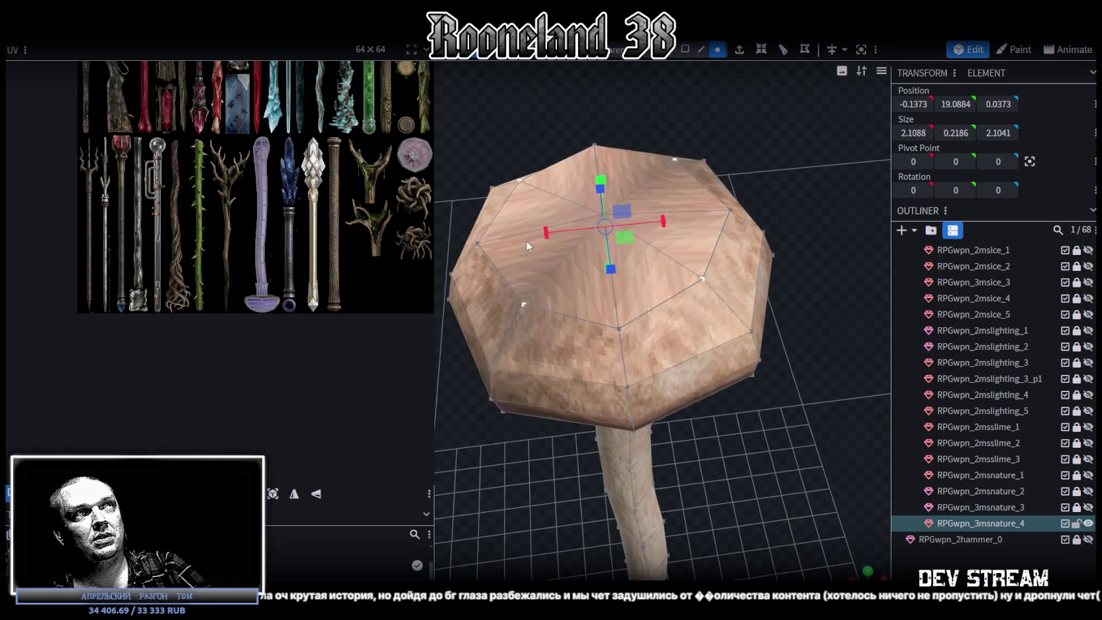
Select the cap's top ring vertices and shrink them inward to round off the top.
{"action": "left_click", "coordinate": [479, 242]}
{"action": "left_click", "coordinate": [731, 212], "text": "shift"}
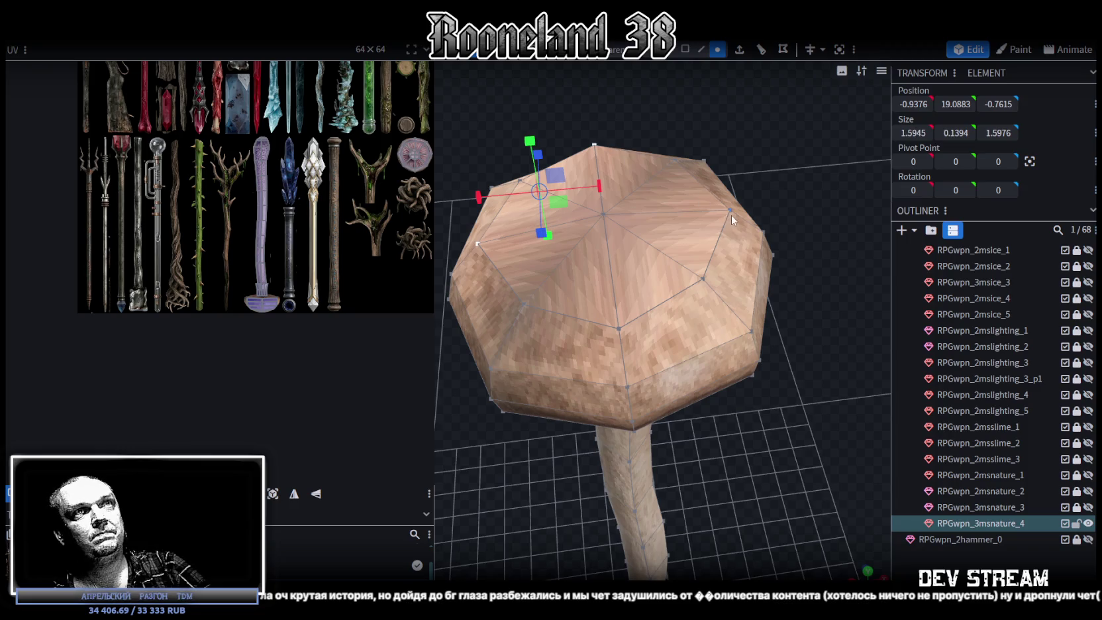
{"action": "left_click", "coordinate": [626, 340], "text": "shift"}
{"action": "mouse_move", "coordinate": [751, 433]}
{"action": "left_mouse_down"}
{"action": "mouse_move", "coordinate": [615, 312]}
{"action": "mouse_move", "coordinate": [628, 295]}
{"action": "left_mouse_up"}
{"action": "mouse_move", "coordinate": [782, 504]}
{"action": "left_mouse_down"}
{"action": "mouse_move", "coordinate": [762, 390]}
{"action": "mouse_move", "coordinate": [784, 379]}
{"action": "left_mouse_up"}
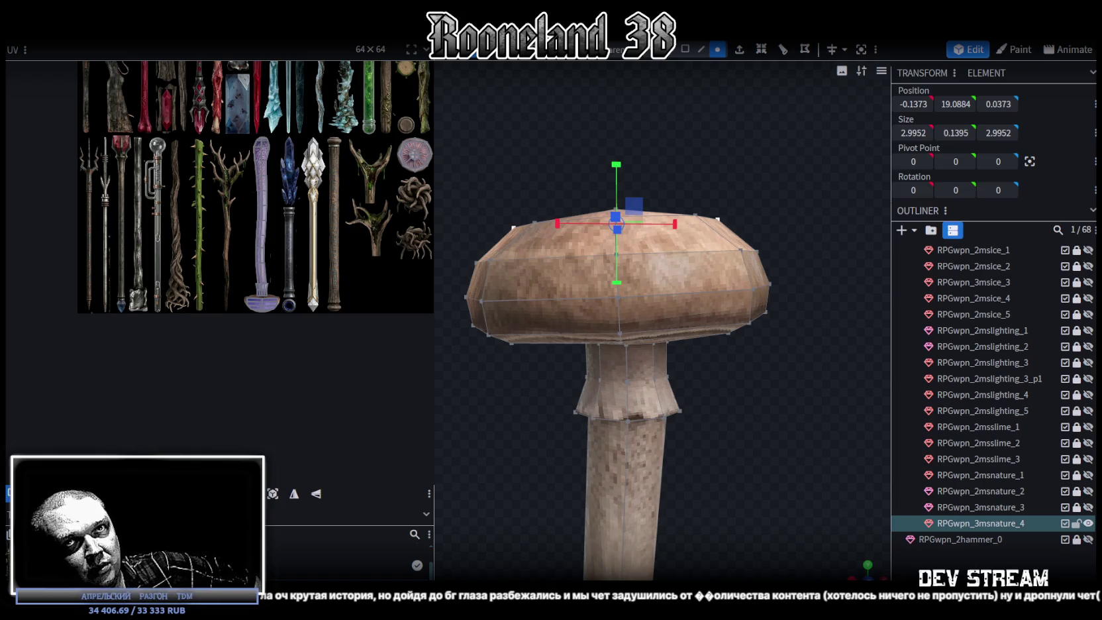
{"action": "left_click_drag", "start_coordinate": [751, 411], "coordinate": [765, 402]}
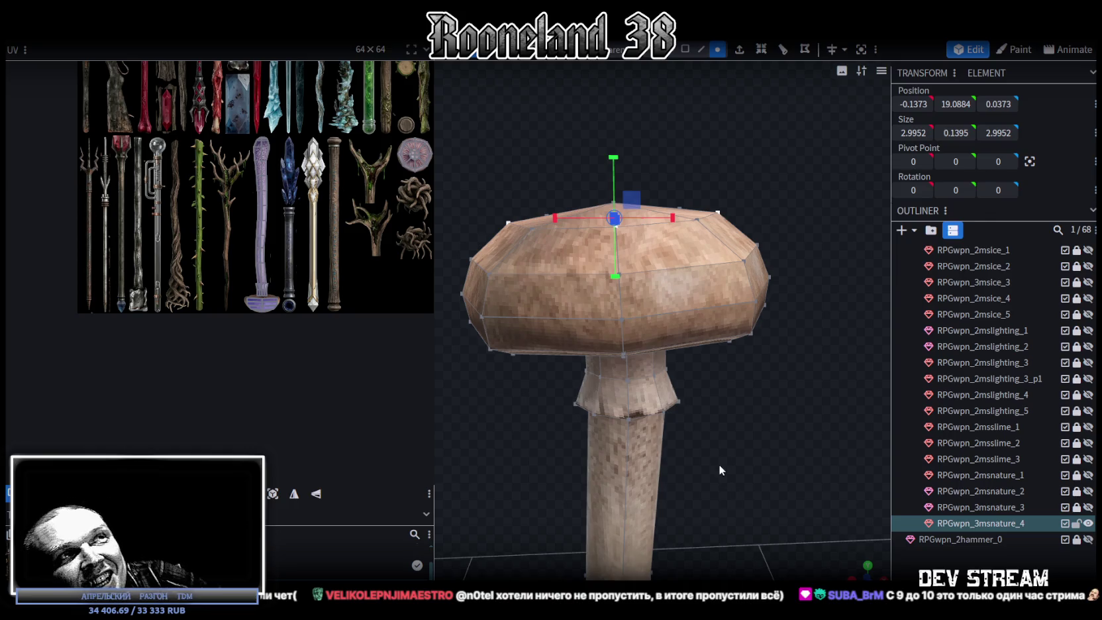
Snap to a straight side view and box-select all the cap's vertices.
{"action": "left_click_drag", "start_coordinate": [724, 469], "coordinate": [746, 465]}
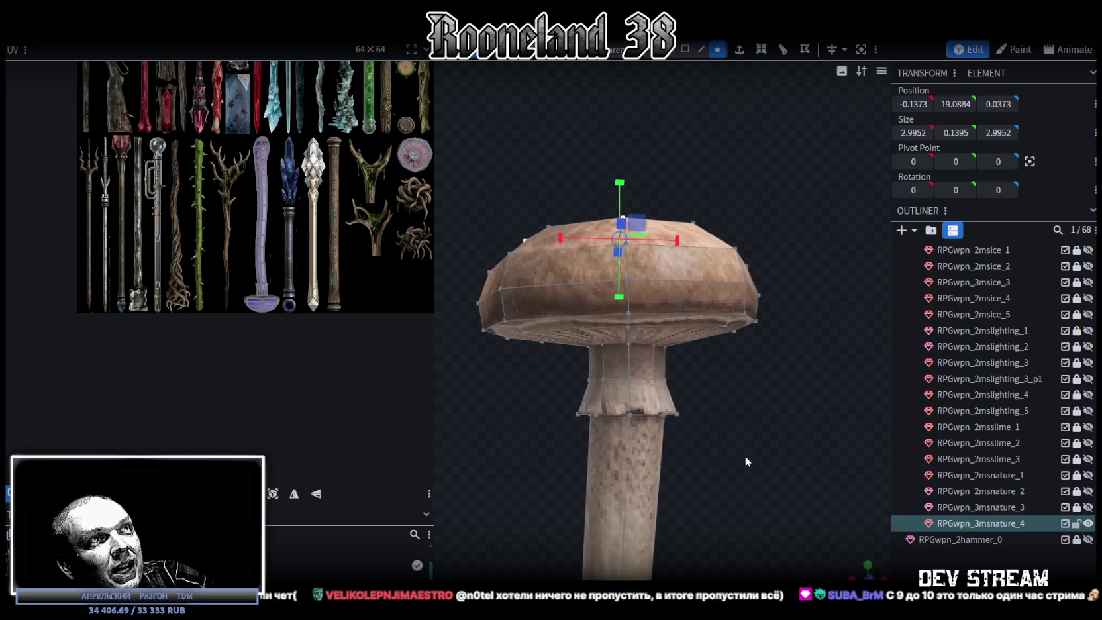
{"action": "left_click_drag", "start_coordinate": [745, 466], "coordinate": [788, 415]}
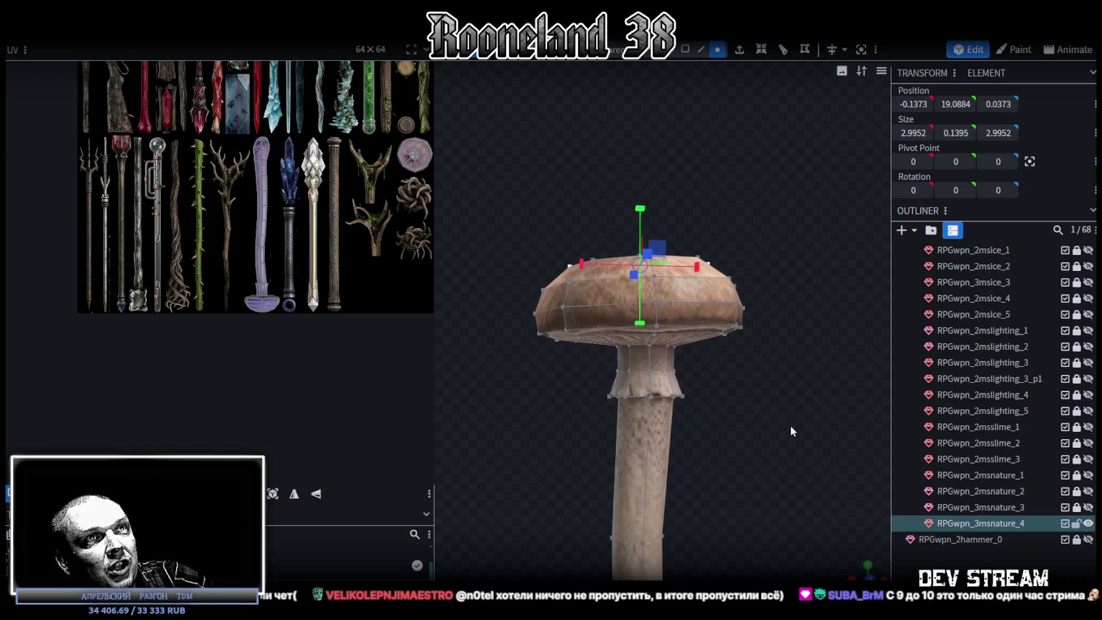
{"action": "left_click", "coordinate": [868, 565]}
{"action": "scroll", "coordinate": [718, 315], "scroll_direction": "down", "scroll_amount": 5}
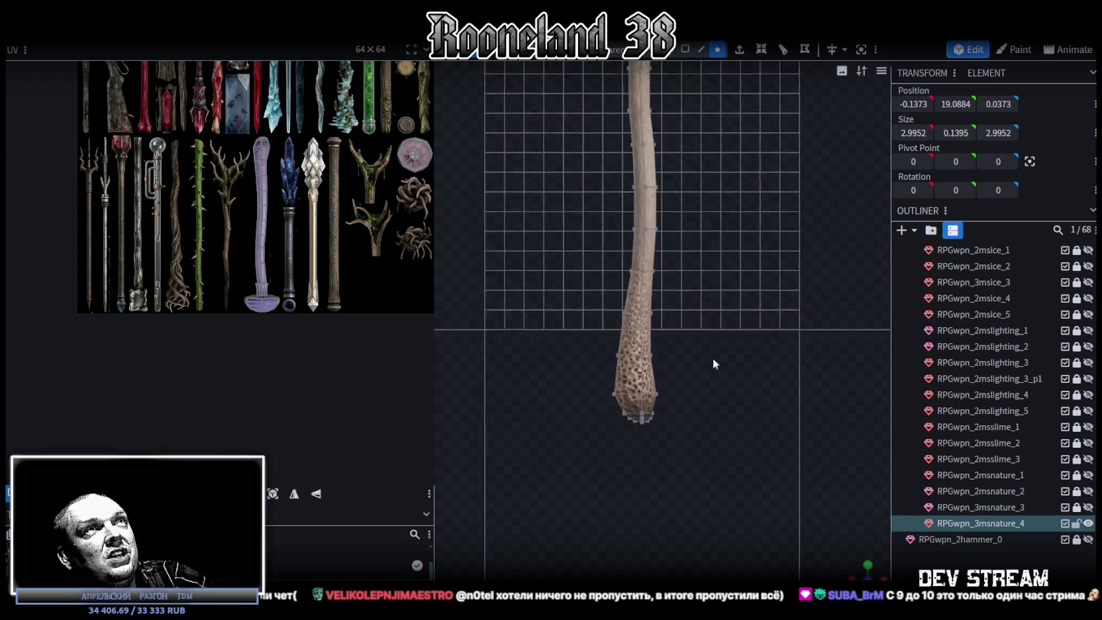
{"action": "scroll", "coordinate": [719, 454], "scroll_direction": "up", "scroll_amount": 3}
{"action": "scroll", "coordinate": [713, 293], "scroll_direction": "down", "scroll_amount": 3}
{"action": "scroll", "coordinate": [764, 452], "scroll_direction": "up", "scroll_amount": 2}
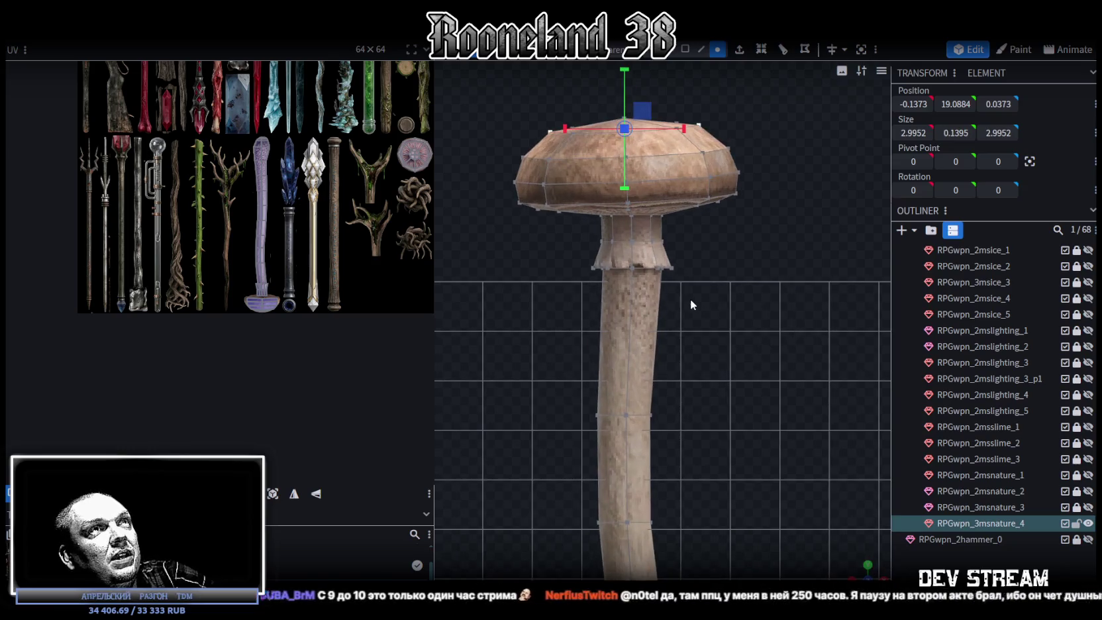
{"action": "scroll", "coordinate": [691, 299], "scroll_direction": "up", "scroll_amount": 2}
{"action": "left_click_drag", "start_coordinate": [482, 100], "coordinate": [802, 244]}
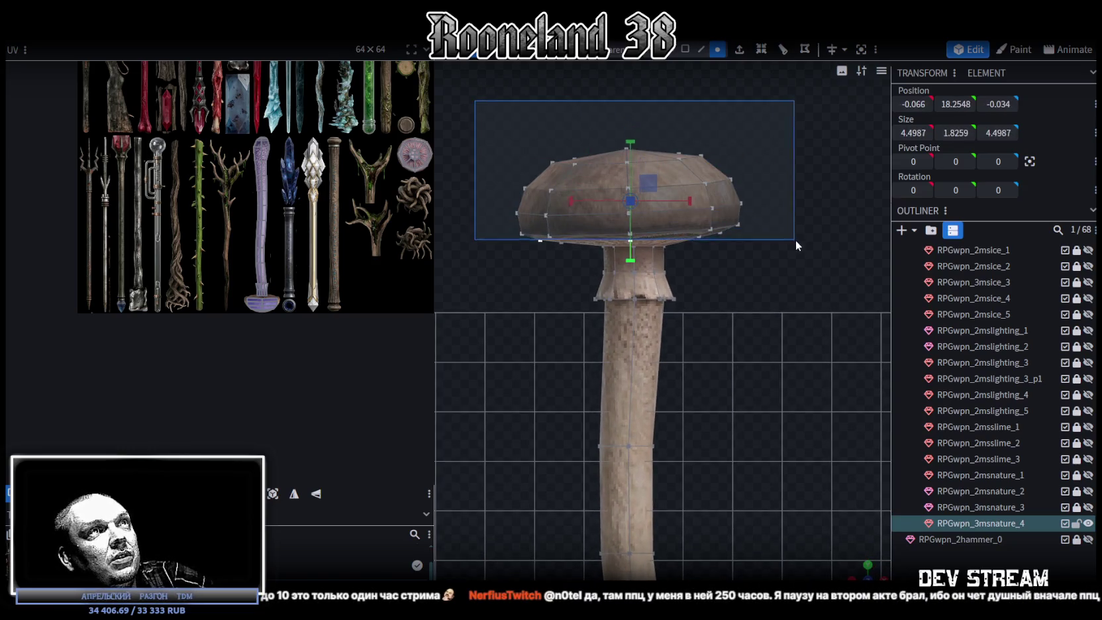
Move the selected cap about 0.1 along X to centre it on the stem.
{"action": "key", "text": "v"}
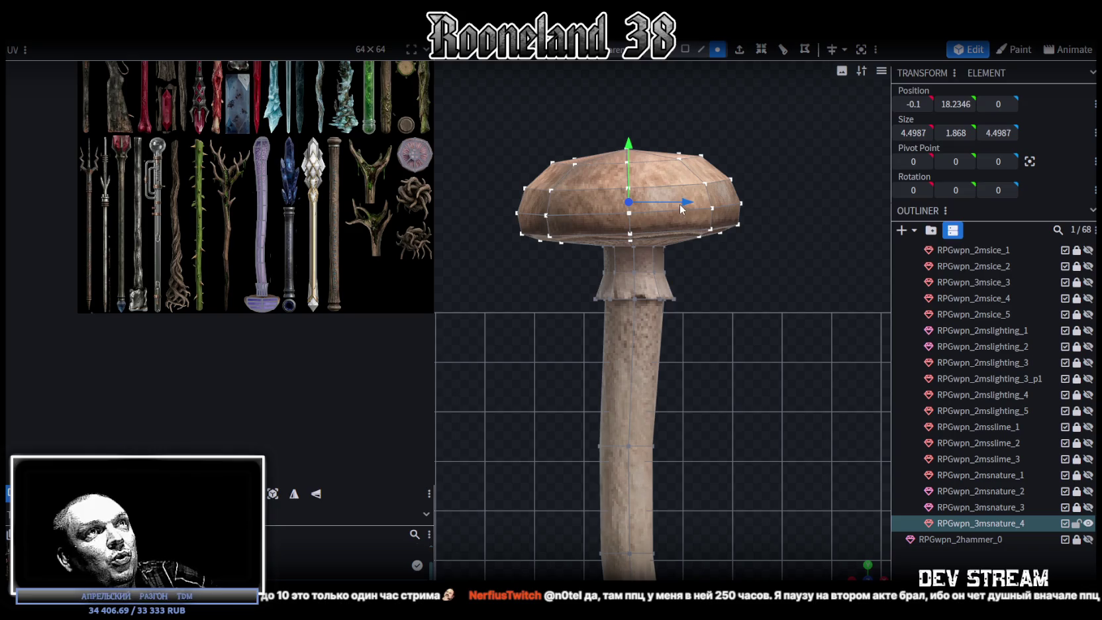
{"action": "left_click_drag", "start_coordinate": [685, 208], "coordinate": [693, 206]}
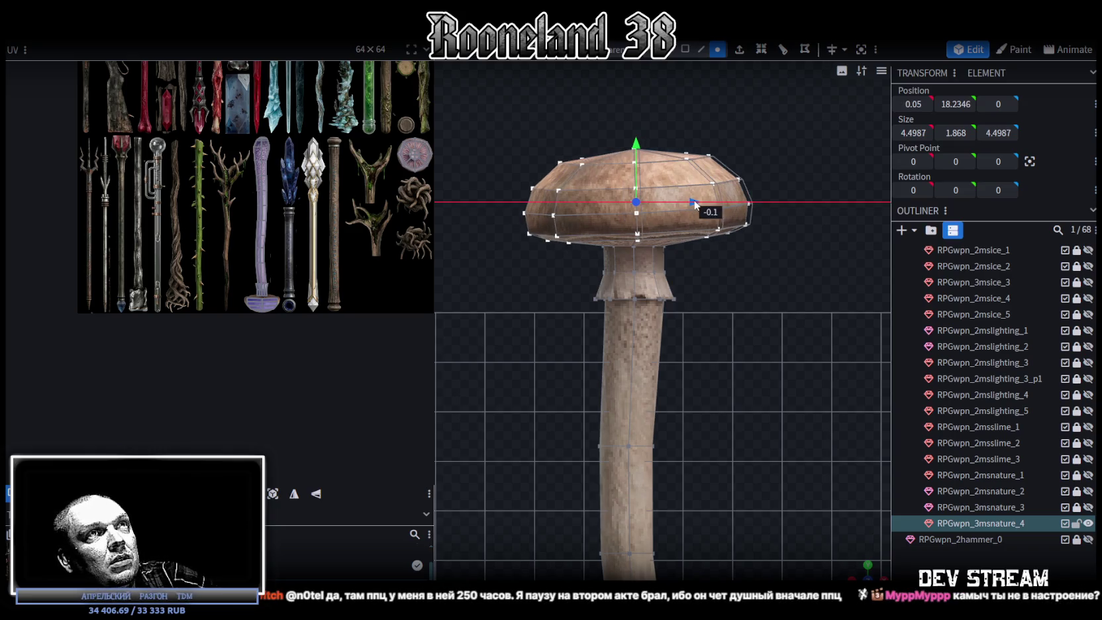
{"action": "mouse_move", "coordinate": [863, 568]}
{"action": "left_mouse_down"}
{"action": "mouse_move", "coordinate": [757, 365]}
{"action": "mouse_move", "coordinate": [778, 425]}
{"action": "mouse_move", "coordinate": [709, 439]}
{"action": "mouse_move", "coordinate": [701, 458]}
{"action": "mouse_move", "coordinate": [782, 445]}
{"action": "mouse_move", "coordinate": [726, 416]}
{"action": "mouse_move", "coordinate": [581, 415]}
{"action": "mouse_move", "coordinate": [710, 413]}
{"action": "mouse_move", "coordinate": [754, 371]}
{"action": "mouse_move", "coordinate": [737, 352]}
{"action": "mouse_move", "coordinate": [687, 334]}
{"action": "left_mouse_up"}
{"action": "scroll", "coordinate": [689, 331], "scroll_direction": "up", "scroll_amount": 2}
{"action": "scroll", "coordinate": [334, 204], "scroll_direction": "up", "scroll_amount": 1}
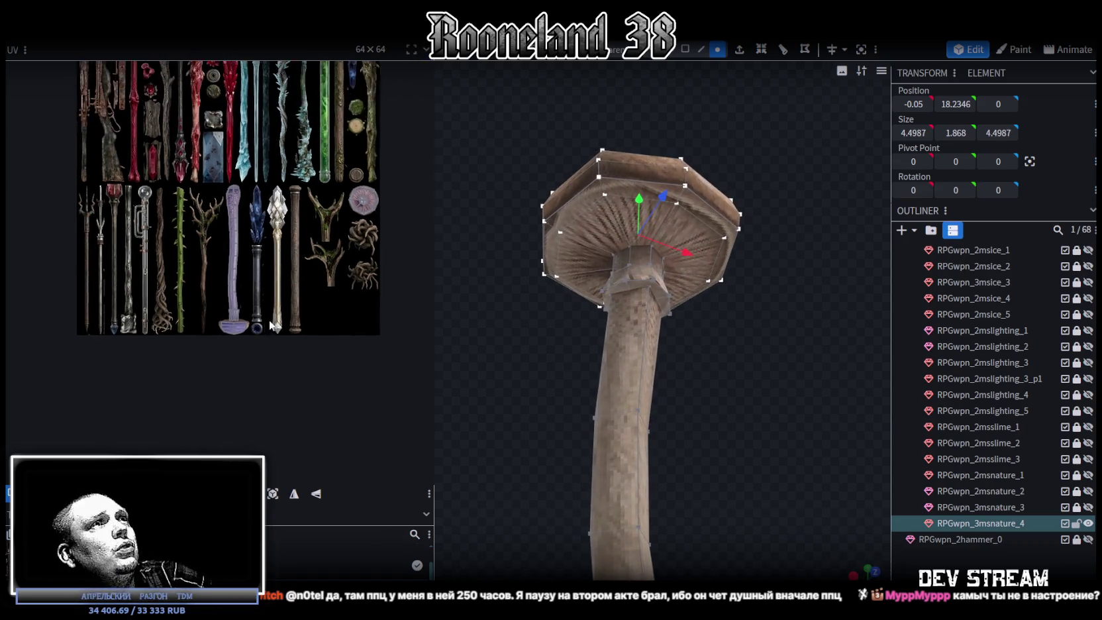
{"action": "scroll", "coordinate": [333, 204], "scroll_direction": "up", "scroll_amount": 2}
{"action": "scroll", "coordinate": [328, 251], "scroll_direction": "up", "scroll_amount": 2}
{"action": "scroll", "coordinate": [328, 252], "scroll_direction": "up", "scroll_amount": 1}
Switch to face selection and select a top face of the cap to check its mapping.
{"action": "mouse_move", "coordinate": [746, 383]}
{"action": "left_mouse_down"}
{"action": "mouse_move", "coordinate": [756, 327]}
{"action": "mouse_move", "coordinate": [757, 463]}
{"action": "mouse_move", "coordinate": [777, 370]}
{"action": "mouse_move", "coordinate": [789, 193]}
{"action": "mouse_move", "coordinate": [770, 198]}
{"action": "mouse_move", "coordinate": [775, 263]}
{"action": "mouse_move", "coordinate": [835, 351]}
{"action": "mouse_move", "coordinate": [720, 174]}
{"action": "mouse_move", "coordinate": [844, 192]}
{"action": "left_mouse_up"}
{"action": "left_click", "coordinate": [703, 197]}
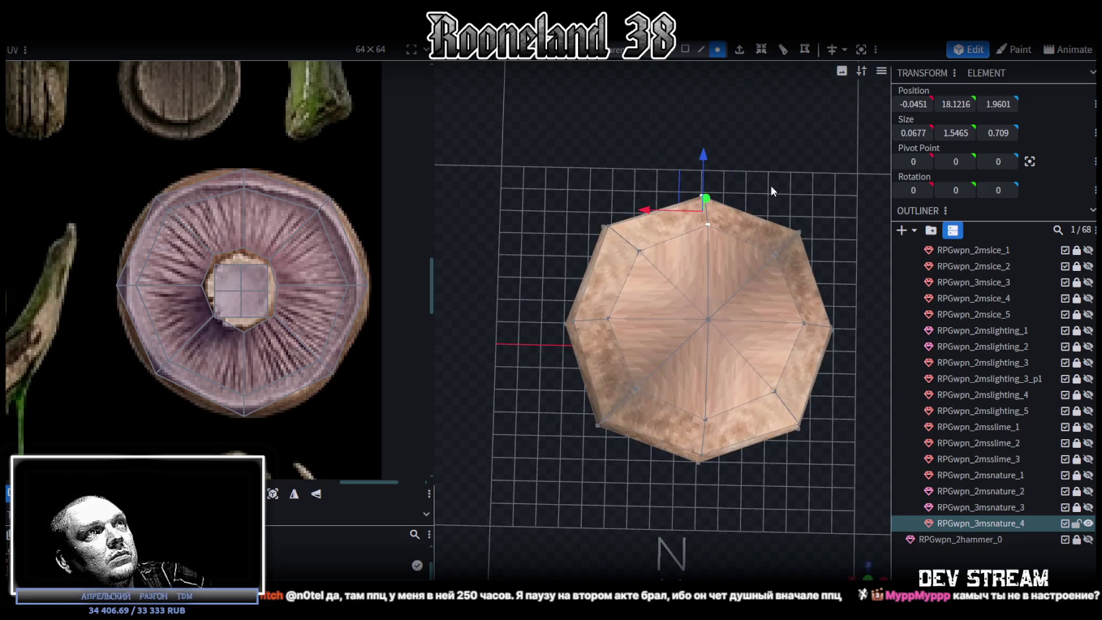
{"action": "left_click_drag", "start_coordinate": [771, 185], "coordinate": [722, 199]}
{"action": "left_click", "coordinate": [685, 49]}
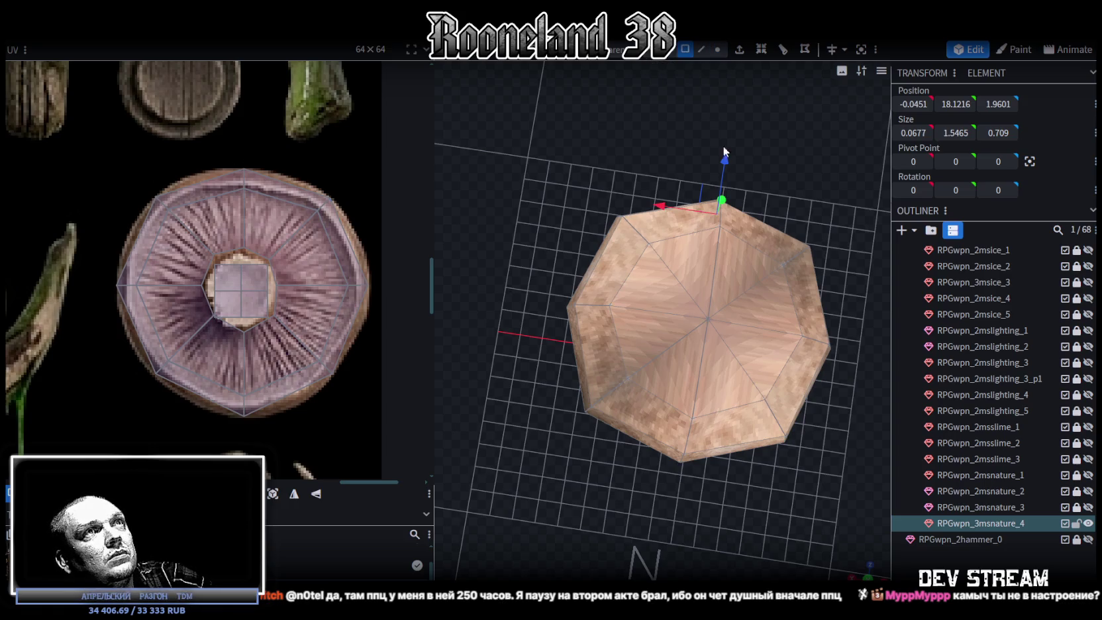
{"action": "left_click", "coordinate": [709, 218]}
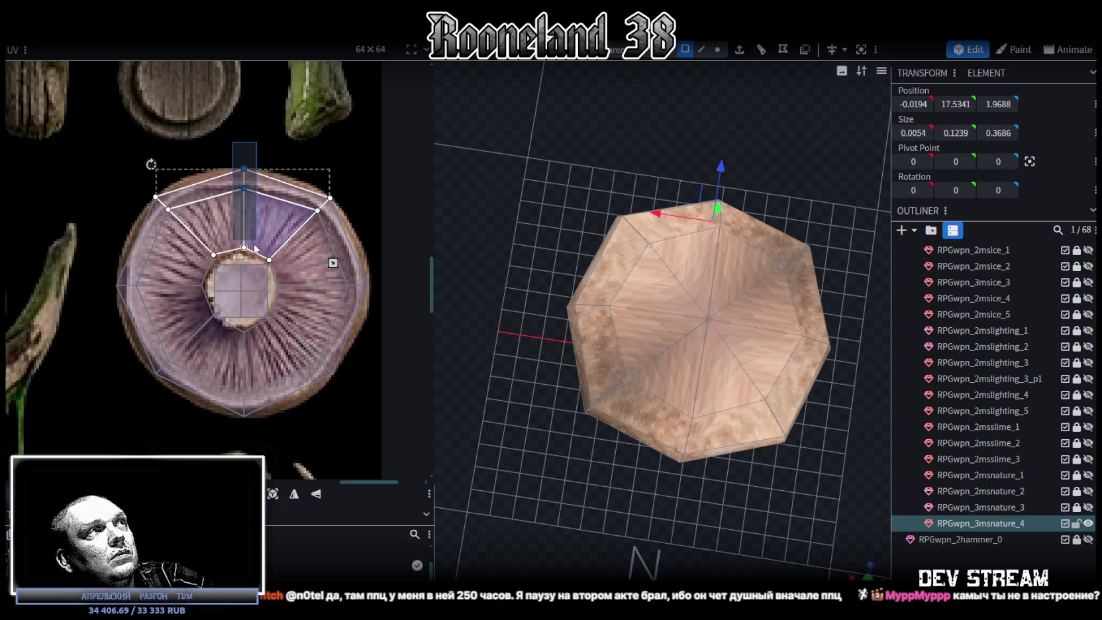
{"action": "mouse_move", "coordinate": [508, 207]}
{"action": "left_mouse_down"}
{"action": "mouse_move", "coordinate": [747, 110]}
{"action": "mouse_move", "coordinate": [540, 255]}
{"action": "mouse_move", "coordinate": [564, 232]}
{"action": "mouse_move", "coordinate": [626, 237]}
{"action": "left_mouse_up"}
{"action": "mouse_move", "coordinate": [635, 110]}
{"action": "left_mouse_down"}
{"action": "mouse_move", "coordinate": [641, 136]}
{"action": "mouse_move", "coordinate": [851, 289]}
{"action": "mouse_move", "coordinate": [742, 206]}
{"action": "mouse_move", "coordinate": [749, 230]}
{"action": "mouse_move", "coordinate": [813, 210]}
{"action": "left_mouse_up"}
Return to vertex mode and select vertices near the cap top and rim.
{"action": "left_click", "coordinate": [717, 50]}
{"action": "mouse_move", "coordinate": [677, 256]}
{"action": "left_mouse_down"}
{"action": "mouse_move", "coordinate": [674, 230]}
{"action": "mouse_move", "coordinate": [628, 345]}
{"action": "mouse_move", "coordinate": [693, 278]}
{"action": "mouse_move", "coordinate": [788, 394]}
{"action": "mouse_move", "coordinate": [780, 502]}
{"action": "mouse_move", "coordinate": [745, 296]}
{"action": "mouse_move", "coordinate": [757, 142]}
{"action": "mouse_move", "coordinate": [713, 231]}
{"action": "mouse_move", "coordinate": [661, 267]}
{"action": "left_mouse_up"}
{"action": "left_click", "coordinate": [669, 313]}
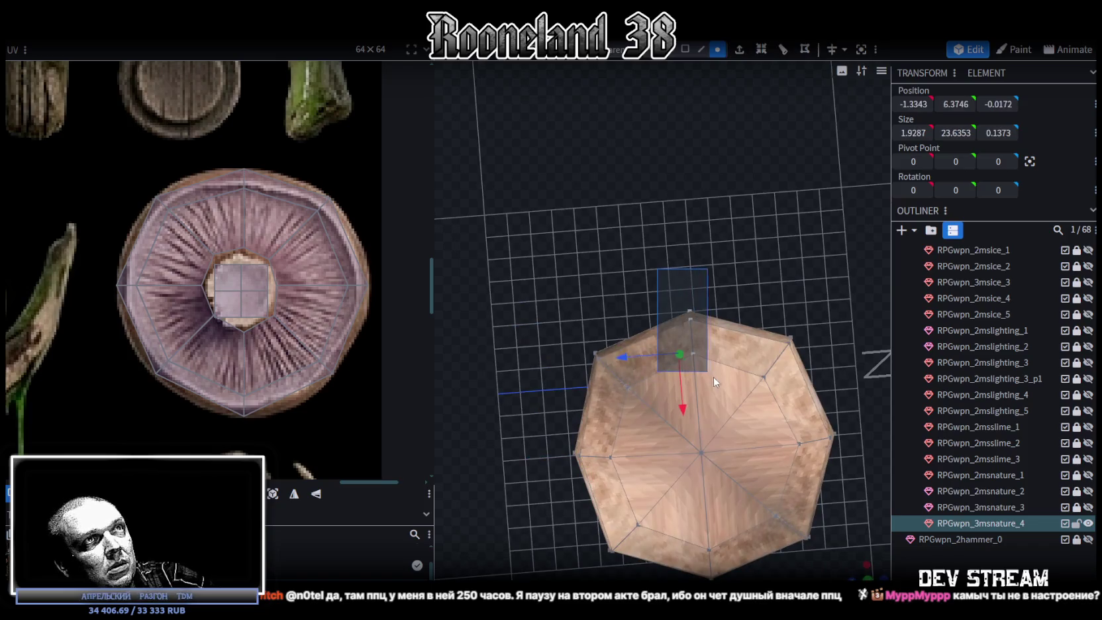
{"action": "mouse_move", "coordinate": [719, 375]}
{"action": "left_mouse_down"}
{"action": "mouse_move", "coordinate": [532, 74]}
{"action": "mouse_move", "coordinate": [663, 302]}
{"action": "mouse_move", "coordinate": [718, 320]}
{"action": "mouse_move", "coordinate": [716, 374]}
{"action": "mouse_move", "coordinate": [743, 497]}
{"action": "mouse_move", "coordinate": [742, 331]}
{"action": "mouse_move", "coordinate": [683, 360]}
{"action": "mouse_move", "coordinate": [823, 483]}
{"action": "mouse_move", "coordinate": [767, 258]}
{"action": "mouse_move", "coordinate": [795, 273]}
{"action": "mouse_move", "coordinate": [599, 176]}
{"action": "mouse_move", "coordinate": [555, 104]}
{"action": "left_mouse_up"}
{"action": "left_click", "coordinate": [654, 261]}
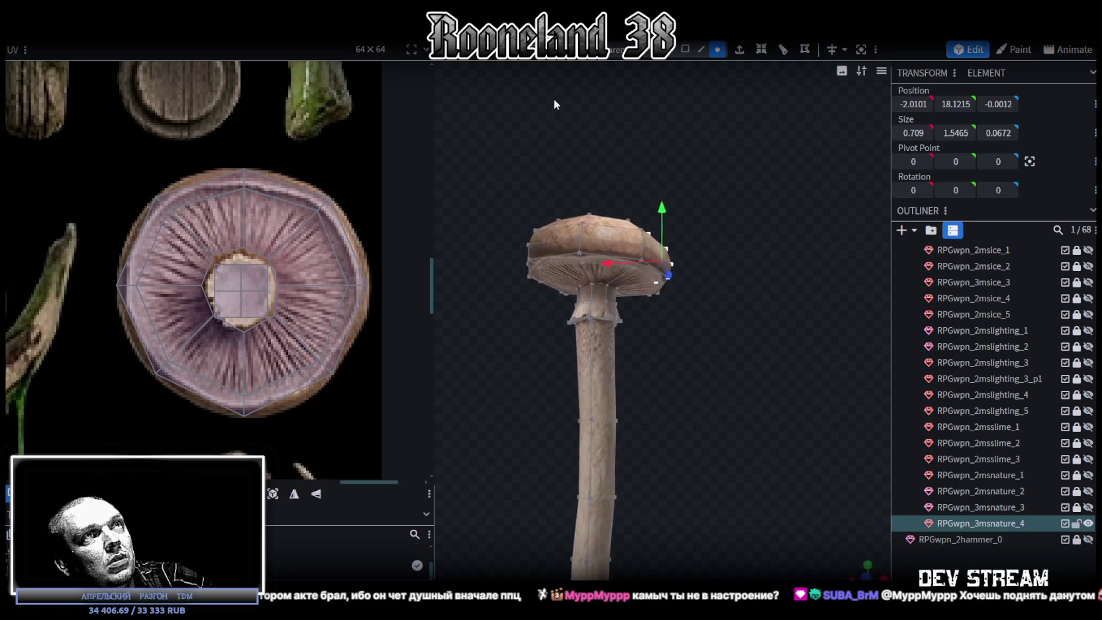
Nudge a single cap rim vertex by 0.1 along X and along Z.
{"action": "mouse_move", "coordinate": [572, 225]}
{"action": "middle_mouse_down"}
{"action": "mouse_move", "coordinate": [404, 287]}
{"action": "mouse_move", "coordinate": [570, 263]}
{"action": "middle_mouse_up"}
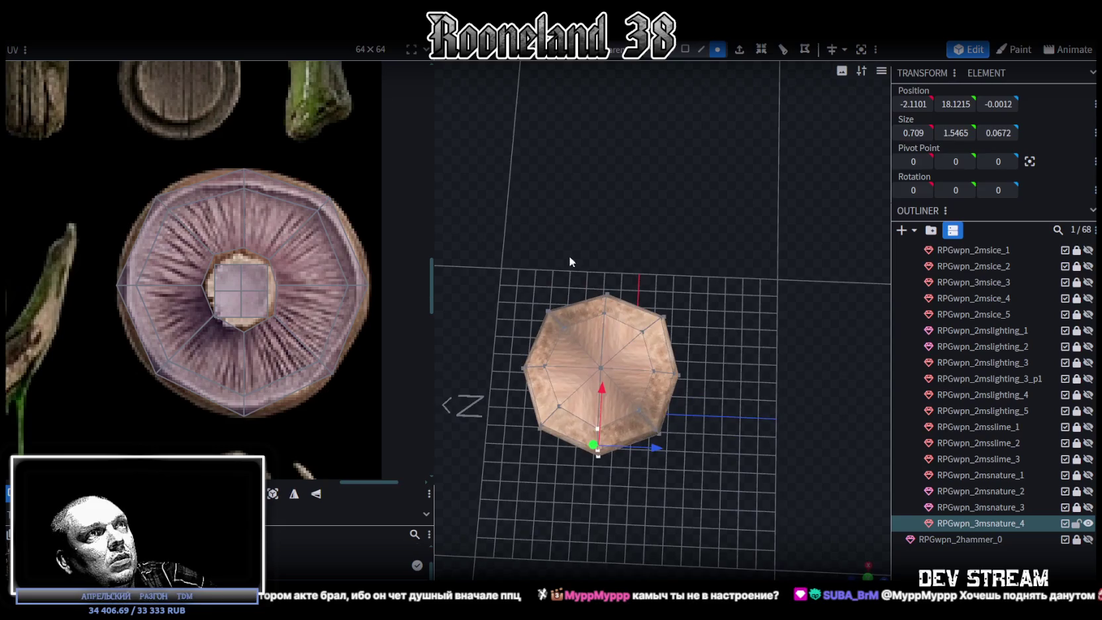
{"action": "left_click_drag", "start_coordinate": [592, 424], "coordinate": [595, 279]}
{"action": "mouse_move", "coordinate": [595, 279]}
{"action": "middle_mouse_down"}
{"action": "mouse_move", "coordinate": [508, 126]}
{"action": "mouse_move", "coordinate": [752, 323]}
{"action": "middle_mouse_up"}
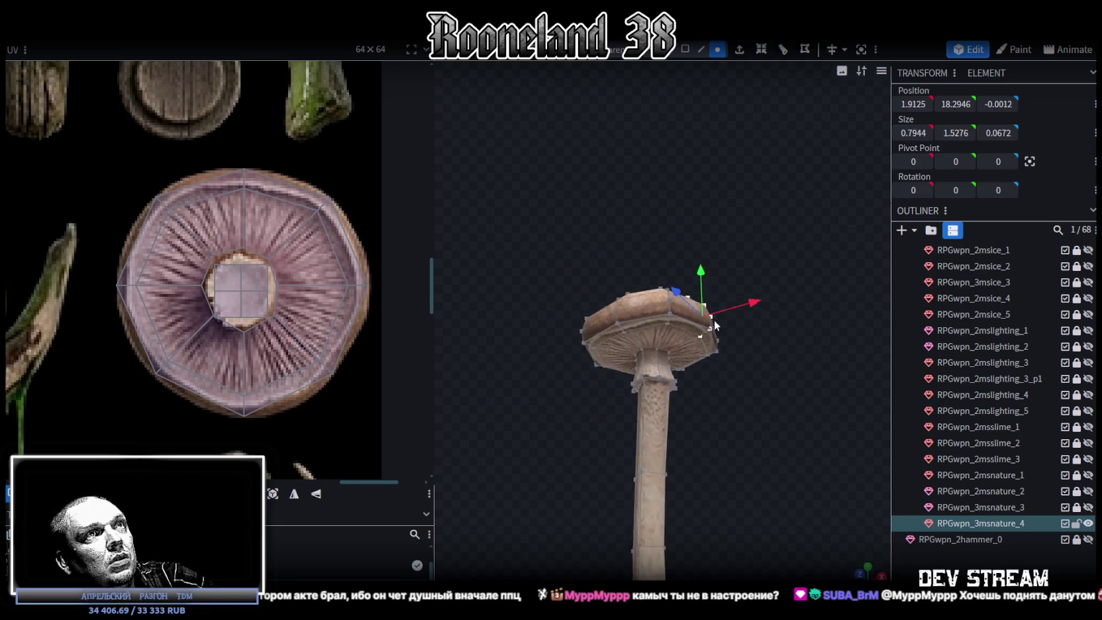
{"action": "left_click_drag", "start_coordinate": [747, 314], "coordinate": [754, 330]}
{"action": "mouse_move", "coordinate": [754, 330]}
{"action": "middle_mouse_down"}
{"action": "mouse_move", "coordinate": [671, 530]}
{"action": "mouse_move", "coordinate": [756, 322]}
{"action": "middle_mouse_up"}
{"action": "left_click_drag", "start_coordinate": [676, 328], "coordinate": [671, 324]}
{"action": "mouse_move", "coordinate": [671, 324]}
{"action": "middle_mouse_down"}
{"action": "mouse_move", "coordinate": [746, 451]}
{"action": "mouse_move", "coordinate": [652, 222]}
{"action": "mouse_move", "coordinate": [624, 242]}
{"action": "middle_mouse_up"}
Box-select vertices on the cap's top and nudge them slightly along Z and X.
{"action": "mouse_move", "coordinate": [736, 211]}
{"action": "middle_mouse_down"}
{"action": "mouse_move", "coordinate": [704, 156]}
{"action": "mouse_move", "coordinate": [659, 170]}
{"action": "middle_mouse_up"}
{"action": "left_click_drag", "start_coordinate": [646, 173], "coordinate": [749, 244]}
{"action": "mouse_move", "coordinate": [775, 141]}
{"action": "middle_mouse_down"}
{"action": "mouse_move", "coordinate": [717, 339]}
{"action": "mouse_move", "coordinate": [599, 304]}
{"action": "mouse_move", "coordinate": [615, 393]}
{"action": "middle_mouse_up"}
{"action": "left_click_drag", "start_coordinate": [551, 373], "coordinate": [554, 369]}
{"action": "mouse_move", "coordinate": [546, 323]}
{"action": "middle_mouse_down"}
{"action": "mouse_move", "coordinate": [658, 146]}
{"action": "mouse_move", "coordinate": [675, 76]}
{"action": "mouse_move", "coordinate": [671, 106]}
{"action": "mouse_move", "coordinate": [646, 97]}
{"action": "mouse_move", "coordinate": [634, 269]}
{"action": "middle_mouse_up"}
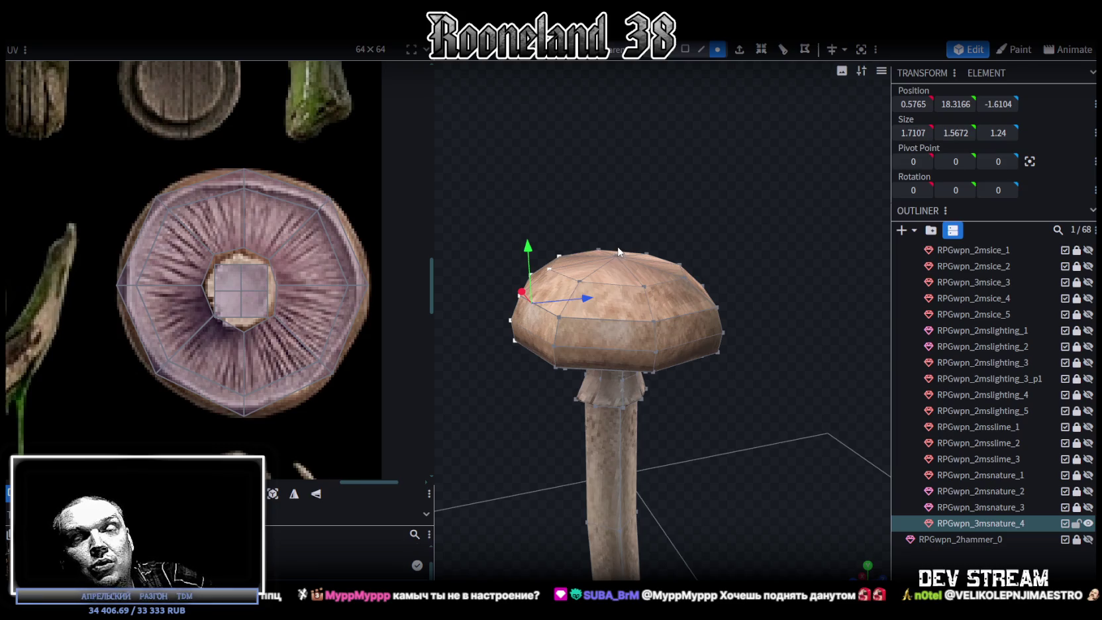
{"action": "scroll", "coordinate": [758, 428], "scroll_direction": "down", "scroll_amount": 2}
{"action": "scroll", "coordinate": [764, 425], "scroll_direction": "down", "scroll_amount": 1}
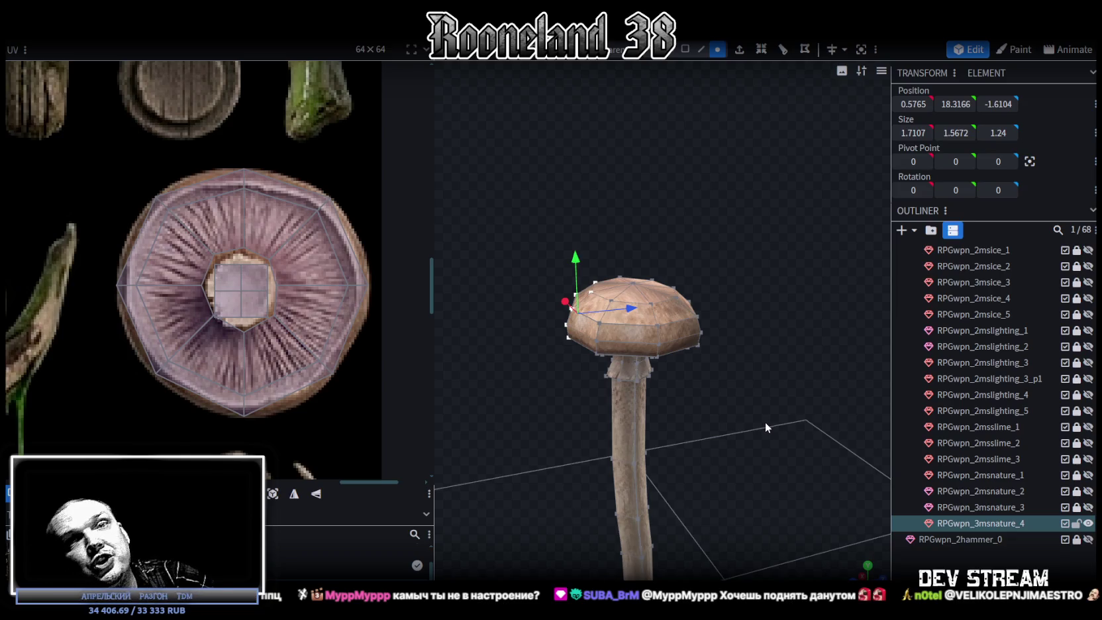
Select the whole mushroom mesh and save the project as RPGweapon.bbmodel.
{"action": "mouse_move", "coordinate": [765, 421]}
{"action": "left_mouse_down"}
{"action": "mouse_move", "coordinate": [701, 482]}
{"action": "mouse_move", "coordinate": [649, 393]}
{"action": "mouse_move", "coordinate": [674, 278]}
{"action": "mouse_move", "coordinate": [640, 282]}
{"action": "mouse_move", "coordinate": [746, 425]}
{"action": "mouse_move", "coordinate": [657, 357]}
{"action": "left_mouse_up"}
{"action": "left_click", "coordinate": [649, 392]}
{"action": "scroll", "coordinate": [607, 338], "scroll_direction": "up", "scroll_amount": 5}
{"action": "key", "text": "ctrl+s"}
{"action": "scroll", "coordinate": [629, 351], "scroll_direction": "down", "scroll_amount": 2}
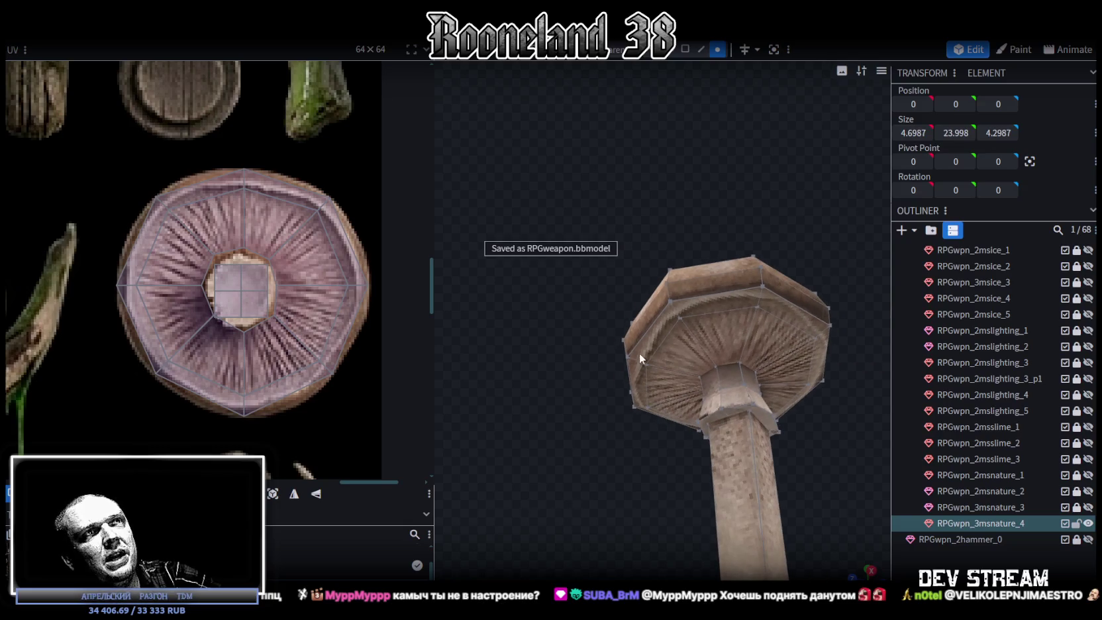
{"action": "left_click", "coordinate": [681, 318]}
{"action": "mouse_move", "coordinate": [668, 250]}
{"action": "left_mouse_down"}
{"action": "mouse_move", "coordinate": [711, 204]}
{"action": "mouse_move", "coordinate": [583, 185]}
{"action": "left_mouse_up"}
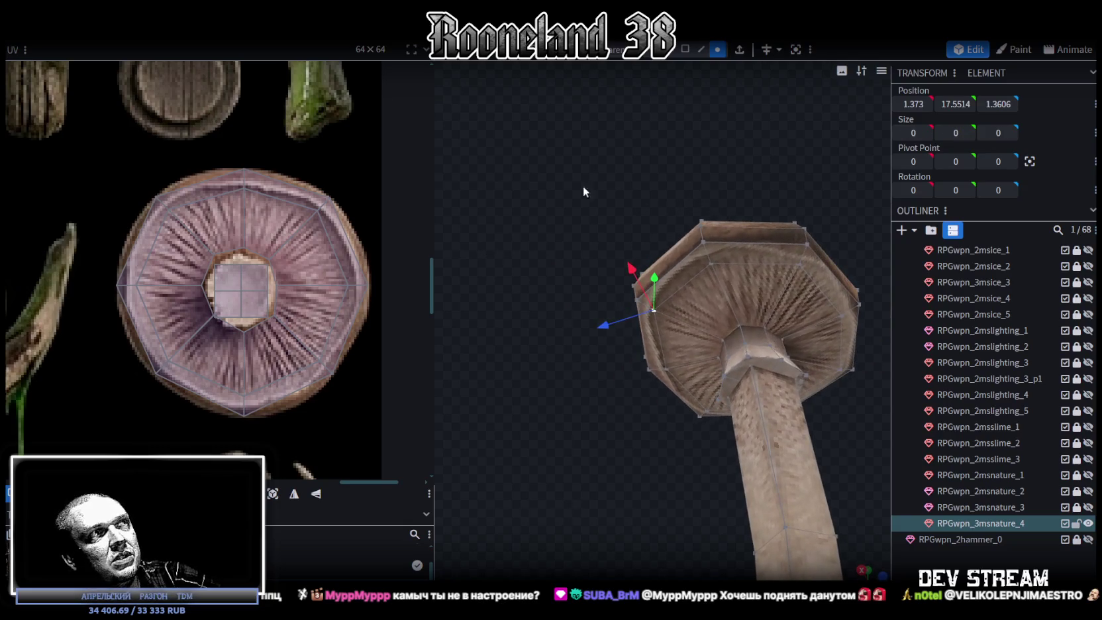
{"action": "scroll", "coordinate": [221, 200], "scroll_direction": "up", "scroll_amount": 2}
{"action": "scroll", "coordinate": [293, 220], "scroll_direction": "up", "scroll_amount": 1}
{"action": "middle_click_drag", "start_coordinate": [293, 220], "coordinate": [292, 182]}
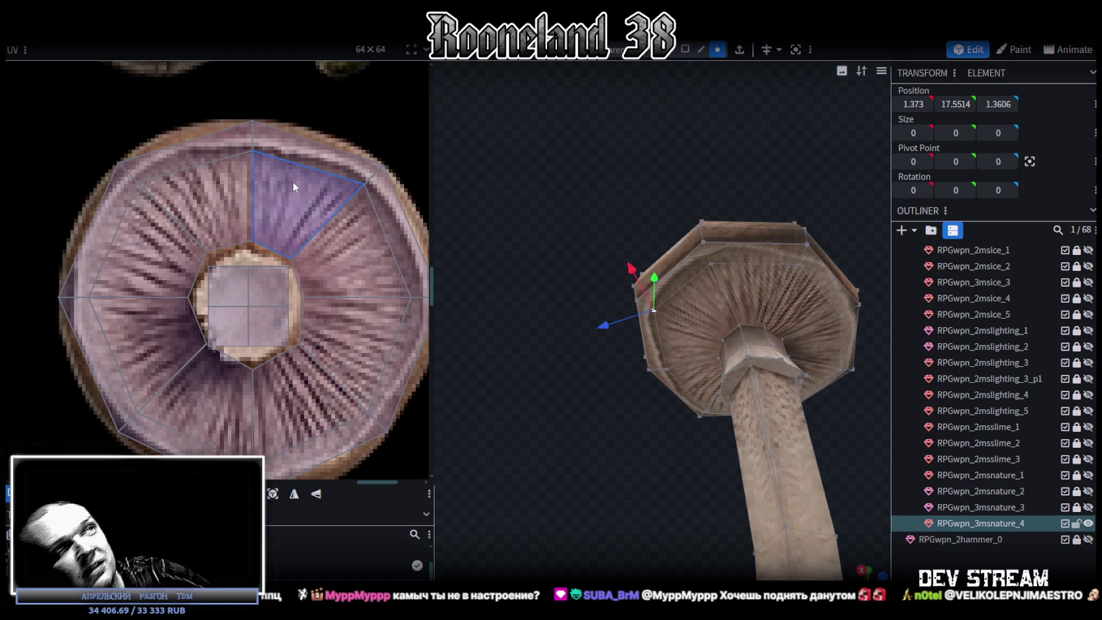
Orbit and zoom around the mushroom to look over the whole staff.
{"action": "left_click_drag", "start_coordinate": [568, 400], "coordinate": [652, 497]}
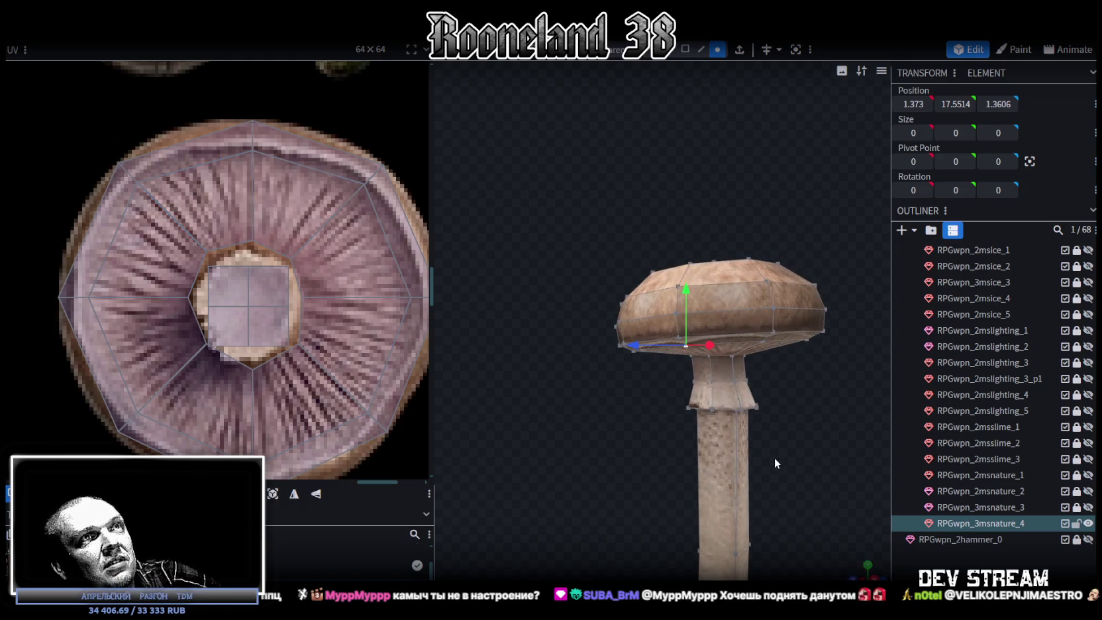
{"action": "scroll", "coordinate": [769, 431], "scroll_direction": "up", "scroll_amount": 1}
{"action": "scroll", "coordinate": [766, 388], "scroll_direction": "up", "scroll_amount": 1}
{"action": "scroll", "coordinate": [781, 395], "scroll_direction": "up", "scroll_amount": 2}
{"action": "scroll", "coordinate": [792, 400], "scroll_direction": "up", "scroll_amount": 1}
{"action": "left_click_drag", "start_coordinate": [795, 397], "coordinate": [773, 383]}
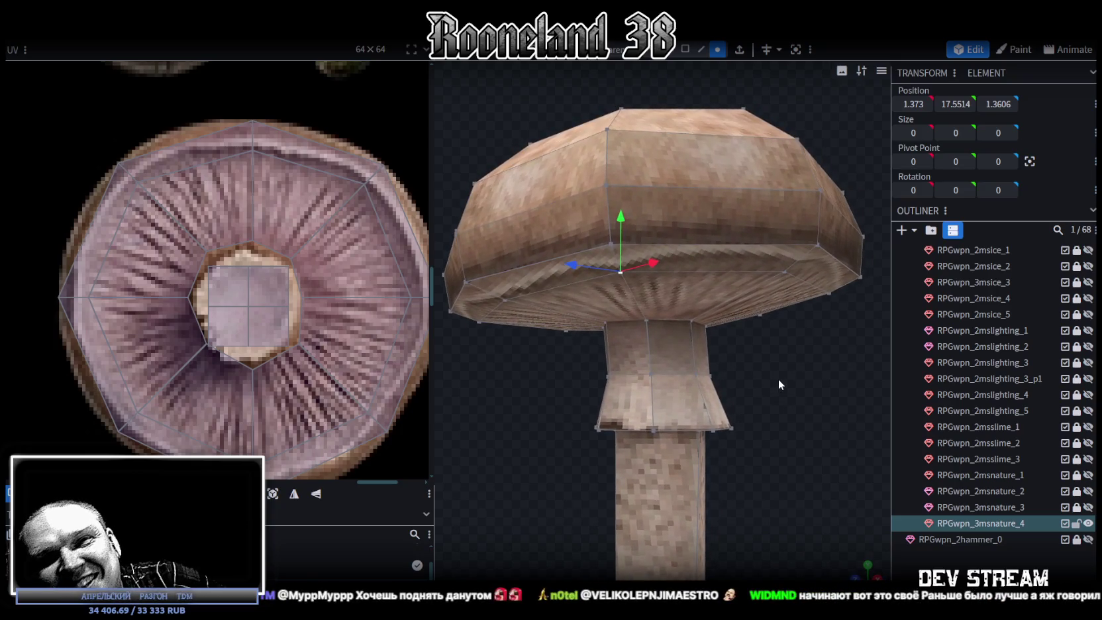
{"action": "scroll", "coordinate": [776, 401], "scroll_direction": "down", "scroll_amount": 2}
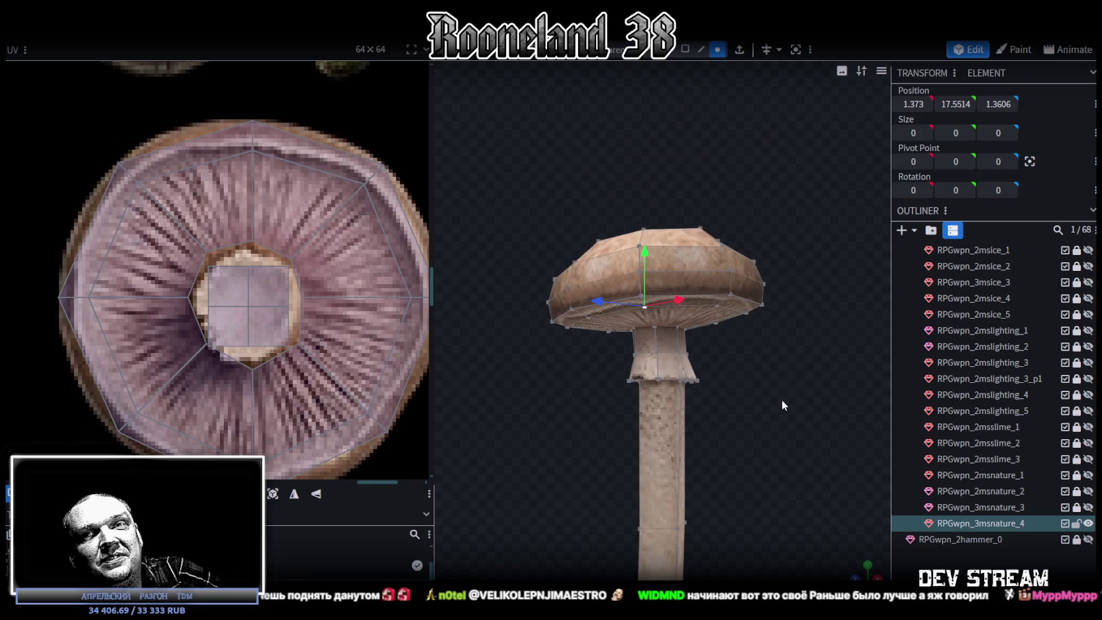
{"action": "scroll", "coordinate": [782, 439], "scroll_direction": "up", "scroll_amount": 1}
{"action": "mouse_move", "coordinate": [782, 439]}
{"action": "left_mouse_down"}
{"action": "mouse_move", "coordinate": [689, 435]}
{"action": "mouse_move", "coordinate": [735, 426]}
{"action": "mouse_move", "coordinate": [744, 402]}
{"action": "mouse_move", "coordinate": [696, 405]}
{"action": "left_mouse_up"}
{"action": "scroll", "coordinate": [696, 405], "scroll_direction": "down", "scroll_amount": 2}
{"action": "mouse_move", "coordinate": [618, 422]}
{"action": "left_mouse_down"}
{"action": "mouse_move", "coordinate": [763, 448]}
{"action": "mouse_move", "coordinate": [752, 297]}
{"action": "mouse_move", "coordinate": [607, 403]}
{"action": "mouse_move", "coordinate": [635, 345]}
{"action": "left_mouse_up"}
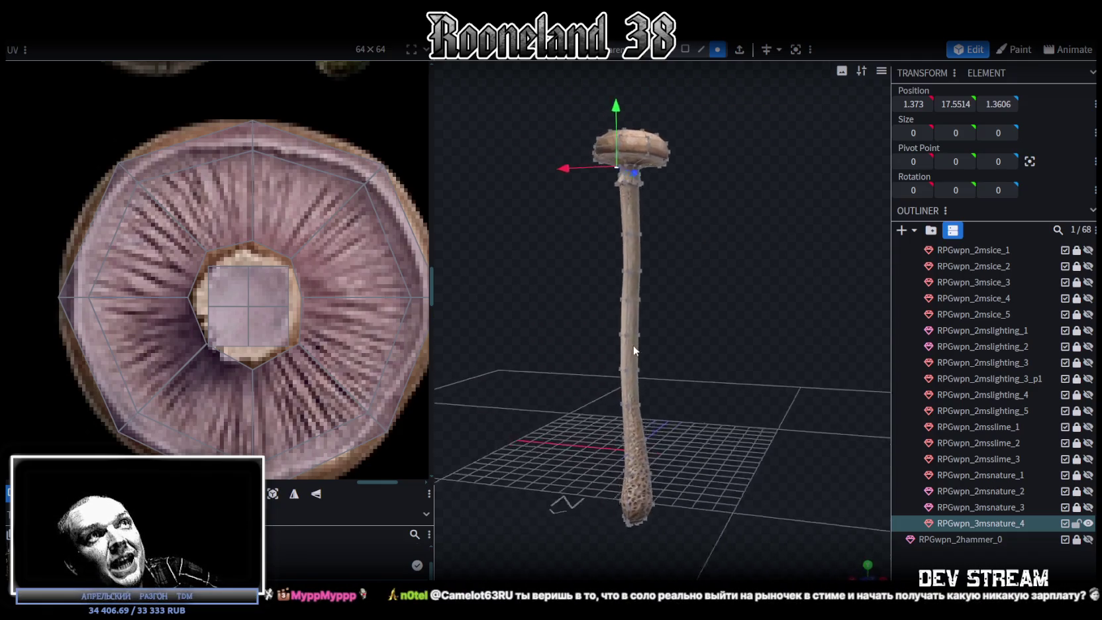
{"action": "scroll", "coordinate": [670, 354], "scroll_direction": "up", "scroll_amount": 4}
Deselect and reselect the mushroom staff mesh, turning it to a side view.
{"action": "left_click", "coordinate": [683, 259]}
{"action": "scroll", "coordinate": [683, 258], "scroll_direction": "down", "scroll_amount": 3}
{"action": "mouse_move", "coordinate": [683, 259]}
{"action": "left_mouse_down"}
{"action": "mouse_move", "coordinate": [720, 348]}
{"action": "mouse_move", "coordinate": [496, 325]}
{"action": "mouse_move", "coordinate": [538, 359]}
{"action": "mouse_move", "coordinate": [764, 409]}
{"action": "mouse_move", "coordinate": [773, 302]}
{"action": "mouse_move", "coordinate": [590, 302]}
{"action": "mouse_move", "coordinate": [587, 314]}
{"action": "mouse_move", "coordinate": [671, 275]}
{"action": "left_mouse_up"}
{"action": "scroll", "coordinate": [649, 220], "scroll_direction": "up", "scroll_amount": 3}
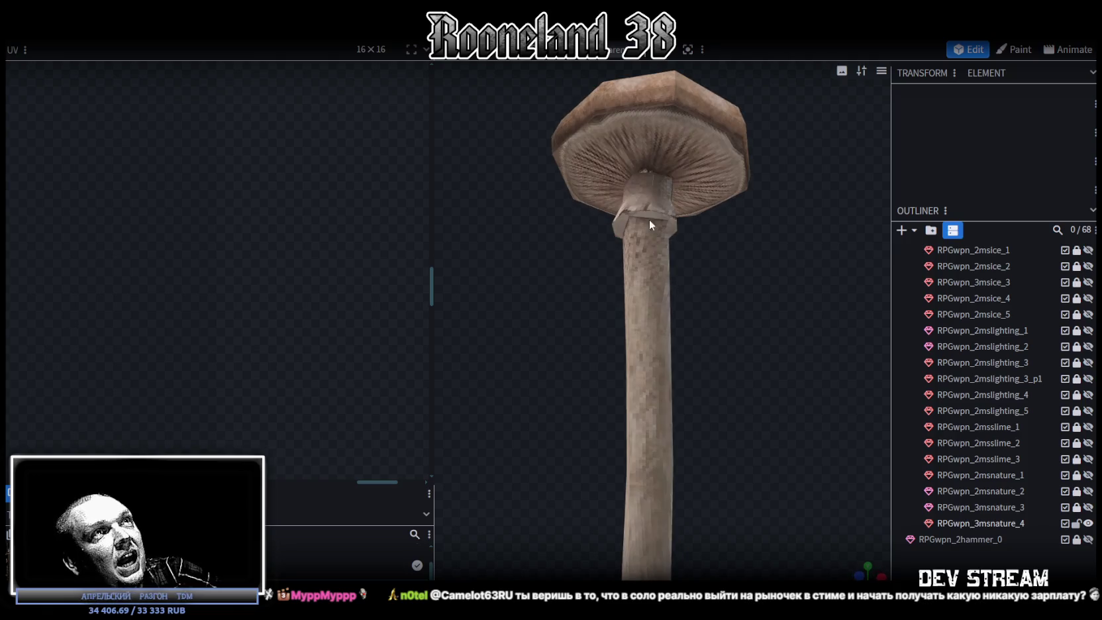
{"action": "left_click", "coordinate": [646, 178]}
{"action": "mouse_move", "coordinate": [637, 178]}
{"action": "left_mouse_down"}
{"action": "mouse_move", "coordinate": [758, 300]}
{"action": "mouse_move", "coordinate": [770, 402]}
{"action": "left_mouse_up"}
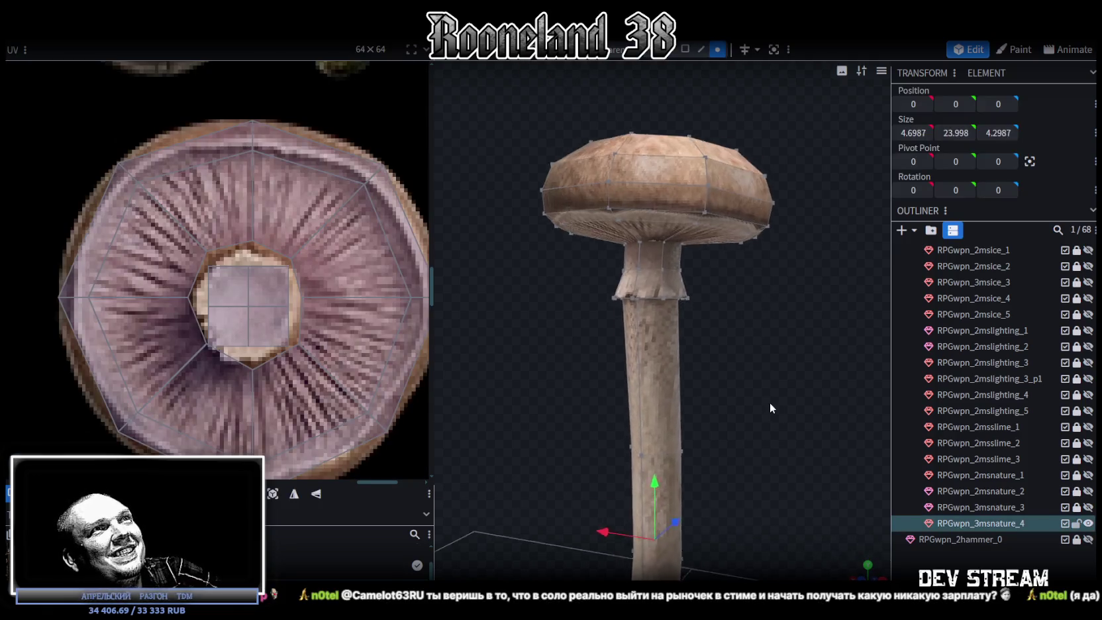
{"action": "scroll", "coordinate": [267, 315], "scroll_direction": "up", "scroll_amount": 2}
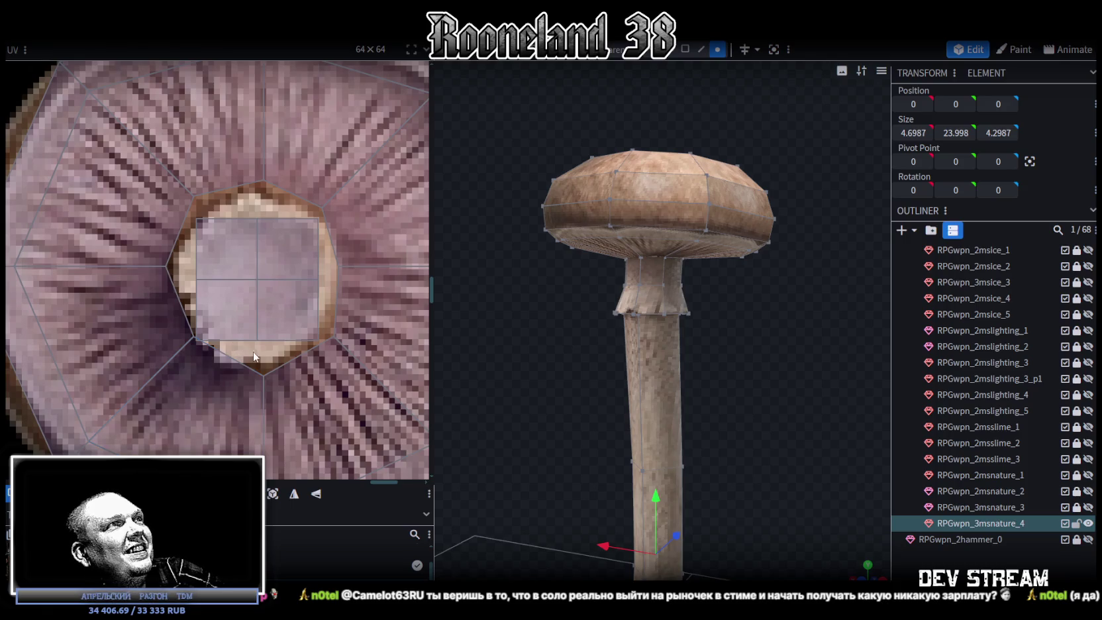
Nudge the right and lower-right cap faces' UVs to hug the pale stem ring.
{"action": "left_click", "coordinate": [331, 186]}
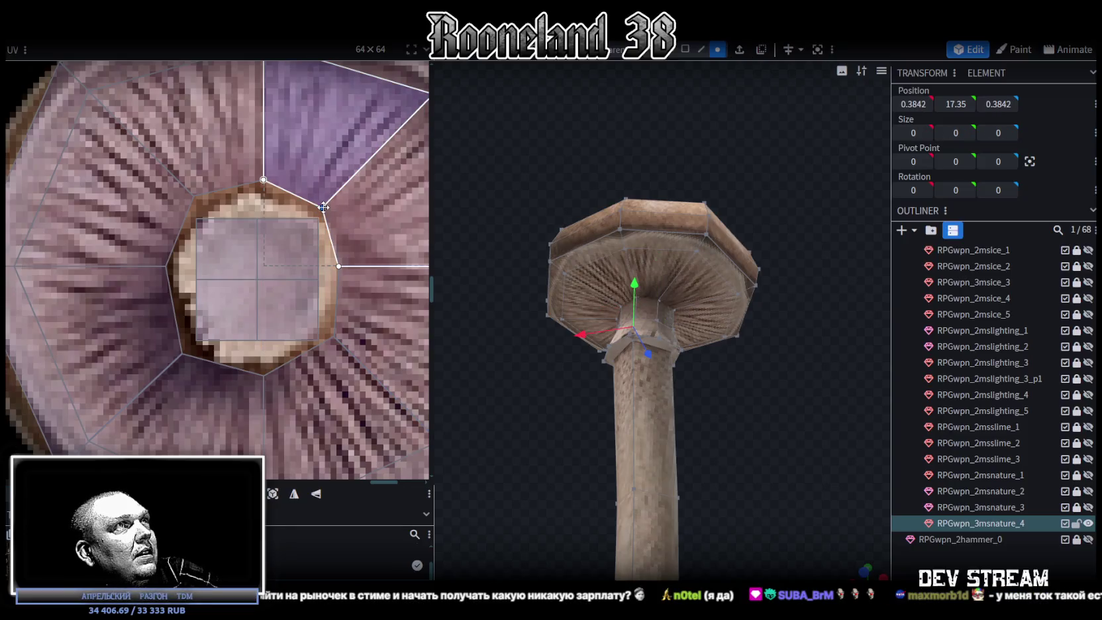
{"action": "left_click_drag", "start_coordinate": [332, 266], "coordinate": [345, 266]}
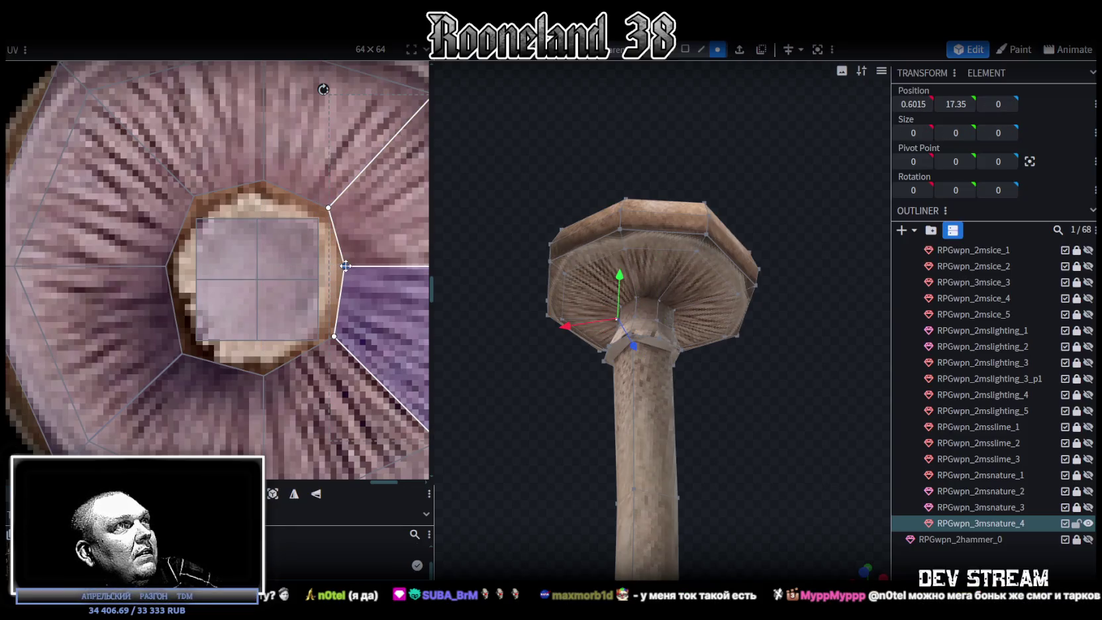
{"action": "left_click", "coordinate": [338, 343]}
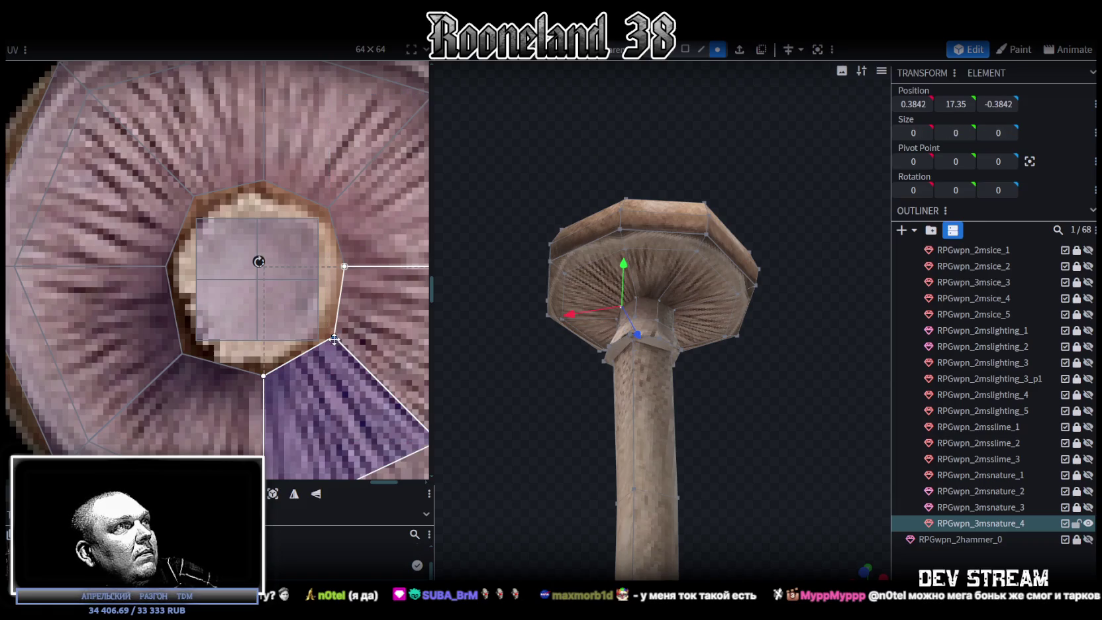
{"action": "left_click_drag", "start_coordinate": [335, 339], "coordinate": [340, 336]}
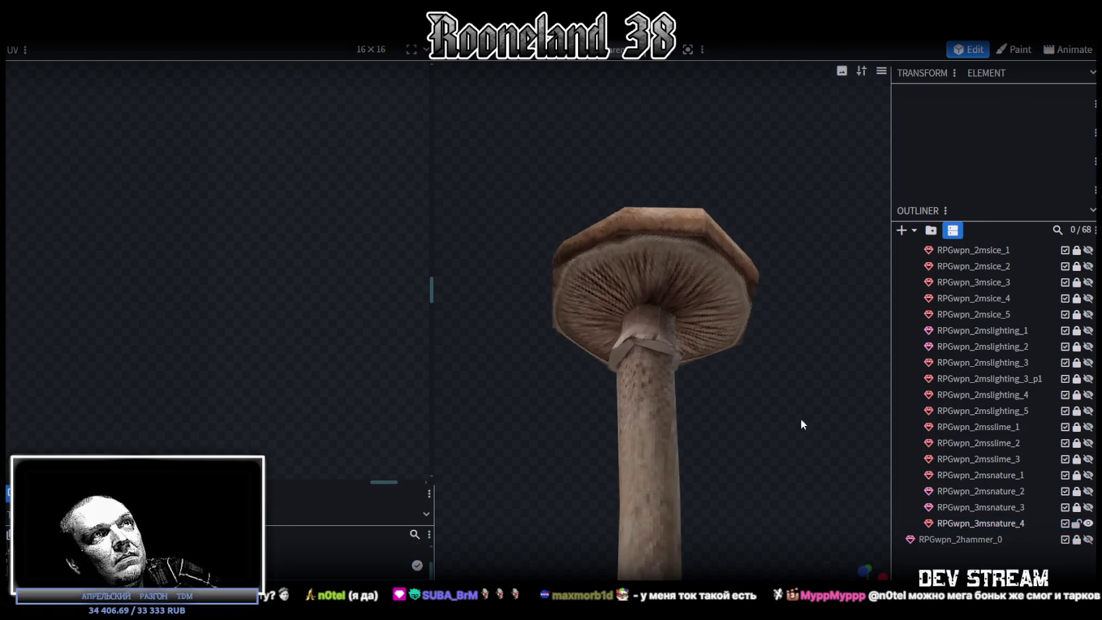
{"action": "mouse_move", "coordinate": [800, 418]}
{"action": "left_mouse_down"}
{"action": "mouse_move", "coordinate": [608, 504]}
{"action": "mouse_move", "coordinate": [611, 425]}
{"action": "left_mouse_up"}
{"action": "scroll", "coordinate": [608, 504], "scroll_direction": "down", "scroll_amount": 3}
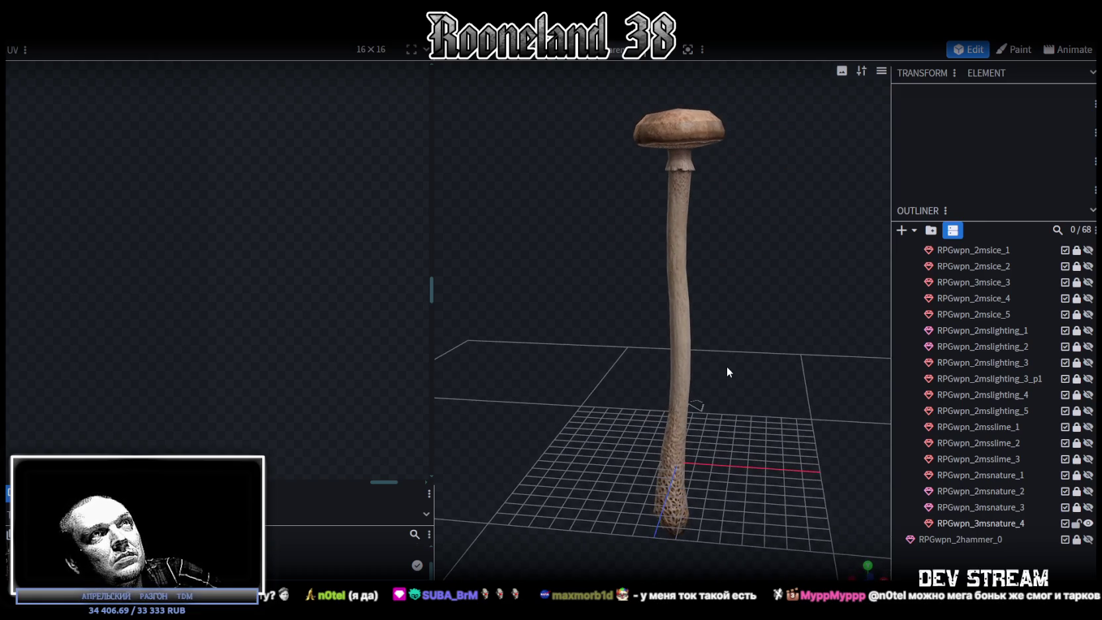
Orbit to a low view of the mushroom and toggle wireframe on and off.
{"action": "left_click_drag", "start_coordinate": [611, 420], "coordinate": [737, 393]}
{"action": "scroll", "coordinate": [668, 407], "scroll_direction": "up", "scroll_amount": 3}
{"action": "left_click_drag", "start_coordinate": [668, 407], "coordinate": [735, 413]}
{"action": "scroll", "coordinate": [781, 467], "scroll_direction": "down", "scroll_amount": 3}
{"action": "mouse_move", "coordinate": [782, 467]}
{"action": "left_mouse_down"}
{"action": "mouse_move", "coordinate": [665, 381]}
{"action": "mouse_move", "coordinate": [688, 328]}
{"action": "mouse_move", "coordinate": [793, 374]}
{"action": "mouse_move", "coordinate": [616, 458]}
{"action": "mouse_move", "coordinate": [644, 496]}
{"action": "mouse_move", "coordinate": [728, 513]}
{"action": "left_mouse_up"}
{"action": "key", "text": "z"}
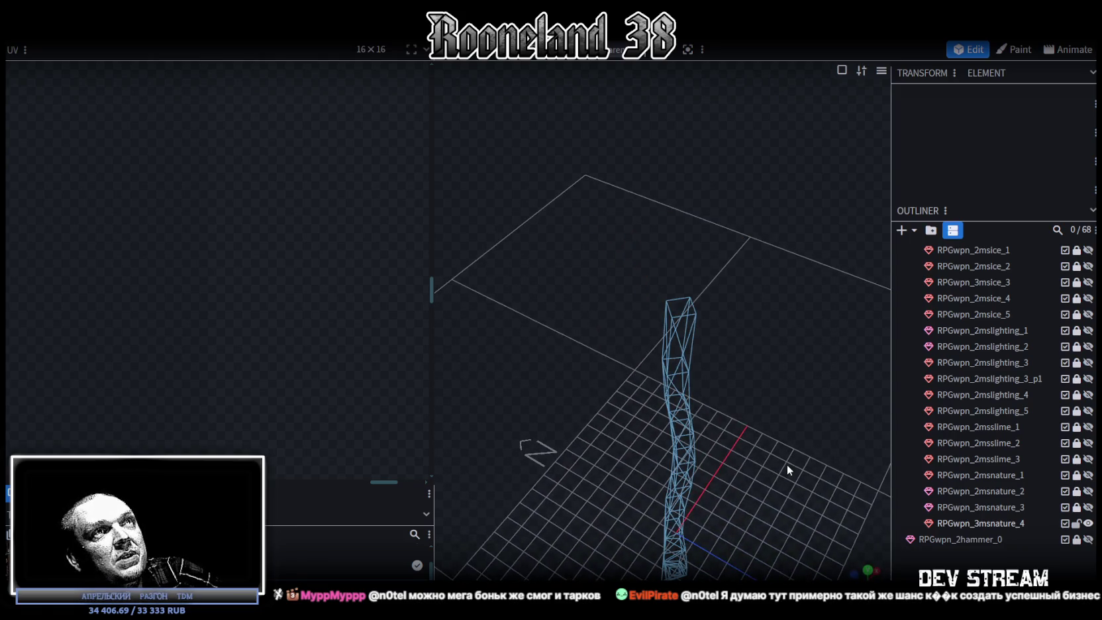
{"action": "key", "text": "z"}
Select the mushroom mesh and return it to textured shading.
{"action": "mouse_move", "coordinate": [789, 460]}
{"action": "left_mouse_down"}
{"action": "mouse_move", "coordinate": [762, 434]}
{"action": "mouse_move", "coordinate": [687, 437]}
{"action": "mouse_move", "coordinate": [659, 391]}
{"action": "mouse_move", "coordinate": [668, 382]}
{"action": "mouse_move", "coordinate": [665, 457]}
{"action": "left_mouse_up"}
{"action": "left_click", "coordinate": [626, 304]}
{"action": "mouse_move", "coordinate": [627, 303]}
{"action": "left_mouse_down"}
{"action": "mouse_move", "coordinate": [676, 409]}
{"action": "mouse_move", "coordinate": [566, 381]}
{"action": "mouse_move", "coordinate": [673, 356]}
{"action": "mouse_move", "coordinate": [747, 420]}
{"action": "mouse_move", "coordinate": [629, 271]}
{"action": "mouse_move", "coordinate": [659, 363]}
{"action": "mouse_move", "coordinate": [702, 384]}
{"action": "mouse_move", "coordinate": [947, 397]}
{"action": "left_mouse_up"}
{"action": "key", "text": "z"}
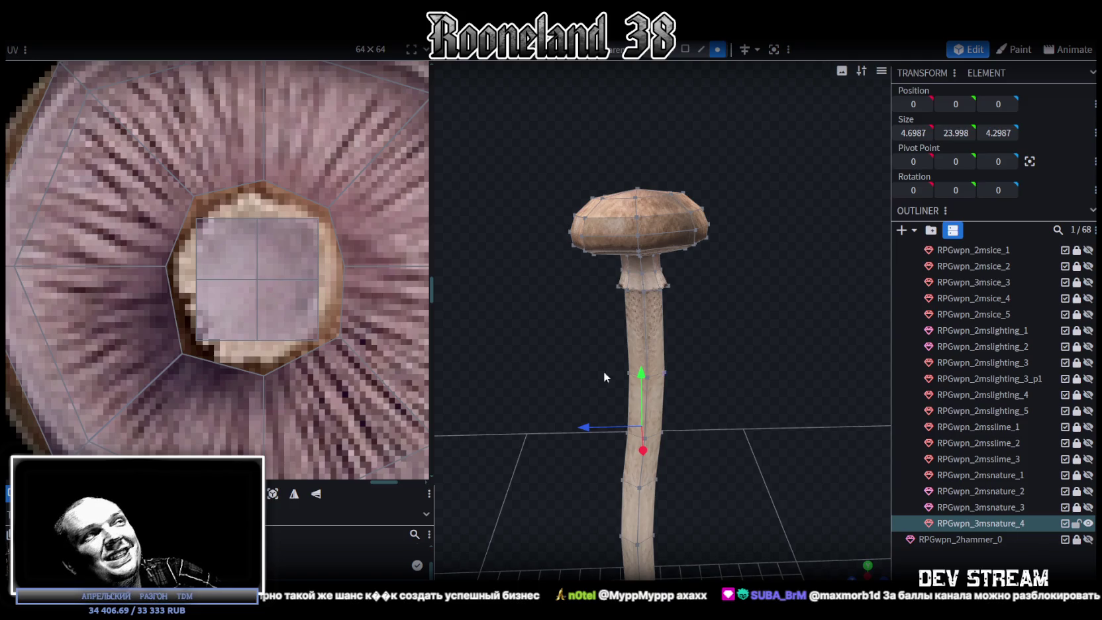
Zoom the UV editor out to show the full staff texture atlas.
{"action": "scroll", "coordinate": [324, 297], "scroll_direction": "down", "scroll_amount": 3}
{"action": "scroll", "coordinate": [322, 282], "scroll_direction": "down", "scroll_amount": 2}
{"action": "scroll", "coordinate": [322, 282], "scroll_direction": "down", "scroll_amount": 2}
{"action": "scroll", "coordinate": [232, 308], "scroll_direction": "up", "scroll_amount": 1}
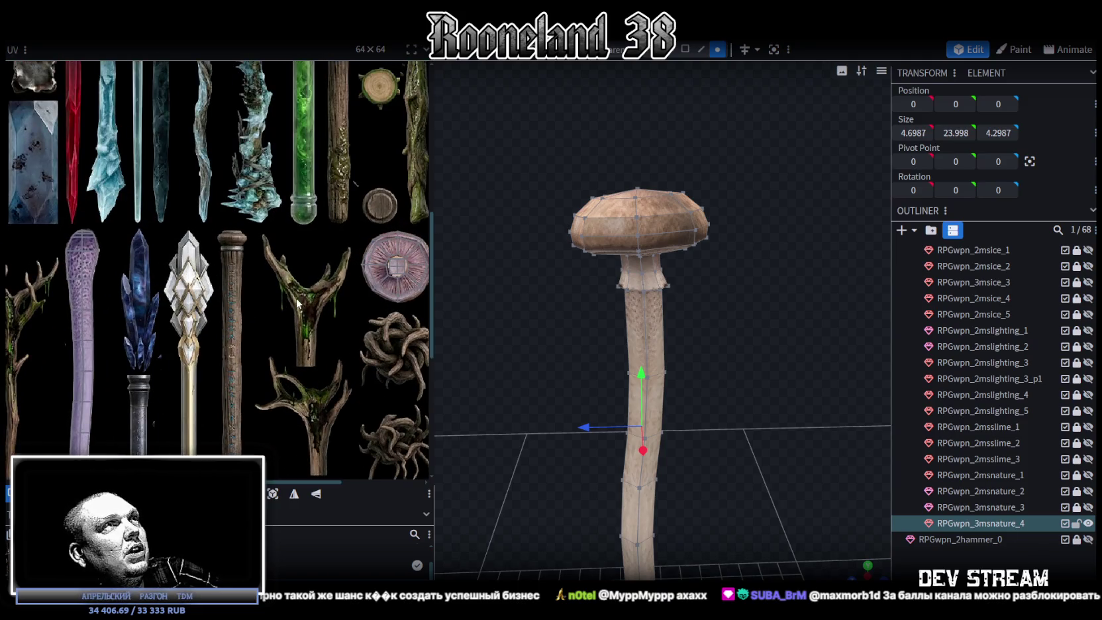
{"action": "scroll", "coordinate": [297, 303], "scroll_direction": "down", "scroll_amount": 2}
{"action": "scroll", "coordinate": [262, 345], "scroll_direction": "up", "scroll_amount": 3}
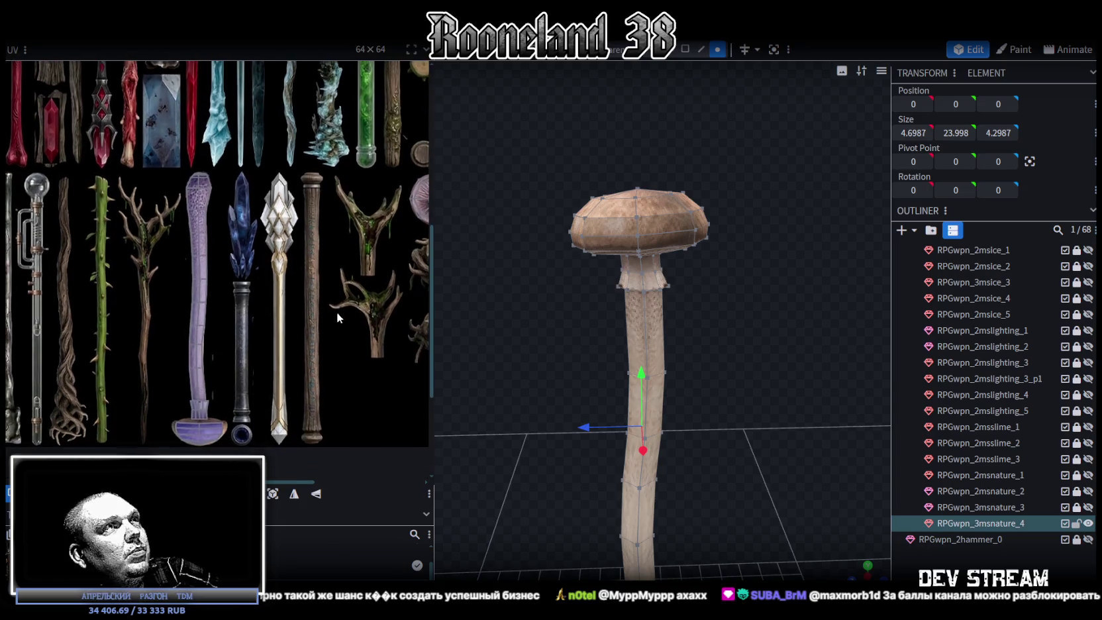
{"action": "scroll", "coordinate": [296, 392], "scroll_direction": "down", "scroll_amount": 2}
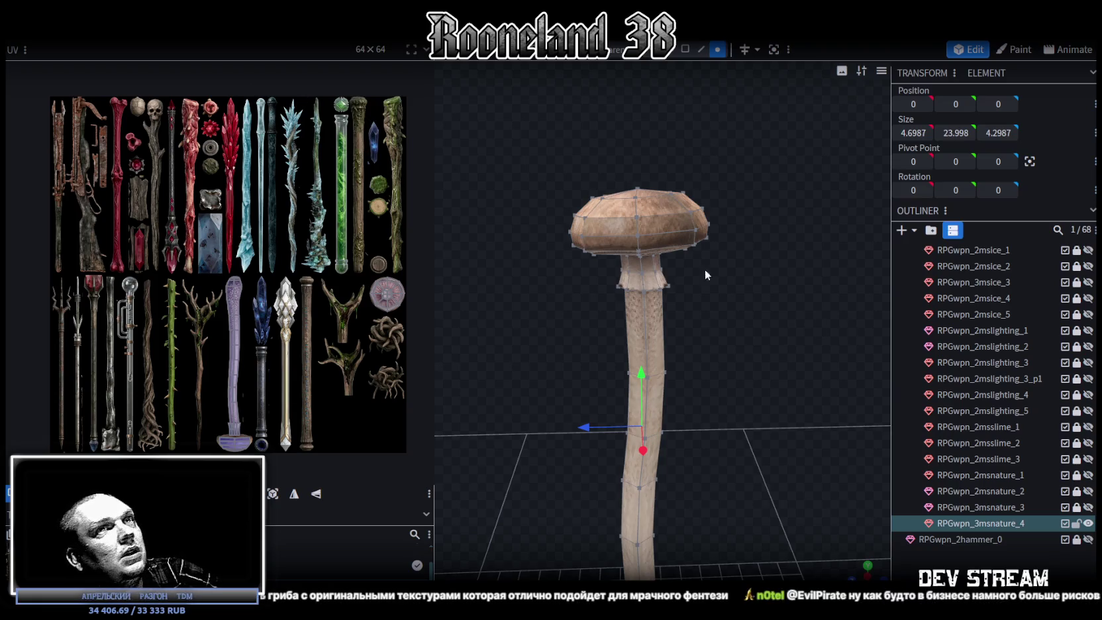
Hide the RPGwpn_3msnature_4 mushroom mesh.
{"action": "left_click", "coordinate": [1089, 523]}
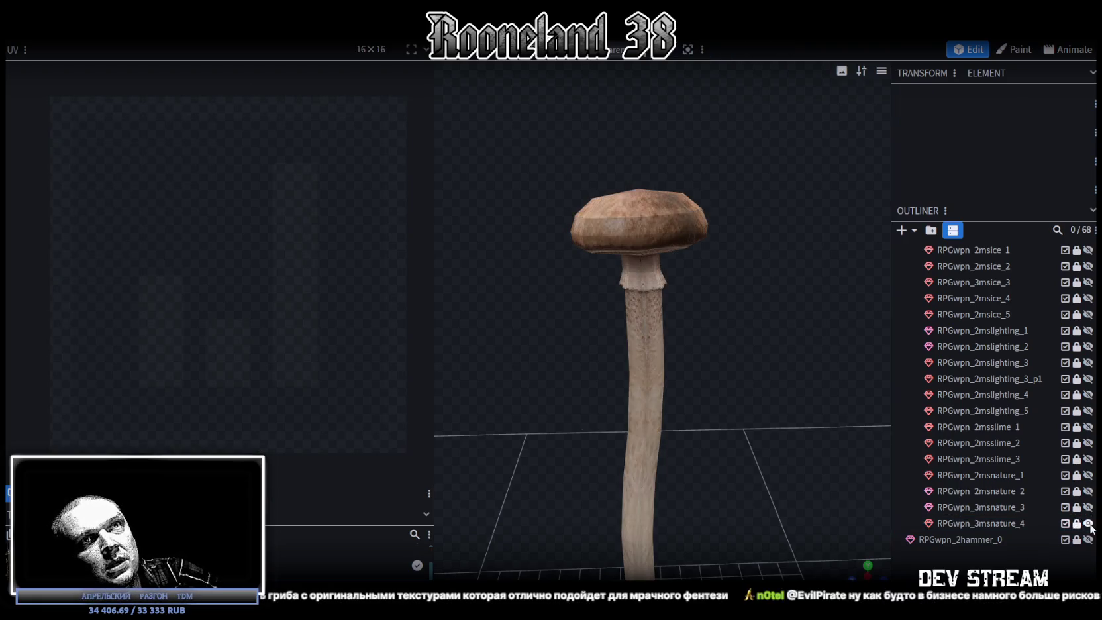
{"action": "double_click", "coordinate": [1026, 524]}
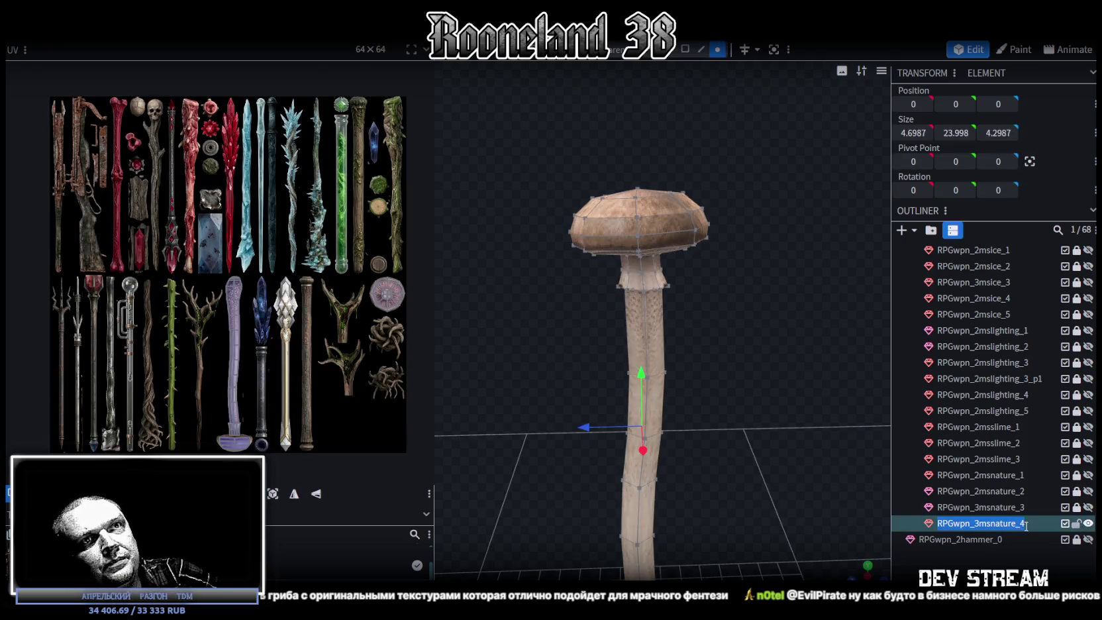
{"action": "left_click", "coordinate": [1089, 524]}
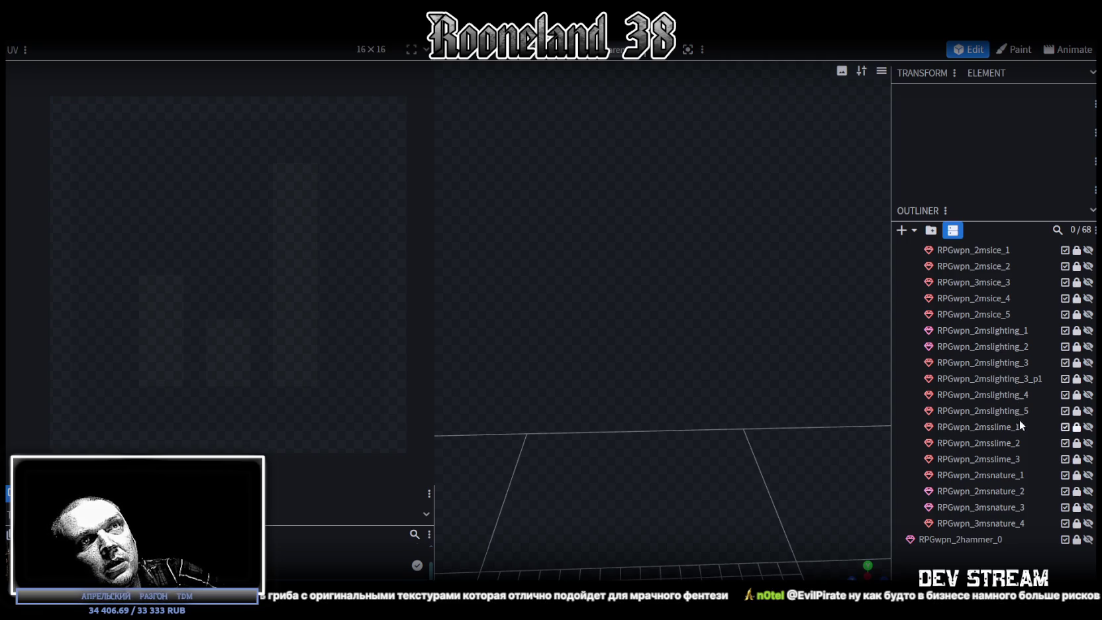
Duplicate the unlocked RPGwpn_2msslime_2 staff as RPGwpn_3msnature_5, then hide and lock the original.
{"action": "left_click", "coordinate": [1089, 444]}
{"action": "left_click", "coordinate": [1077, 443]}
{"action": "left_click", "coordinate": [1020, 447]}
{"action": "key", "text": "ctrl+d"}
{"action": "double_click", "coordinate": [1030, 456]}
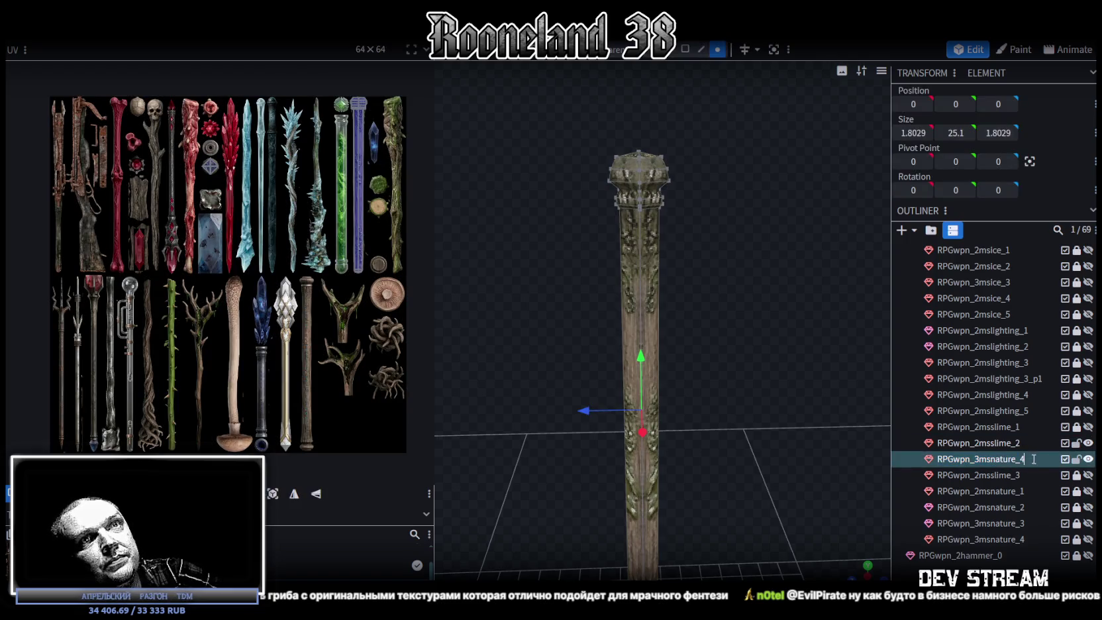
{"action": "type", "text": "5"}
{"action": "key", "text": "Return"}
{"action": "left_click_drag", "start_coordinate": [1039, 461], "coordinate": [1047, 548]}
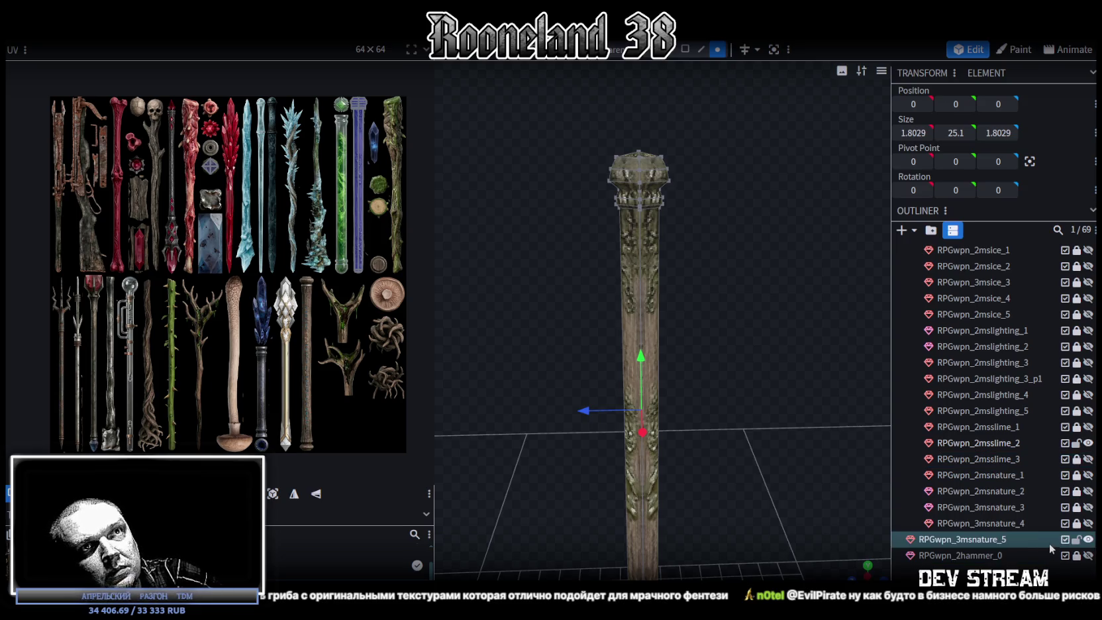
{"action": "left_click", "coordinate": [1085, 443]}
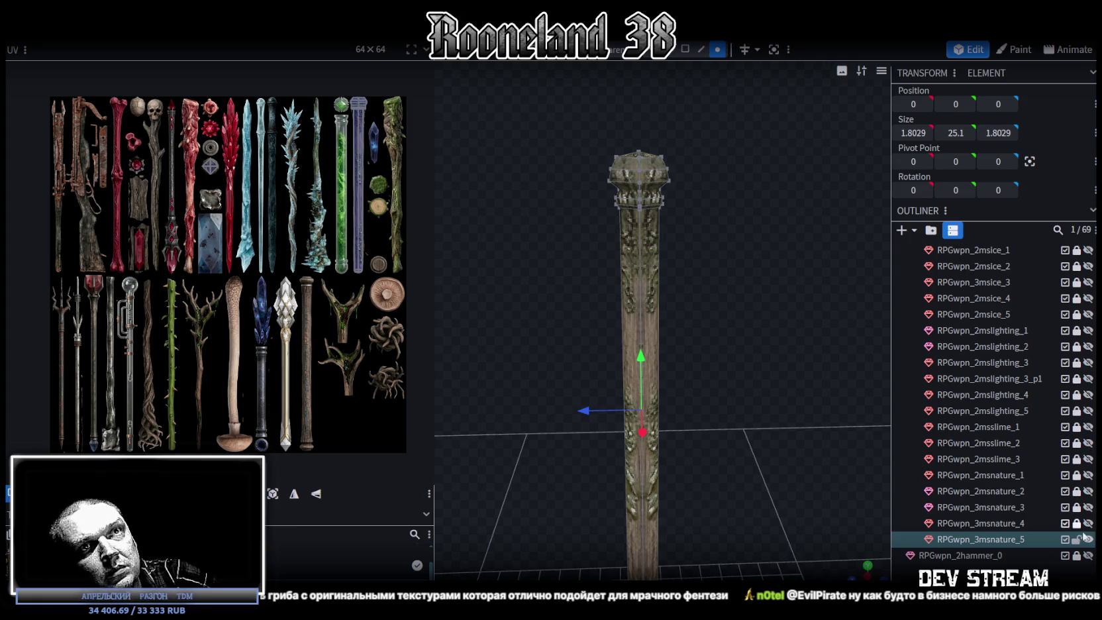
Switch to cube selection and orbit out to see the whole new staff.
{"action": "scroll", "coordinate": [777, 407], "scroll_direction": "down", "scroll_amount": 3}
{"action": "mouse_move", "coordinate": [777, 407]}
{"action": "left_mouse_down"}
{"action": "mouse_move", "coordinate": [722, 304]}
{"action": "mouse_move", "coordinate": [743, 220]}
{"action": "mouse_move", "coordinate": [745, 301]}
{"action": "mouse_move", "coordinate": [754, 274]}
{"action": "left_mouse_up"}
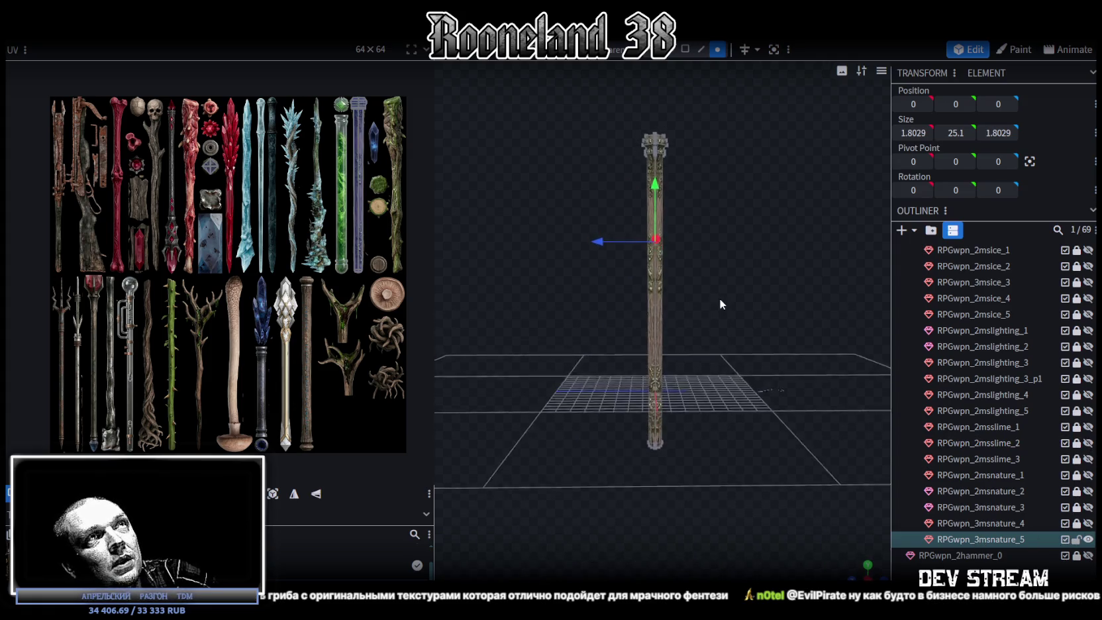
{"action": "scroll", "coordinate": [721, 302], "scroll_direction": "up", "scroll_amount": 3}
{"action": "scroll", "coordinate": [712, 268], "scroll_direction": "up", "scroll_amount": 2}
{"action": "left_click", "coordinate": [687, 49]}
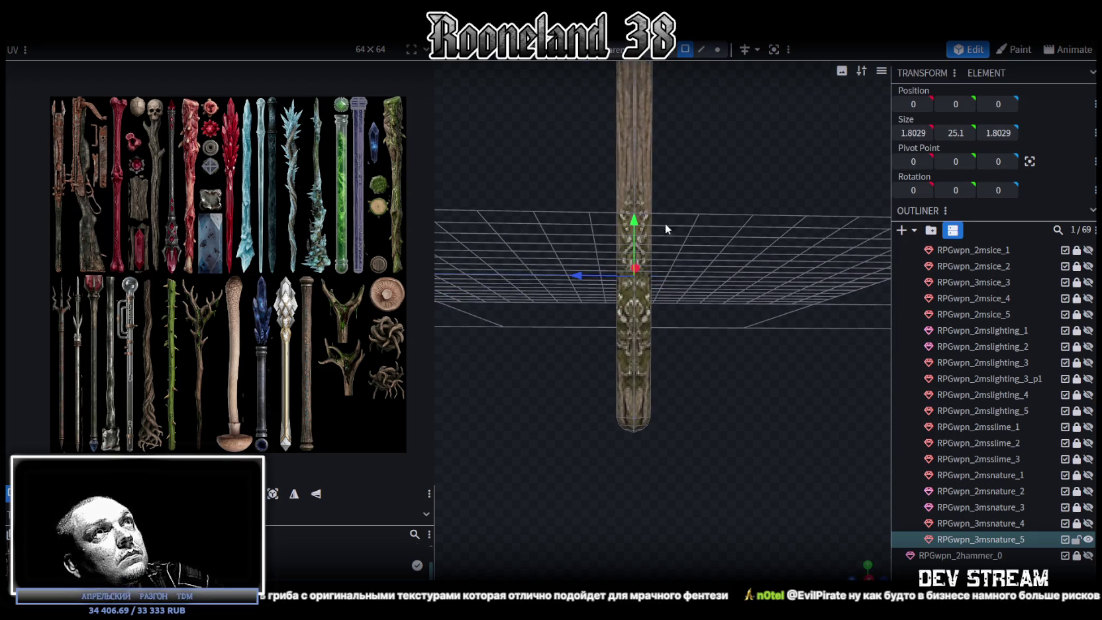
{"action": "mouse_move", "coordinate": [648, 152]}
{"action": "left_mouse_down"}
{"action": "mouse_move", "coordinate": [668, 445]}
{"action": "mouse_move", "coordinate": [693, 375]}
{"action": "left_mouse_up"}
{"action": "scroll", "coordinate": [695, 421], "scroll_direction": "down", "scroll_amount": 2}
{"action": "left_click_drag", "start_coordinate": [699, 434], "coordinate": [703, 447]}
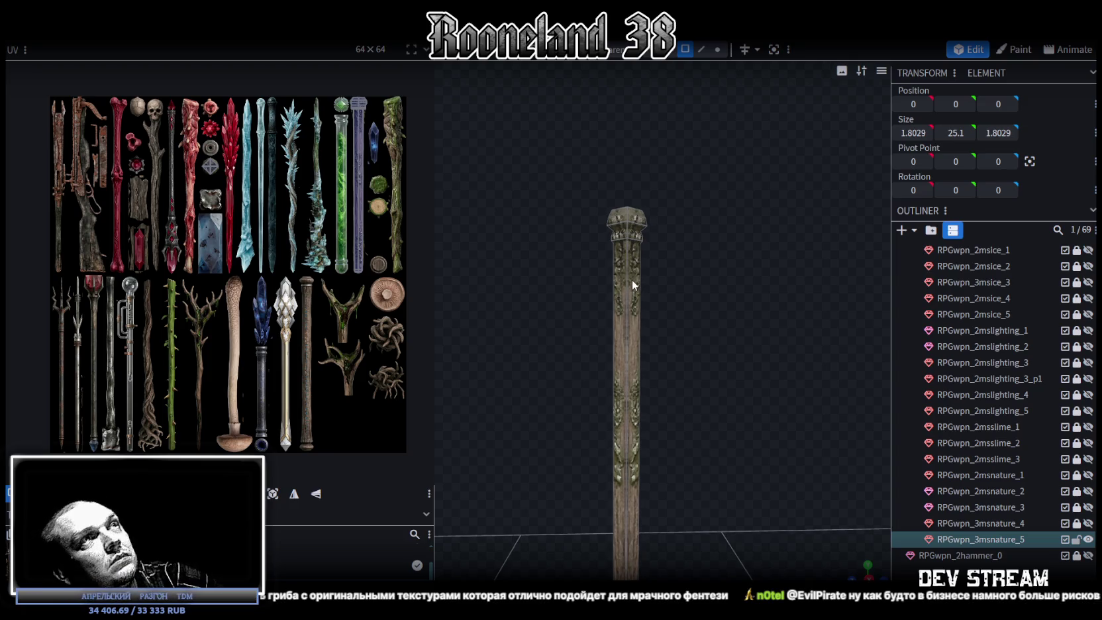
Select the staff's long shaft piece and delete it.
{"action": "left_click_drag", "start_coordinate": [640, 267], "coordinate": [676, 272]}
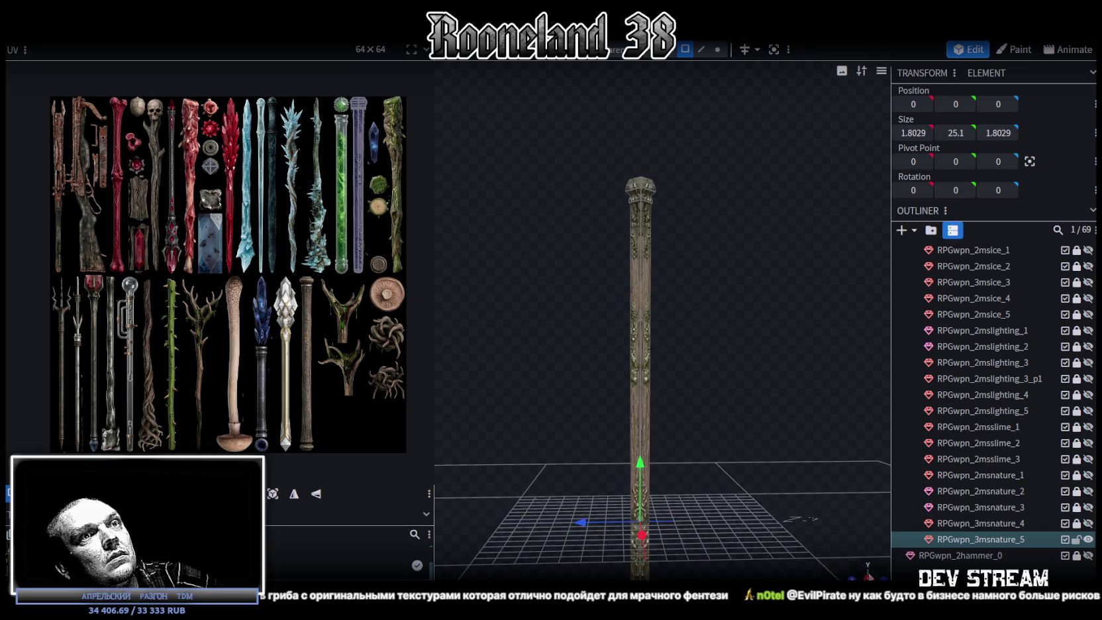
{"action": "scroll", "coordinate": [773, 399], "scroll_direction": "up", "scroll_amount": 5}
{"action": "scroll", "coordinate": [680, 265], "scroll_direction": "down", "scroll_amount": 5}
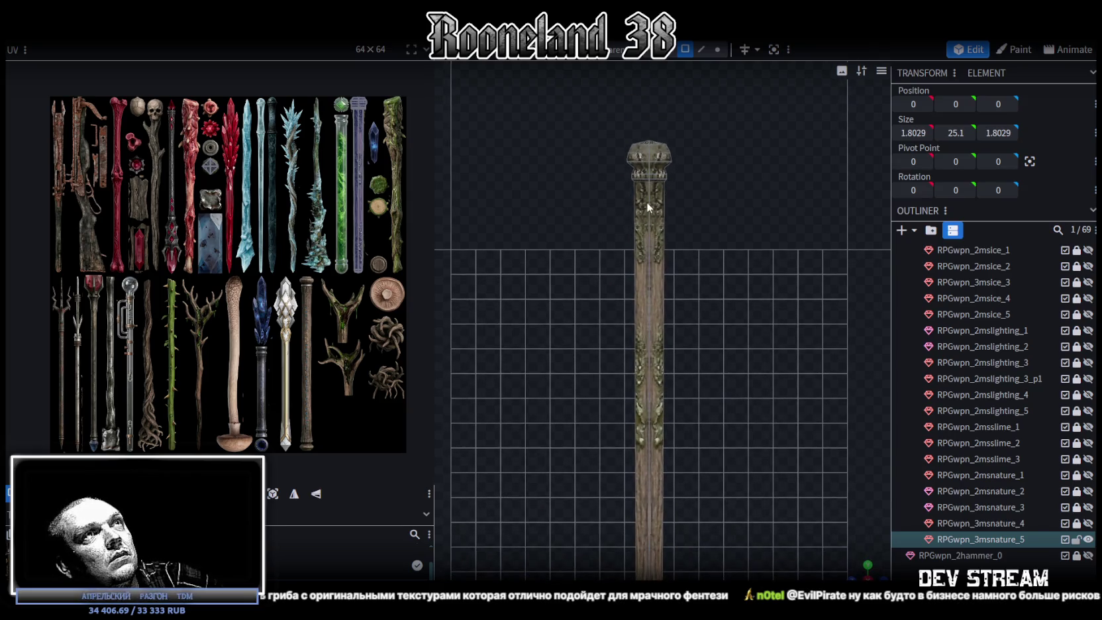
{"action": "left_click", "coordinate": [636, 181]}
{"action": "left_click_drag", "start_coordinate": [586, 374], "coordinate": [722, 175]}
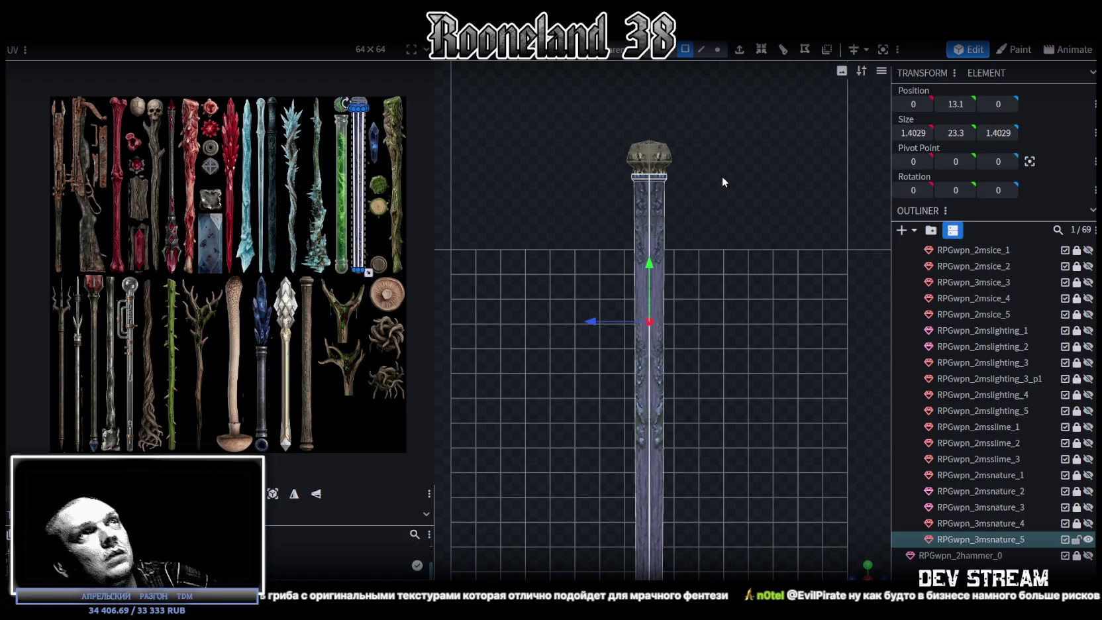
{"action": "key", "text": "Delete"}
Select the remaining staff head piece and bring it into view.
{"action": "right_click_drag", "start_coordinate": [716, 383], "coordinate": [691, 413]}
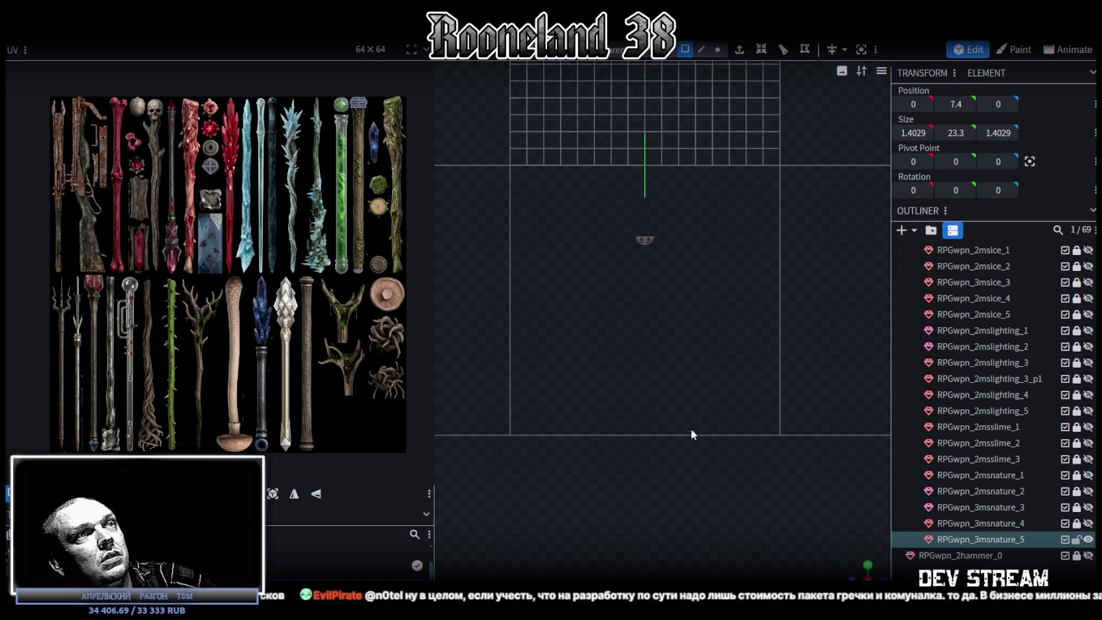
{"action": "left_click", "coordinate": [646, 252]}
{"action": "right_click_drag", "start_coordinate": [715, 283], "coordinate": [710, 476]}
{"action": "left_click", "coordinate": [710, 476]}
{"action": "right_click_drag", "start_coordinate": [698, 346], "coordinate": [617, 268]}
In vertex mode, narrow the head piece's bottom ring to 1.2029 wide.
{"action": "left_click", "coordinate": [718, 50]}
{"action": "scroll", "coordinate": [514, 334], "scroll_direction": "up", "scroll_amount": 2}
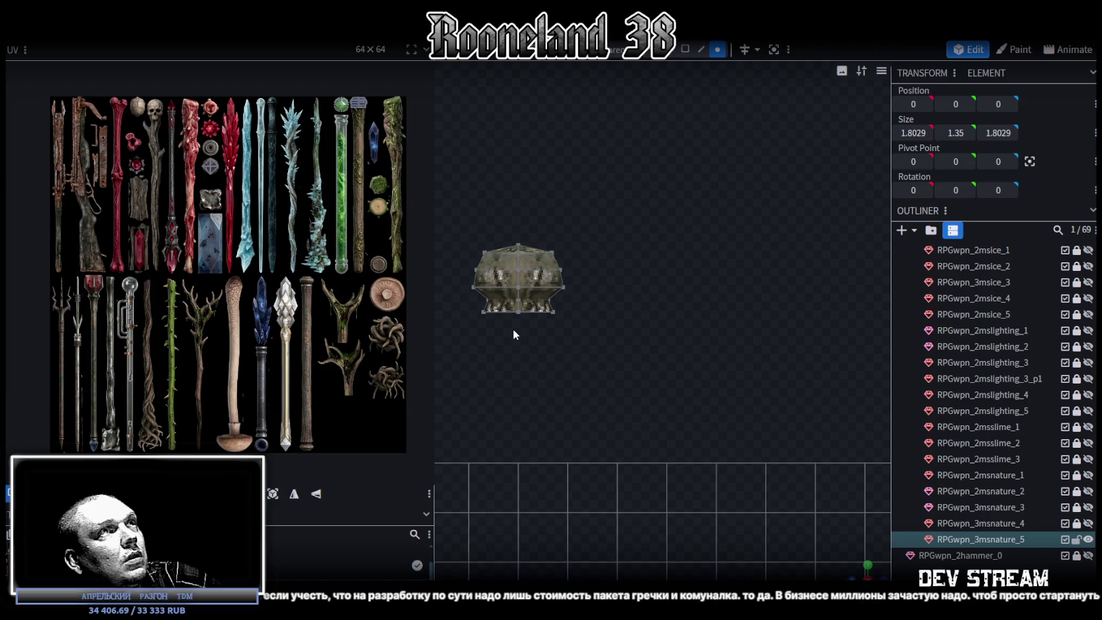
{"action": "left_click_drag", "start_coordinate": [486, 325], "coordinate": [575, 302]}
{"action": "mouse_move", "coordinate": [843, 550]}
{"action": "left_mouse_down"}
{"action": "mouse_move", "coordinate": [745, 450]}
{"action": "mouse_move", "coordinate": [722, 484]}
{"action": "mouse_move", "coordinate": [633, 403]}
{"action": "left_mouse_up"}
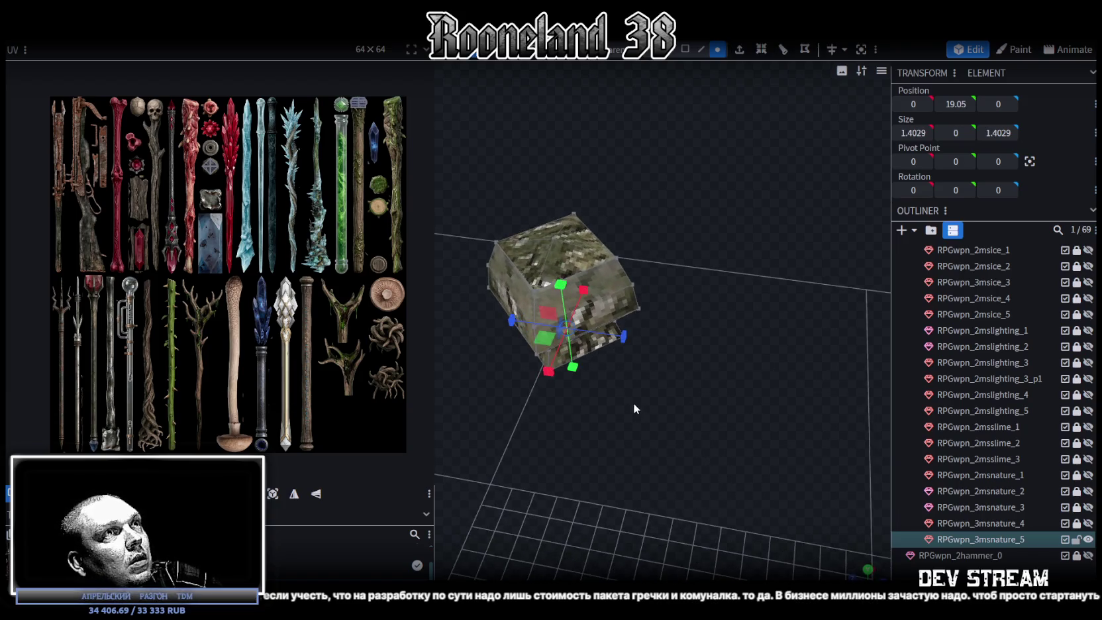
{"action": "left_click_drag", "start_coordinate": [543, 338], "coordinate": [548, 342]}
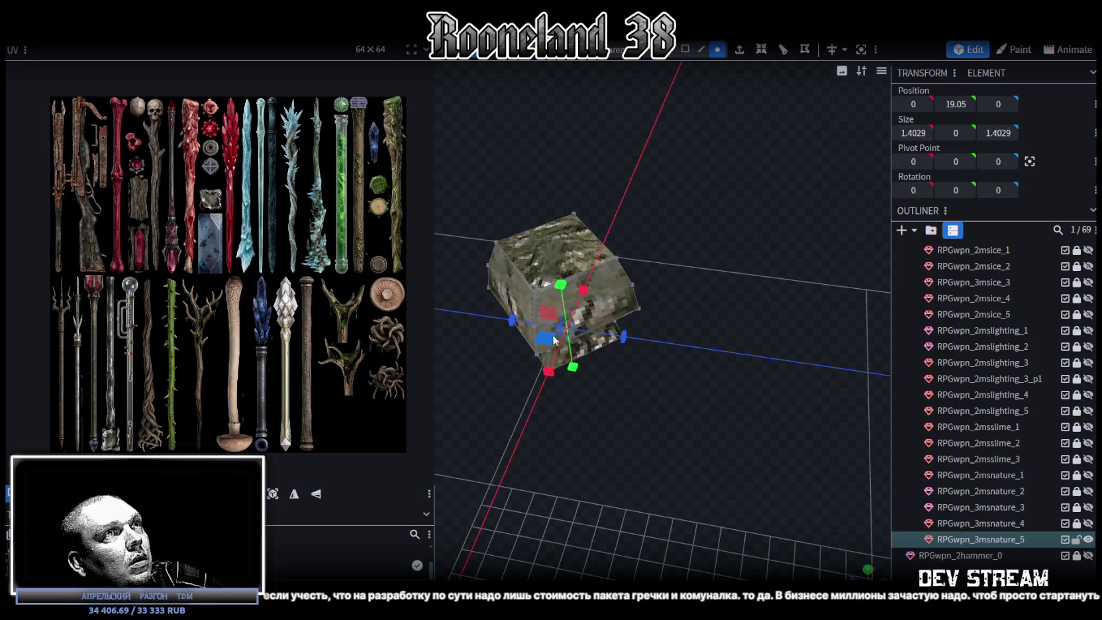
Widen the base's middle ring to 1.878.
{"action": "key", "text": "KP_1"}
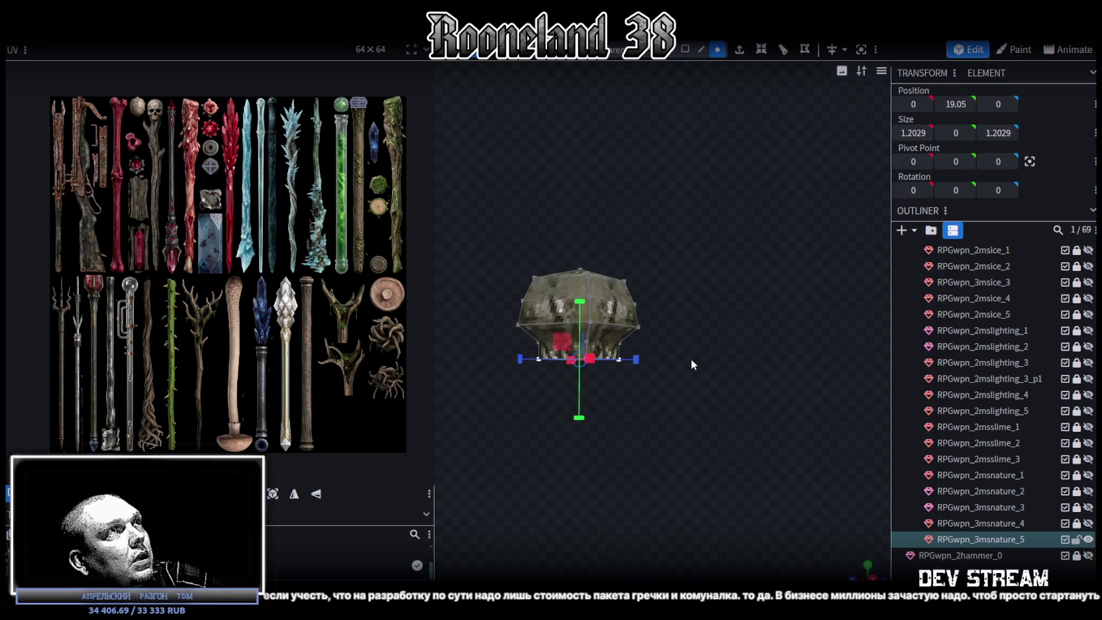
{"action": "right_click_drag", "start_coordinate": [683, 339], "coordinate": [714, 338]}
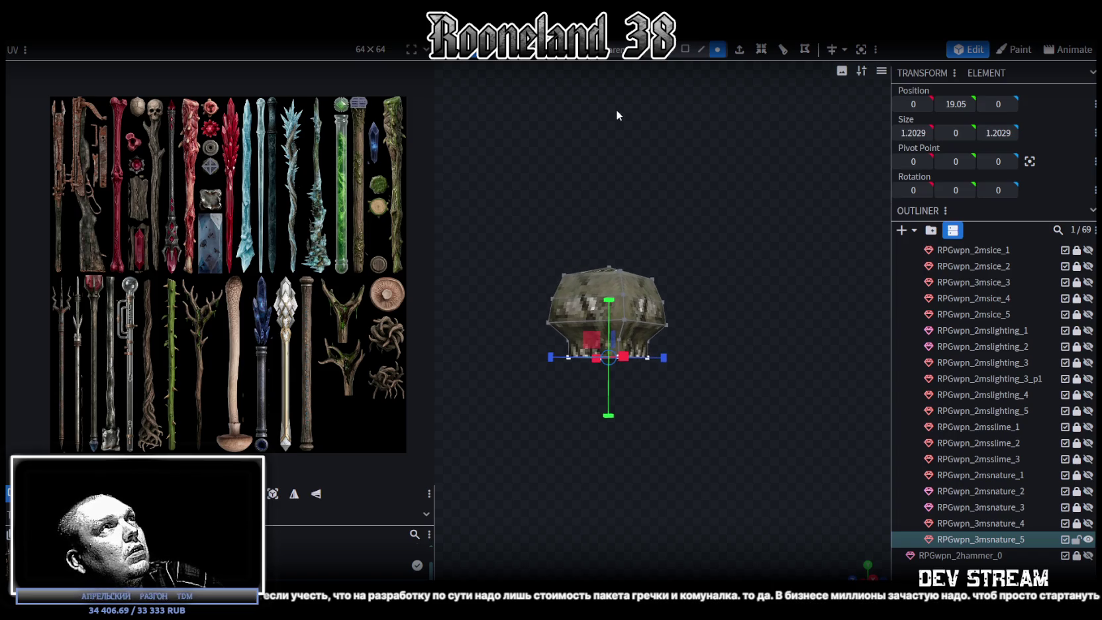
{"action": "scroll", "coordinate": [327, 302], "scroll_direction": "up", "scroll_amount": 3}
{"action": "scroll", "coordinate": [333, 299], "scroll_direction": "up", "scroll_amount": 3}
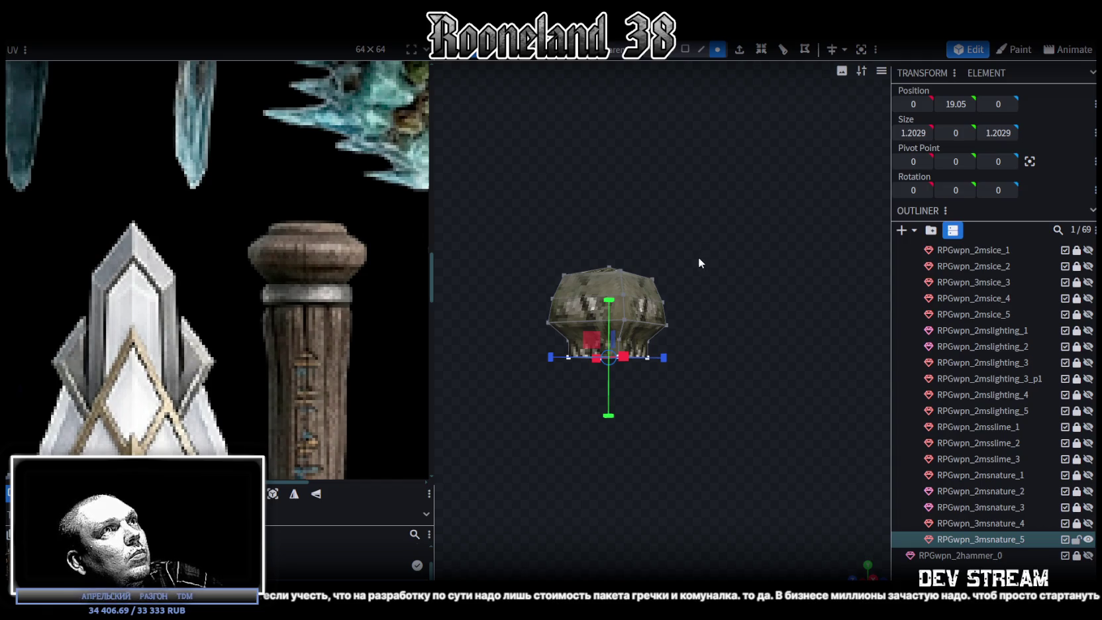
{"action": "scroll", "coordinate": [658, 265], "scroll_direction": "up", "scroll_amount": 1}
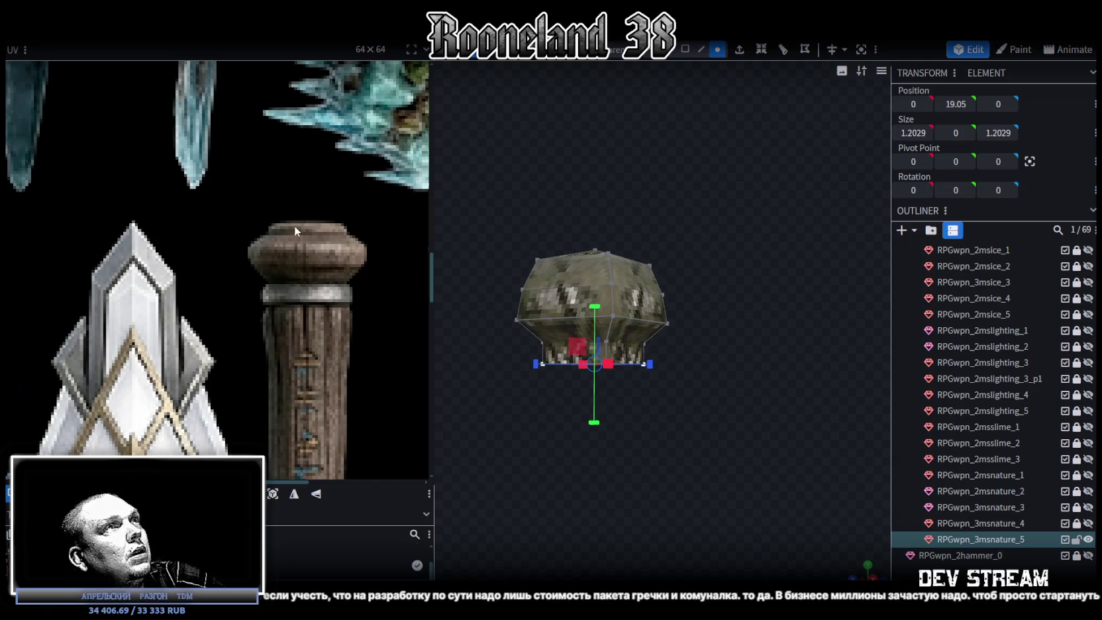
{"action": "left_click_drag", "start_coordinate": [665, 192], "coordinate": [655, 197]}
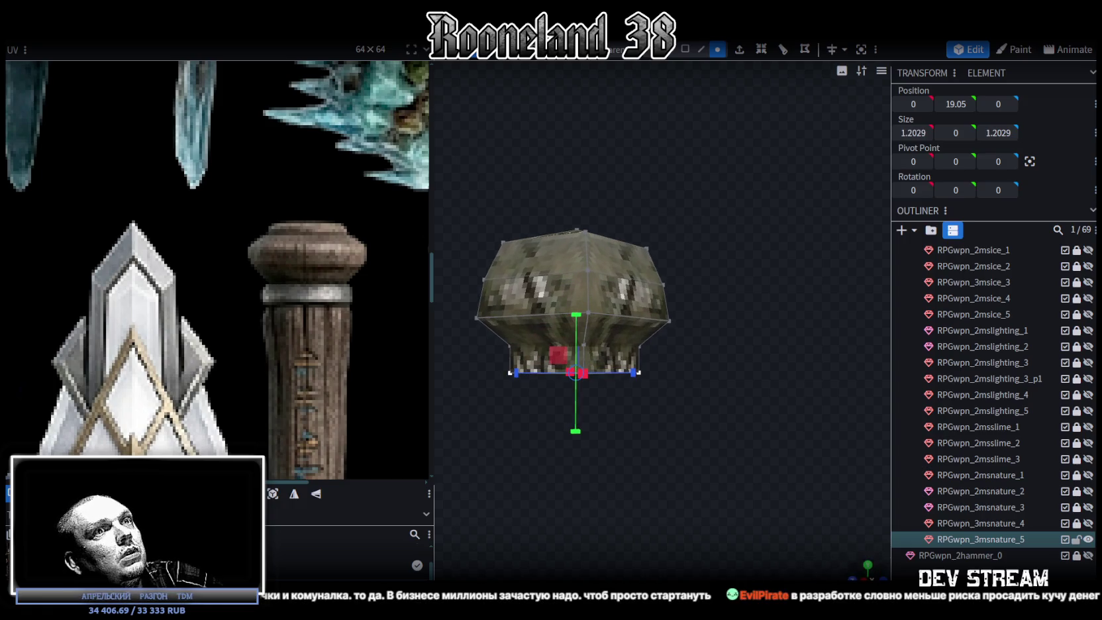
{"action": "left_click_drag", "start_coordinate": [822, 498], "coordinate": [639, 293]}
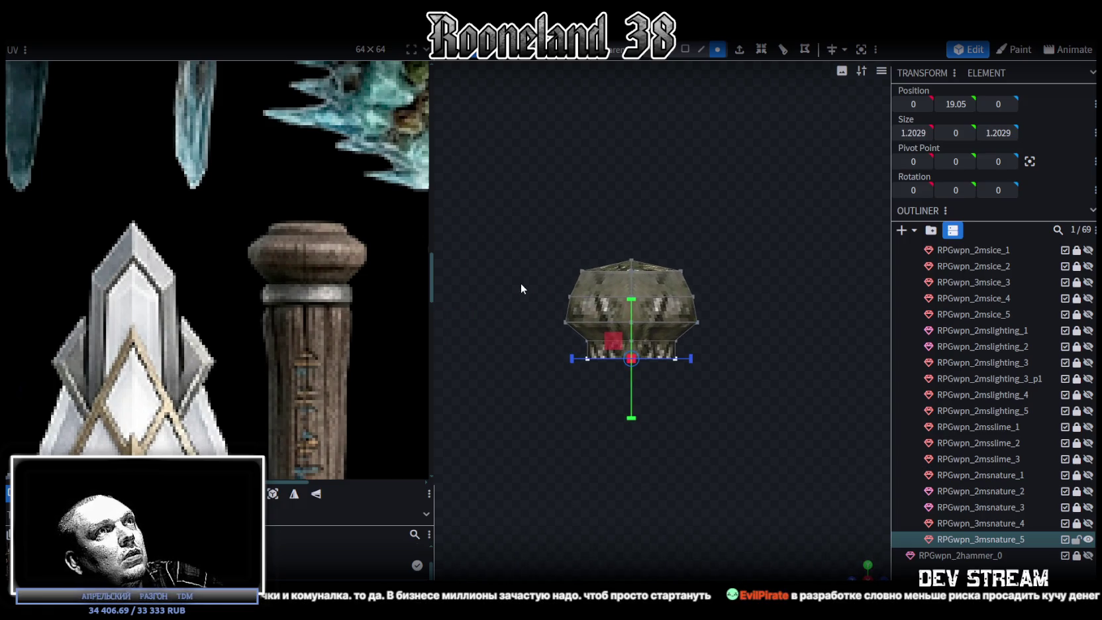
{"action": "left_click", "coordinate": [629, 297]}
{"action": "mouse_move", "coordinate": [866, 568]}
{"action": "left_mouse_down"}
{"action": "mouse_move", "coordinate": [738, 432]}
{"action": "mouse_move", "coordinate": [684, 454]}
{"action": "mouse_move", "coordinate": [870, 479]}
{"action": "mouse_move", "coordinate": [762, 465]}
{"action": "left_mouse_up"}
{"action": "mouse_move", "coordinate": [656, 356]}
{"action": "left_mouse_down"}
{"action": "mouse_move", "coordinate": [705, 457]}
{"action": "mouse_move", "coordinate": [657, 360]}
{"action": "mouse_move", "coordinate": [627, 381]}
{"action": "left_mouse_up"}
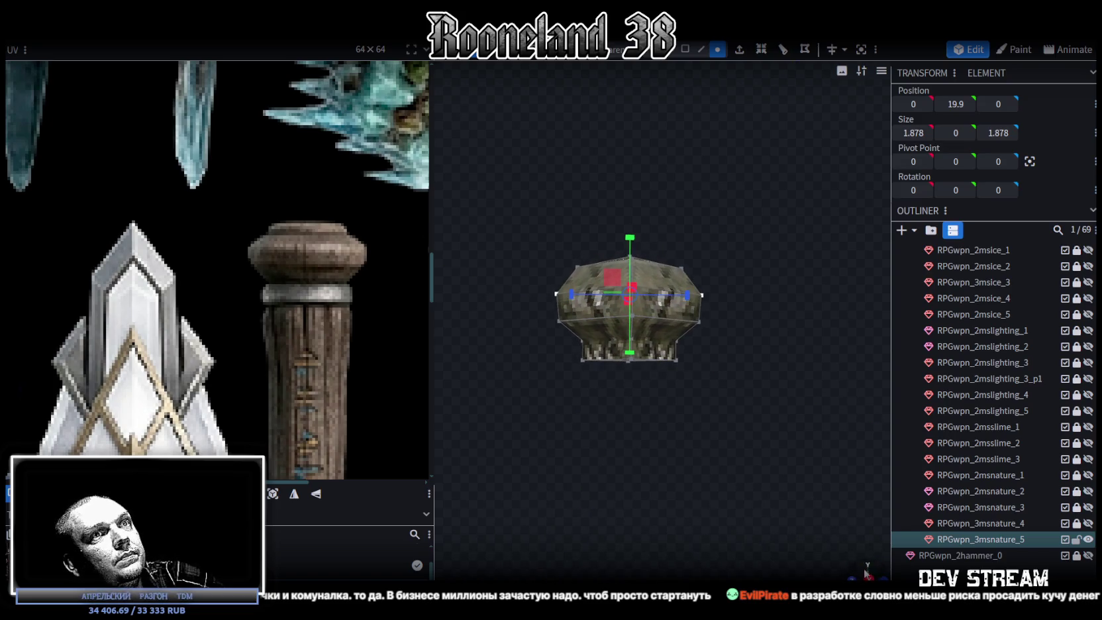
Raise the base's upper band to Y 19.925.
{"action": "scroll", "coordinate": [579, 322], "scroll_direction": "up", "scroll_amount": 2}
{"action": "left_click_drag", "start_coordinate": [615, 341], "coordinate": [616, 358]}
{"action": "left_click_drag", "start_coordinate": [483, 265], "coordinate": [767, 327]}
{"action": "left_click_drag", "start_coordinate": [617, 240], "coordinate": [620, 250]}
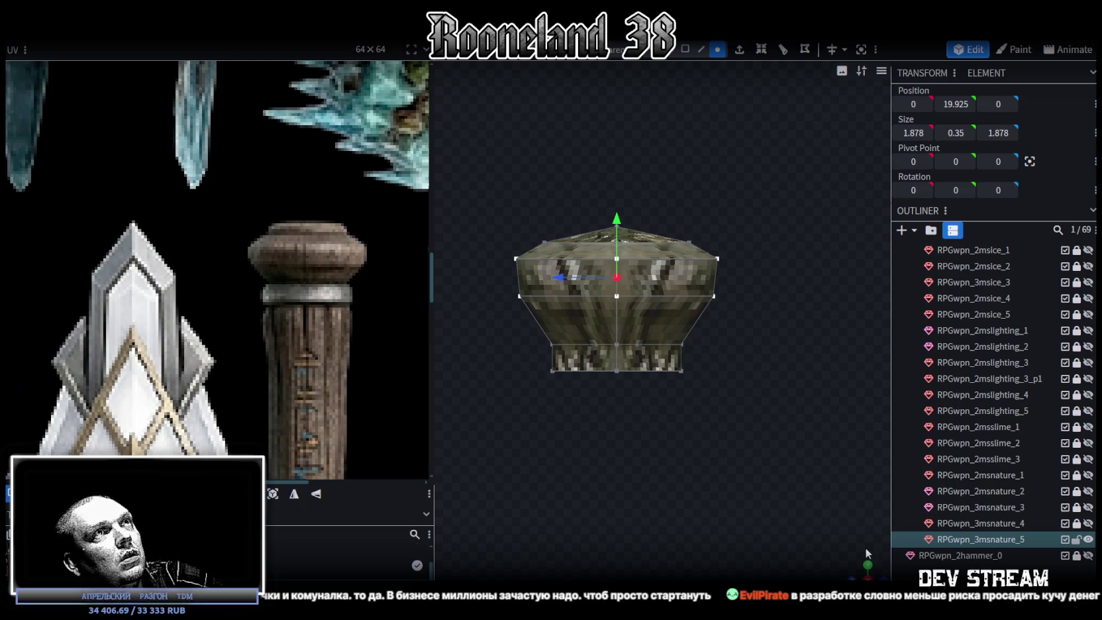
{"action": "left_click_drag", "start_coordinate": [762, 318], "coordinate": [766, 446]}
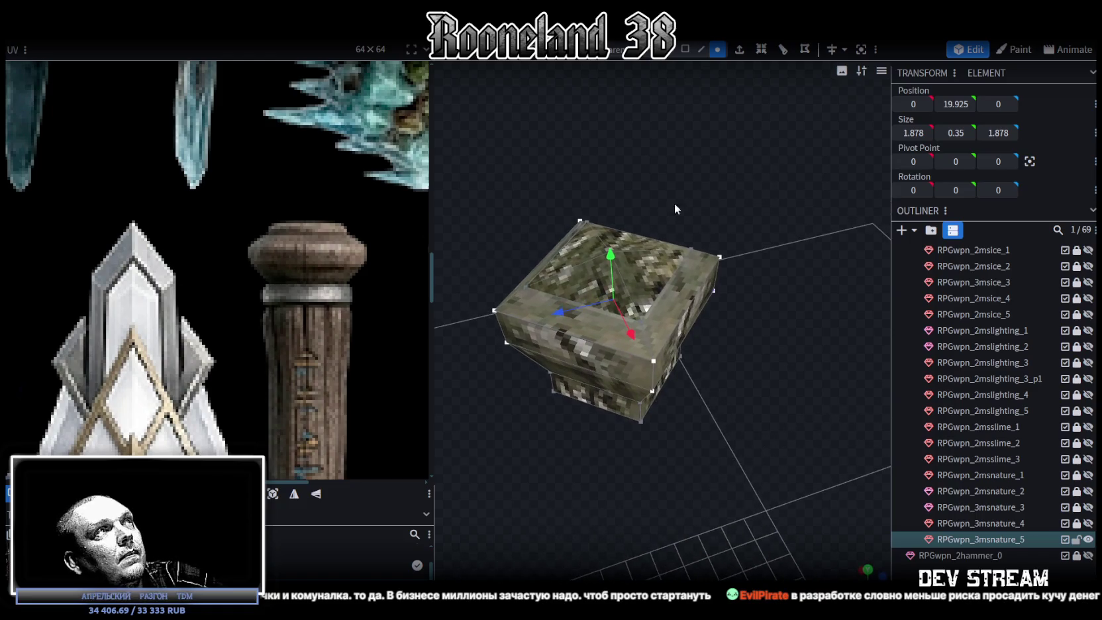
{"action": "left_click", "coordinate": [678, 53]}
Extrude the base's top face straight up (Y+) by 0.15 to form a collar.
{"action": "left_click", "coordinate": [629, 252]}
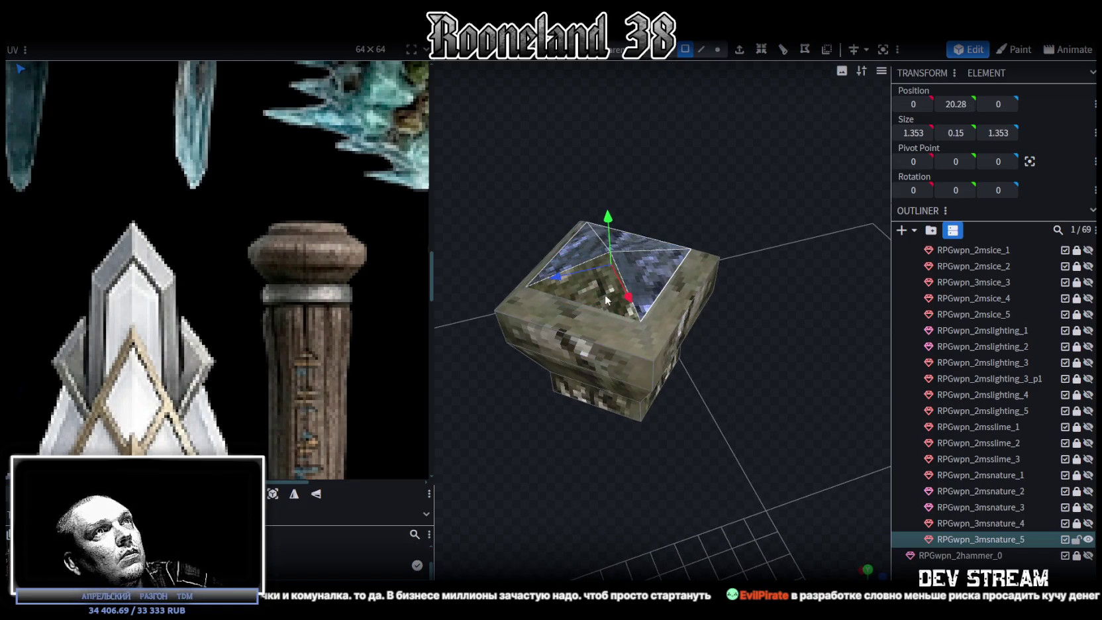
{"action": "left_click", "coordinate": [773, 53]}
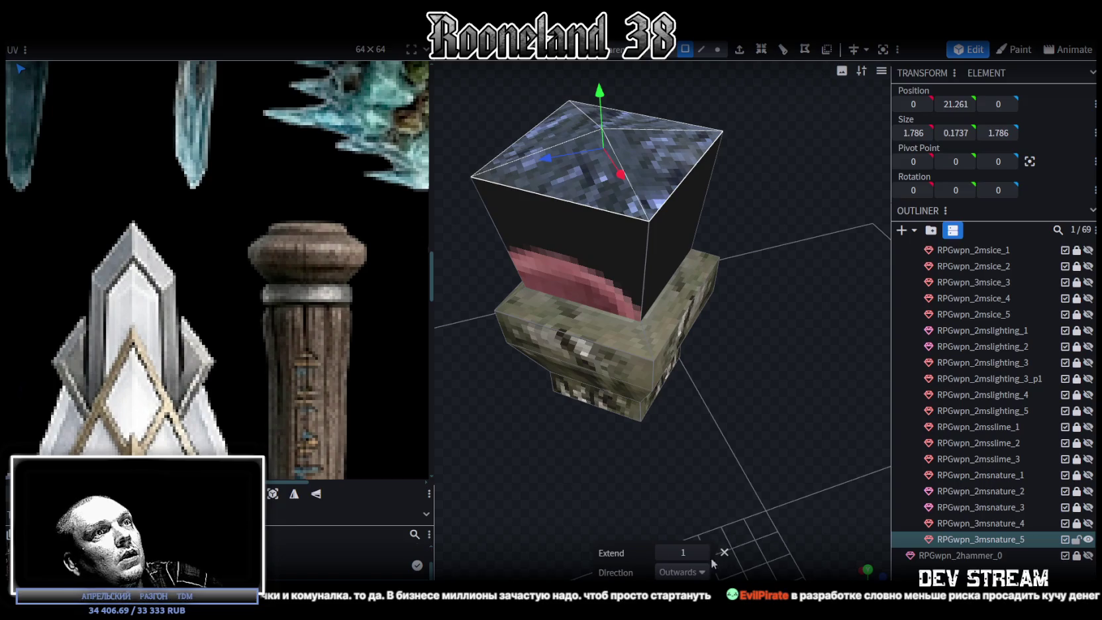
{"action": "left_click", "coordinate": [682, 572]}
{"action": "left_click", "coordinate": [672, 457]}
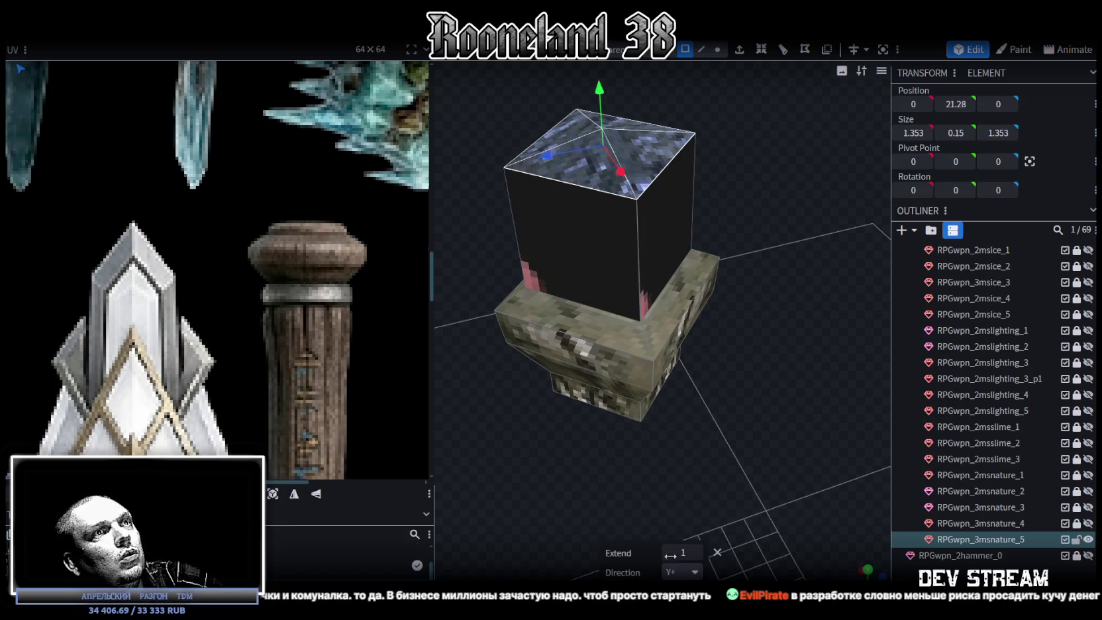
{"action": "scroll", "coordinate": [689, 552], "scroll_direction": "down", "scroll_amount": 1}
{"action": "left_click", "coordinate": [697, 552]}
{"action": "mouse_move", "coordinate": [736, 464]}
{"action": "left_mouse_down"}
{"action": "mouse_move", "coordinate": [782, 383]}
{"action": "mouse_move", "coordinate": [749, 389]}
{"action": "mouse_move", "coordinate": [771, 402]}
{"action": "left_mouse_up"}
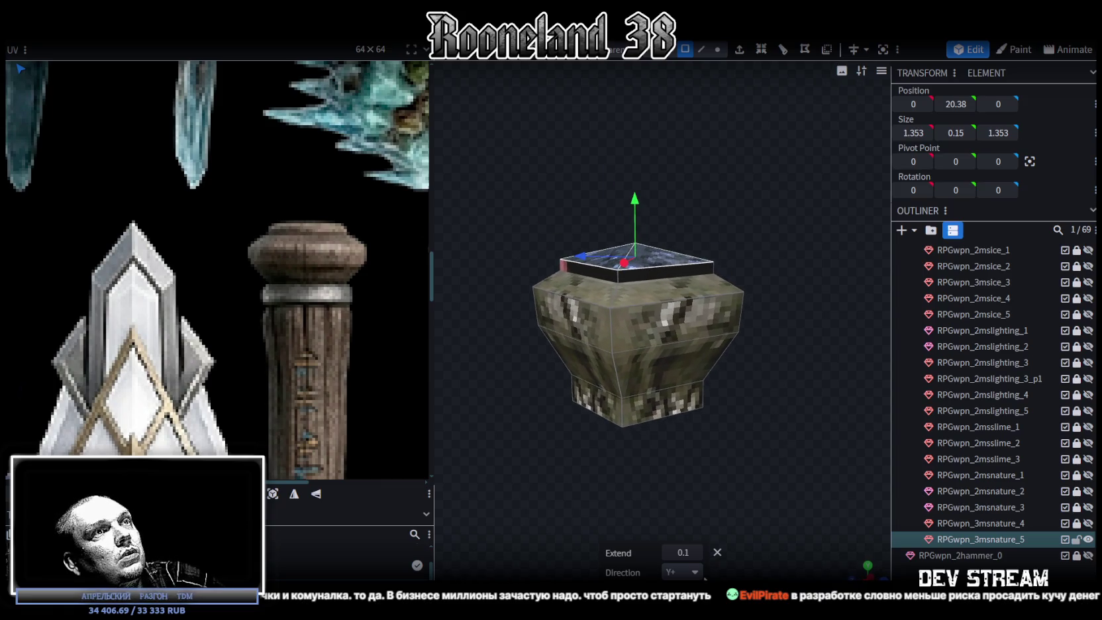
{"action": "left_click", "coordinate": [695, 552]}
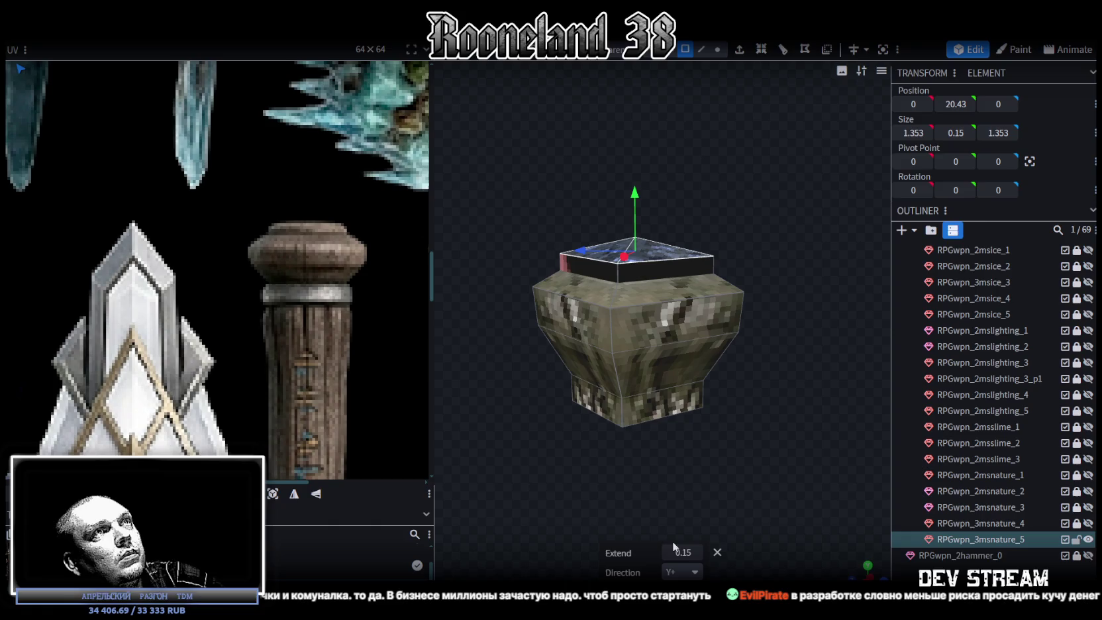
{"action": "mouse_move", "coordinate": [767, 410]}
{"action": "left_mouse_down"}
{"action": "mouse_move", "coordinate": [800, 245]}
{"action": "mouse_move", "coordinate": [711, 66]}
{"action": "left_mouse_up"}
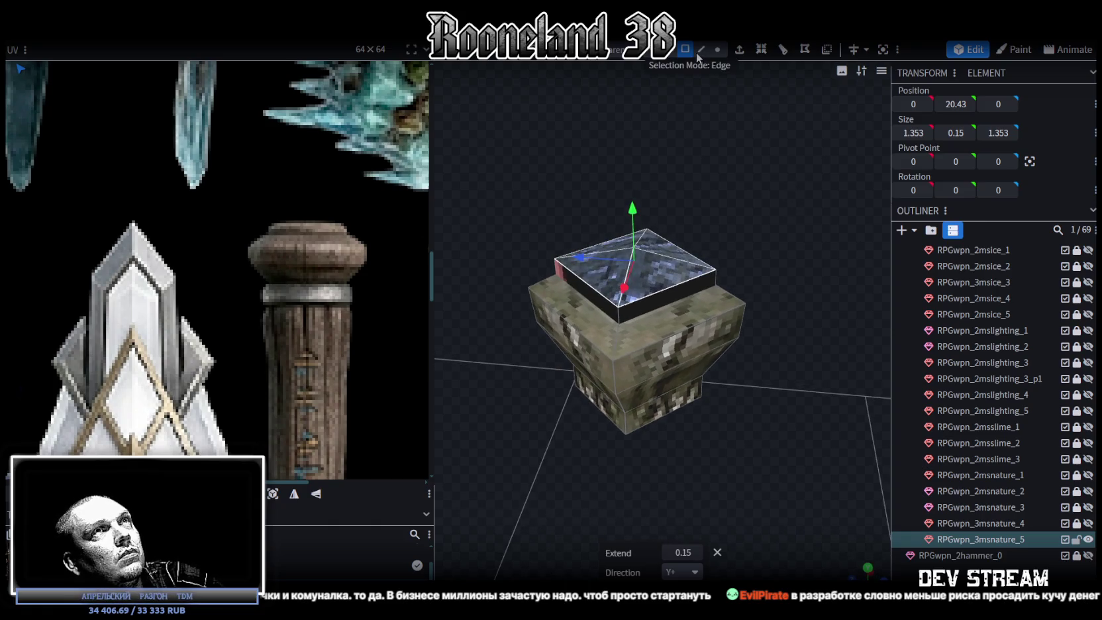
Delete the collar's top face, then select every face of the base.
{"action": "left_click", "coordinate": [658, 268]}
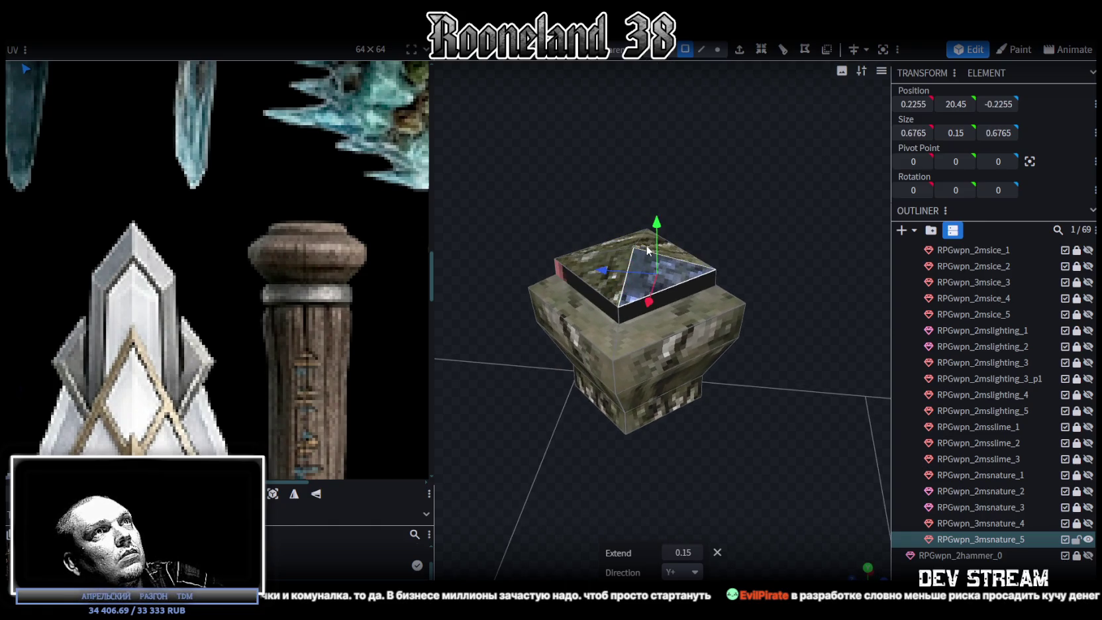
{"action": "left_click", "coordinate": [647, 250], "text": "shift"}
{"action": "left_click", "coordinate": [618, 298], "text": "shift"}
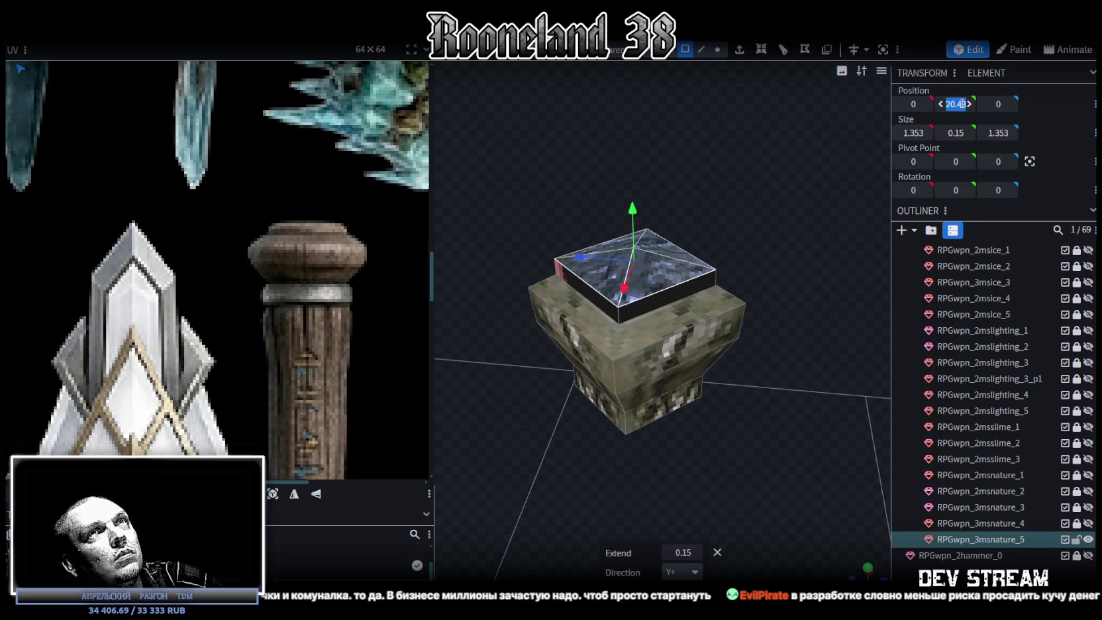
{"action": "key", "text": "Delete"}
{"action": "key", "text": "Return"}
{"action": "mouse_move", "coordinate": [749, 199]}
{"action": "left_mouse_down"}
{"action": "mouse_move", "coordinate": [726, 149]}
{"action": "mouse_move", "coordinate": [753, 164]}
{"action": "mouse_move", "coordinate": [721, 352]}
{"action": "mouse_move", "coordinate": [581, 320]}
{"action": "mouse_move", "coordinate": [569, 327]}
{"action": "mouse_move", "coordinate": [672, 383]}
{"action": "mouse_move", "coordinate": [699, 68]}
{"action": "left_mouse_up"}
{"action": "left_click", "coordinate": [717, 49]}
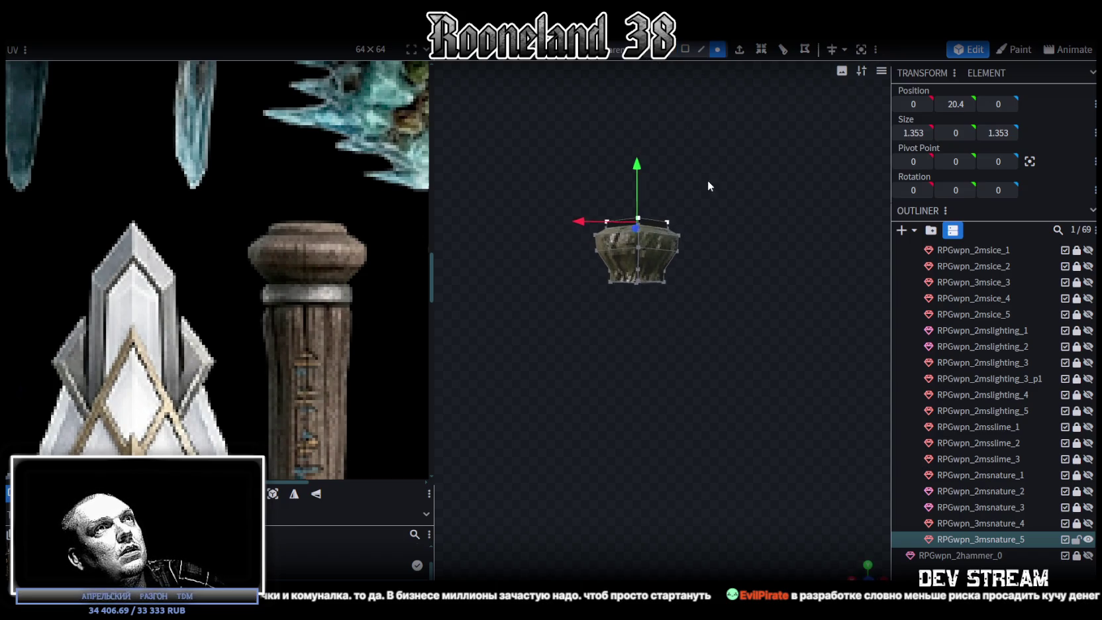
{"action": "left_click", "coordinate": [685, 49]}
{"action": "mouse_move", "coordinate": [528, 166]}
{"action": "left_mouse_down"}
{"action": "mouse_move", "coordinate": [723, 260]}
{"action": "mouse_move", "coordinate": [725, 276]}
{"action": "left_mouse_up"}
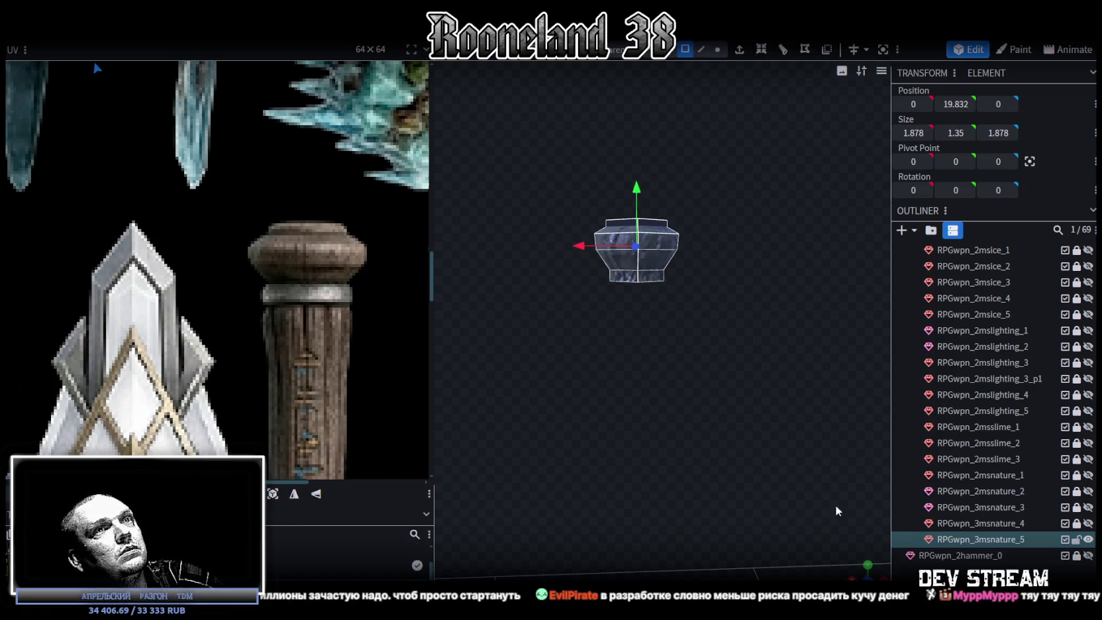
Move the base's UVs onto the carved column texture.
{"action": "scroll", "coordinate": [726, 438], "scroll_direction": "up", "scroll_amount": 3}
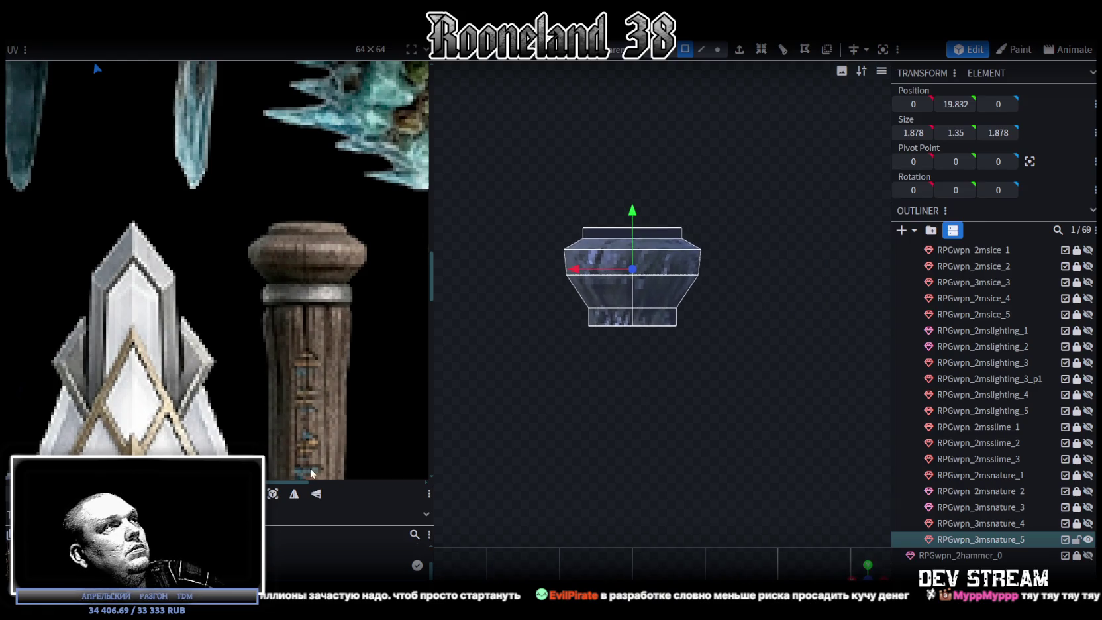
{"action": "scroll", "coordinate": [252, 269], "scroll_direction": "down", "scroll_amount": 5}
{"action": "scroll", "coordinate": [220, 262], "scroll_direction": "down", "scroll_amount": 2}
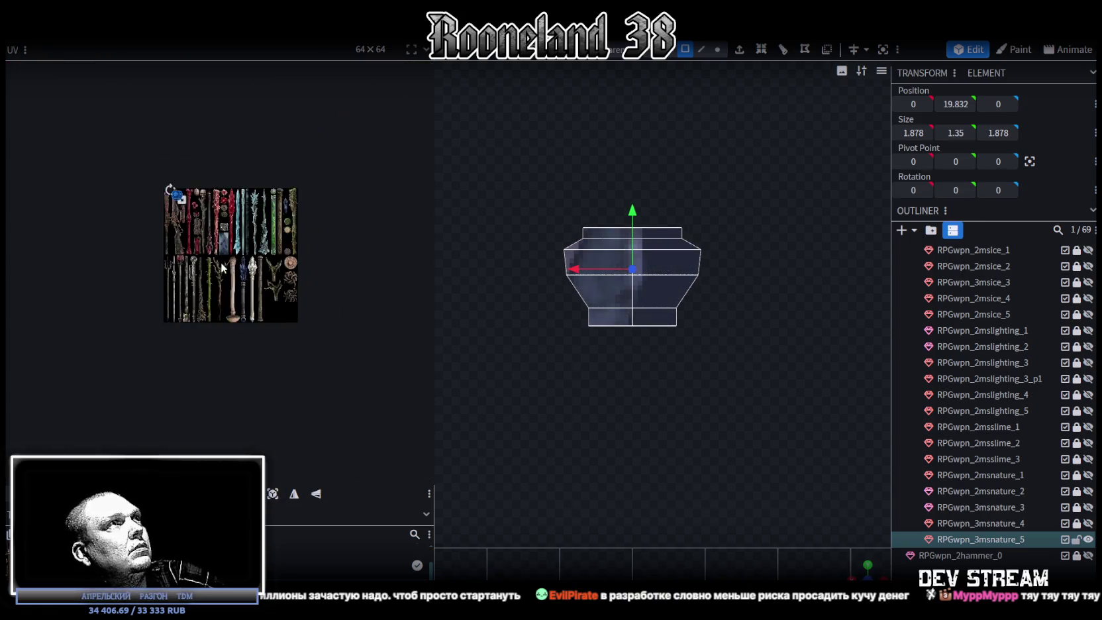
{"action": "scroll", "coordinate": [161, 205], "scroll_direction": "up", "scroll_amount": 3}
{"action": "scroll", "coordinate": [123, 200], "scroll_direction": "up", "scroll_amount": 2}
{"action": "left_click_drag", "start_coordinate": [77, 162], "coordinate": [344, 358]}
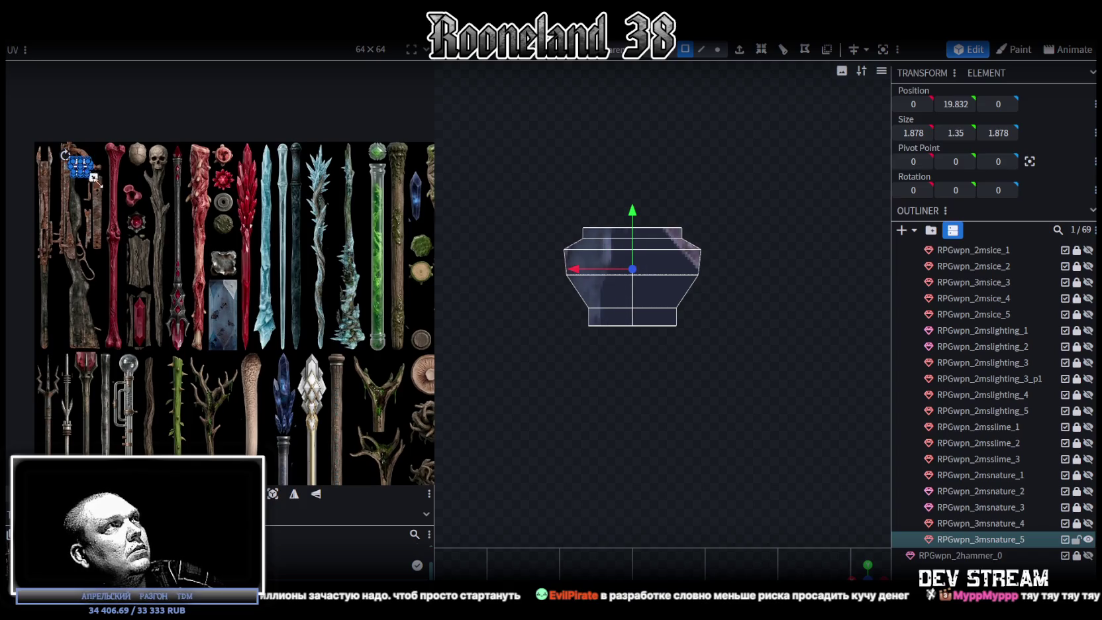
{"action": "scroll", "coordinate": [344, 358], "scroll_direction": "up", "scroll_amount": 3}
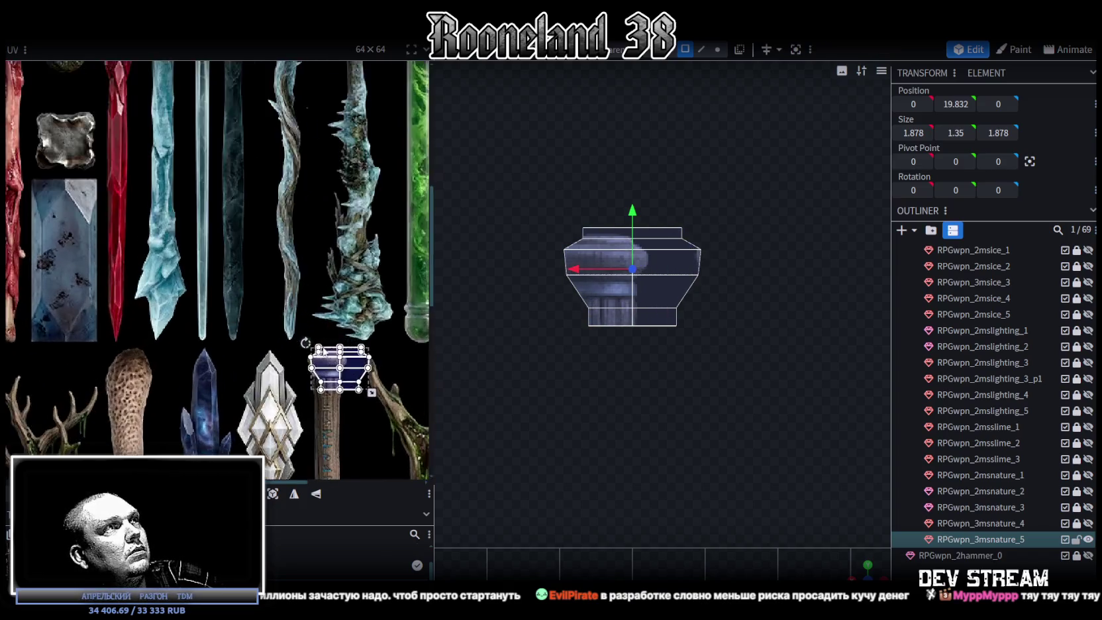
{"action": "scroll", "coordinate": [325, 357], "scroll_direction": "up", "scroll_amount": 3}
{"action": "scroll", "coordinate": [305, 359], "scroll_direction": "up", "scroll_amount": 1}
{"action": "middle_click_drag", "start_coordinate": [305, 355], "coordinate": [303, 354]}
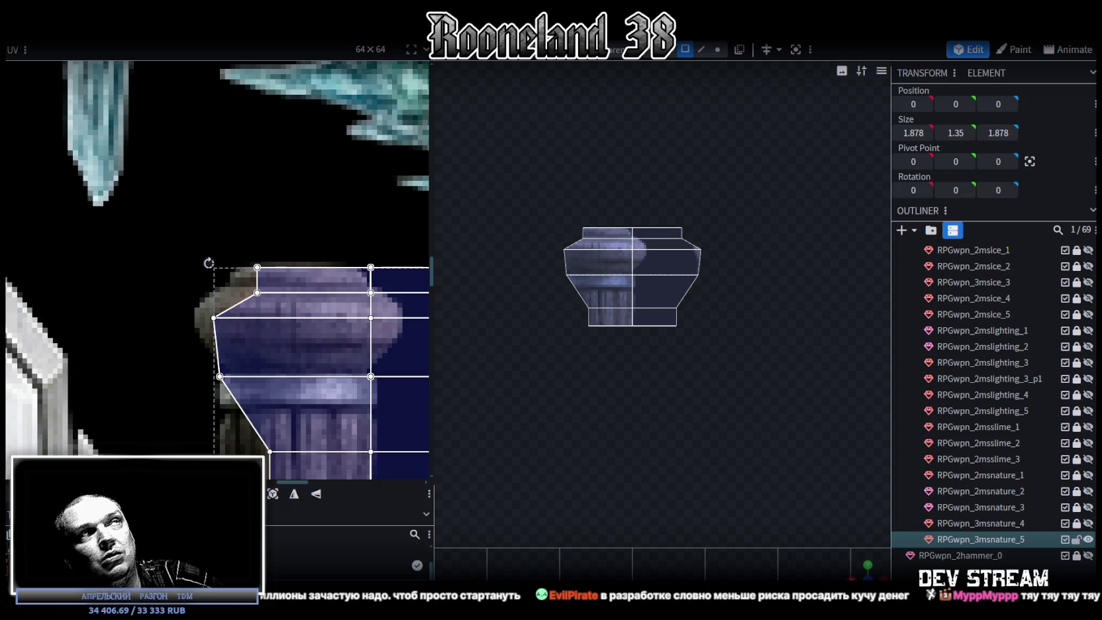
Shrink and position the UV island to fit the column capital texture.
{"action": "scroll", "coordinate": [301, 280], "scroll_direction": "up", "scroll_amount": 3}
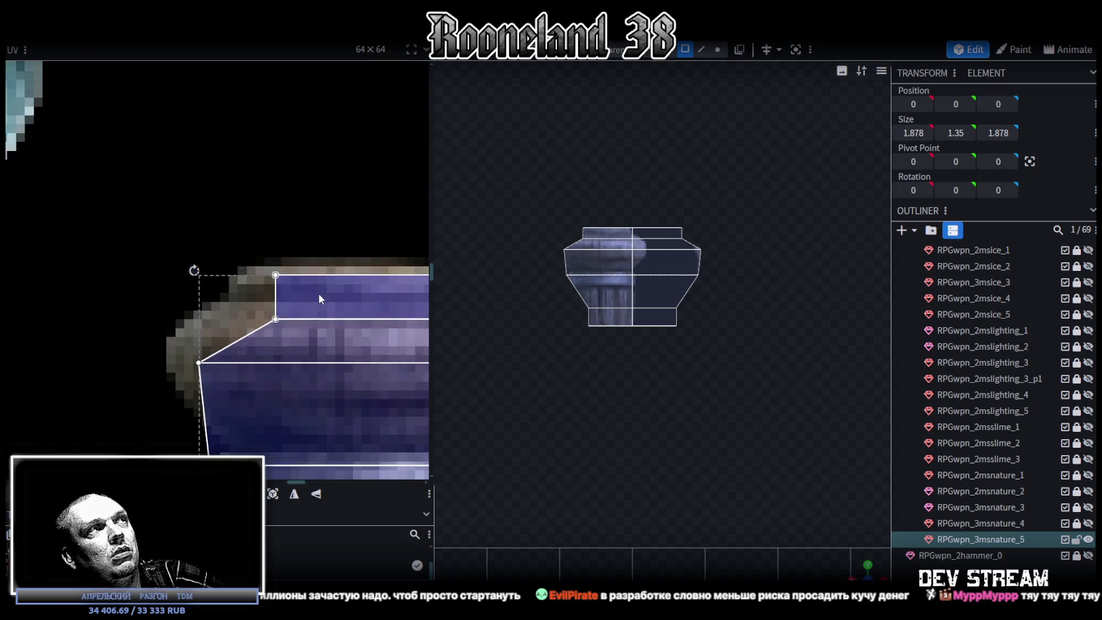
{"action": "middle_click_drag", "start_coordinate": [324, 283], "coordinate": [326, 289]}
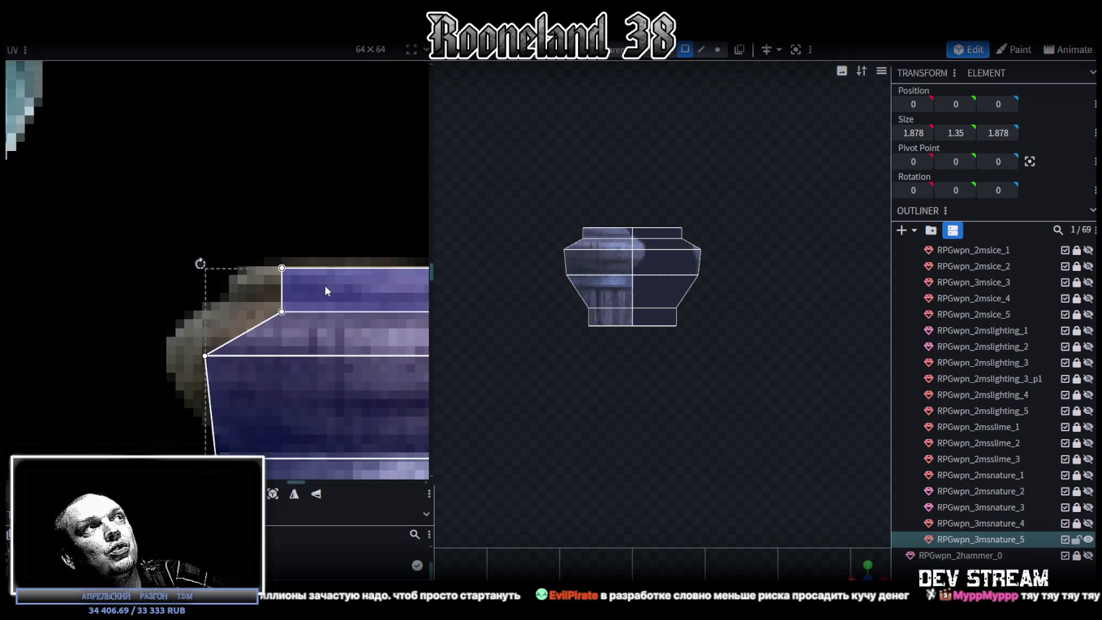
{"action": "scroll", "coordinate": [325, 289], "scroll_direction": "down", "scroll_amount": 2}
{"action": "scroll", "coordinate": [328, 333], "scroll_direction": "down", "scroll_amount": 2}
{"action": "scroll", "coordinate": [327, 298], "scroll_direction": "down", "scroll_amount": 1}
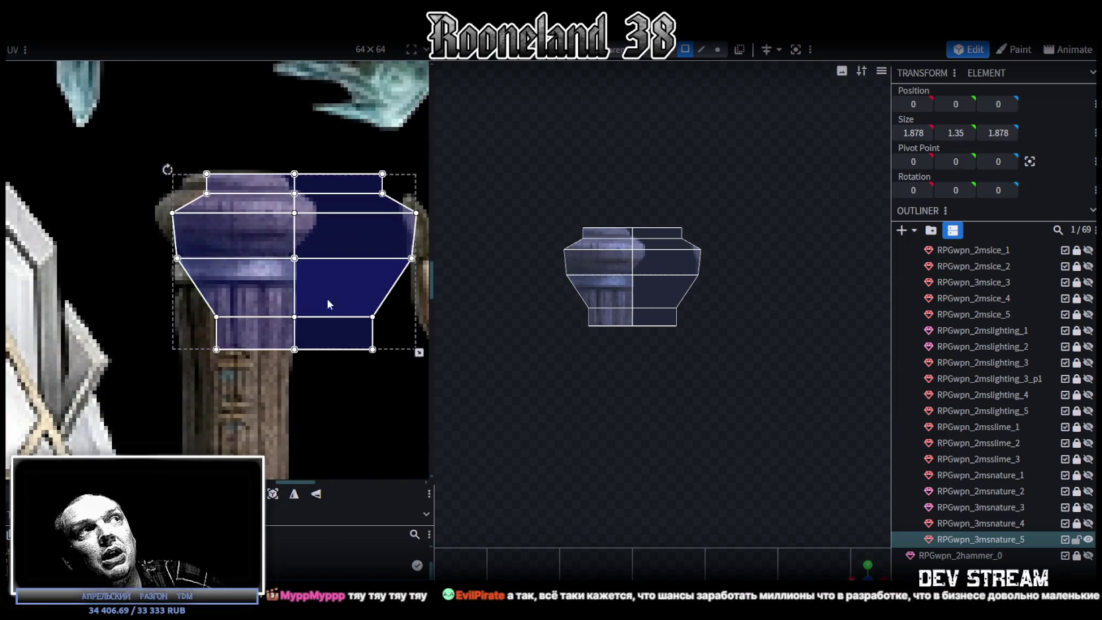
{"action": "middle_click_drag", "start_coordinate": [327, 298], "coordinate": [313, 322]}
{"action": "left_click_drag", "start_coordinate": [384, 362], "coordinate": [284, 290]}
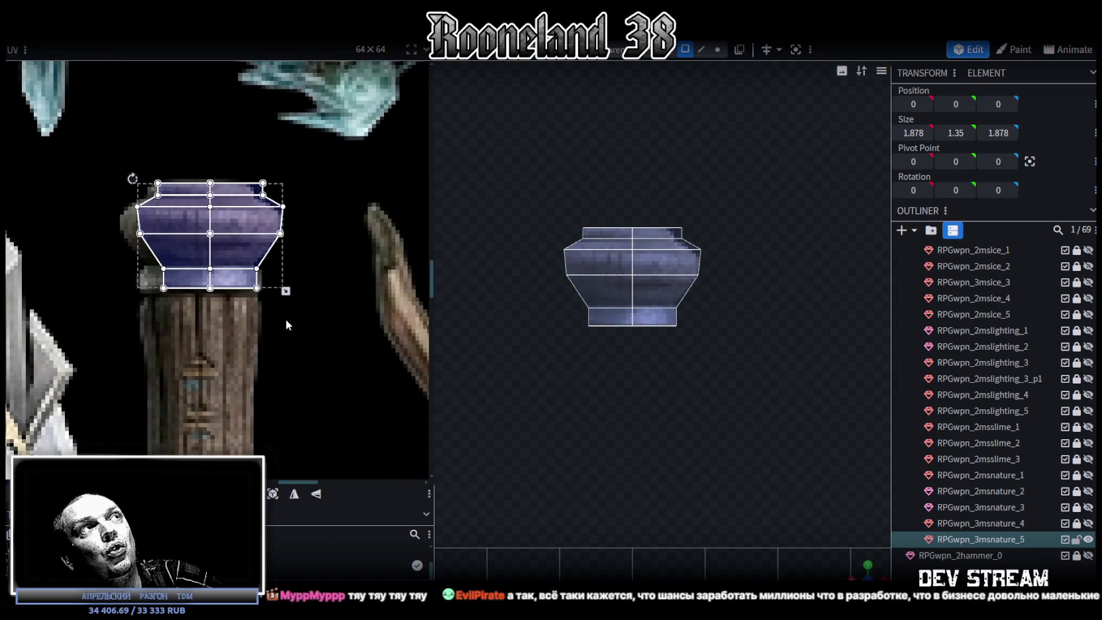
{"action": "scroll", "coordinate": [151, 176], "scroll_direction": "up", "scroll_amount": 2}
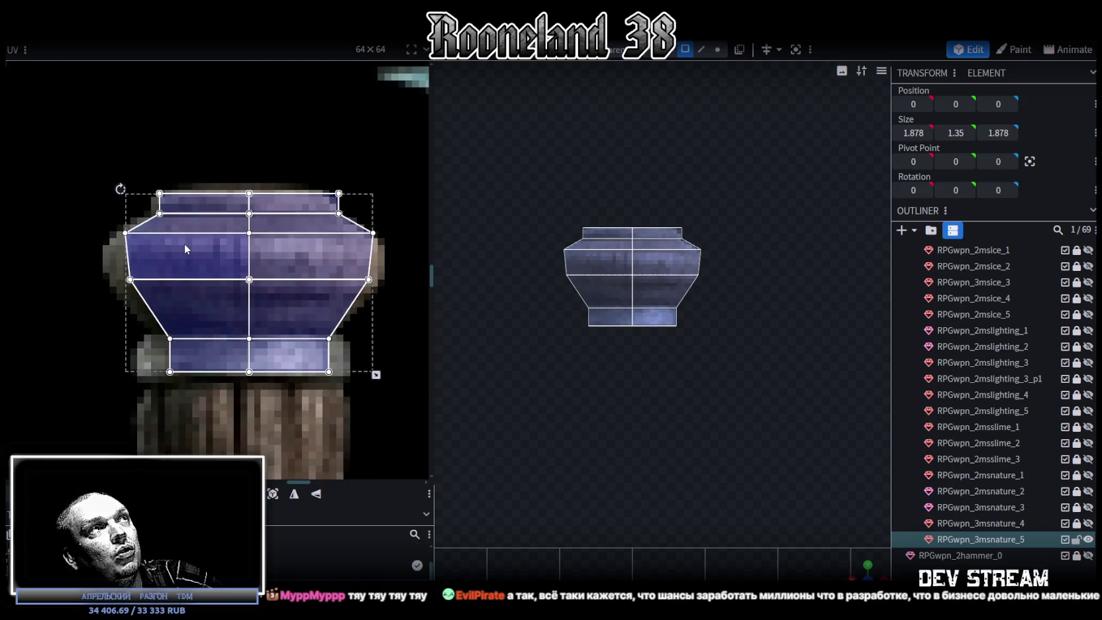
{"action": "scroll", "coordinate": [280, 290], "scroll_direction": "up", "scroll_amount": 1}
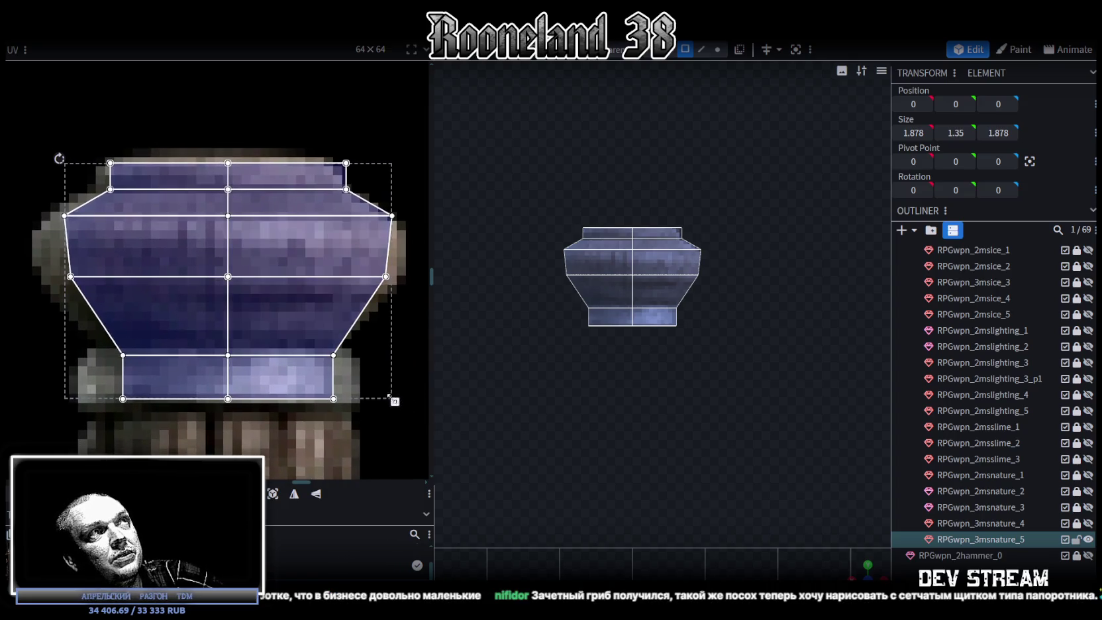
{"action": "left_click_drag", "start_coordinate": [396, 404], "coordinate": [368, 395]}
{"action": "left_click_drag", "start_coordinate": [228, 297], "coordinate": [232, 295]}
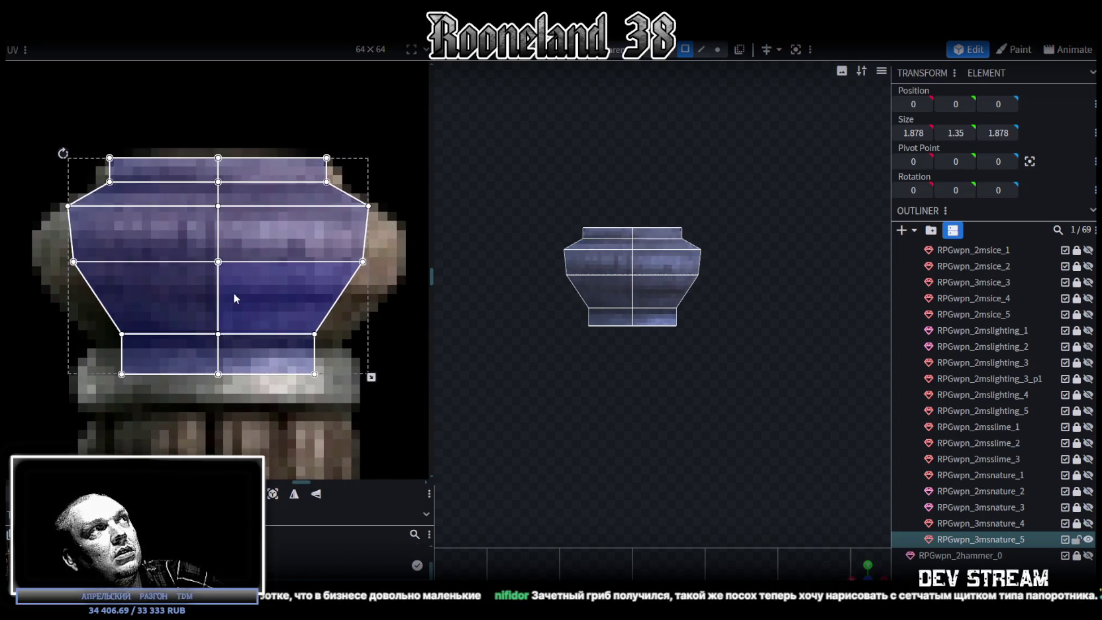
Lower the lower UV vertices one texel and push the left and right edges outward to the capital.
{"action": "scroll", "coordinate": [221, 239], "scroll_direction": "down", "scroll_amount": 1}
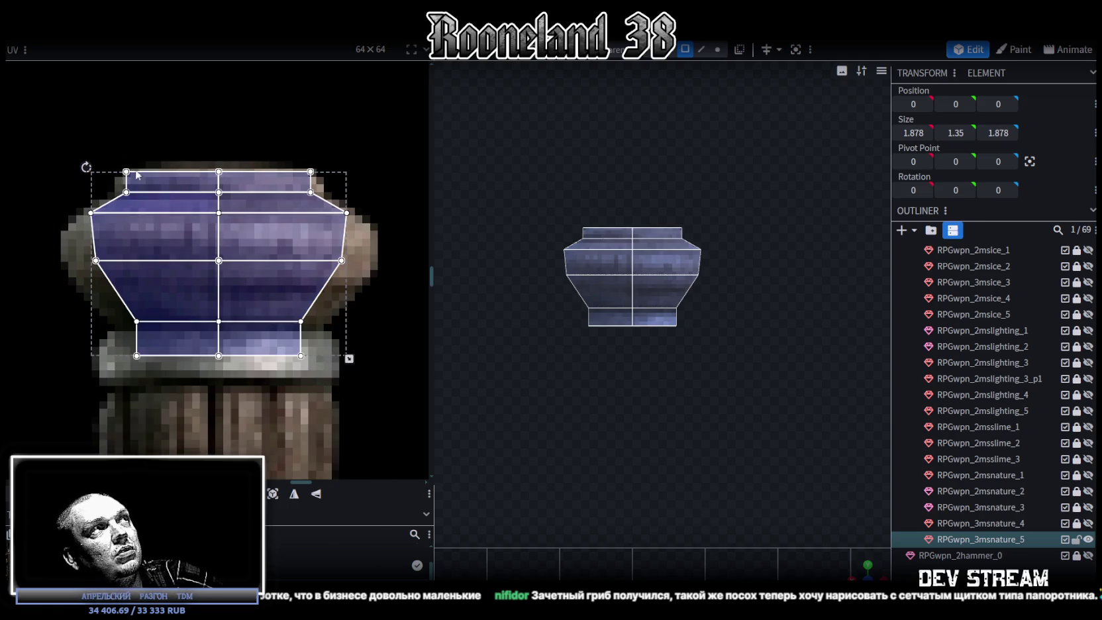
{"action": "left_click_drag", "start_coordinate": [72, 373], "coordinate": [377, 184]}
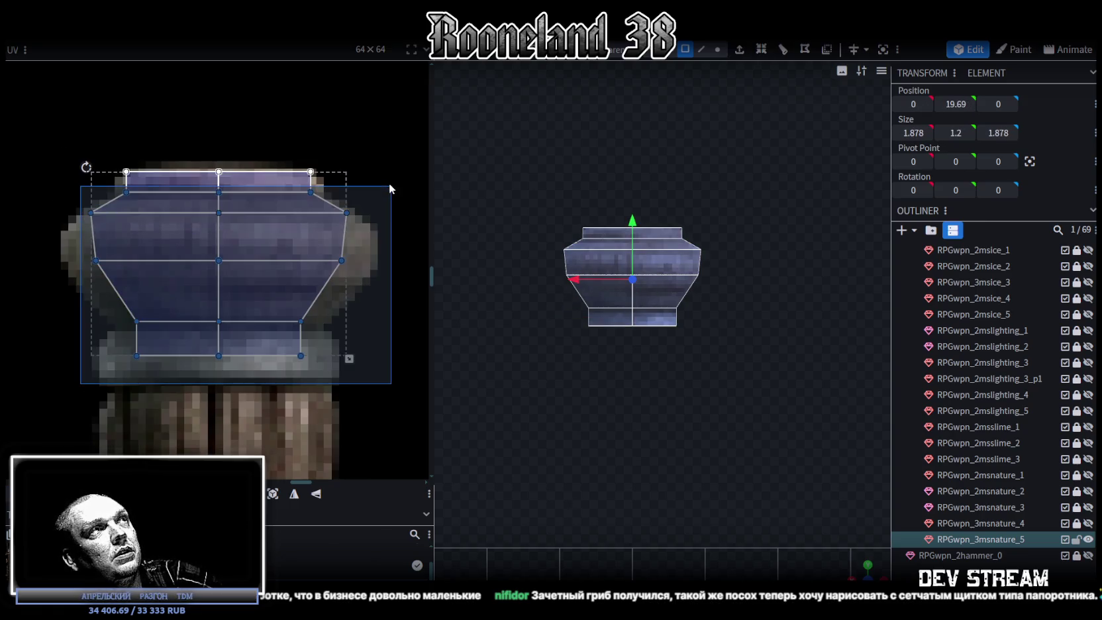
{"action": "key", "text": "Down"}
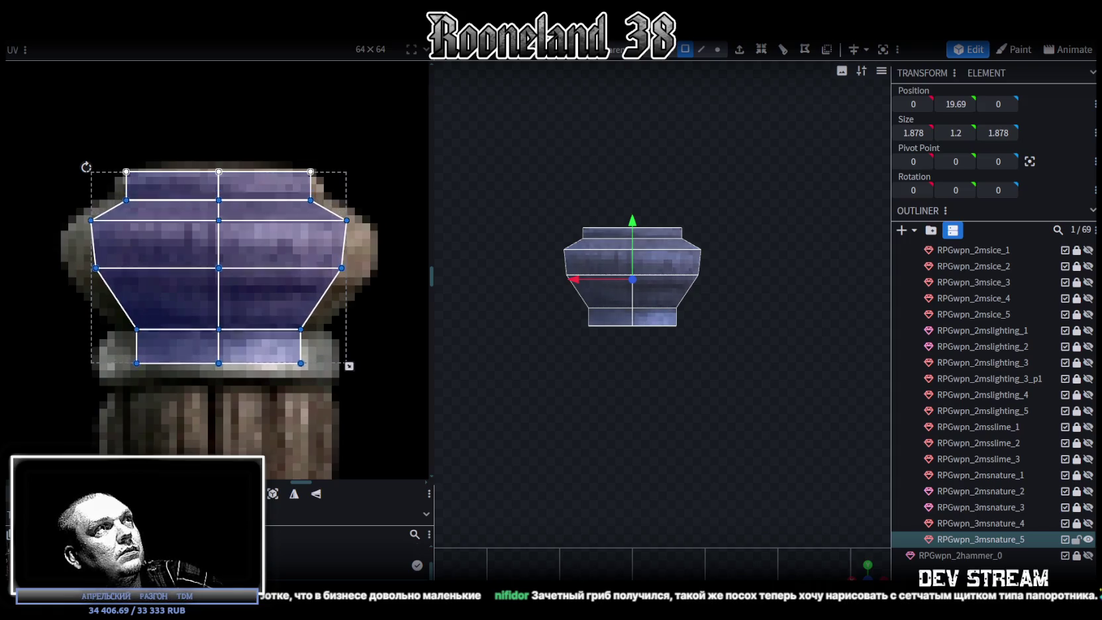
{"action": "left_click_drag", "start_coordinate": [46, 213], "coordinate": [109, 295]}
{"action": "key", "text": "Left"}
{"action": "key", "text": "Left"}
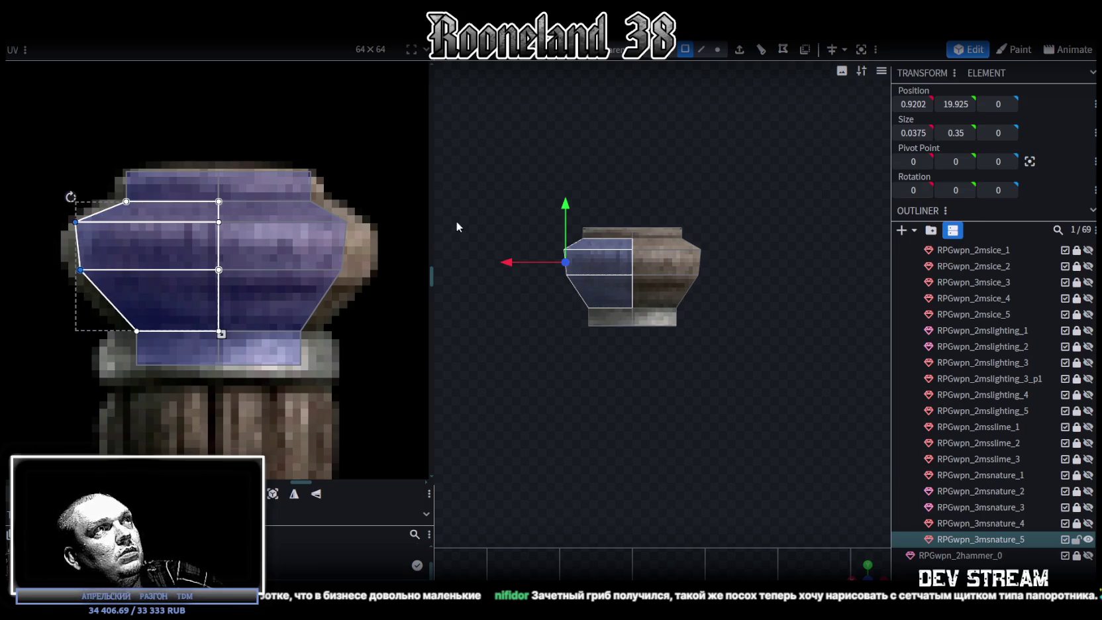
{"action": "left_click", "coordinate": [457, 221]}
{"action": "left_click", "coordinate": [325, 205]}
{"action": "key", "text": "Right"}
{"action": "left_click", "coordinate": [132, 292], "text": "shift"}
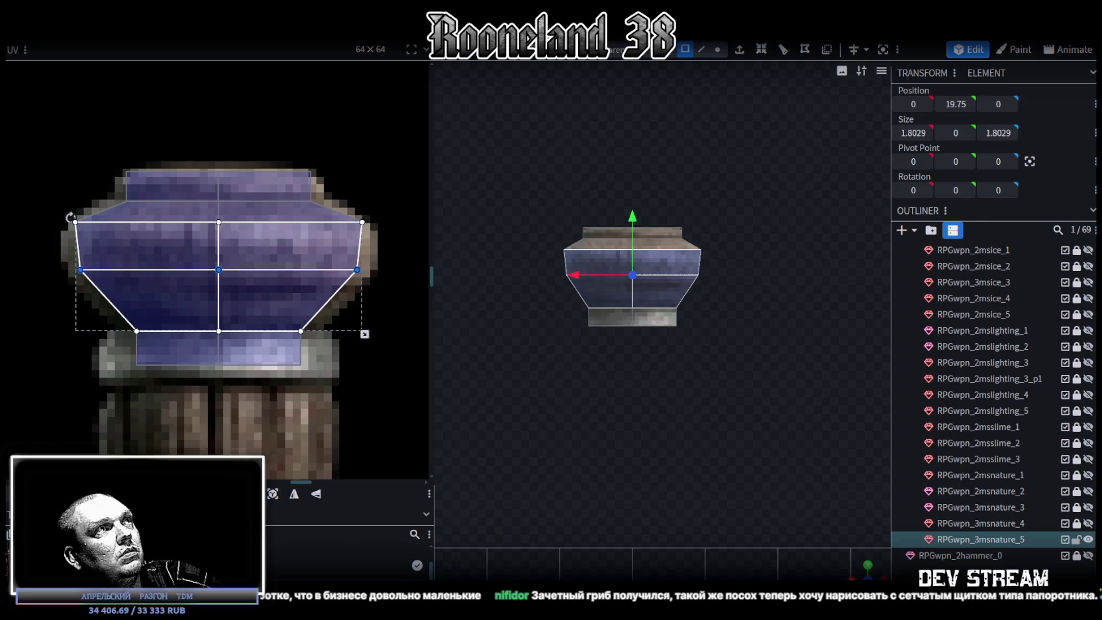
{"action": "key", "text": "Down"}
{"action": "key", "text": "Down"}
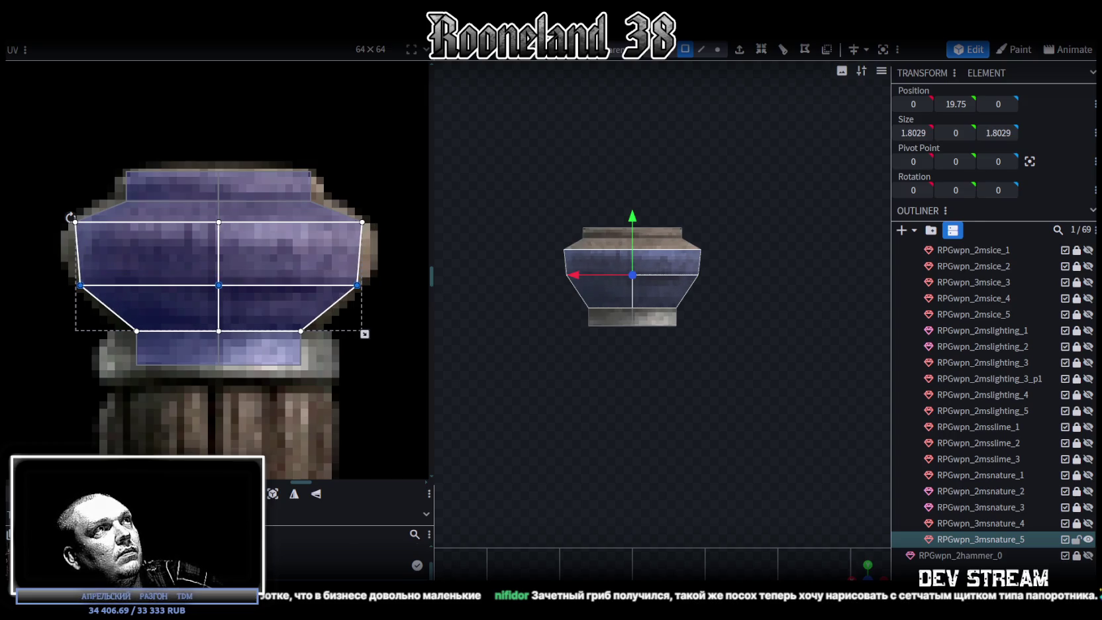
{"action": "key", "text": "Up"}
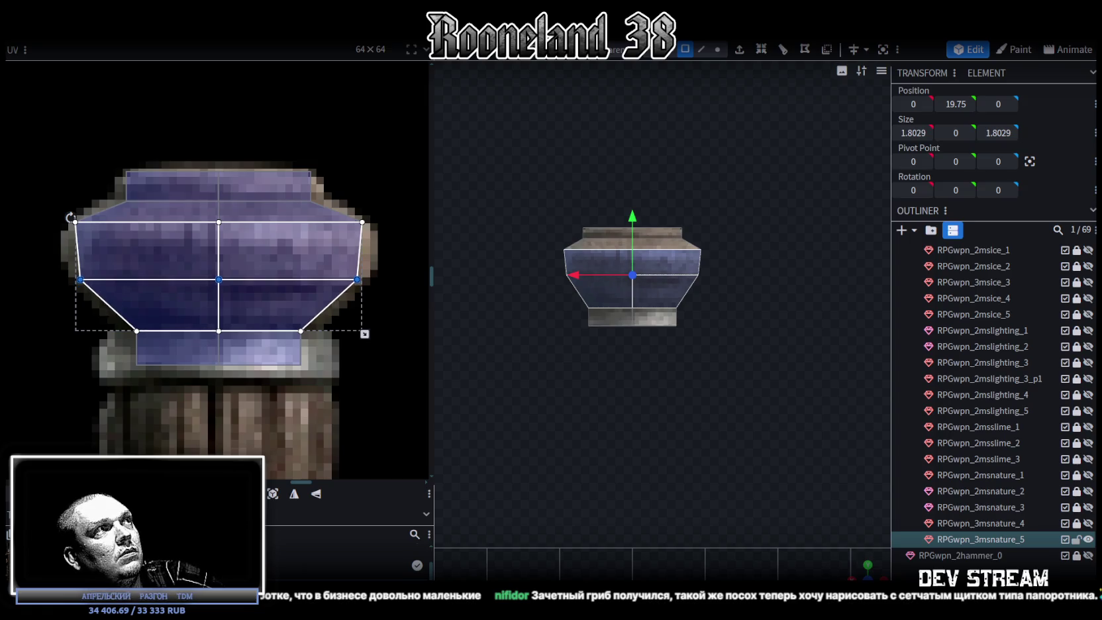
Adjust the lower-left and lower-right faces' UVs and extend the bottom strip's UV downward.
{"action": "left_click", "coordinate": [147, 318]}
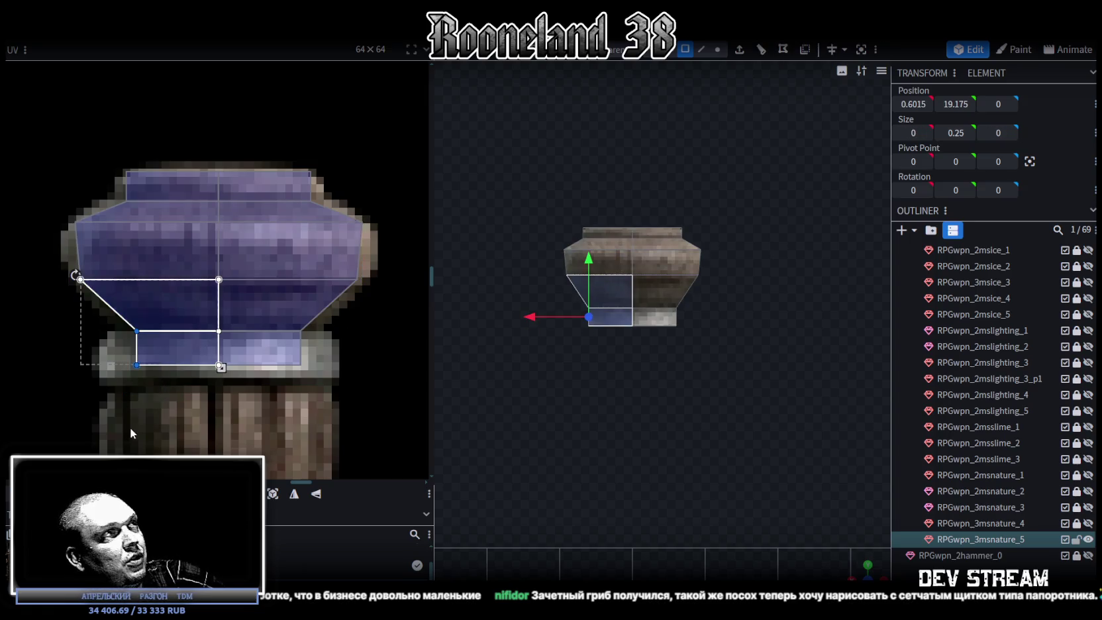
{"action": "key", "text": "Left"}
{"action": "key", "text": "Left"}
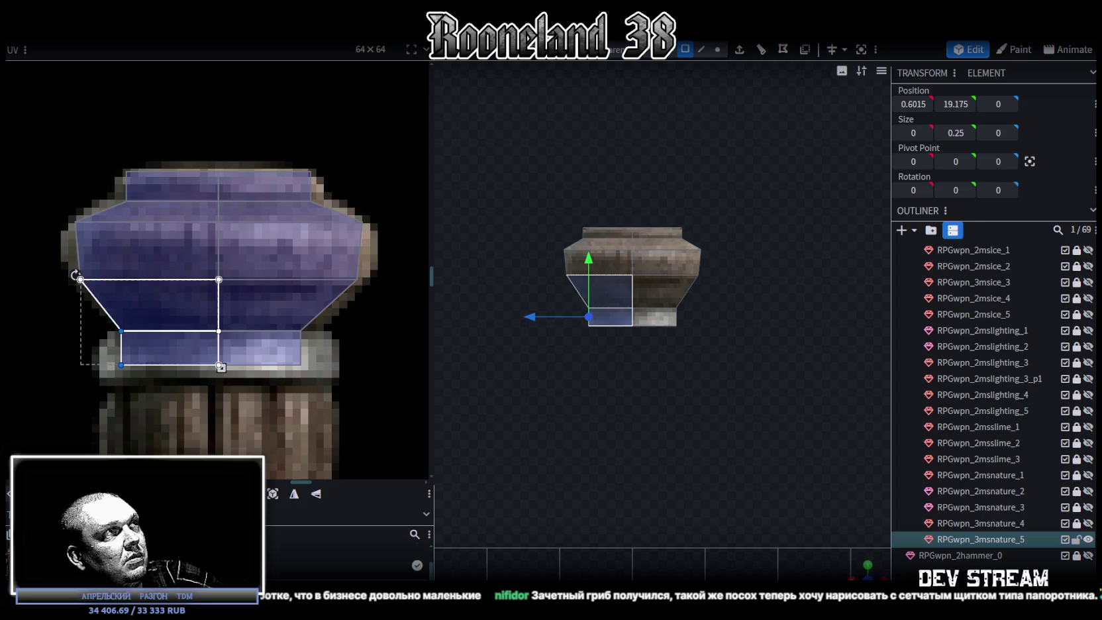
{"action": "key", "text": "Right"}
{"action": "key", "text": "Right"}
{"action": "key", "text": "Left"}
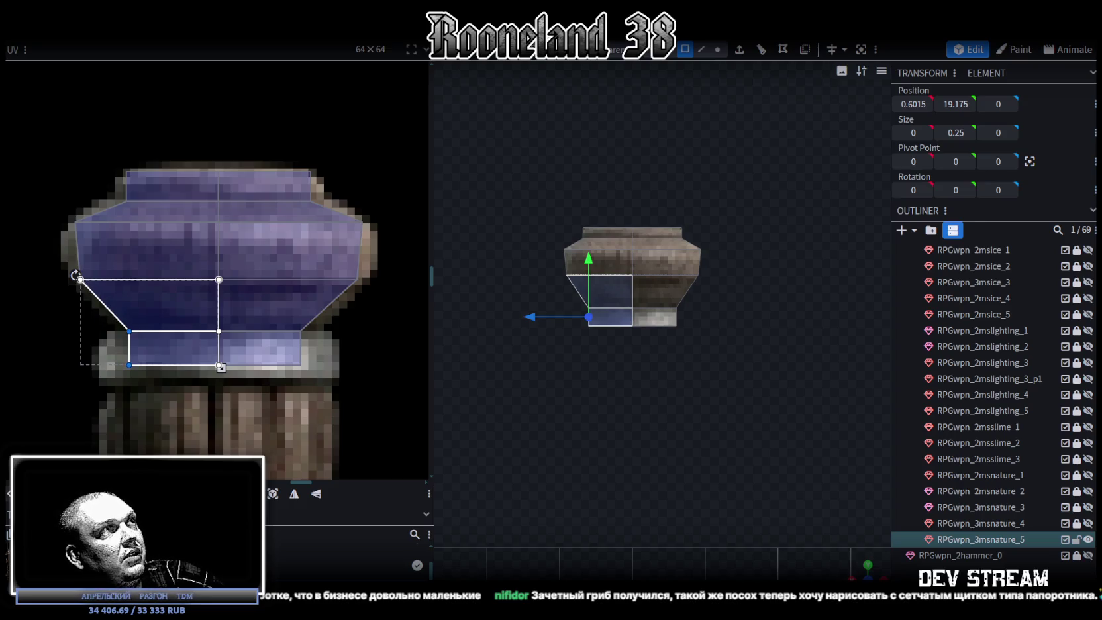
{"action": "left_click", "coordinate": [307, 346]}
{"action": "left_click", "coordinate": [285, 349]}
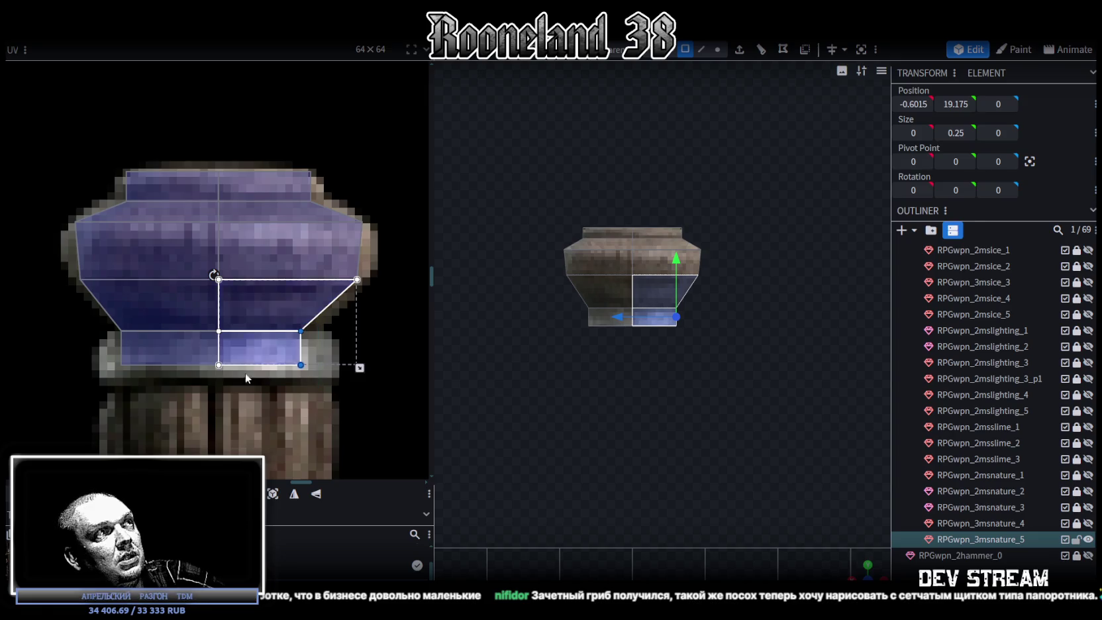
{"action": "key", "text": "Right"}
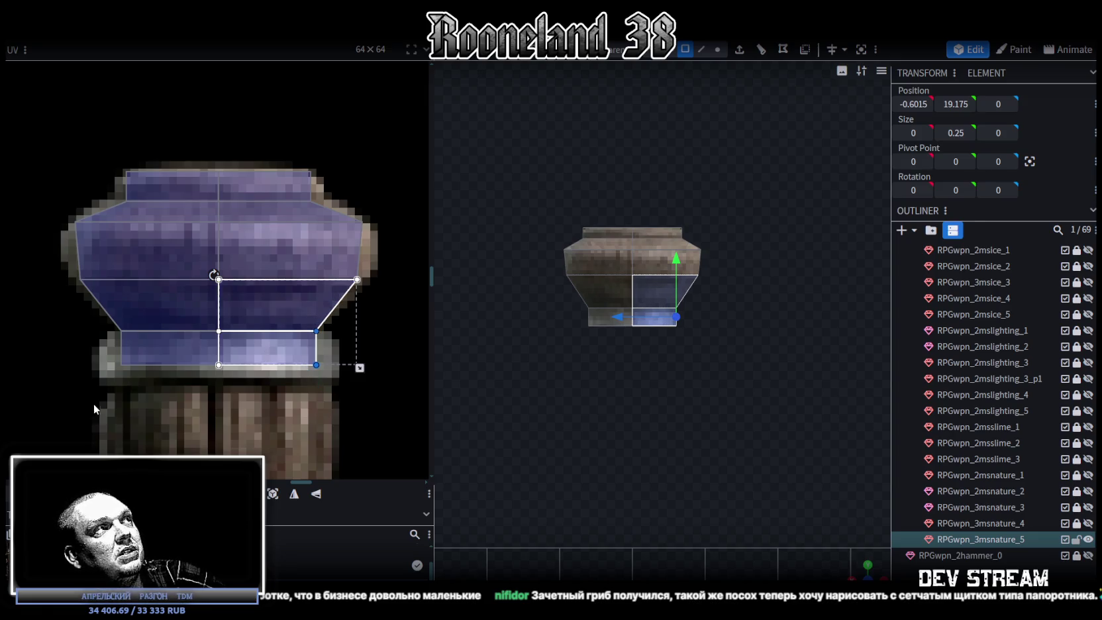
{"action": "left_click", "coordinate": [285, 349]}
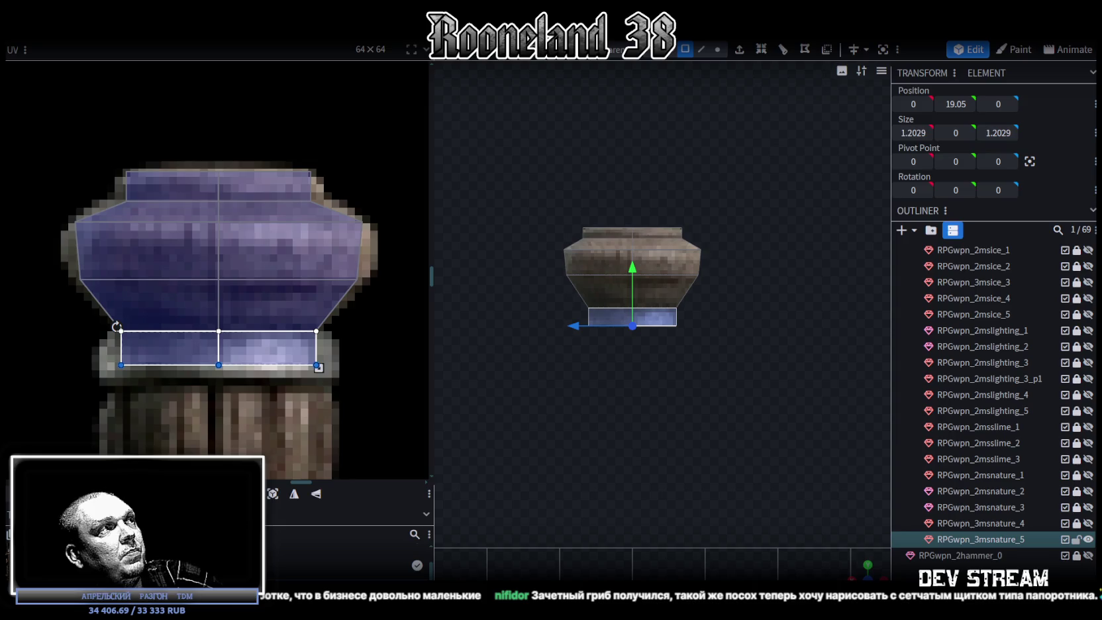
{"action": "key", "text": "Down"}
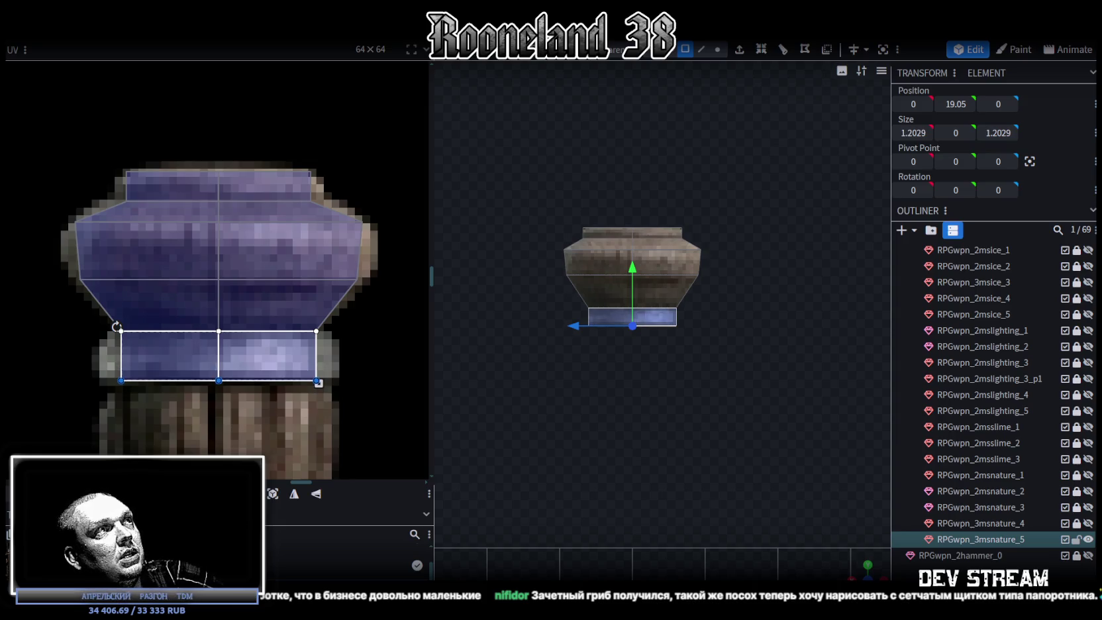
{"action": "scroll", "coordinate": [669, 363], "scroll_direction": "up", "scroll_amount": 5}
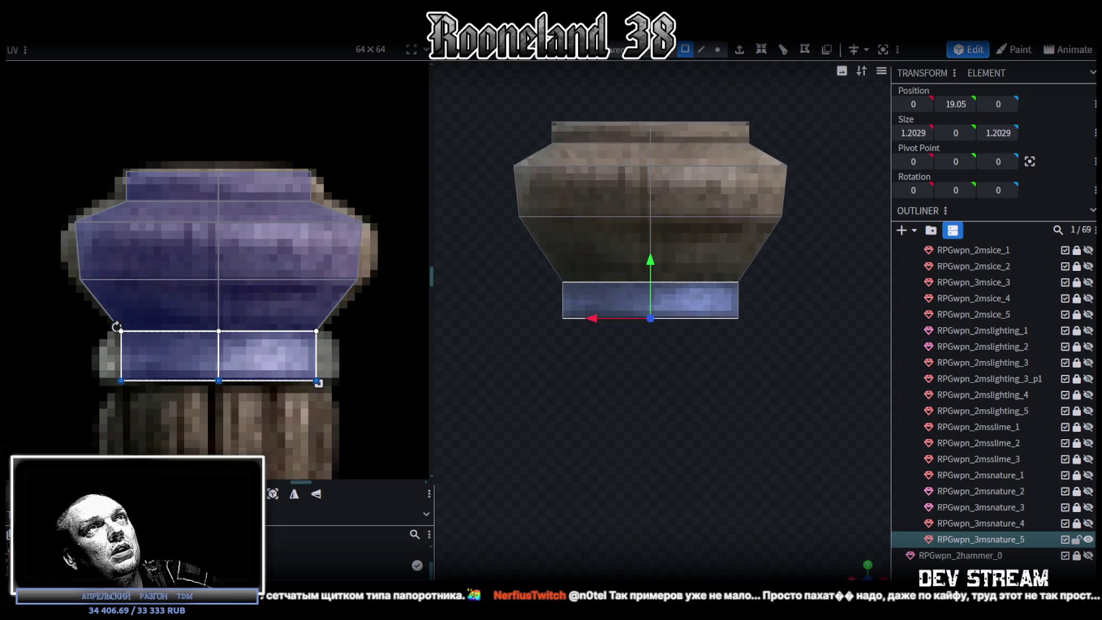
{"action": "left_click", "coordinate": [717, 49]}
Lower the middle vertex ring slightly, raise the top ring and push the bottom ring down.
{"action": "left_click_drag", "start_coordinate": [520, 370], "coordinate": [825, 257]}
{"action": "left_click_drag", "start_coordinate": [505, 259], "coordinate": [789, 205]}
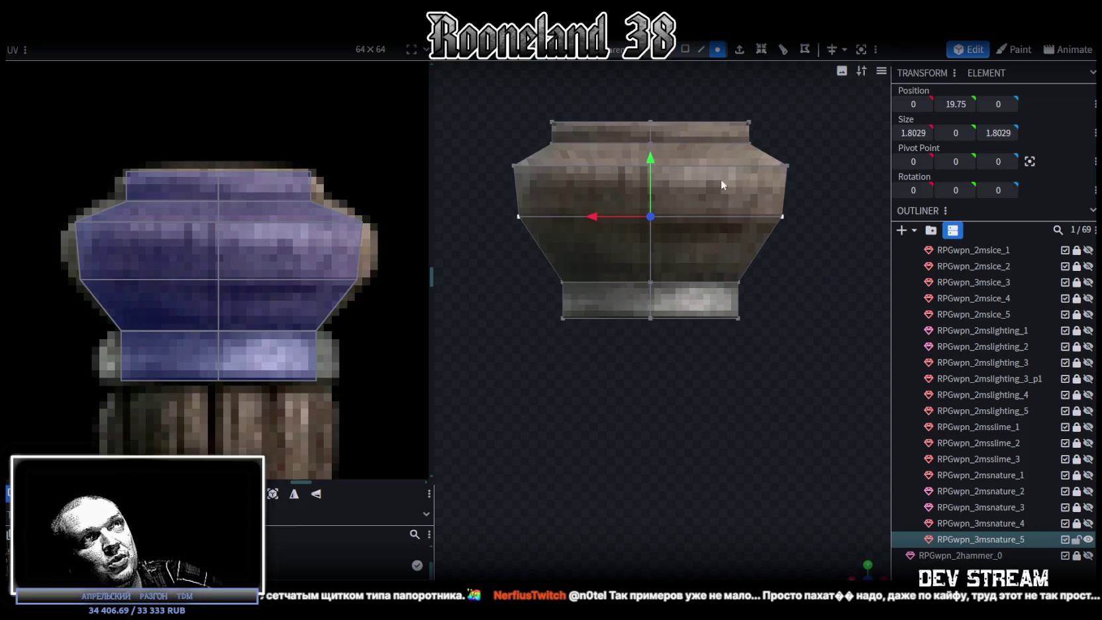
{"action": "left_click_drag", "start_coordinate": [651, 161], "coordinate": [651, 168]}
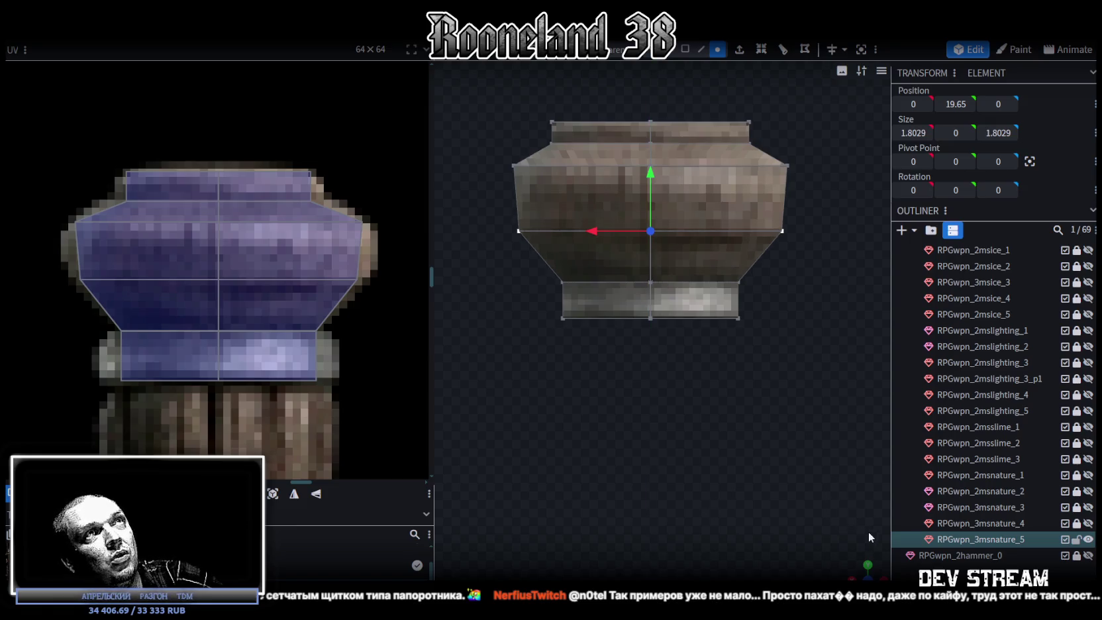
{"action": "right_click_drag", "start_coordinate": [754, 396], "coordinate": [733, 431]}
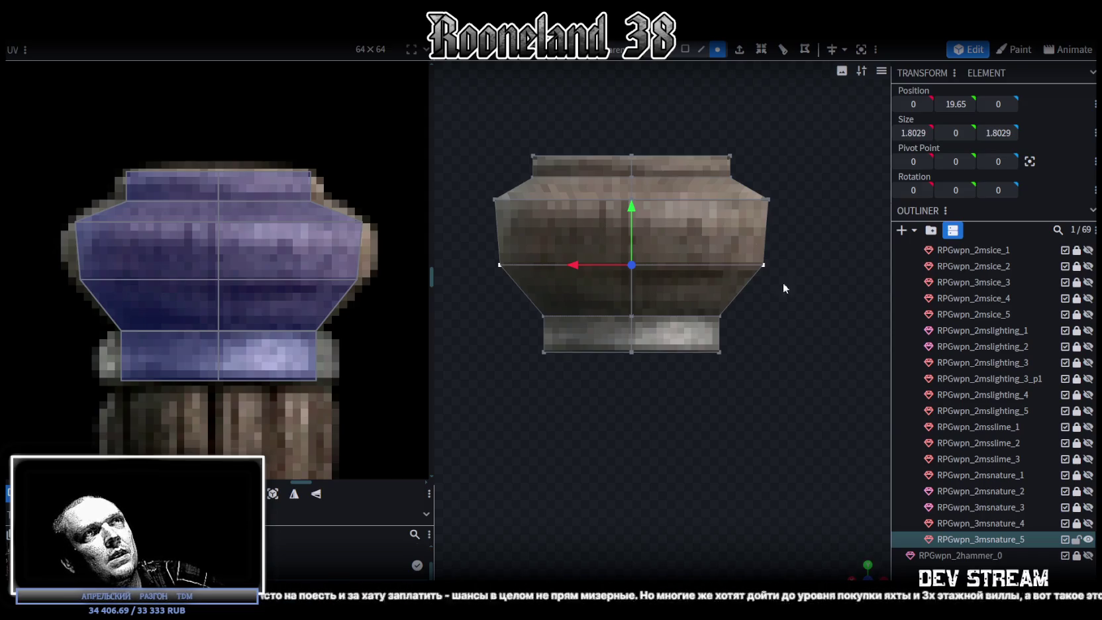
{"action": "left_click_drag", "start_coordinate": [516, 124], "coordinate": [795, 163]}
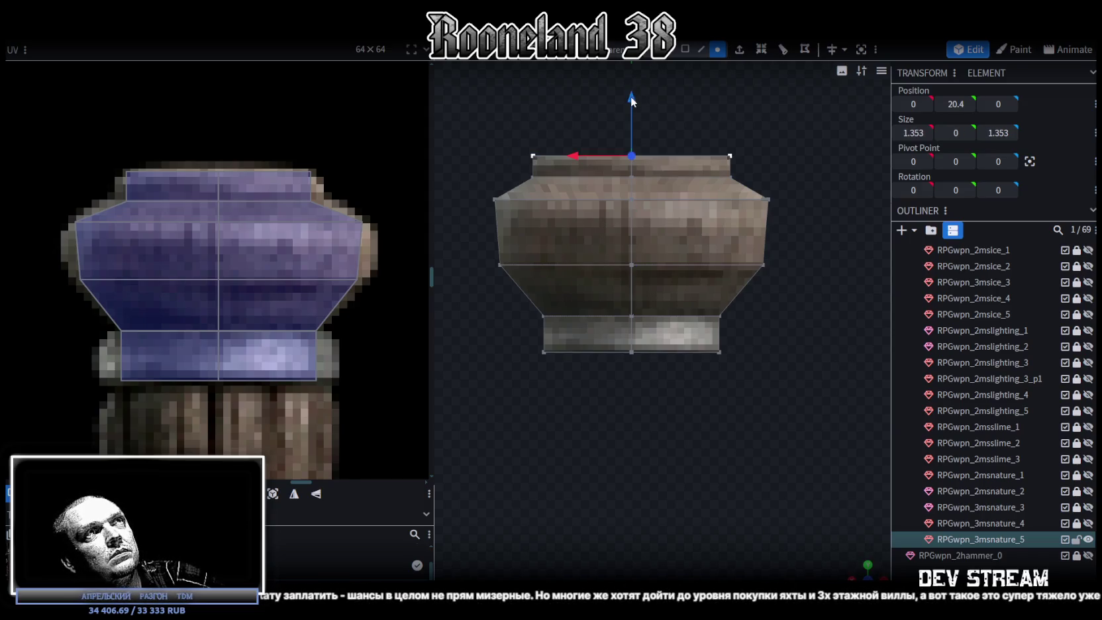
{"action": "left_click_drag", "start_coordinate": [631, 97], "coordinate": [631, 87]}
{"action": "right_click_drag", "start_coordinate": [599, 352], "coordinate": [591, 334]}
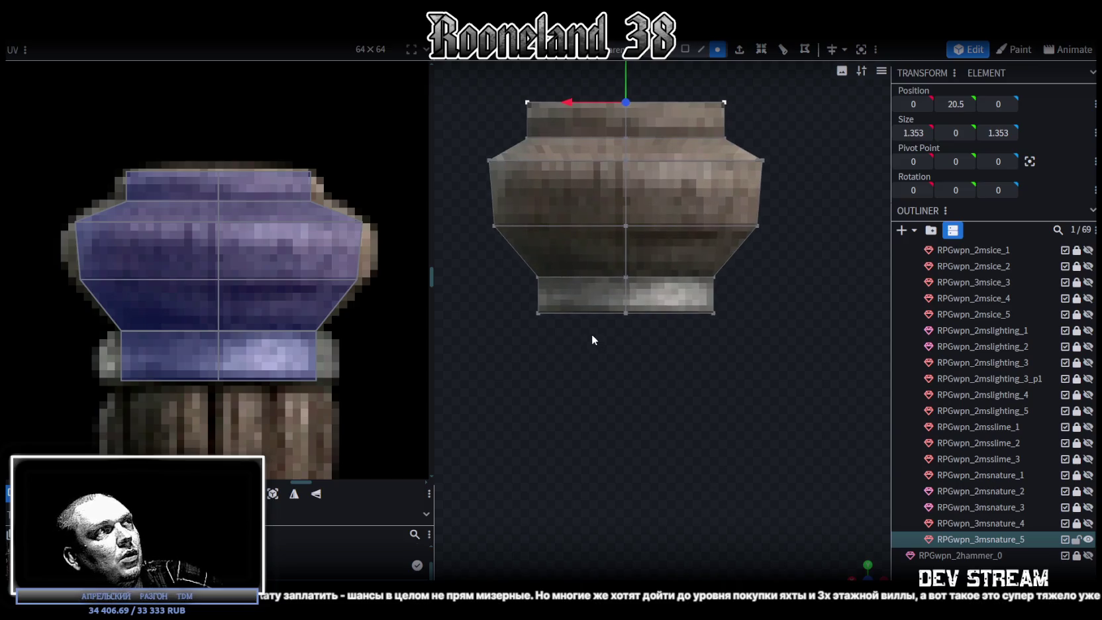
{"action": "left_click_drag", "start_coordinate": [510, 358], "coordinate": [788, 296]}
{"action": "left_click_drag", "start_coordinate": [629, 263], "coordinate": [637, 287]}
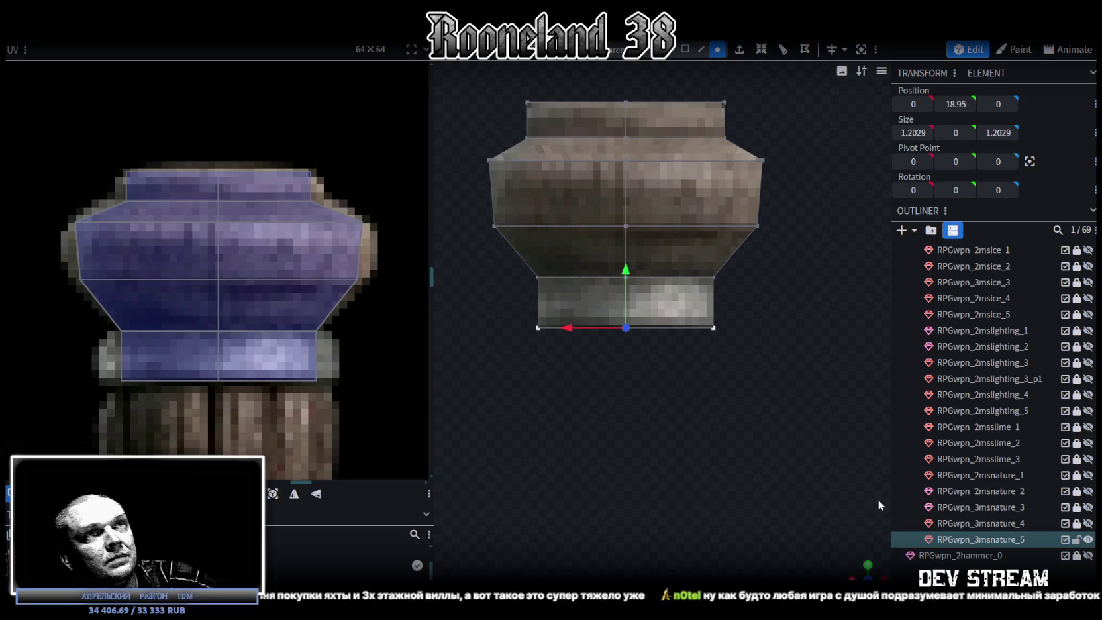
Widen the lower vertex ring from 1.2029 to 1.4029.
{"action": "mouse_move", "coordinate": [859, 571]}
{"action": "left_mouse_down"}
{"action": "mouse_move", "coordinate": [745, 439]}
{"action": "mouse_move", "coordinate": [668, 414]}
{"action": "mouse_move", "coordinate": [818, 412]}
{"action": "mouse_move", "coordinate": [547, 390]}
{"action": "mouse_move", "coordinate": [822, 260]}
{"action": "left_mouse_up"}
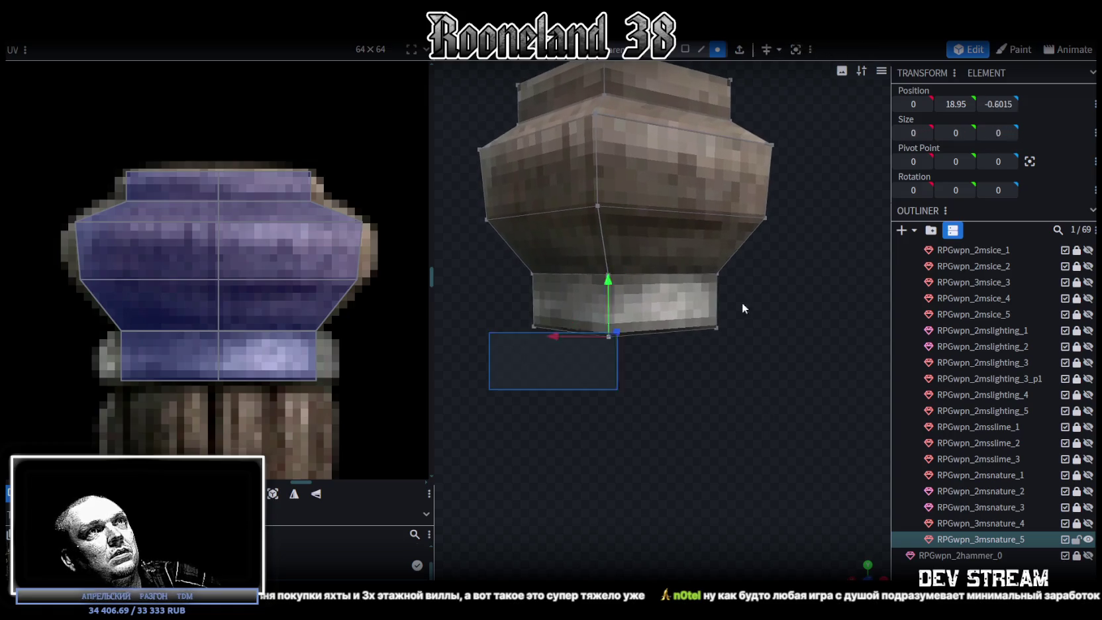
{"action": "left_click_drag", "start_coordinate": [680, 357], "coordinate": [810, 358]}
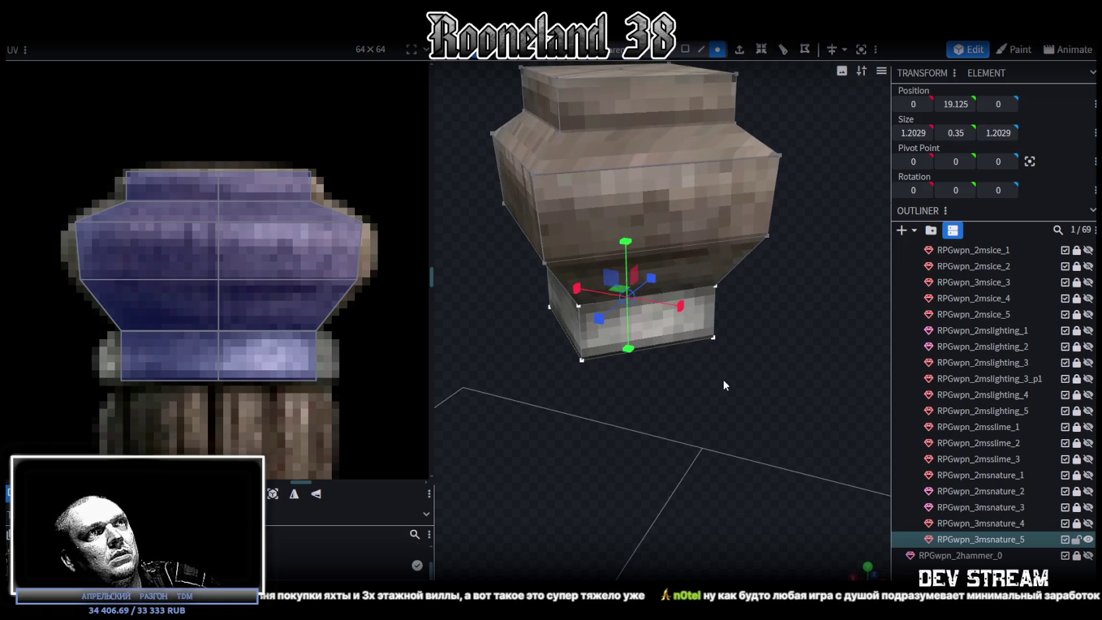
{"action": "mouse_move", "coordinate": [723, 380]}
{"action": "left_mouse_down"}
{"action": "mouse_move", "coordinate": [761, 399]}
{"action": "mouse_move", "coordinate": [626, 465]}
{"action": "mouse_move", "coordinate": [803, 465]}
{"action": "left_mouse_up"}
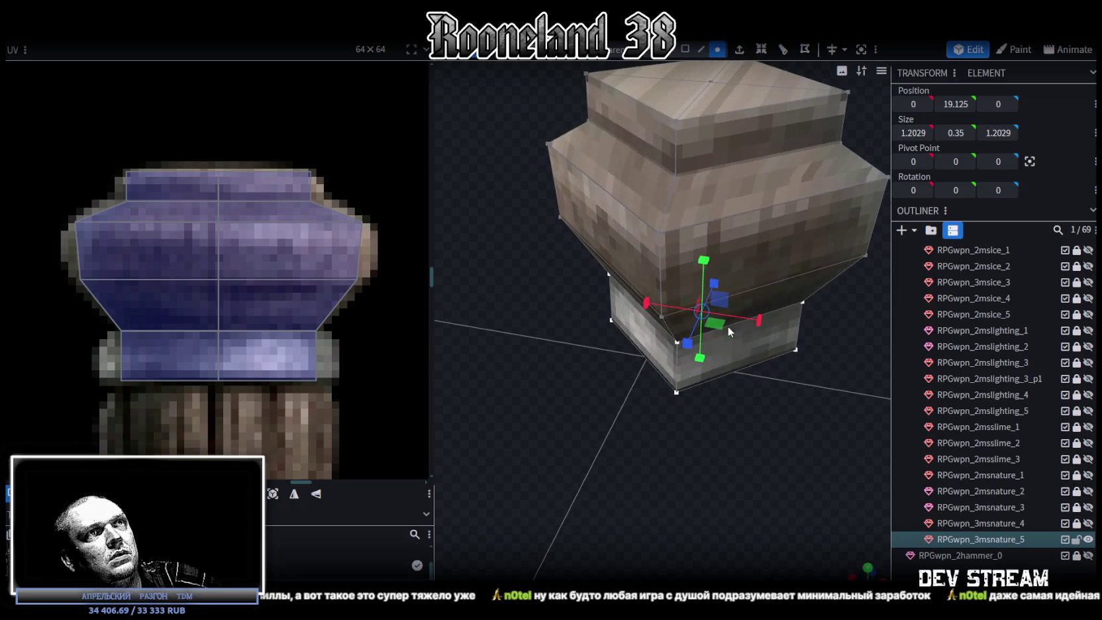
{"action": "mouse_move", "coordinate": [721, 338]}
{"action": "left_mouse_down"}
{"action": "mouse_move", "coordinate": [747, 439]}
{"action": "mouse_move", "coordinate": [708, 324]}
{"action": "mouse_move", "coordinate": [731, 341]}
{"action": "left_mouse_up"}
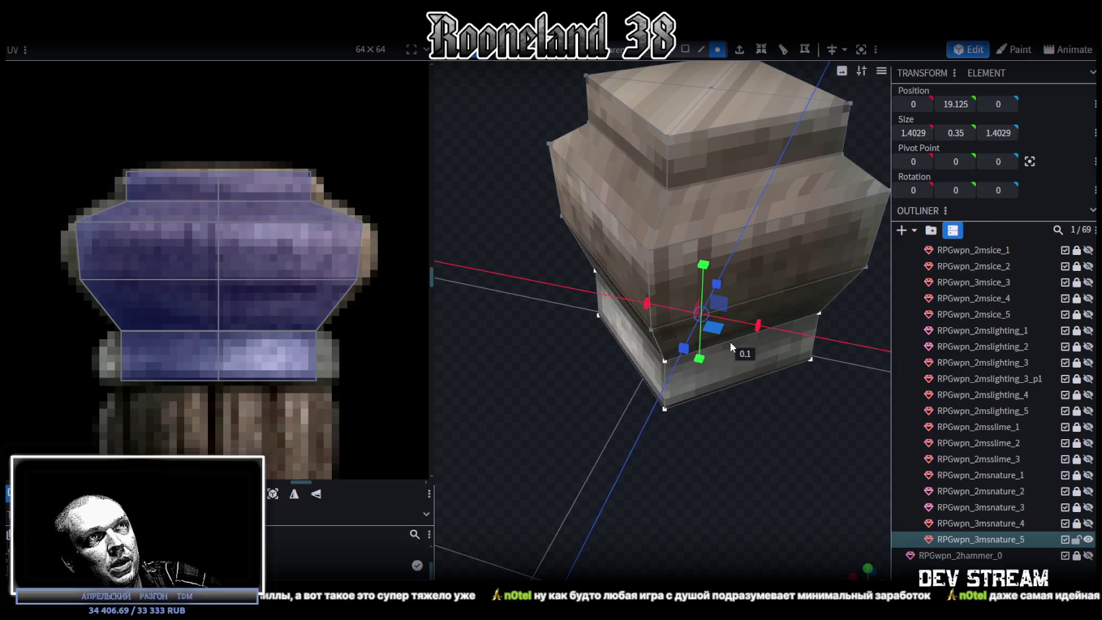
{"action": "key", "text": "KP_1"}
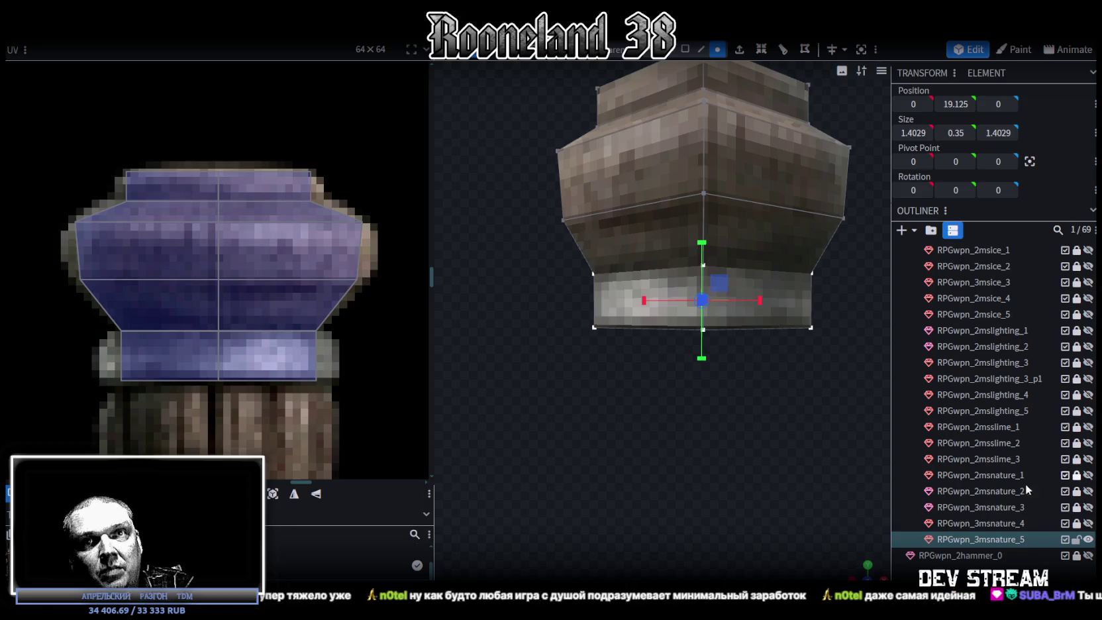
{"action": "mouse_move", "coordinate": [585, 393]}
{"action": "left_mouse_down"}
{"action": "mouse_move", "coordinate": [665, 416]}
{"action": "mouse_move", "coordinate": [659, 398]}
{"action": "mouse_move", "coordinate": [682, 478]}
{"action": "mouse_move", "coordinate": [677, 458]}
{"action": "mouse_move", "coordinate": [583, 404]}
{"action": "mouse_move", "coordinate": [610, 471]}
{"action": "mouse_move", "coordinate": [656, 333]}
{"action": "mouse_move", "coordinate": [706, 410]}
{"action": "mouse_move", "coordinate": [675, 393]}
{"action": "mouse_move", "coordinate": [679, 371]}
{"action": "left_mouse_up"}
{"action": "left_click", "coordinate": [685, 49]}
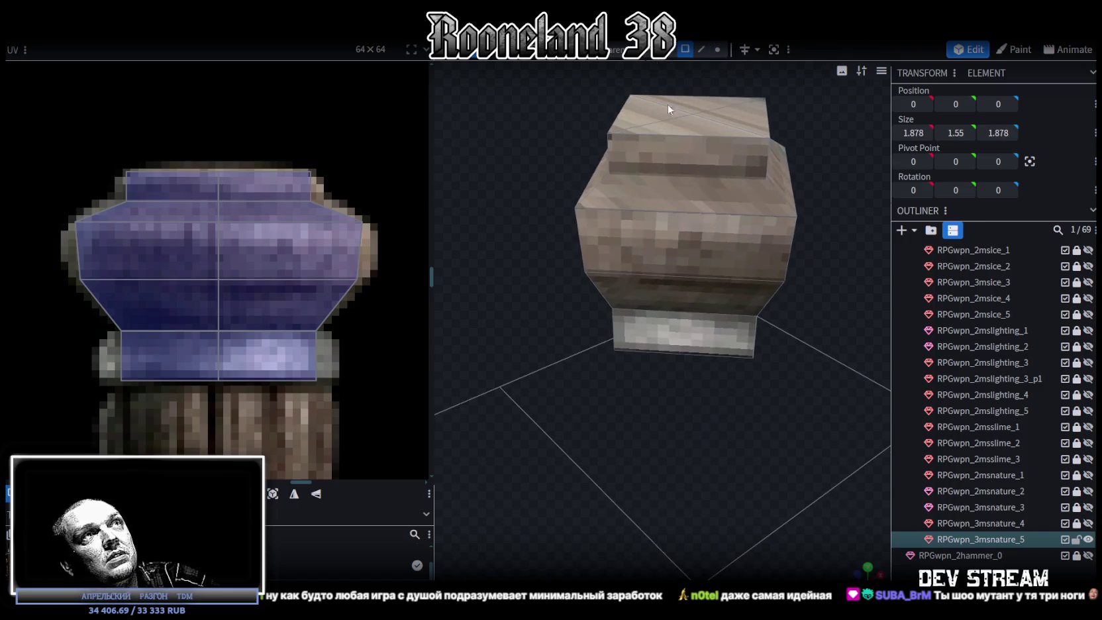
Select the base's whole top face and view it from straight above.
{"action": "left_click", "coordinate": [636, 195]}
{"action": "left_click_drag", "start_coordinate": [569, 141], "coordinate": [590, 222]}
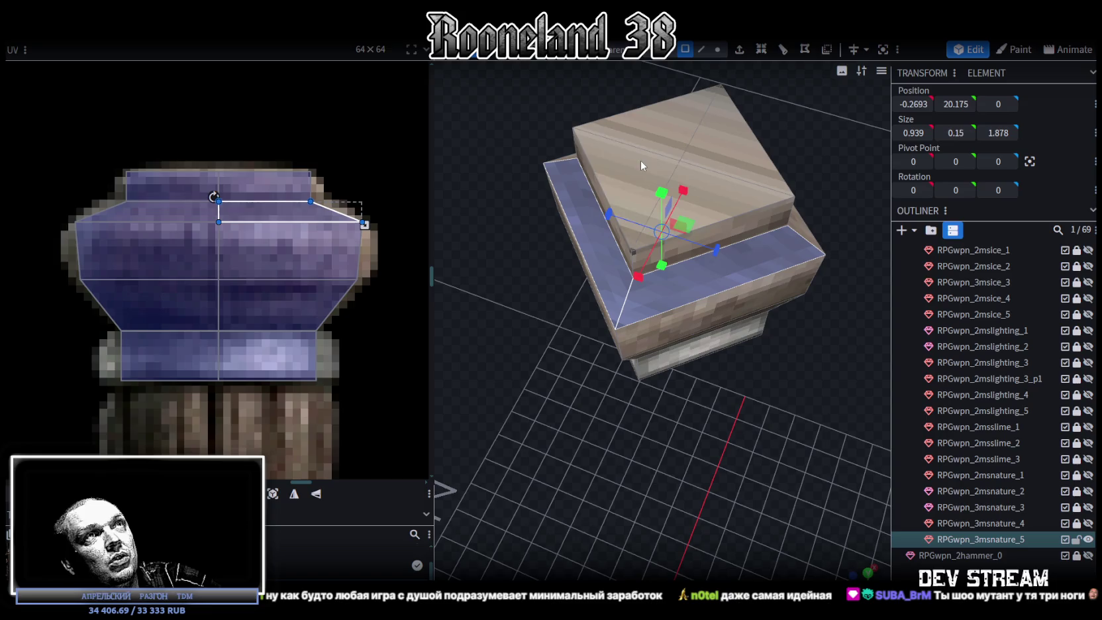
{"action": "left_click", "coordinate": [743, 185], "text": "shift"}
{"action": "mouse_move", "coordinate": [842, 197]}
{"action": "left_mouse_down"}
{"action": "mouse_move", "coordinate": [677, 223]}
{"action": "mouse_move", "coordinate": [640, 500]}
{"action": "mouse_move", "coordinate": [800, 565]}
{"action": "left_mouse_up"}
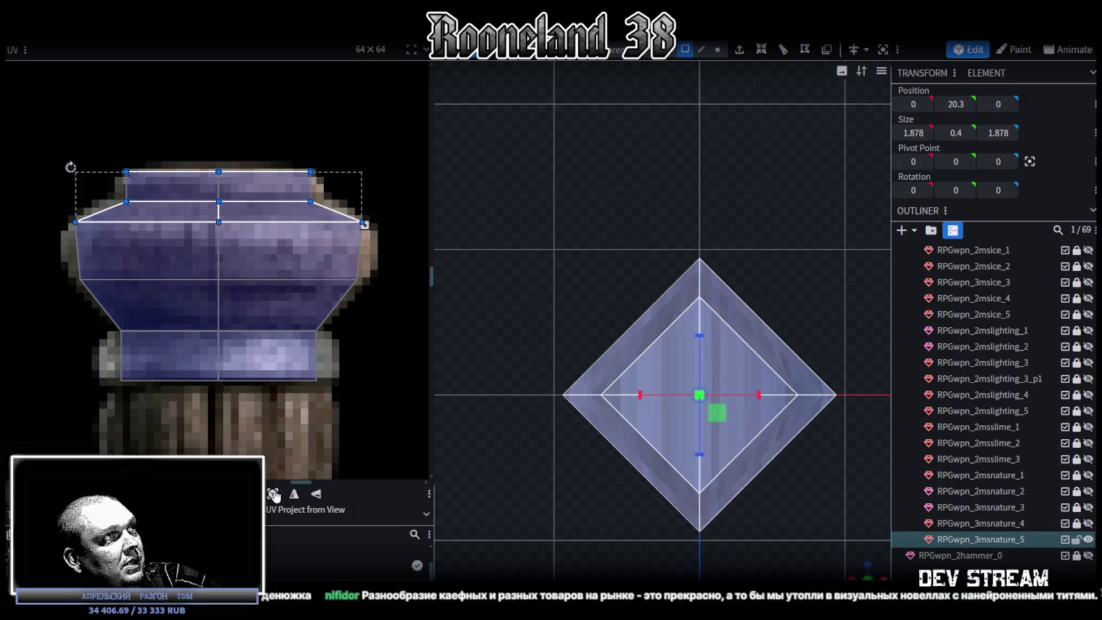
{"action": "left_click", "coordinate": [188, 263]}
{"action": "scroll", "coordinate": [187, 264], "scroll_direction": "down", "scroll_amount": 5}
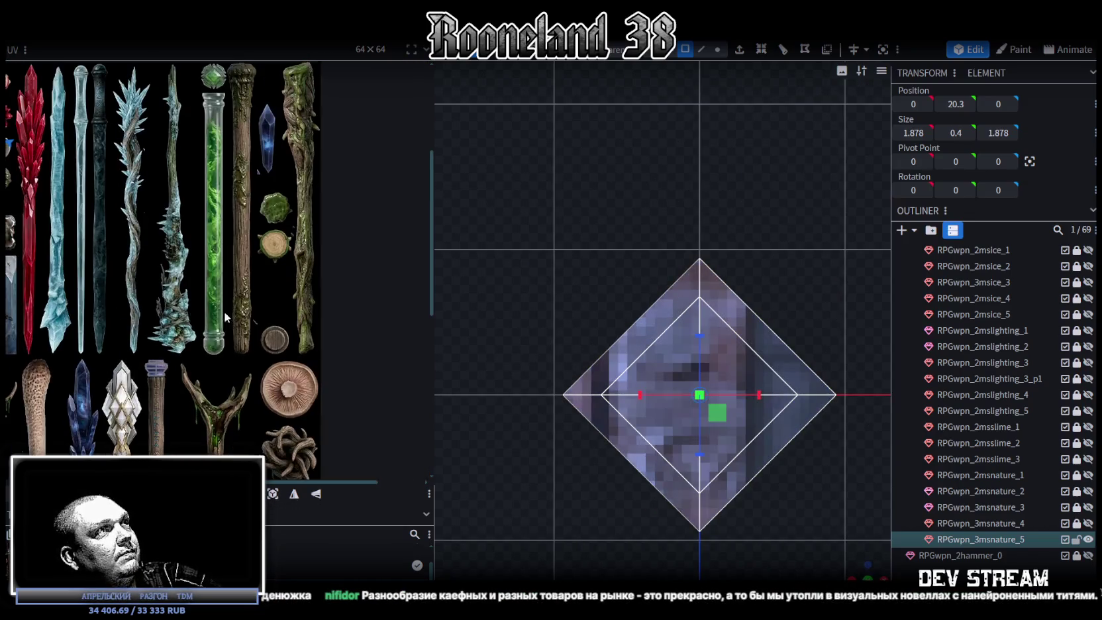
{"action": "scroll", "coordinate": [110, 232], "scroll_direction": "down", "scroll_amount": 3}
{"action": "scroll", "coordinate": [43, 197], "scroll_direction": "up", "scroll_amount": 2}
Move the top face's UV onto the round wooden disc and centre it.
{"action": "left_click_drag", "start_coordinate": [13, 183], "coordinate": [350, 326]}
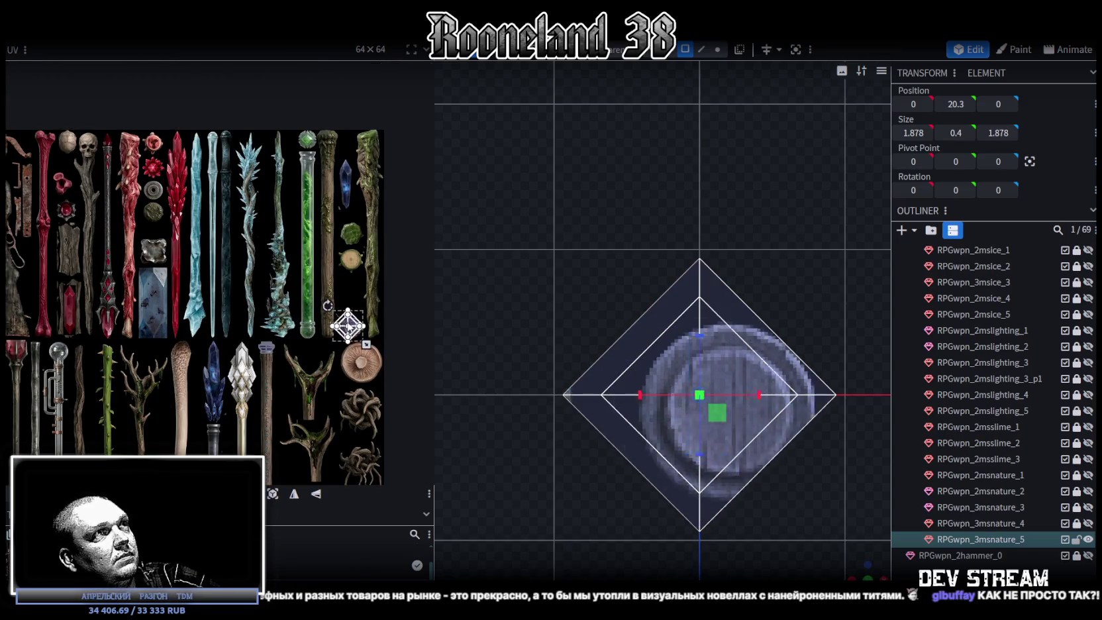
{"action": "scroll", "coordinate": [350, 326], "scroll_direction": "up", "scroll_amount": 2}
{"action": "scroll", "coordinate": [267, 289], "scroll_direction": "up", "scroll_amount": 4}
{"action": "mouse_move", "coordinate": [267, 289]}
{"action": "left_mouse_down"}
{"action": "mouse_move", "coordinate": [295, 351]}
{"action": "mouse_move", "coordinate": [338, 355]}
{"action": "left_mouse_up"}
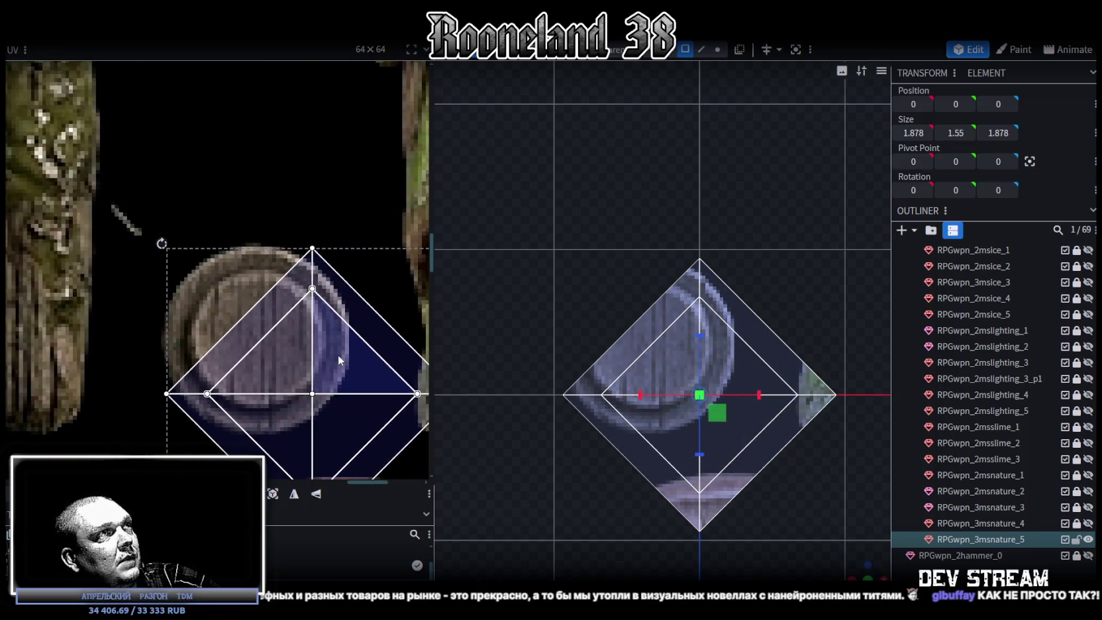
{"action": "scroll", "coordinate": [338, 356], "scroll_direction": "down", "scroll_amount": 2}
{"action": "scroll", "coordinate": [357, 365], "scroll_direction": "down", "scroll_amount": 1}
{"action": "left_click_drag", "start_coordinate": [331, 352], "coordinate": [305, 324]}
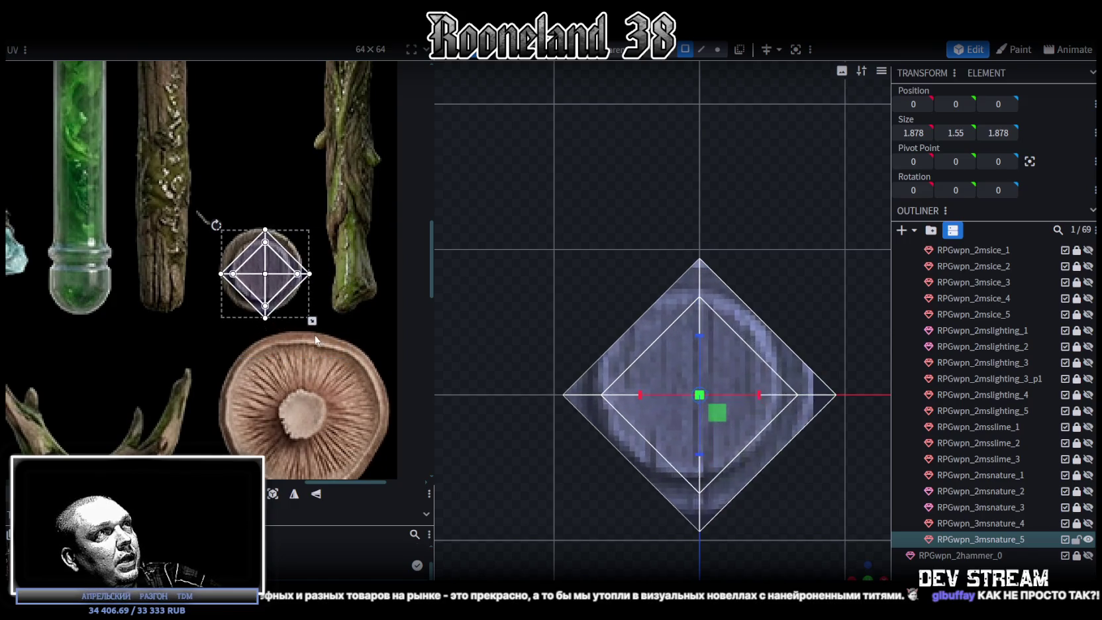
Shrink the top face's UV to fit inside the disc, then deselect to review.
{"action": "scroll", "coordinate": [297, 298], "scroll_direction": "up", "scroll_amount": 2}
{"action": "scroll", "coordinate": [320, 320], "scroll_direction": "up", "scroll_amount": 1}
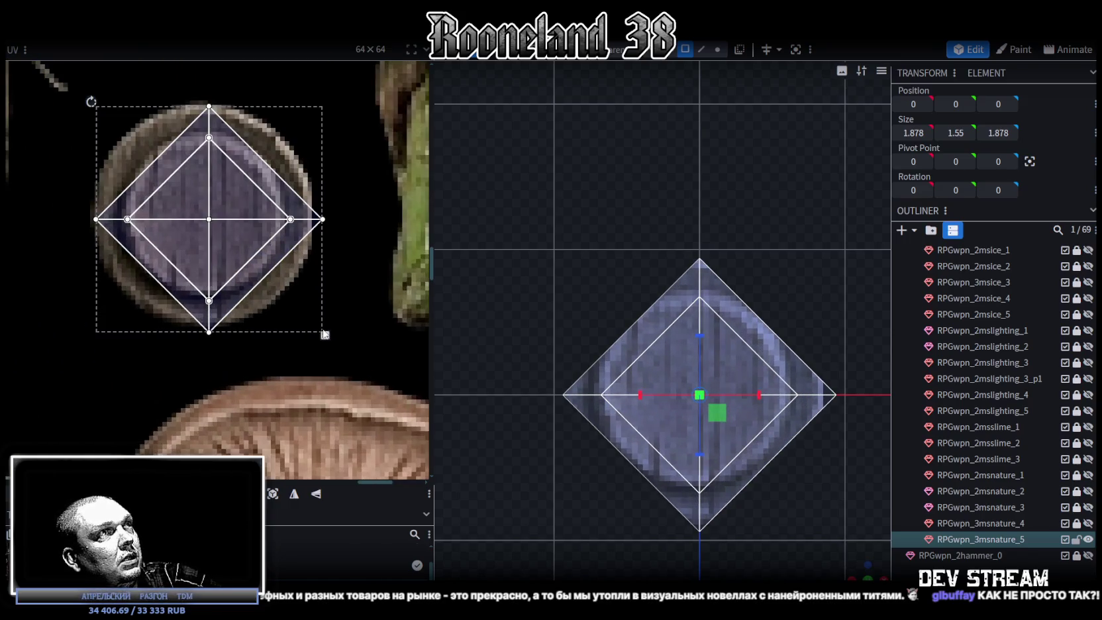
{"action": "left_click_drag", "start_coordinate": [325, 336], "coordinate": [320, 331]}
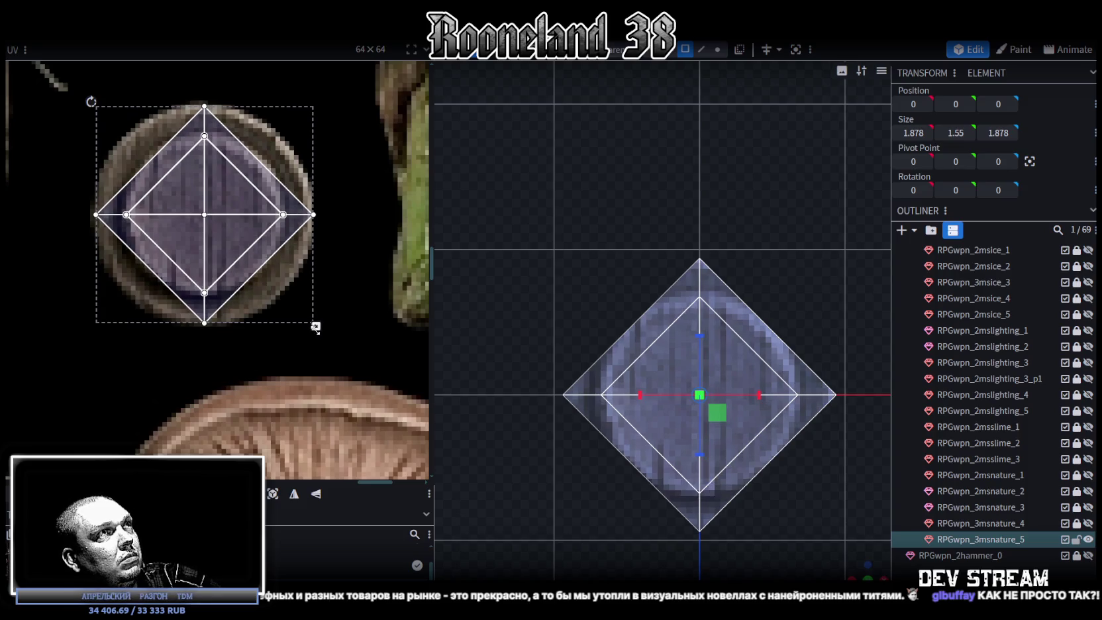
{"action": "left_click_drag", "start_coordinate": [315, 327], "coordinate": [312, 323]}
{"action": "left_click_drag", "start_coordinate": [220, 190], "coordinate": [218, 191]}
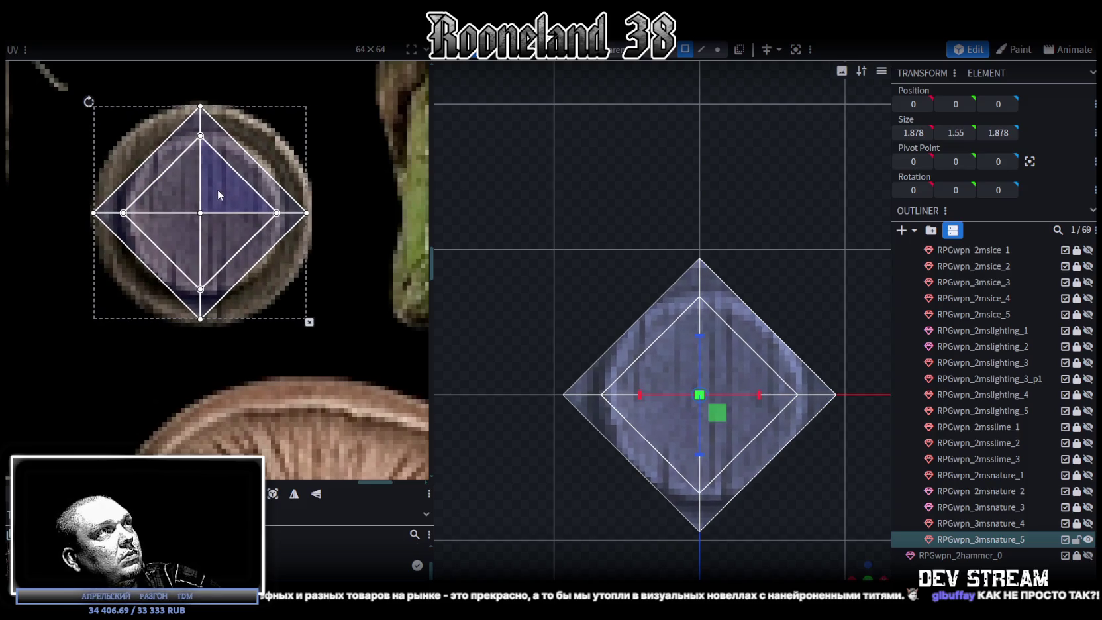
{"action": "mouse_move", "coordinate": [858, 569]}
{"action": "left_mouse_down"}
{"action": "mouse_move", "coordinate": [669, 410]}
{"action": "mouse_move", "coordinate": [649, 293]}
{"action": "mouse_move", "coordinate": [656, 279]}
{"action": "mouse_move", "coordinate": [720, 326]}
{"action": "mouse_move", "coordinate": [717, 280]}
{"action": "mouse_move", "coordinate": [747, 434]}
{"action": "mouse_move", "coordinate": [636, 335]}
{"action": "mouse_move", "coordinate": [570, 166]}
{"action": "mouse_move", "coordinate": [668, 440]}
{"action": "mouse_move", "coordinate": [663, 388]}
{"action": "mouse_move", "coordinate": [647, 404]}
{"action": "mouse_move", "coordinate": [656, 467]}
{"action": "mouse_move", "coordinate": [658, 411]}
{"action": "left_mouse_up"}
{"action": "left_click", "coordinate": [747, 435]}
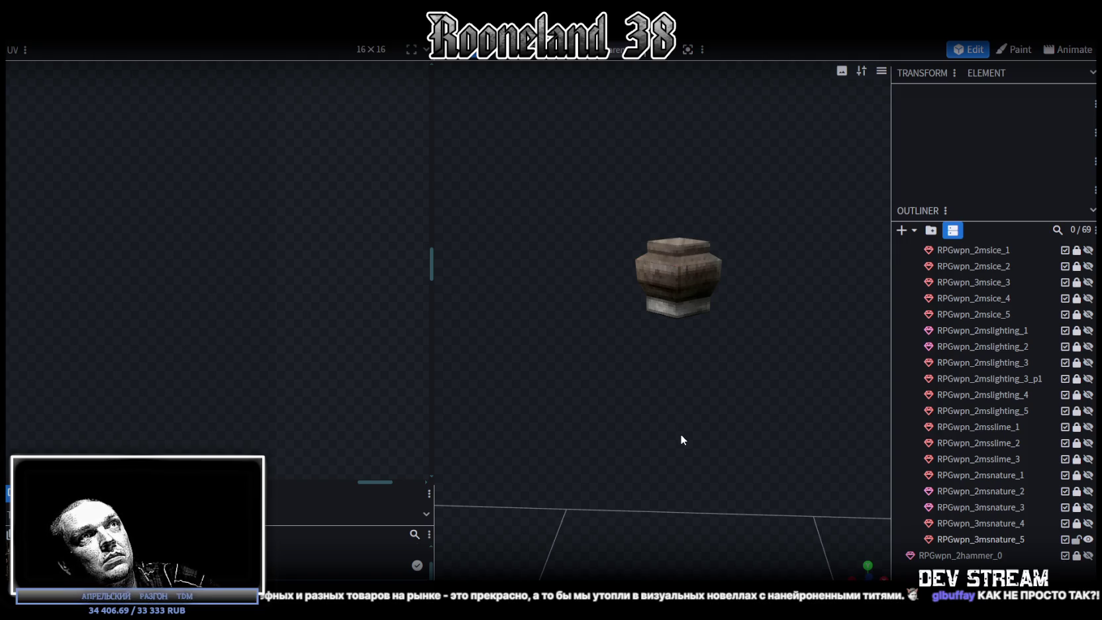
Select the block's top face and project its UVs from the top view.
{"action": "left_click_drag", "start_coordinate": [681, 434], "coordinate": [683, 461]}
{"action": "left_click", "coordinate": [671, 449]}
{"action": "left_click", "coordinate": [696, 449]}
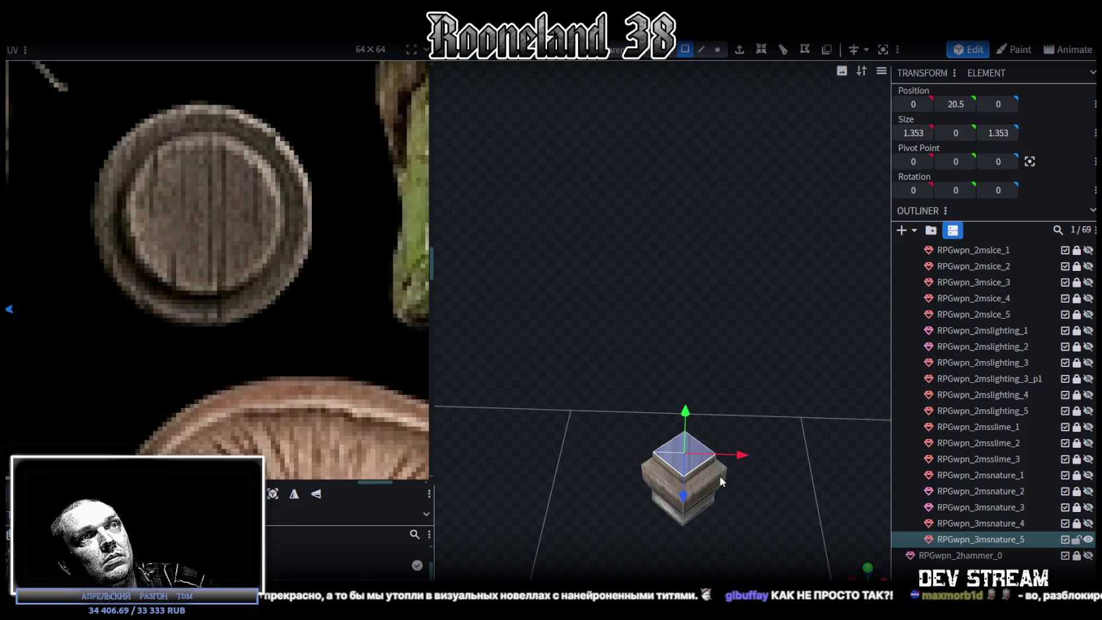
{"action": "scroll", "coordinate": [722, 482], "scroll_direction": "down", "scroll_amount": 3}
{"action": "left_click", "coordinate": [870, 568]}
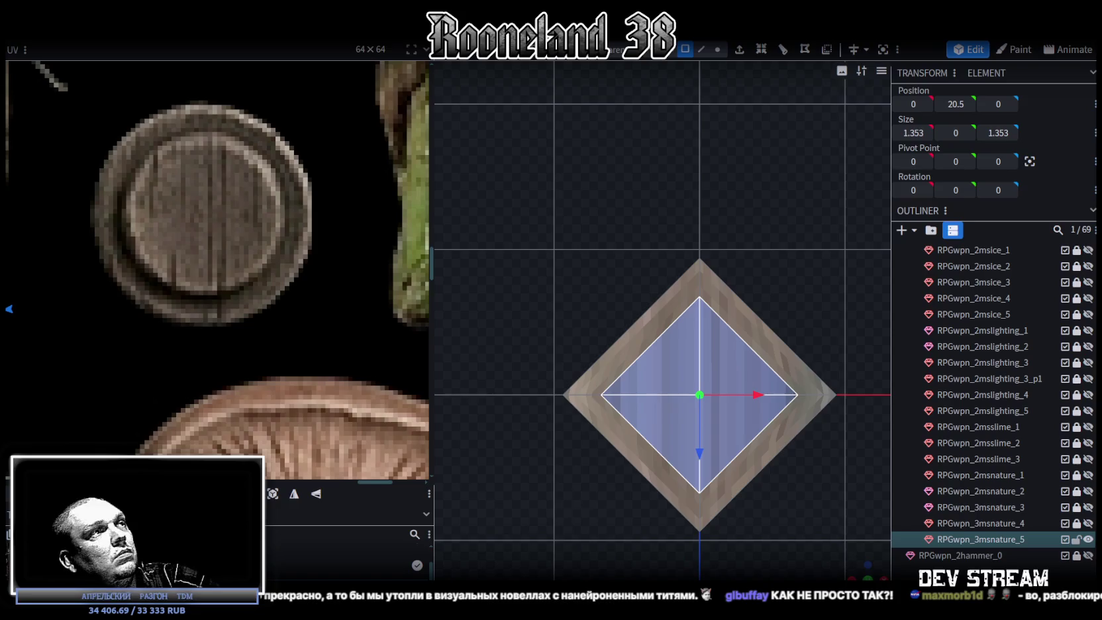
{"action": "left_click", "coordinate": [273, 495]}
{"action": "scroll", "coordinate": [209, 234], "scroll_direction": "down", "scroll_amount": 5}
{"action": "scroll", "coordinate": [192, 219], "scroll_direction": "down", "scroll_amount": 3}
{"action": "scroll", "coordinate": [175, 201], "scroll_direction": "down", "scroll_amount": 2}
Move the top face's UV diamond across the atlas onto the round wooden disc.
{"action": "mouse_move", "coordinate": [131, 160]}
{"action": "left_mouse_down"}
{"action": "mouse_move", "coordinate": [288, 210]}
{"action": "mouse_move", "coordinate": [388, 278]}
{"action": "left_mouse_up"}
{"action": "scroll", "coordinate": [383, 258], "scroll_direction": "up", "scroll_amount": 3}
{"action": "scroll", "coordinate": [383, 245], "scroll_direction": "up", "scroll_amount": 3}
{"action": "scroll", "coordinate": [350, 190], "scroll_direction": "up", "scroll_amount": 2}
{"action": "left_click_drag", "start_coordinate": [350, 189], "coordinate": [384, 183]}
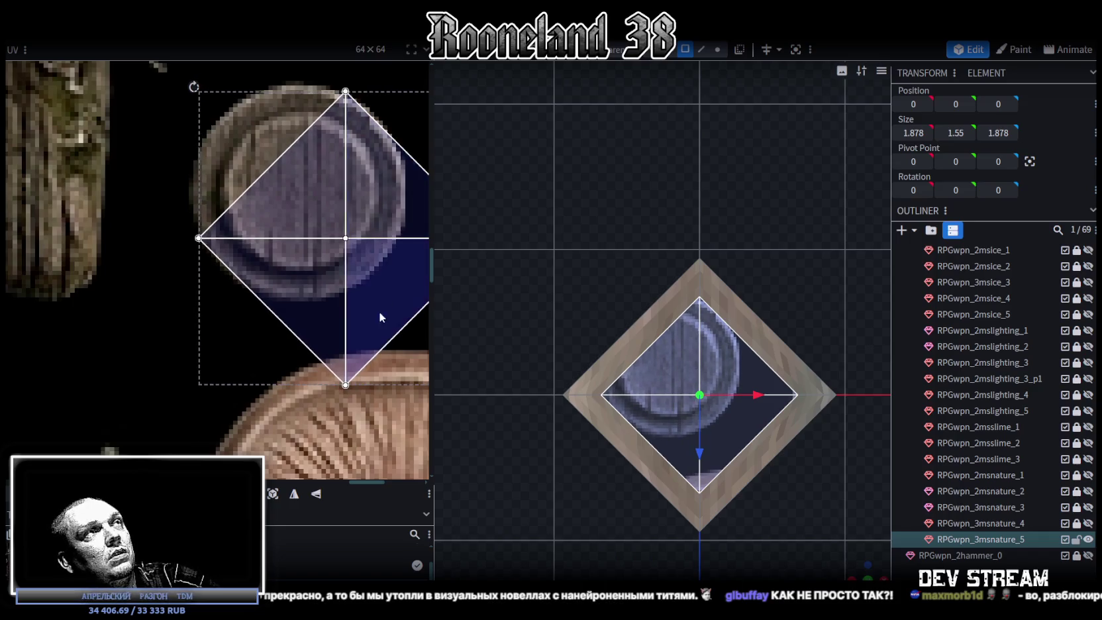
{"action": "middle_click_drag", "start_coordinate": [379, 317], "coordinate": [235, 339]}
Scale and nudge the UV diamond until it sits centred inside the disc.
{"action": "left_click_drag", "start_coordinate": [352, 410], "coordinate": [233, 330]}
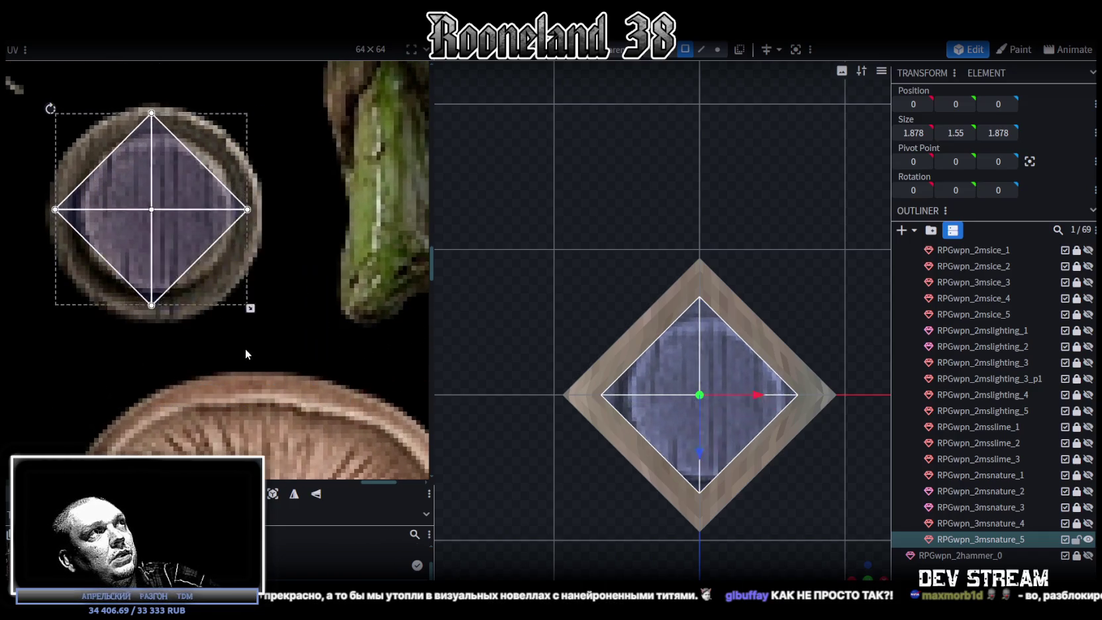
{"action": "left_click_drag", "start_coordinate": [169, 245], "coordinate": [170, 246]}
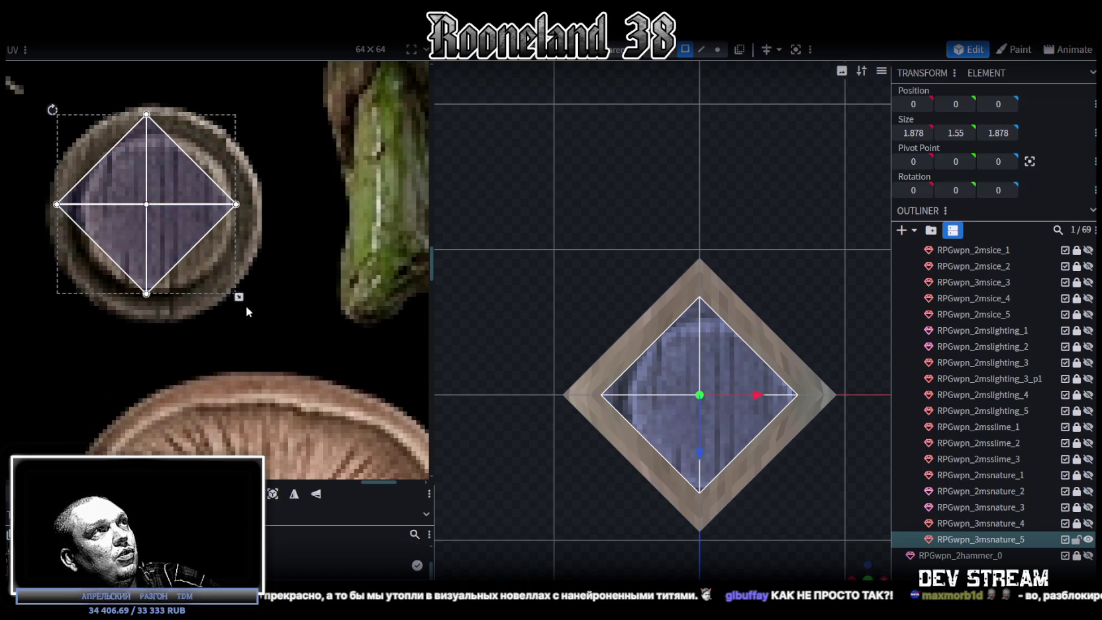
{"action": "left_click_drag", "start_coordinate": [236, 294], "coordinate": [255, 310]}
{"action": "left_click_drag", "start_coordinate": [190, 238], "coordinate": [186, 235]}
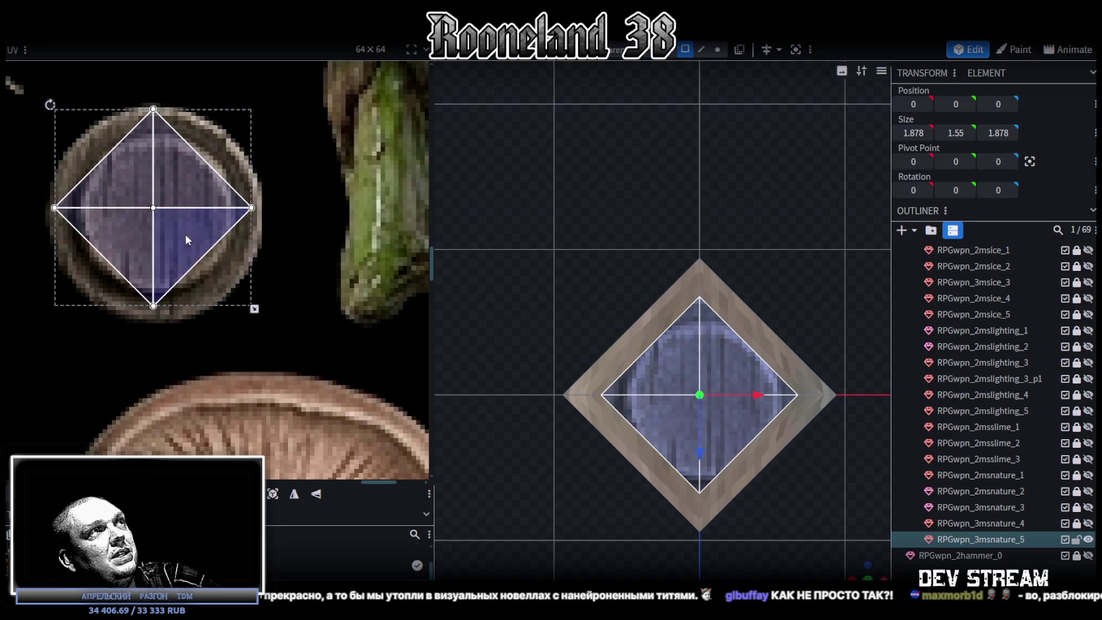
{"action": "left_click_drag", "start_coordinate": [254, 309], "coordinate": [263, 312]}
{"action": "left_click_drag", "start_coordinate": [198, 239], "coordinate": [196, 239]}
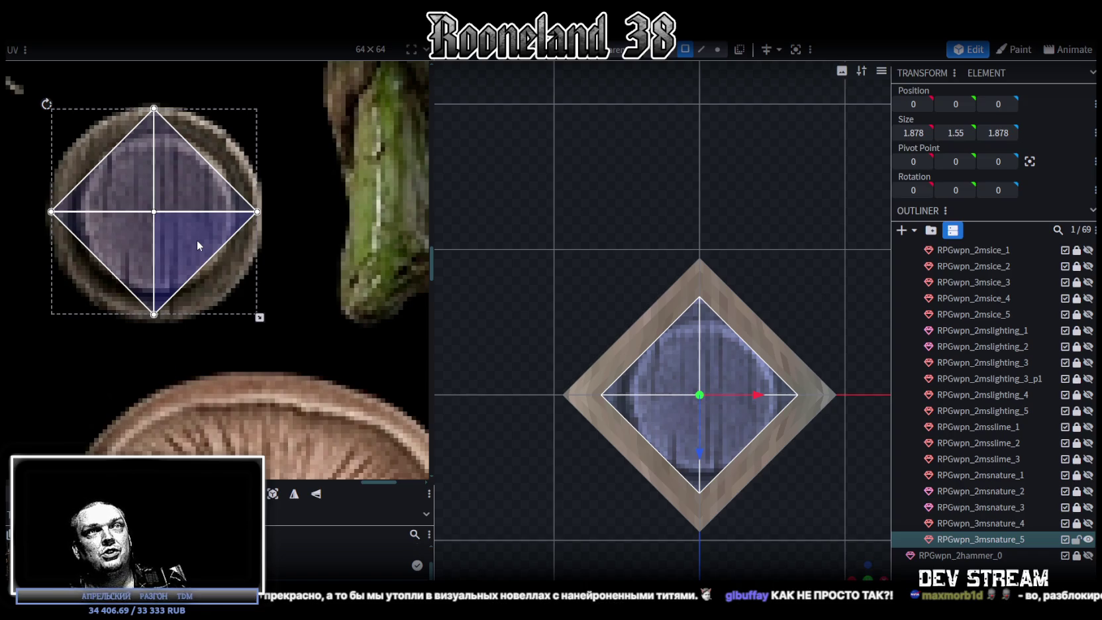
{"action": "left_click_drag", "start_coordinate": [137, 181], "coordinate": [162, 205]}
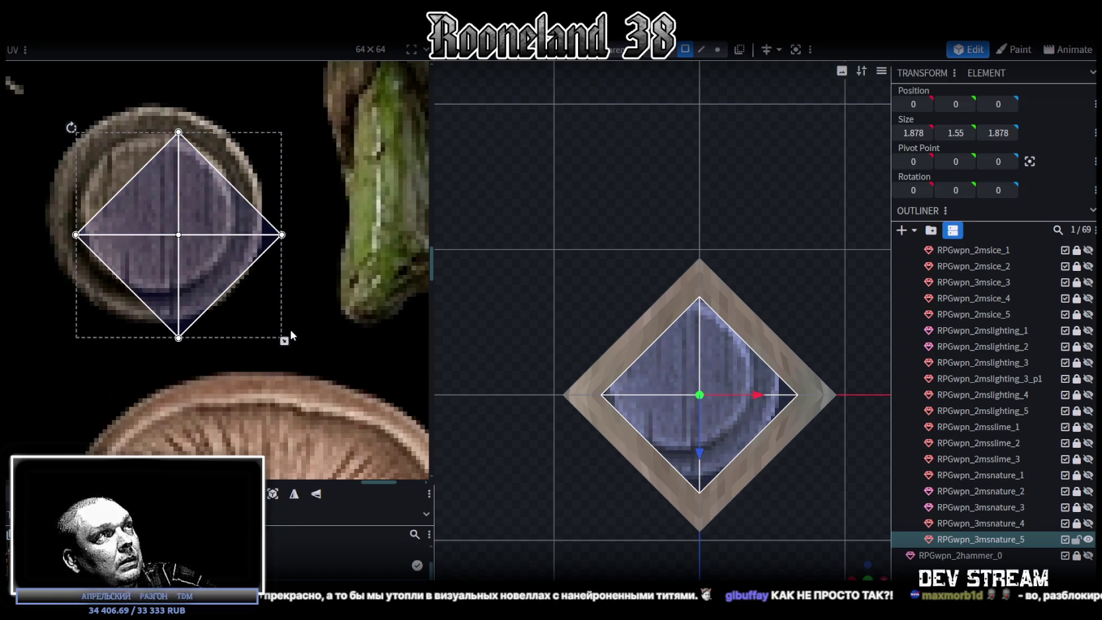
{"action": "left_click_drag", "start_coordinate": [285, 343], "coordinate": [243, 314]}
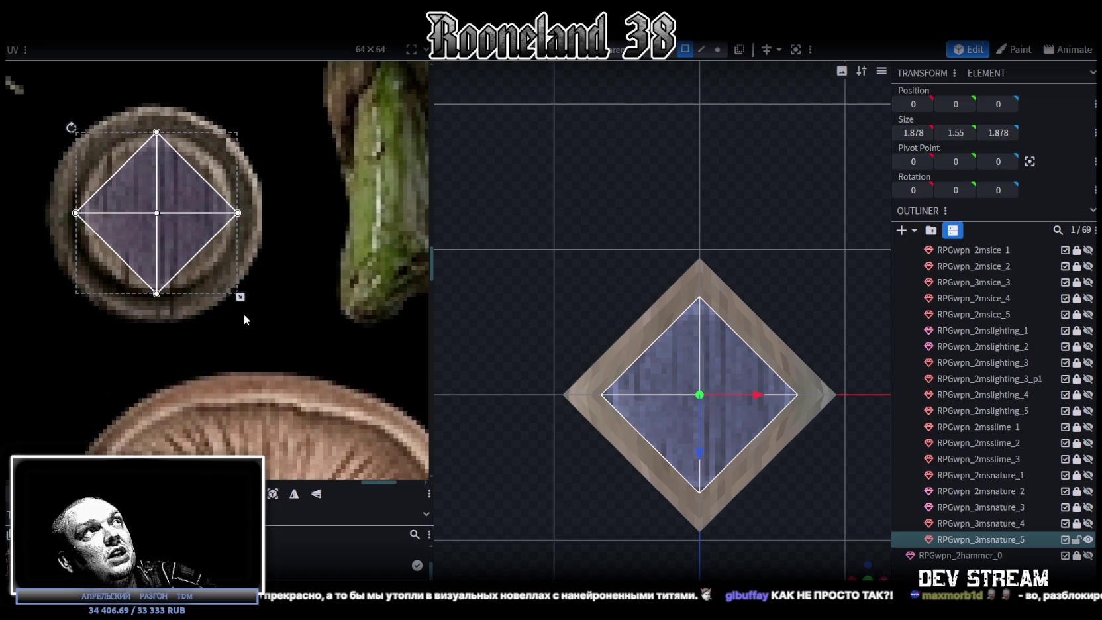
{"action": "left_click_drag", "start_coordinate": [174, 233], "coordinate": [173, 232]}
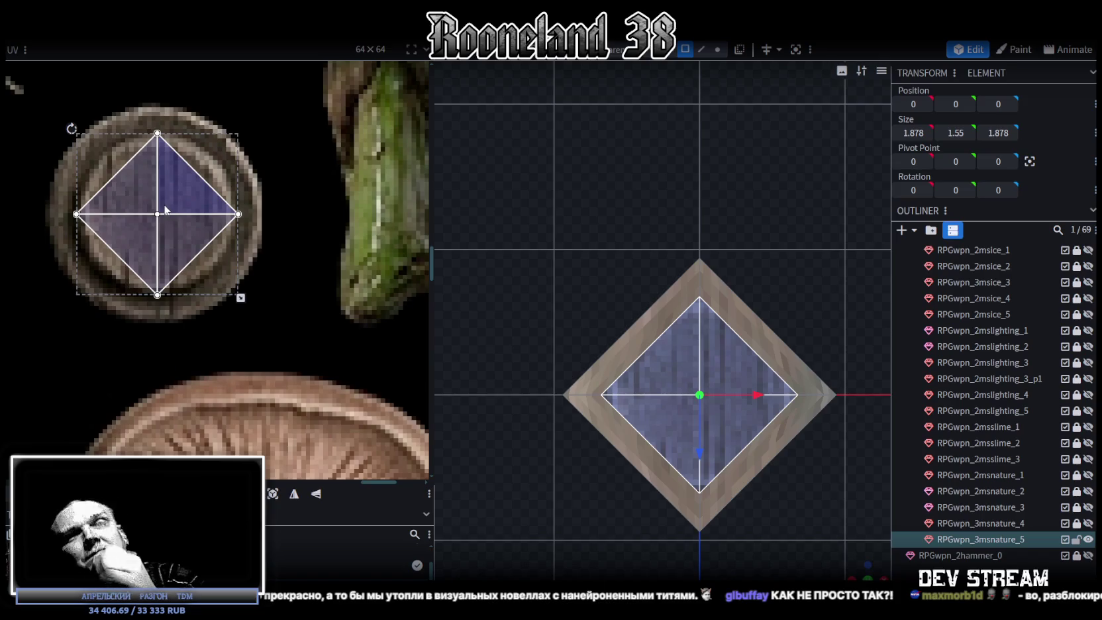
Deselect the face and orbit around the block to check the disc texture.
{"action": "left_click", "coordinate": [835, 500]}
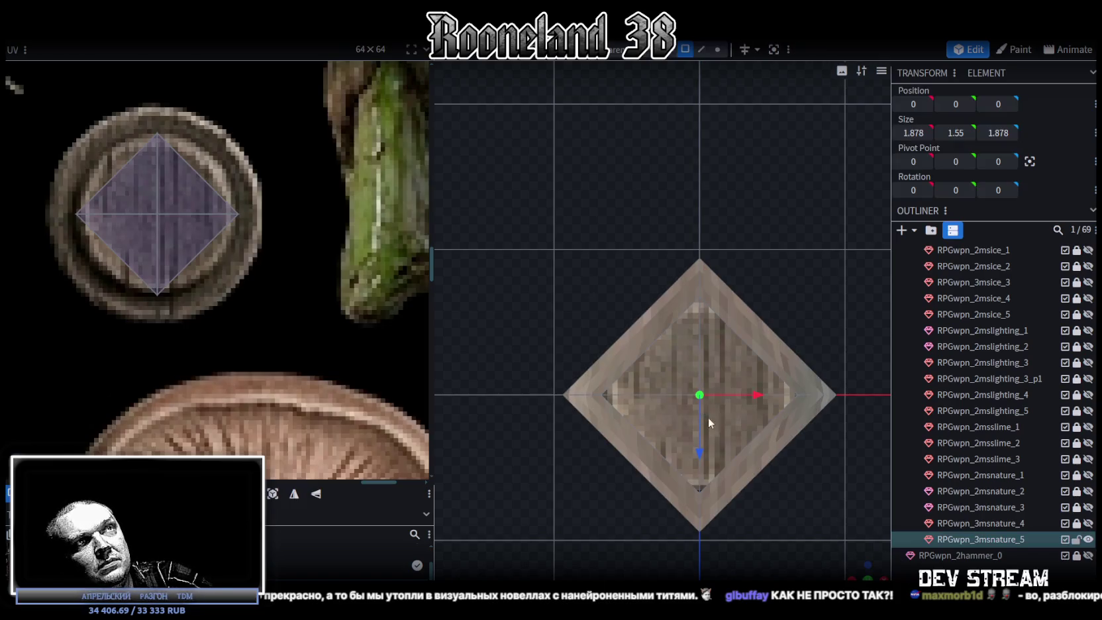
{"action": "left_click", "coordinate": [733, 453]}
{"action": "scroll", "coordinate": [294, 265], "scroll_direction": "down", "scroll_amount": 5}
{"action": "scroll", "coordinate": [294, 279], "scroll_direction": "down", "scroll_amount": 3}
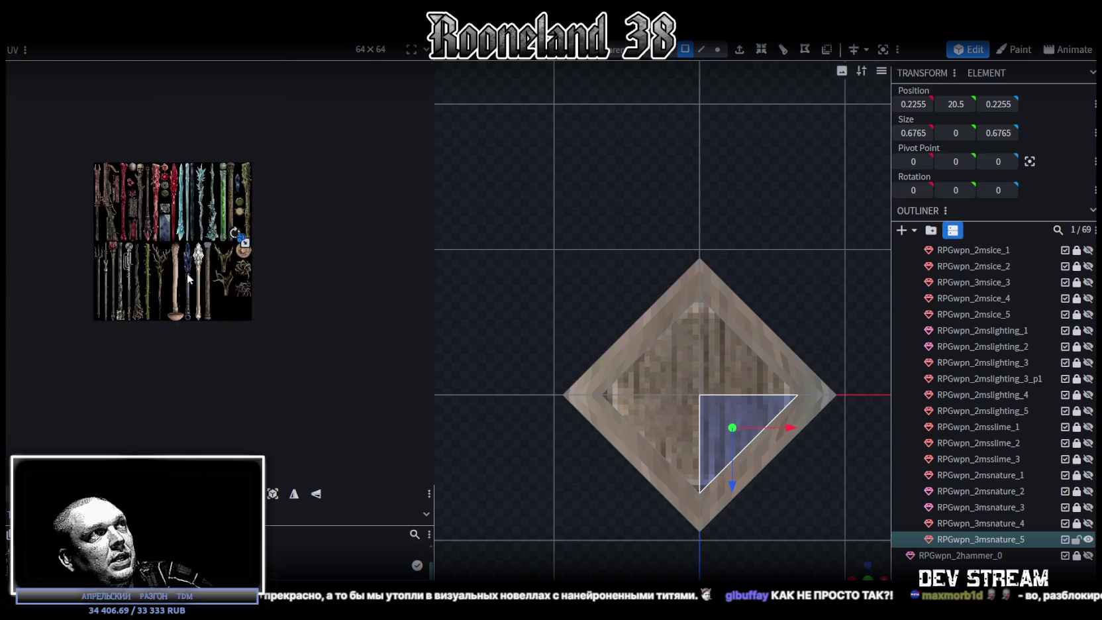
{"action": "scroll", "coordinate": [840, 551], "scroll_direction": "down", "scroll_amount": 3}
{"action": "scroll", "coordinate": [841, 549], "scroll_direction": "down", "scroll_amount": 2}
{"action": "left_click_drag", "start_coordinate": [858, 567], "coordinate": [693, 408]}
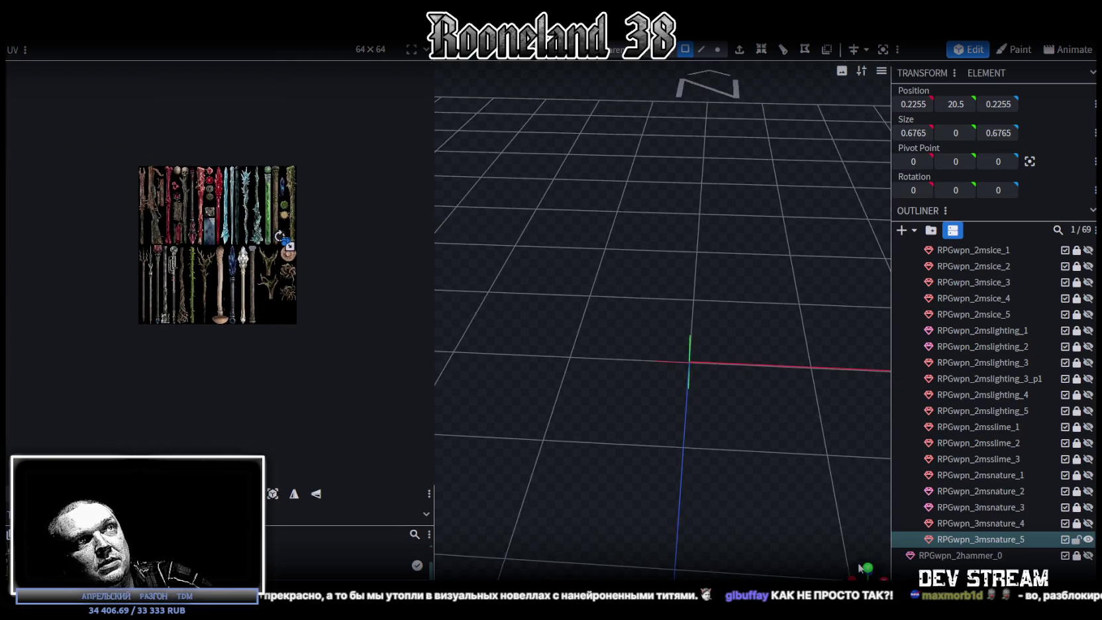
{"action": "scroll", "coordinate": [683, 397], "scroll_direction": "down", "scroll_amount": 5}
{"action": "right_click_drag", "start_coordinate": [684, 383], "coordinate": [663, 513]}
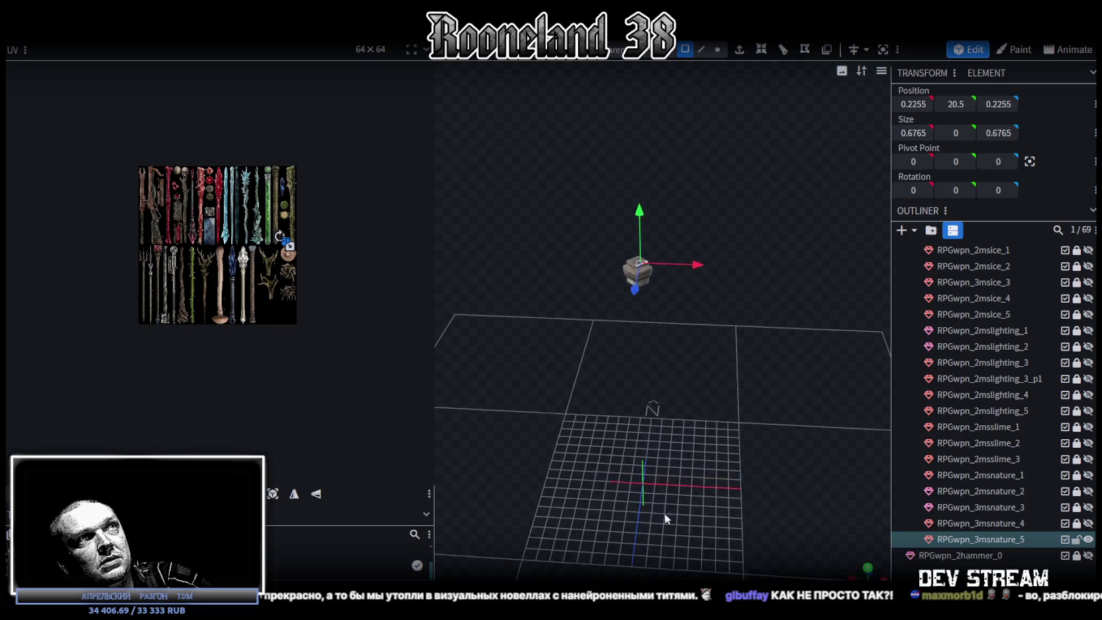
Select the whole cap mesh and flip it along Y.
{"action": "scroll", "coordinate": [707, 375], "scroll_direction": "up", "scroll_amount": 3}
{"action": "scroll", "coordinate": [691, 410], "scroll_direction": "up", "scroll_amount": 3}
{"action": "right_click_drag", "start_coordinate": [691, 410], "coordinate": [689, 484]}
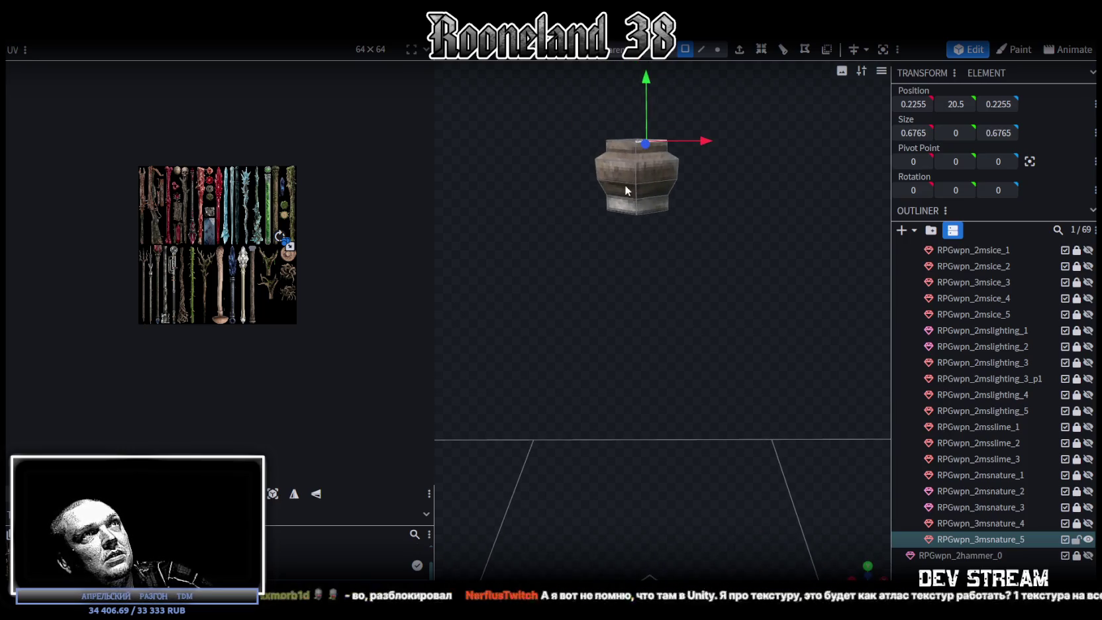
{"action": "key", "text": "ctrl+a"}
{"action": "left_click", "coordinate": [701, 220]}
{"action": "mouse_move", "coordinate": [166, 66]}
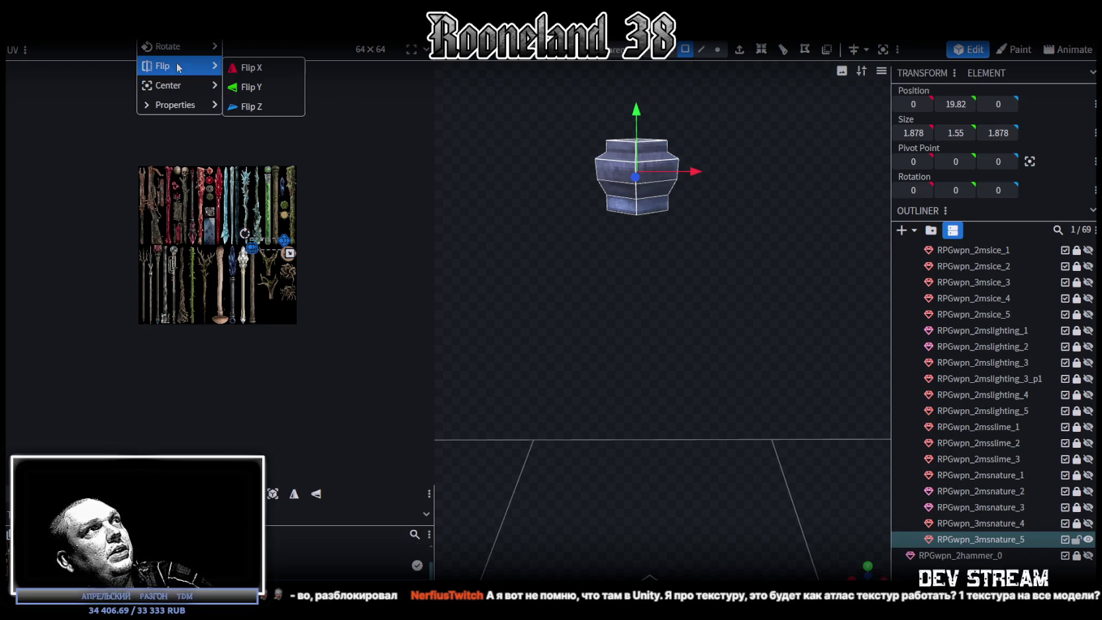
{"action": "left_click", "coordinate": [252, 87]}
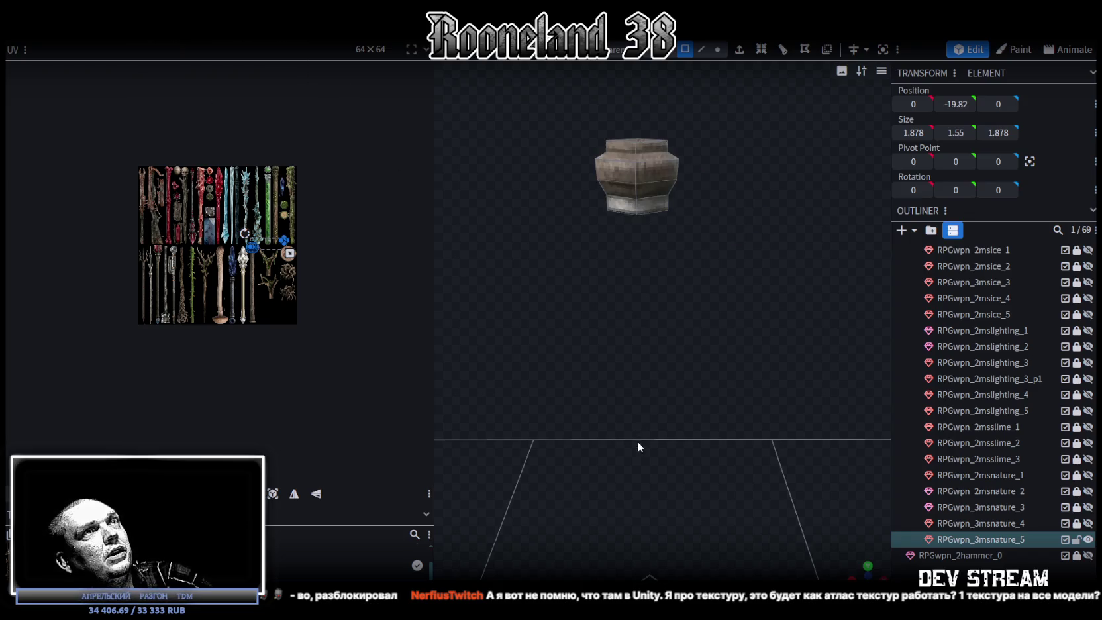
Lower the mirrored mesh along Y to about -7.82.
{"action": "left_click_drag", "start_coordinate": [646, 438], "coordinate": [662, 476]}
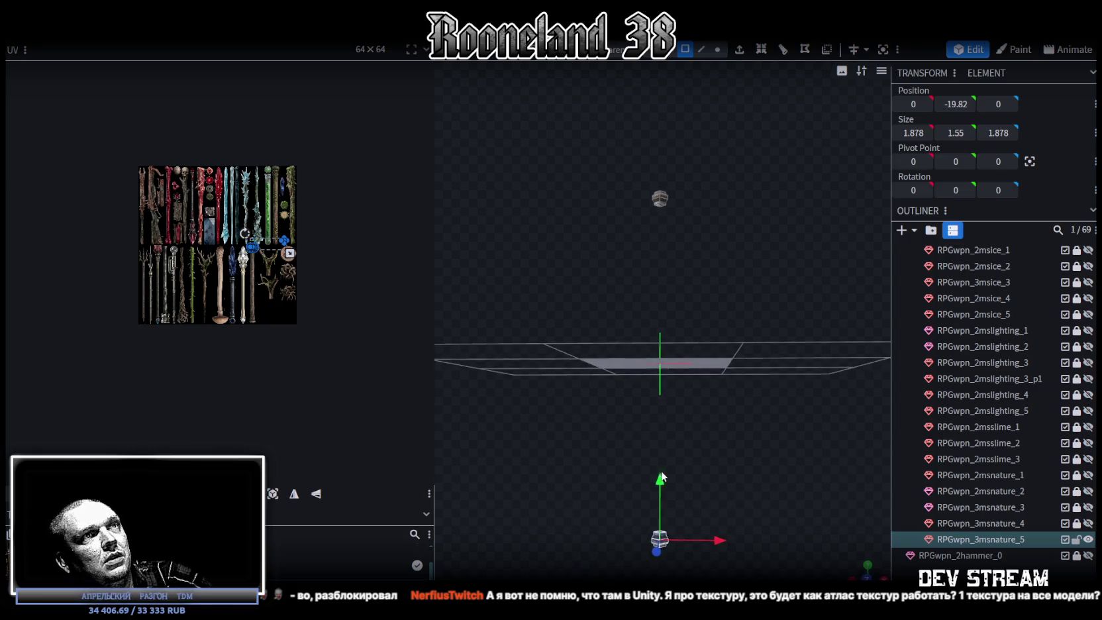
{"action": "left_click_drag", "start_coordinate": [680, 336], "coordinate": [678, 375]}
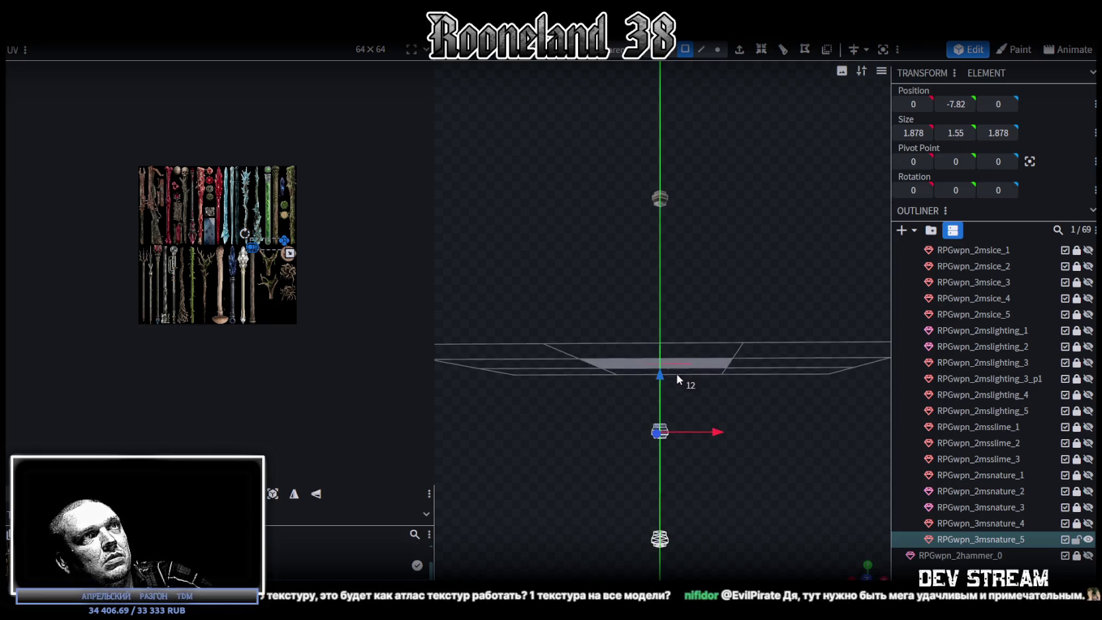
{"action": "mouse_move", "coordinate": [705, 286]}
{"action": "left_mouse_down"}
{"action": "mouse_move", "coordinate": [675, 323]}
{"action": "mouse_move", "coordinate": [694, 93]}
{"action": "left_mouse_up"}
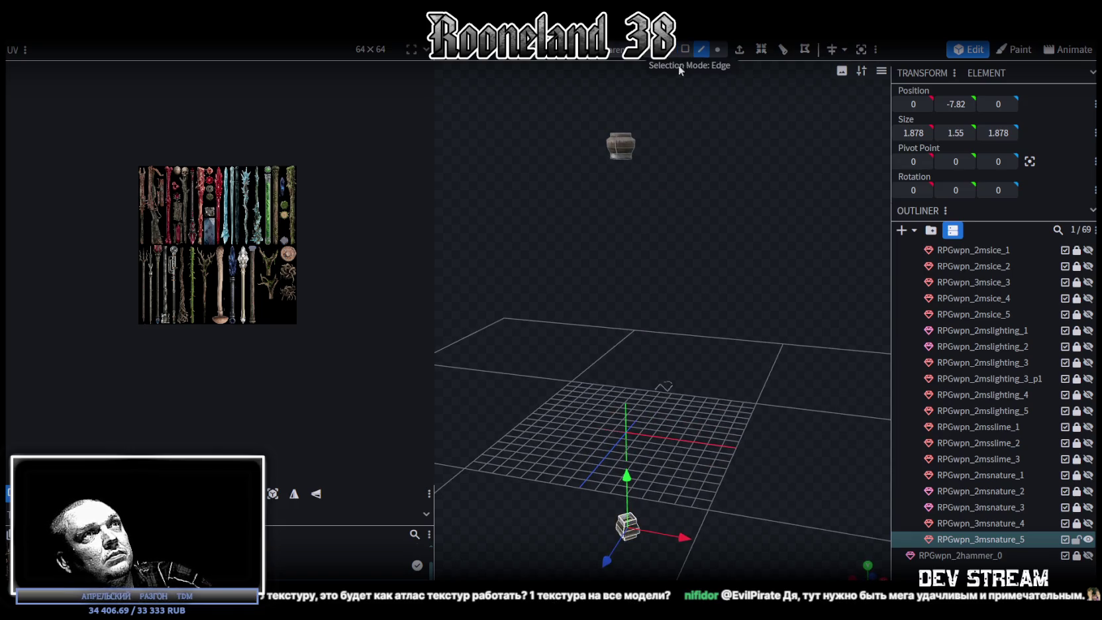
Click through the pillar's elements while orbiting to inspect the tall shaft.
{"action": "left_click", "coordinate": [624, 162]}
{"action": "left_click_drag", "start_coordinate": [677, 289], "coordinate": [695, 290]}
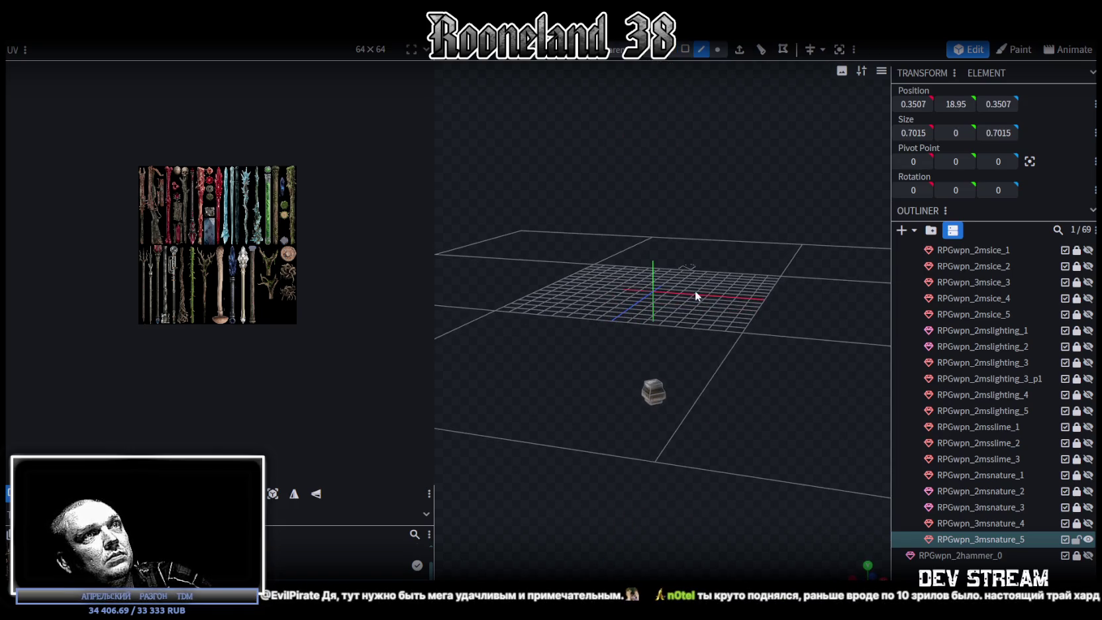
{"action": "left_click", "coordinate": [656, 389]}
{"action": "mouse_move", "coordinate": [648, 386]}
{"action": "left_mouse_down"}
{"action": "mouse_move", "coordinate": [631, 320]}
{"action": "mouse_move", "coordinate": [754, 345]}
{"action": "mouse_move", "coordinate": [720, 337]}
{"action": "mouse_move", "coordinate": [683, 398]}
{"action": "mouse_move", "coordinate": [715, 302]}
{"action": "mouse_move", "coordinate": [681, 264]}
{"action": "left_mouse_up"}
{"action": "left_click", "coordinate": [721, 338]}
{"action": "left_click", "coordinate": [601, 97]}
Orbit around the pillar, selecting elements of its sides and top cap.
{"action": "left_click", "coordinate": [630, 125]}
{"action": "mouse_move", "coordinate": [619, 130]}
{"action": "left_mouse_down"}
{"action": "mouse_move", "coordinate": [631, 237]}
{"action": "mouse_move", "coordinate": [482, 212]}
{"action": "left_mouse_up"}
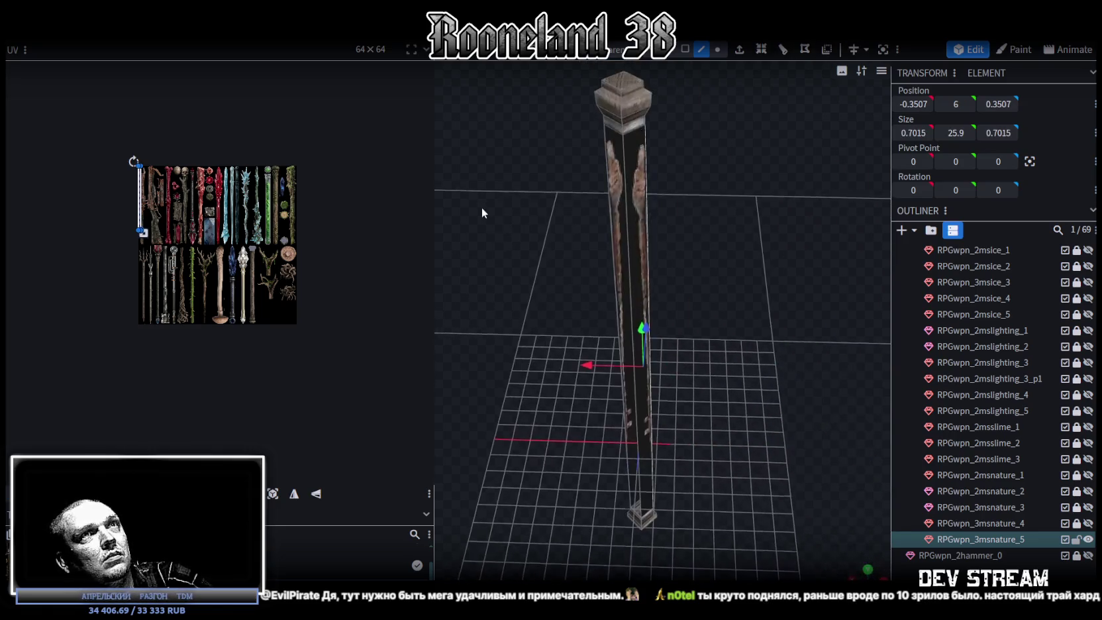
{"action": "left_click", "coordinate": [626, 174]}
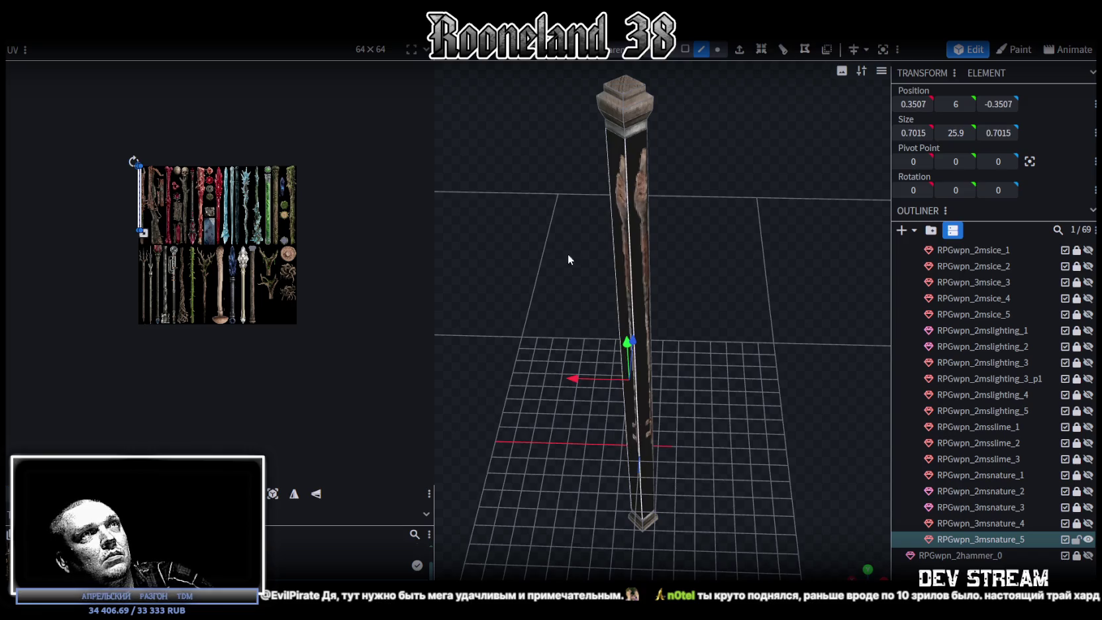
{"action": "scroll", "coordinate": [568, 260], "scroll_direction": "down", "scroll_amount": 3}
{"action": "mouse_move", "coordinate": [548, 213]}
{"action": "left_mouse_down"}
{"action": "mouse_move", "coordinate": [609, 216]}
{"action": "mouse_move", "coordinate": [600, 260]}
{"action": "mouse_move", "coordinate": [397, 232]}
{"action": "left_mouse_up"}
{"action": "left_click_drag", "start_coordinate": [706, 243], "coordinate": [602, 228]}
{"action": "scroll", "coordinate": [603, 228], "scroll_direction": "up", "scroll_amount": 2}
{"action": "left_click", "coordinate": [655, 111]}
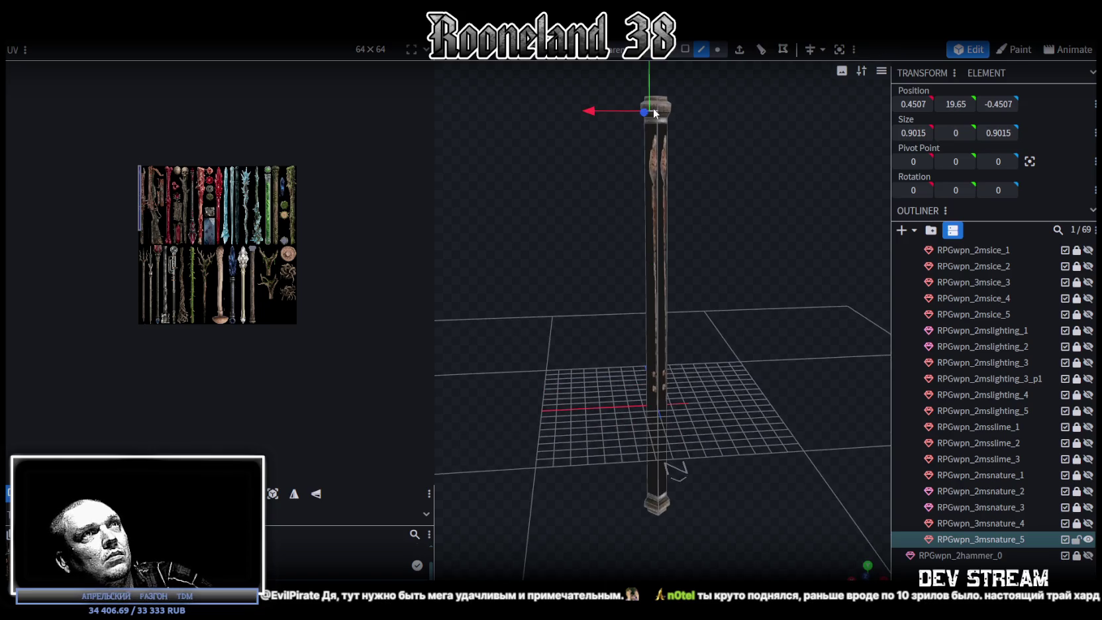
{"action": "left_click", "coordinate": [656, 110]}
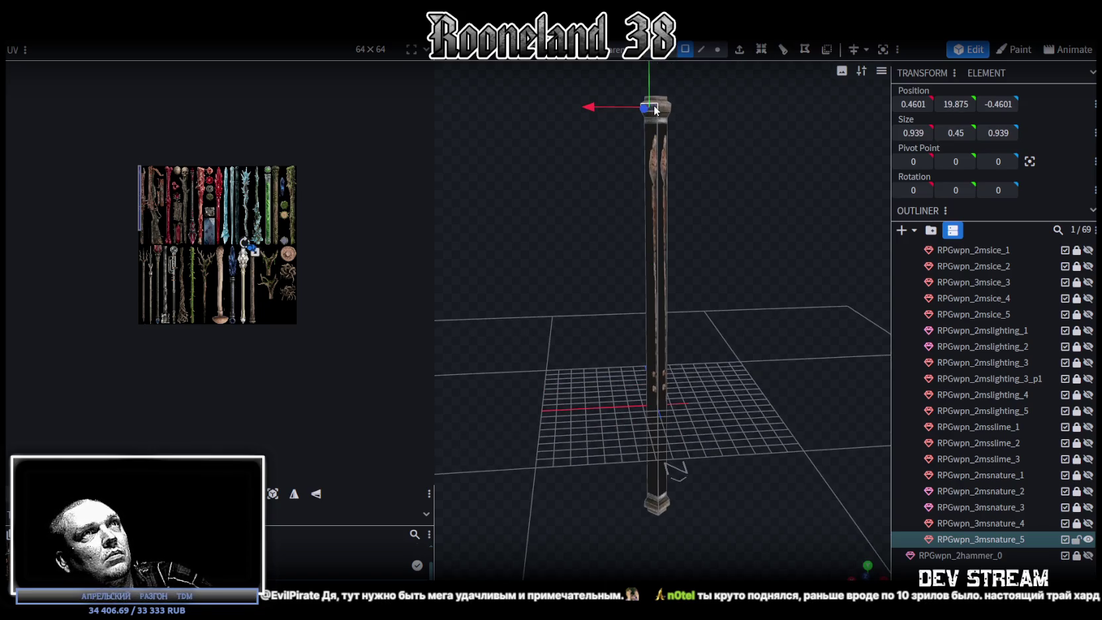
{"action": "scroll", "coordinate": [273, 233], "scroll_direction": "up", "scroll_amount": 4}
{"action": "scroll", "coordinate": [229, 231], "scroll_direction": "up", "scroll_amount": 1}
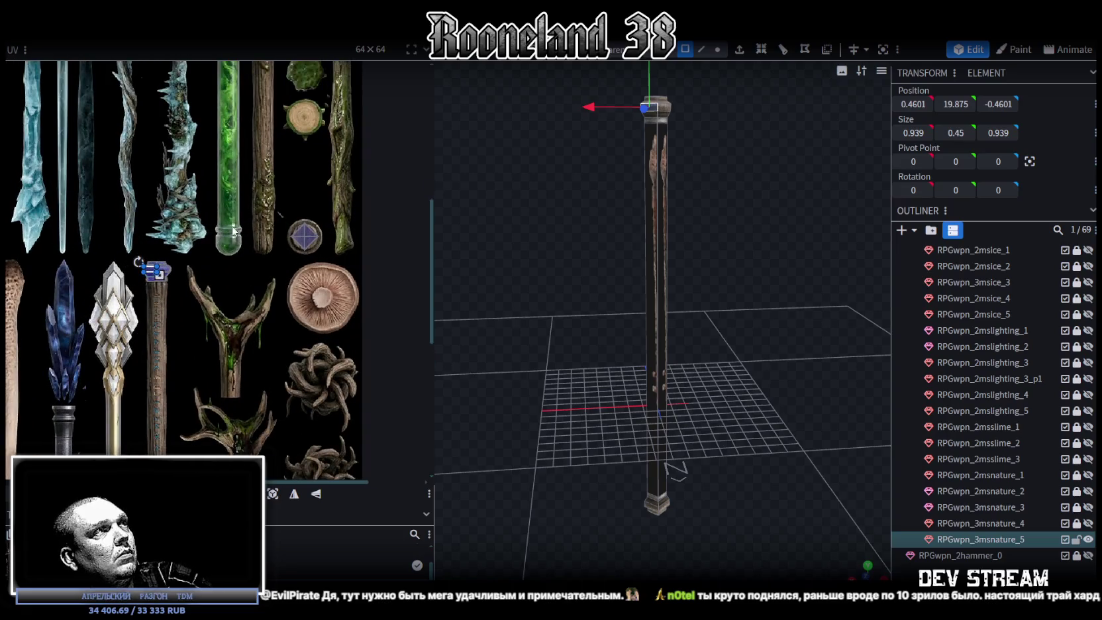
Select the long shaft and project its UVs from the front view.
{"action": "left_click", "coordinate": [656, 254]}
{"action": "left_click", "coordinate": [864, 575]}
{"action": "scroll", "coordinate": [686, 471], "scroll_direction": "down", "scroll_amount": 3}
{"action": "scroll", "coordinate": [260, 404], "scroll_direction": "down", "scroll_amount": 4}
{"action": "scroll", "coordinate": [260, 403], "scroll_direction": "up", "scroll_amount": 2}
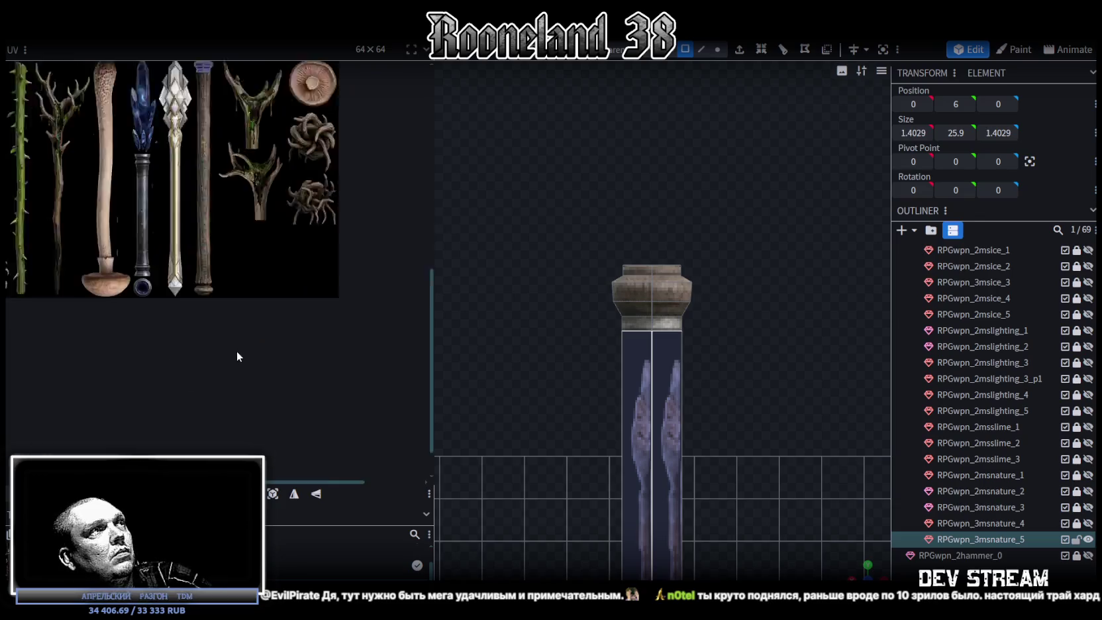
{"action": "scroll", "coordinate": [238, 351], "scroll_direction": "up", "scroll_amount": 3}
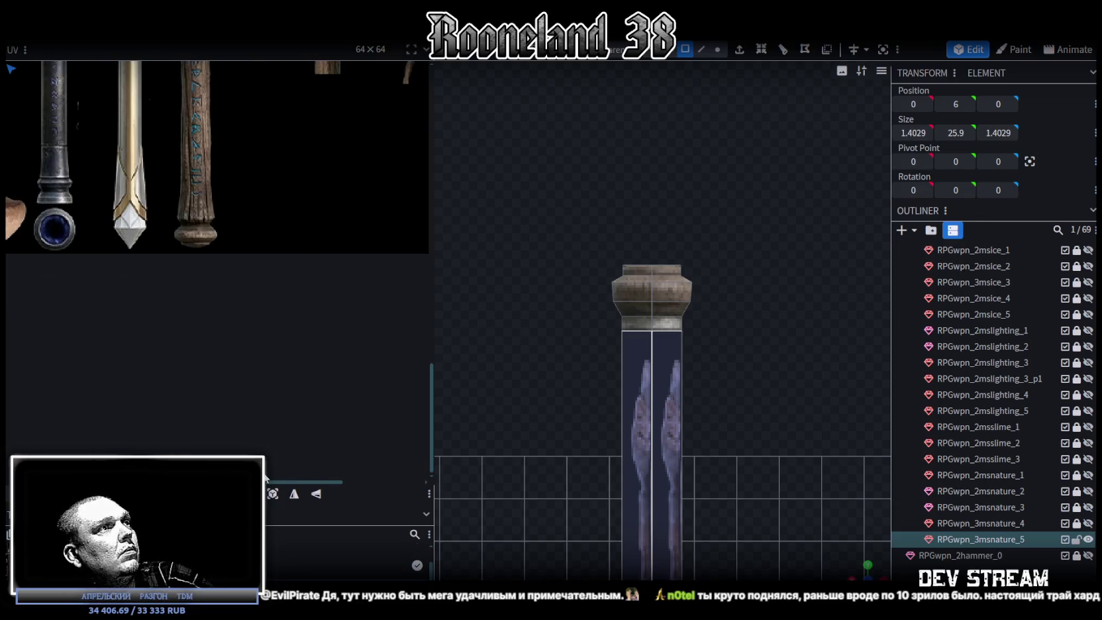
{"action": "left_click", "coordinate": [277, 498]}
{"action": "scroll", "coordinate": [220, 270], "scroll_direction": "down", "scroll_amount": 3}
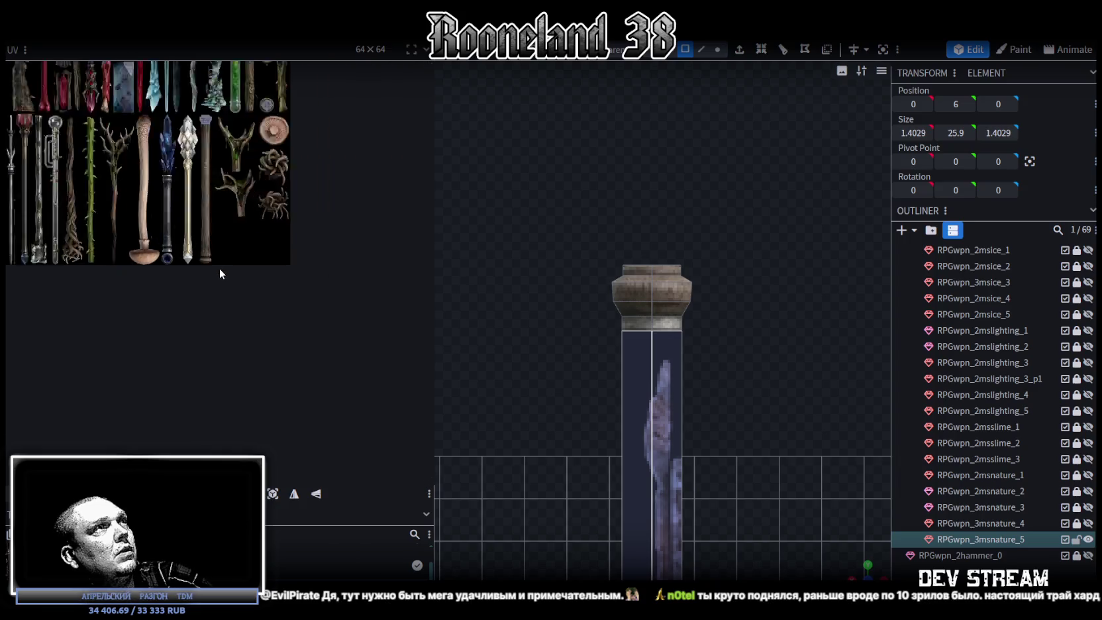
{"action": "scroll", "coordinate": [219, 271], "scroll_direction": "down", "scroll_amount": 2}
{"action": "scroll", "coordinate": [206, 256], "scroll_direction": "down", "scroll_amount": 1}
{"action": "scroll", "coordinate": [93, 136], "scroll_direction": "up", "scroll_amount": 2}
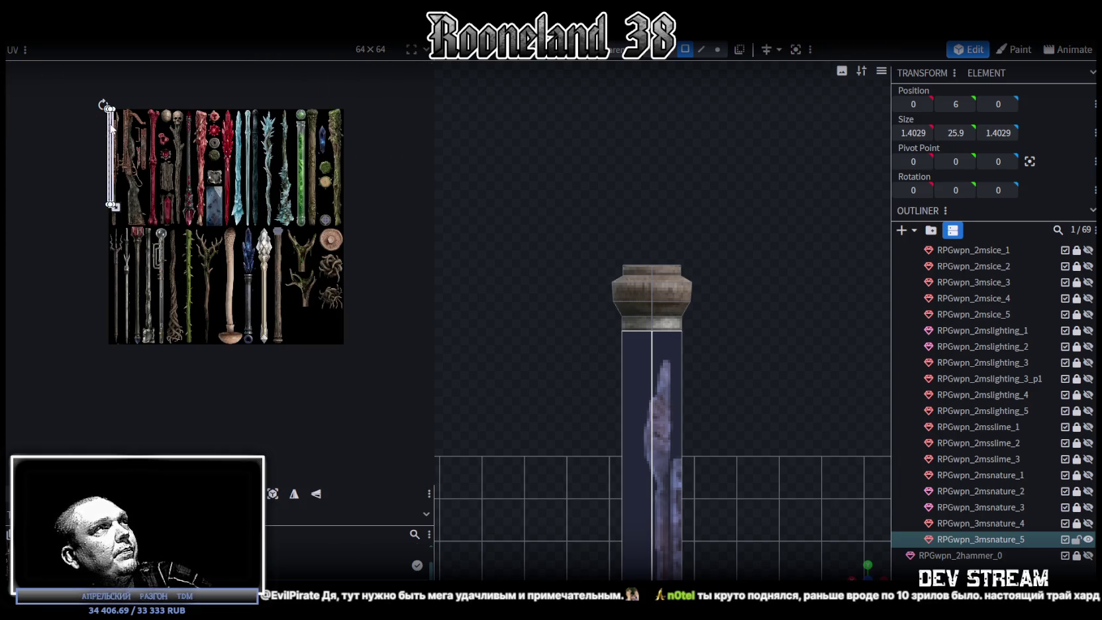
Move the shaft's UV box onto the rune-carved column in the atlas.
{"action": "left_click_drag", "start_coordinate": [113, 129], "coordinate": [268, 225]}
{"action": "scroll", "coordinate": [241, 219], "scroll_direction": "up", "scroll_amount": 3}
{"action": "scroll", "coordinate": [126, 342], "scroll_direction": "up", "scroll_amount": 3}
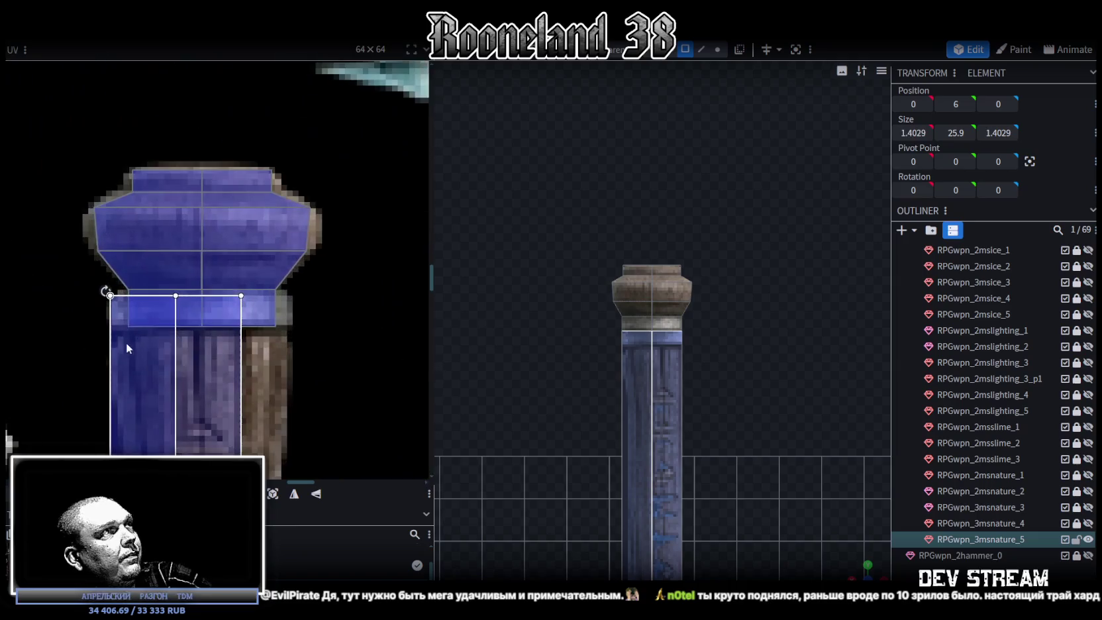
{"action": "left_click_drag", "start_coordinate": [126, 343], "coordinate": [145, 373]}
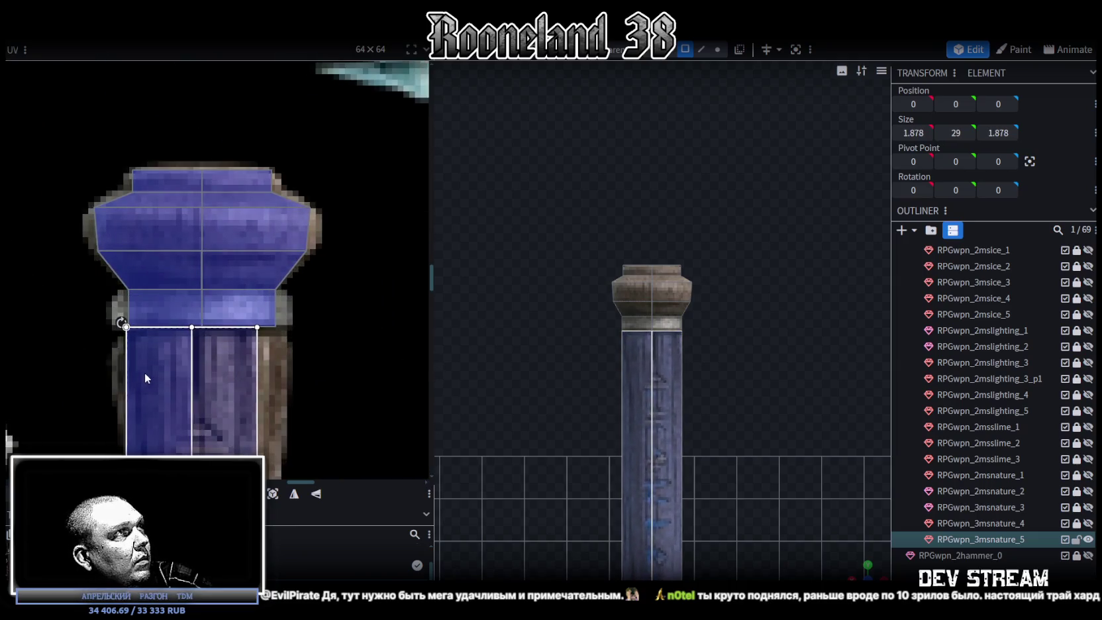
{"action": "left_click_drag", "start_coordinate": [145, 373], "coordinate": [144, 368]}
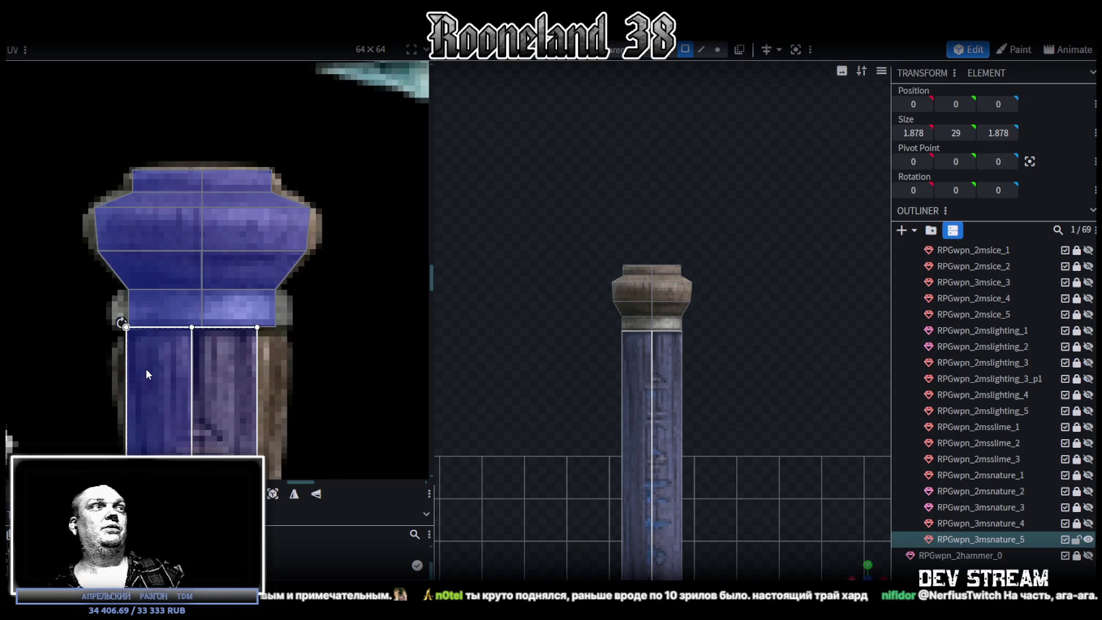
Stretch the UV box's bottom edge down to the top of the base ring.
{"action": "scroll", "coordinate": [211, 358], "scroll_direction": "down", "scroll_amount": 5}
{"action": "scroll", "coordinate": [211, 361], "scroll_direction": "up", "scroll_amount": 3}
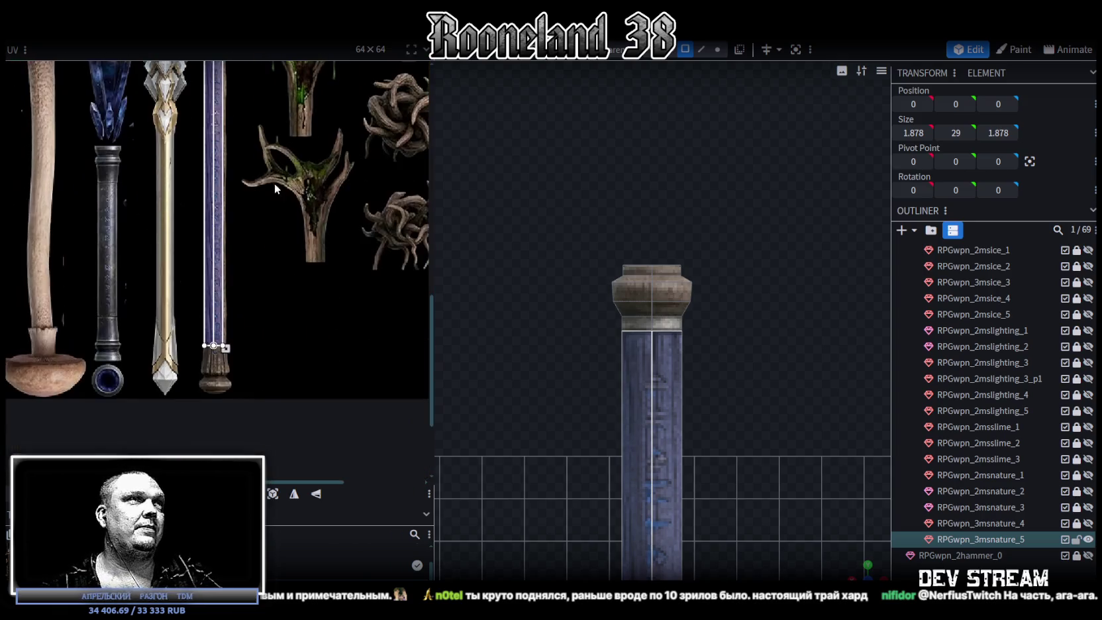
{"action": "scroll", "coordinate": [293, 247], "scroll_direction": "up", "scroll_amount": 2}
{"action": "scroll", "coordinate": [296, 276], "scroll_direction": "up", "scroll_amount": 2}
{"action": "middle_click_drag", "start_coordinate": [297, 282], "coordinate": [262, 219]}
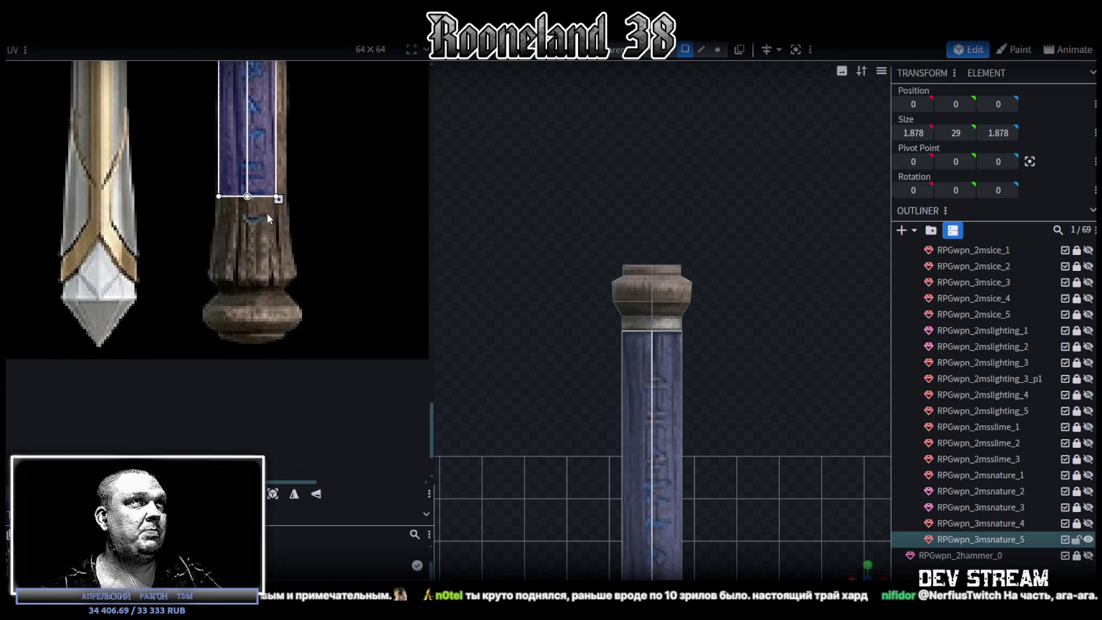
{"action": "left_click_drag", "start_coordinate": [284, 201], "coordinate": [286, 292]}
Widen the shaft's UV box to cover the full width of the rune column.
{"action": "scroll", "coordinate": [271, 294], "scroll_direction": "up", "scroll_amount": 2}
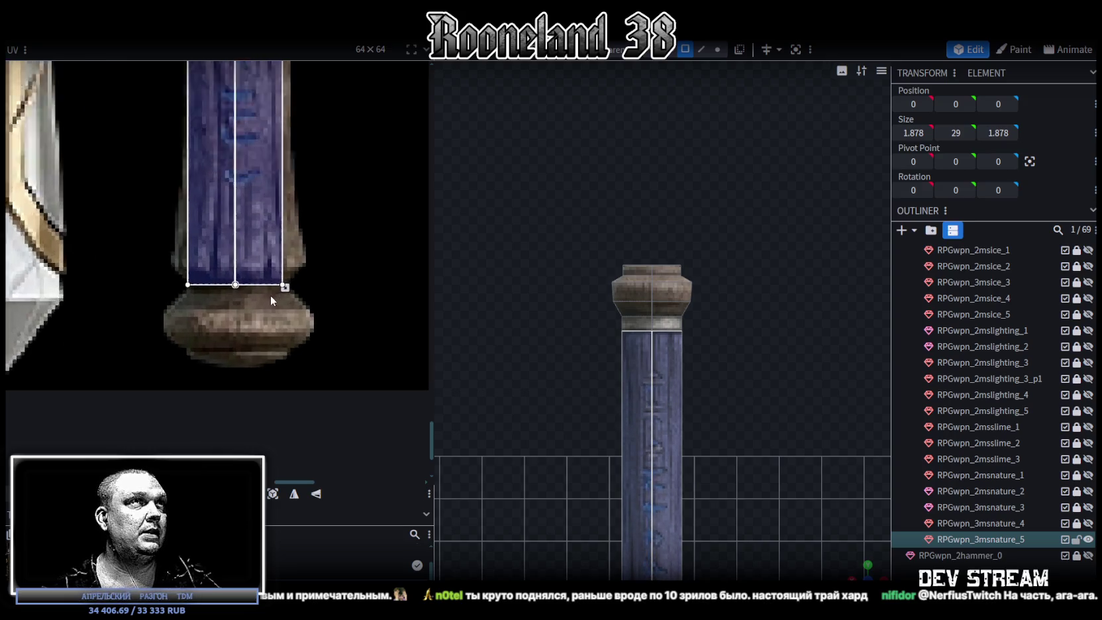
{"action": "scroll", "coordinate": [329, 205], "scroll_direction": "down", "scroll_amount": 2}
{"action": "scroll", "coordinate": [282, 105], "scroll_direction": "up", "scroll_amount": 1}
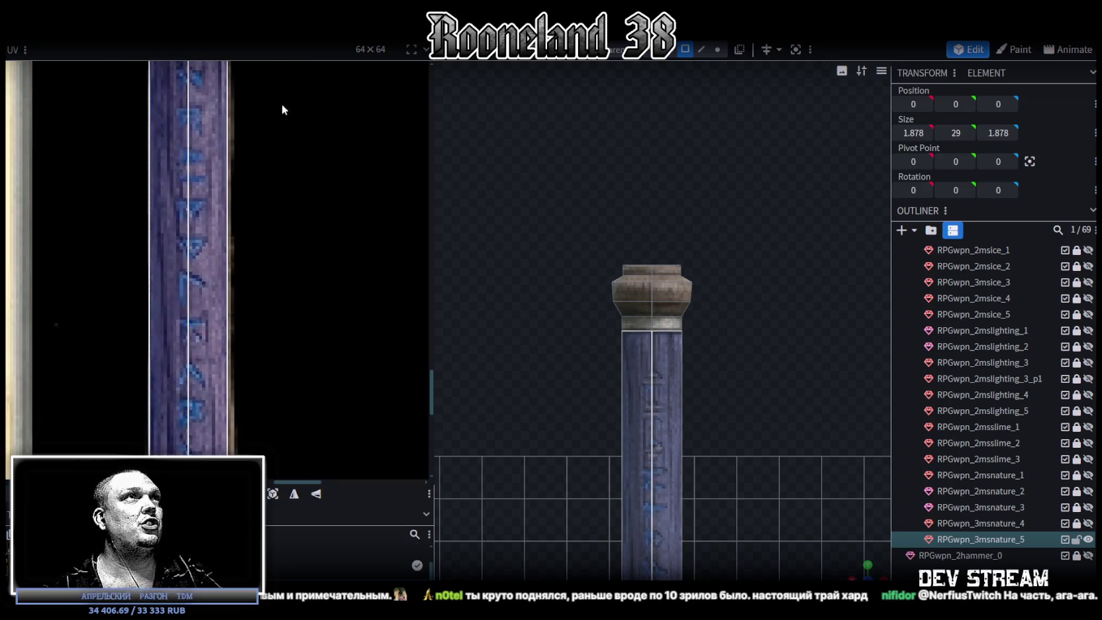
{"action": "scroll", "coordinate": [307, 252], "scroll_direction": "up", "scroll_amount": 5}
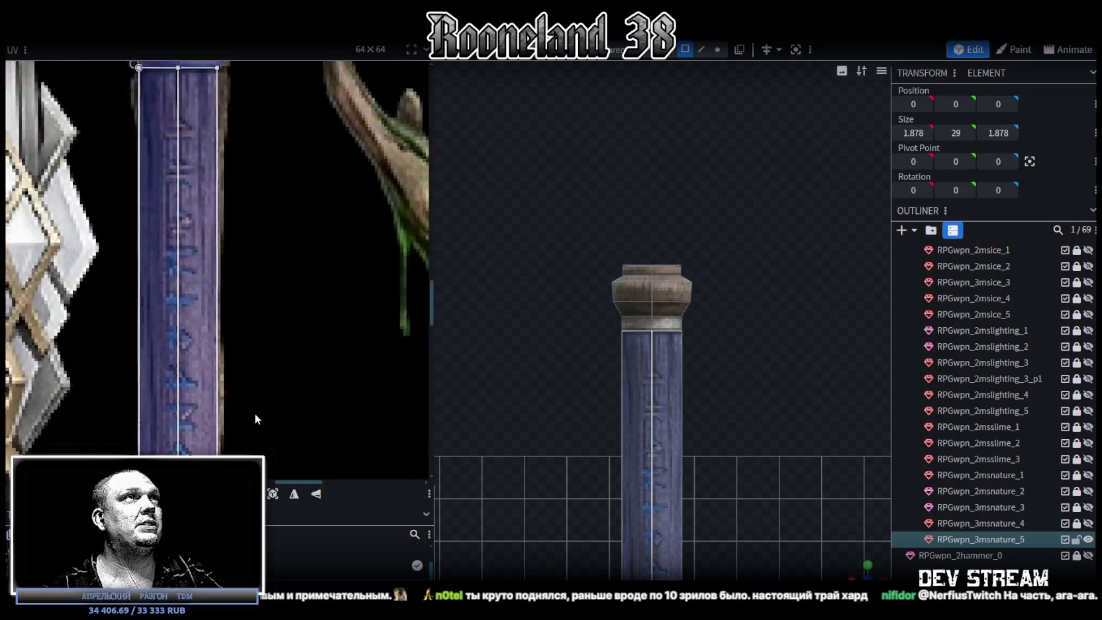
{"action": "scroll", "coordinate": [248, 229], "scroll_direction": "up", "scroll_amount": 2}
{"action": "scroll", "coordinate": [239, 327], "scroll_direction": "down", "scroll_amount": 3}
{"action": "scroll", "coordinate": [265, 134], "scroll_direction": "down", "scroll_amount": 1}
{"action": "scroll", "coordinate": [300, 86], "scroll_direction": "up", "scroll_amount": 3}
{"action": "scroll", "coordinate": [322, 139], "scroll_direction": "down", "scroll_amount": 2}
{"action": "scroll", "coordinate": [256, 250], "scroll_direction": "up", "scroll_amount": 3}
{"action": "scroll", "coordinate": [296, 181], "scroll_direction": "up", "scroll_amount": 3}
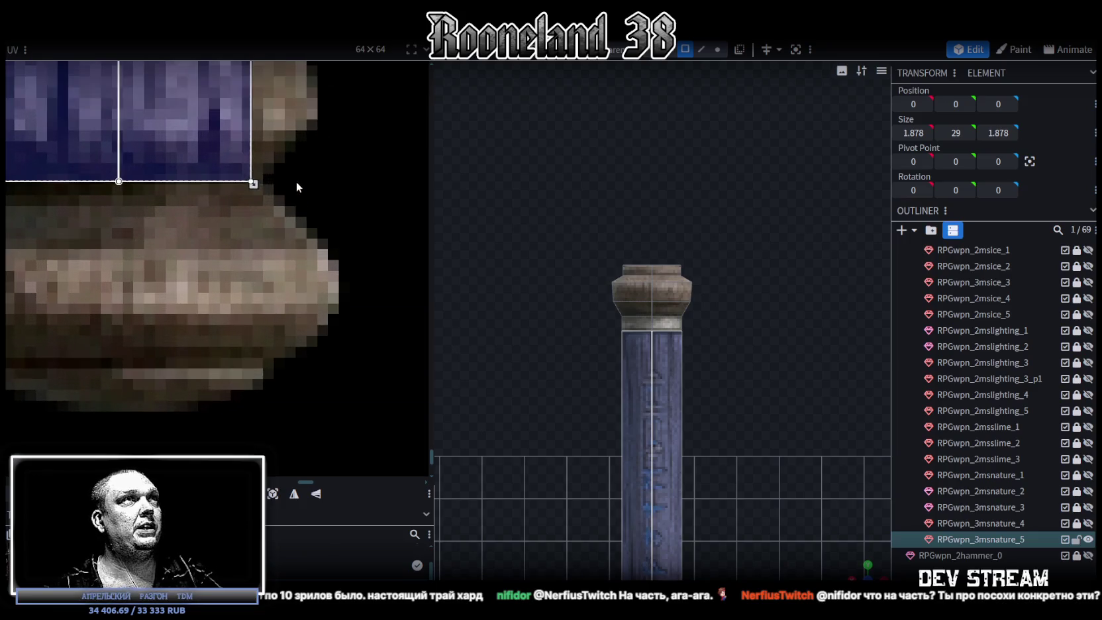
{"action": "left_click_drag", "start_coordinate": [253, 183], "coordinate": [263, 182]}
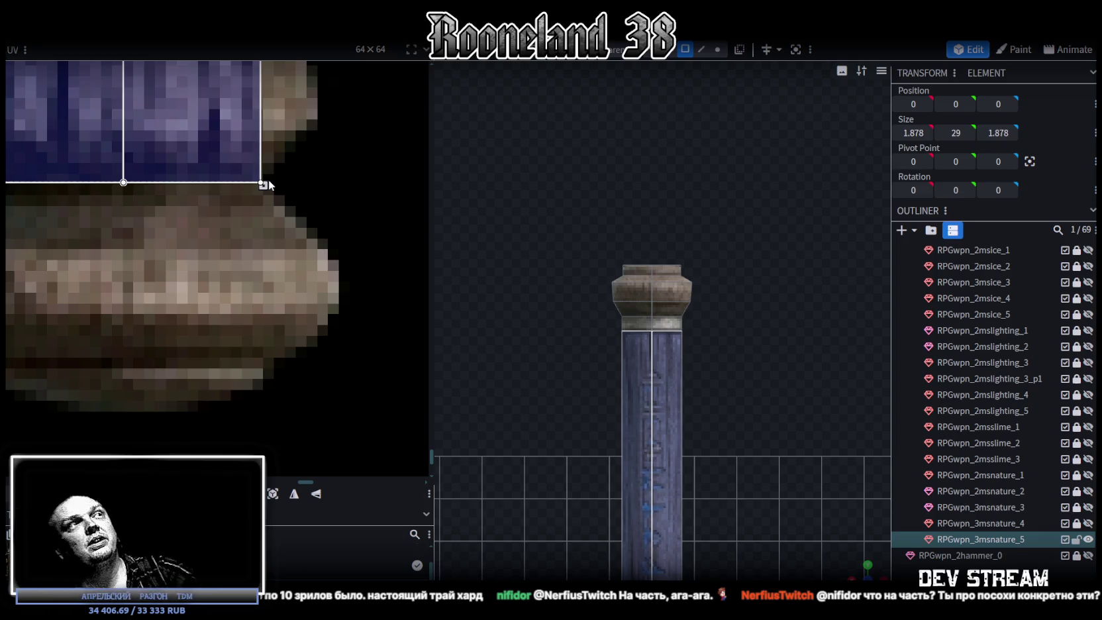
{"action": "scroll", "coordinate": [249, 198], "scroll_direction": "down", "scroll_amount": 3}
{"action": "scroll", "coordinate": [209, 239], "scroll_direction": "up", "scroll_amount": 3}
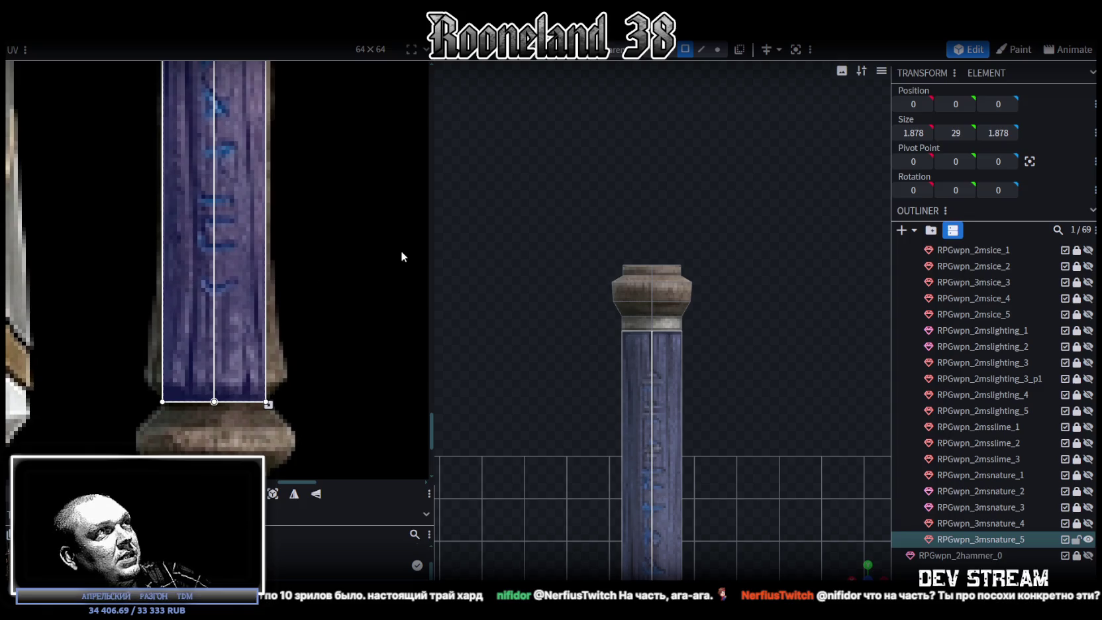
{"action": "scroll", "coordinate": [545, 383], "scroll_direction": "down", "scroll_amount": 3}
{"action": "key", "text": "KP_1"}
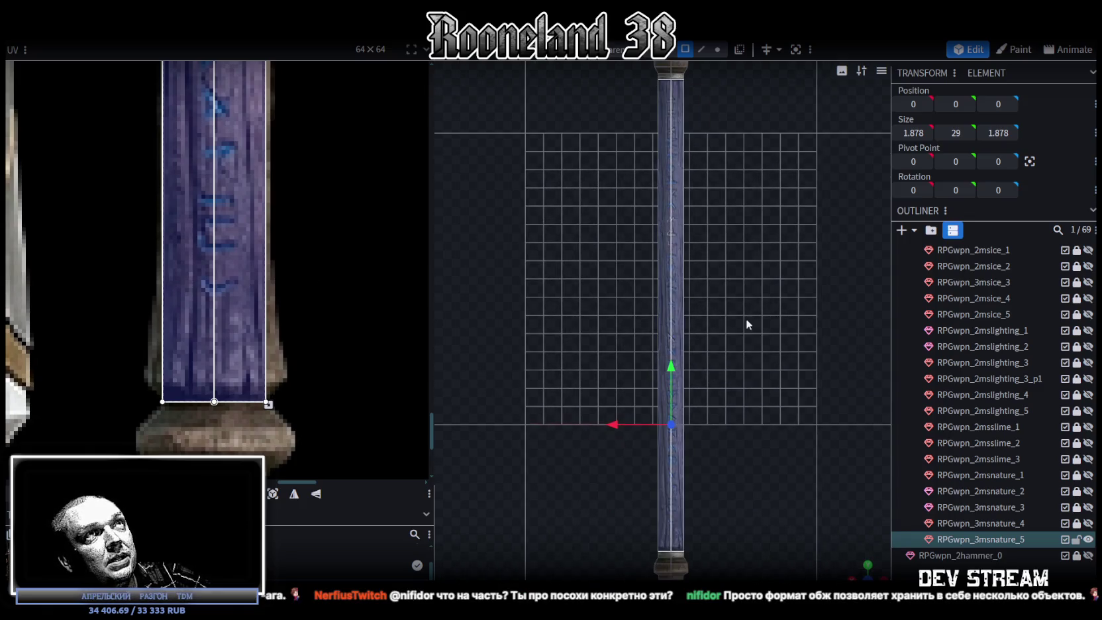
Switch to face selection and select the shaft's side faces.
{"action": "mouse_move", "coordinate": [842, 555]}
{"action": "left_mouse_down"}
{"action": "mouse_move", "coordinate": [777, 480]}
{"action": "mouse_move", "coordinate": [738, 455]}
{"action": "mouse_move", "coordinate": [747, 284]}
{"action": "mouse_move", "coordinate": [797, 361]}
{"action": "mouse_move", "coordinate": [795, 506]}
{"action": "mouse_move", "coordinate": [794, 464]}
{"action": "mouse_move", "coordinate": [734, 447]}
{"action": "left_mouse_up"}
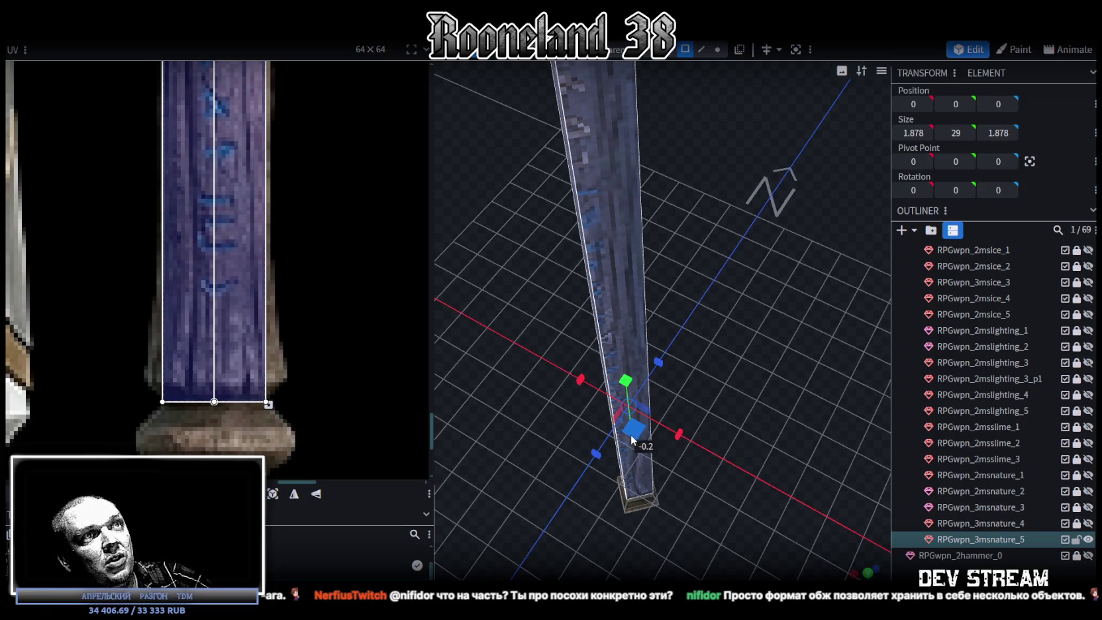
{"action": "mouse_move", "coordinate": [729, 425]}
{"action": "left_mouse_down"}
{"action": "mouse_move", "coordinate": [592, 341]}
{"action": "mouse_move", "coordinate": [699, 355]}
{"action": "mouse_move", "coordinate": [702, 435]}
{"action": "mouse_move", "coordinate": [718, 339]}
{"action": "mouse_move", "coordinate": [719, 132]}
{"action": "mouse_move", "coordinate": [697, 298]}
{"action": "mouse_move", "coordinate": [714, 392]}
{"action": "mouse_move", "coordinate": [708, 313]}
{"action": "left_mouse_up"}
{"action": "left_click", "coordinate": [718, 49]}
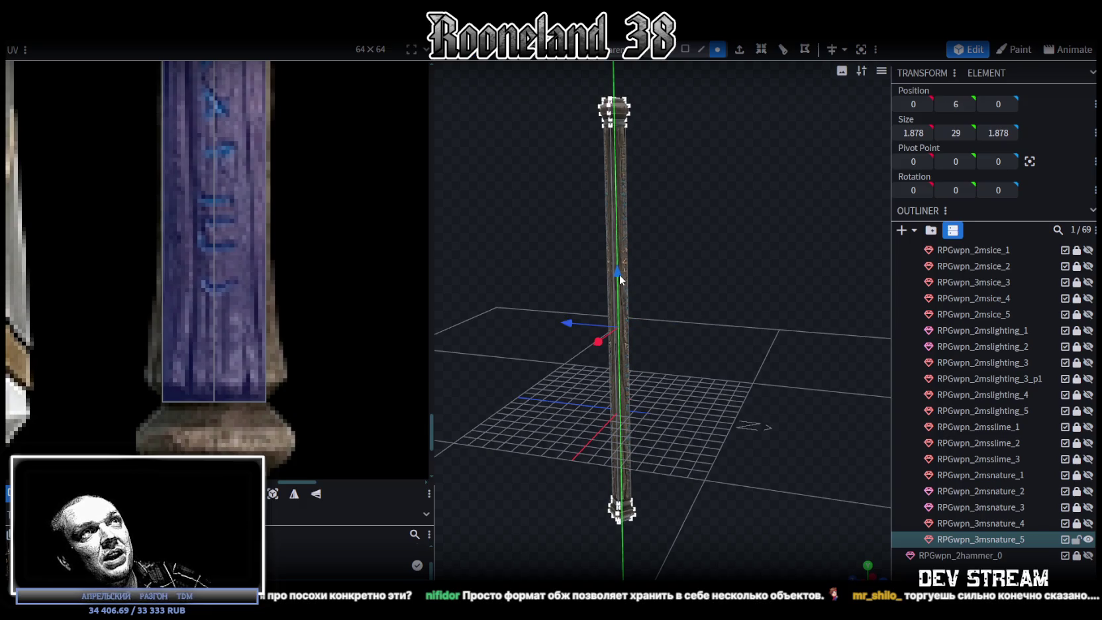
{"action": "left_click_drag", "start_coordinate": [685, 267], "coordinate": [777, 310]}
{"action": "left_click", "coordinate": [685, 49]}
{"action": "left_click", "coordinate": [602, 226]}
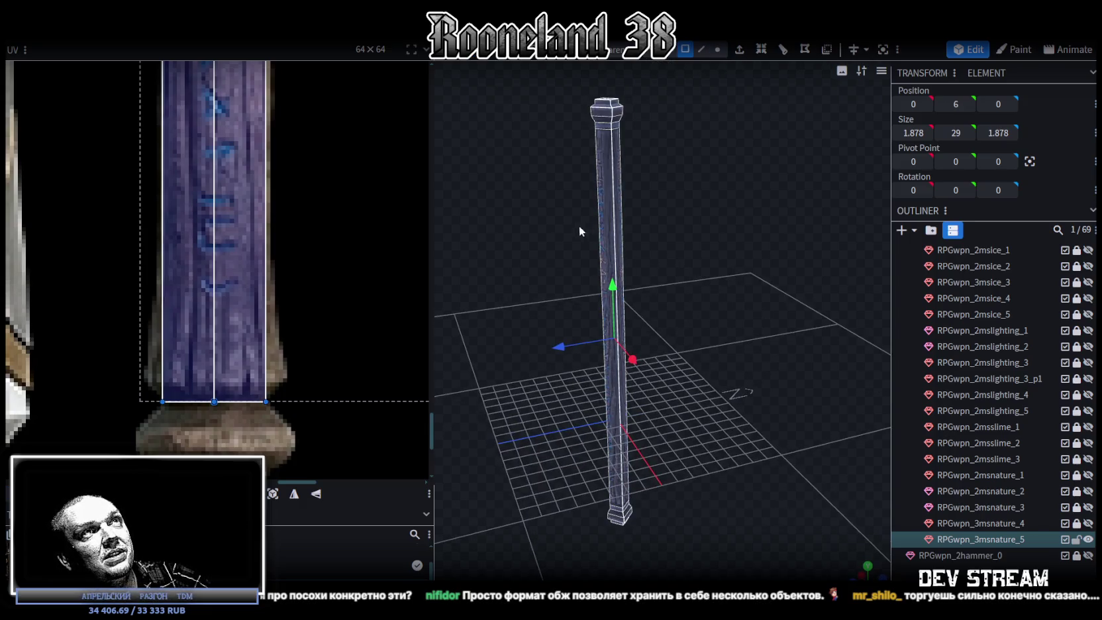
{"action": "mouse_move", "coordinate": [692, 256]}
{"action": "left_mouse_down"}
{"action": "mouse_move", "coordinate": [774, 327]}
{"action": "mouse_move", "coordinate": [755, 311]}
{"action": "left_mouse_up"}
Scale the shaft faces in X/Z down to 1.2029, undoing the first overshoot.
{"action": "key", "text": "s"}
{"action": "mouse_move", "coordinate": [621, 405]}
{"action": "left_mouse_down"}
{"action": "mouse_move", "coordinate": [792, 351]}
{"action": "mouse_move", "coordinate": [750, 321]}
{"action": "mouse_move", "coordinate": [809, 375]}
{"action": "mouse_move", "coordinate": [665, 464]}
{"action": "left_mouse_up"}
{"action": "key", "text": "ctrl+z"}
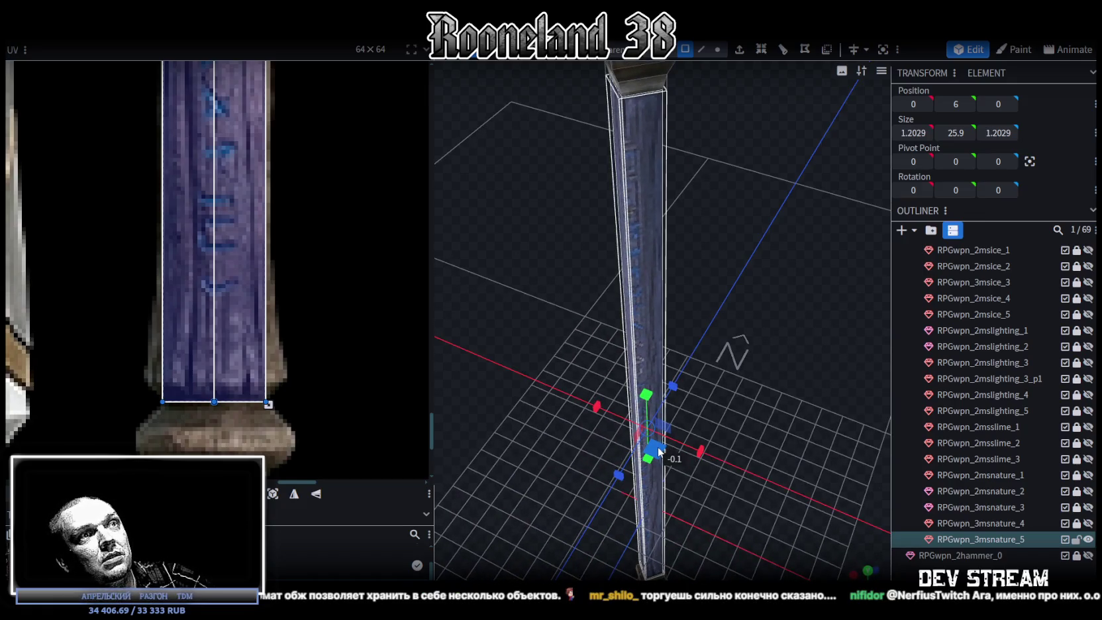
{"action": "mouse_move", "coordinate": [762, 469]}
{"action": "left_mouse_down"}
{"action": "mouse_move", "coordinate": [709, 529]}
{"action": "mouse_move", "coordinate": [655, 360]}
{"action": "mouse_move", "coordinate": [655, 409]}
{"action": "mouse_move", "coordinate": [646, 183]}
{"action": "mouse_move", "coordinate": [701, 404]}
{"action": "left_mouse_up"}
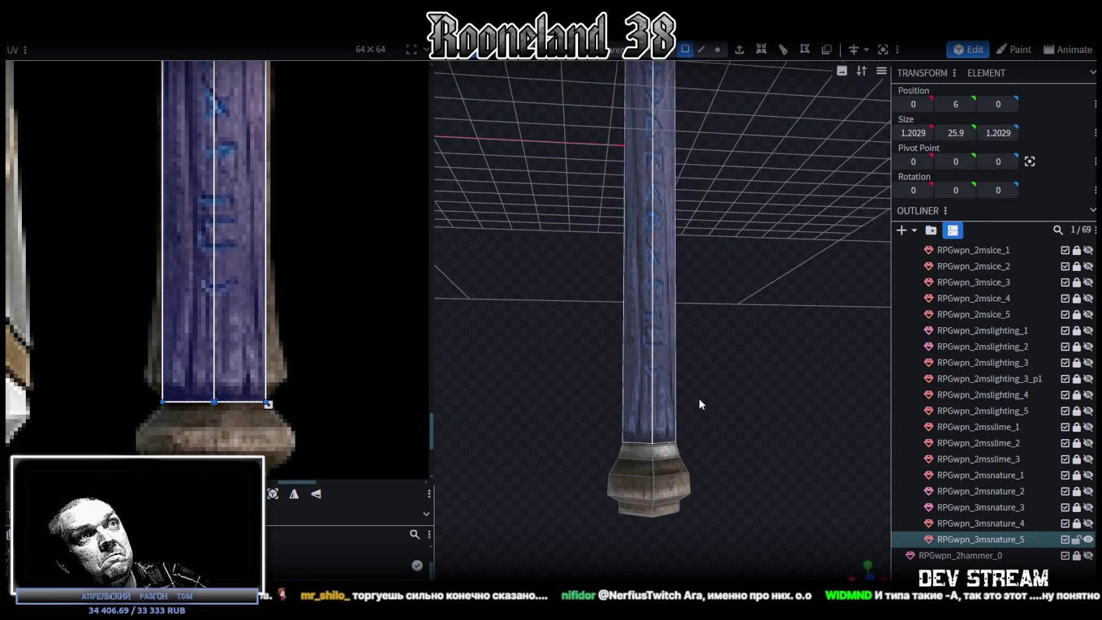
{"action": "left_click", "coordinate": [704, 50]}
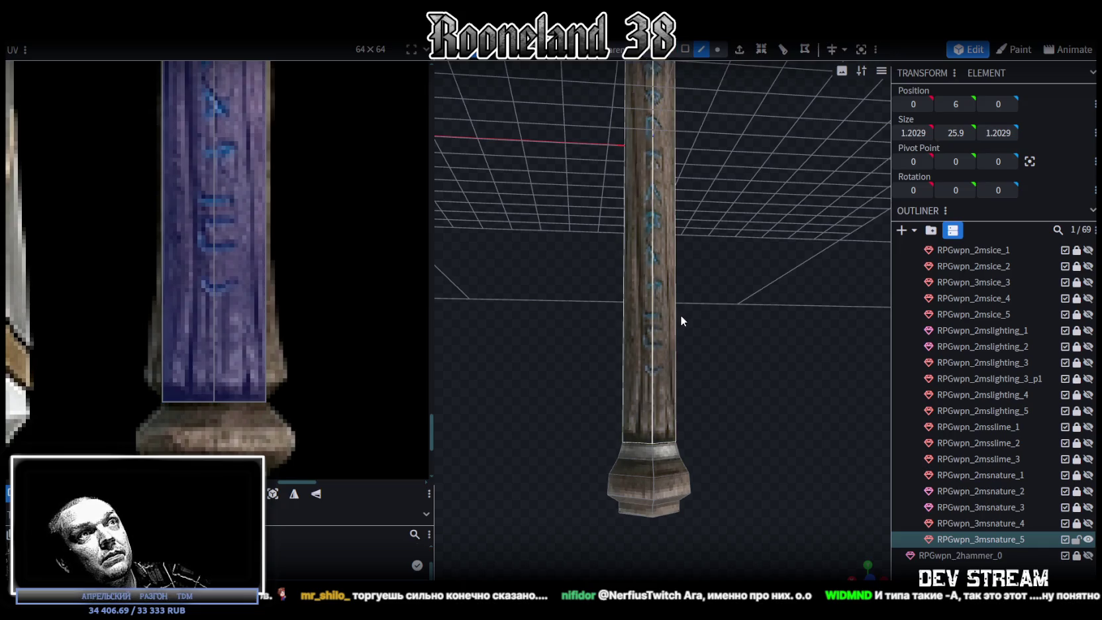
Add a loop cut around the shaft and slide it down toward the base.
{"action": "left_click", "coordinate": [653, 352]}
{"action": "key", "text": "ctrl+r"}
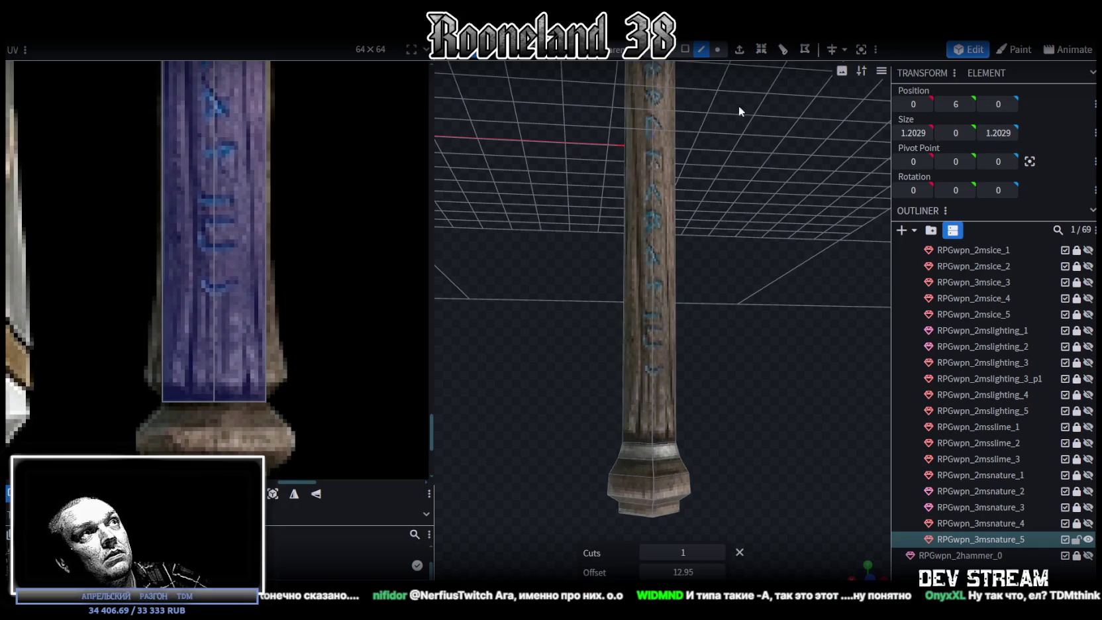
{"action": "scroll", "coordinate": [259, 304], "scroll_direction": "down", "scroll_amount": 5}
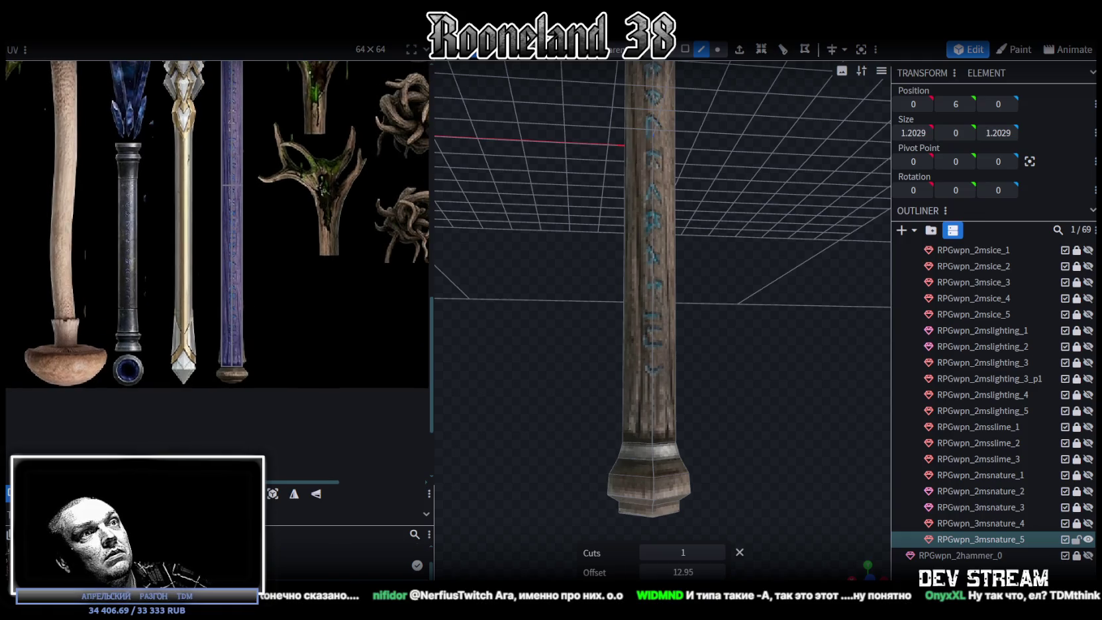
{"action": "mouse_move", "coordinate": [683, 572]}
{"action": "left_mouse_down"}
{"action": "mouse_move", "coordinate": [653, 572]}
{"action": "mouse_move", "coordinate": [676, 572]}
{"action": "left_mouse_up"}
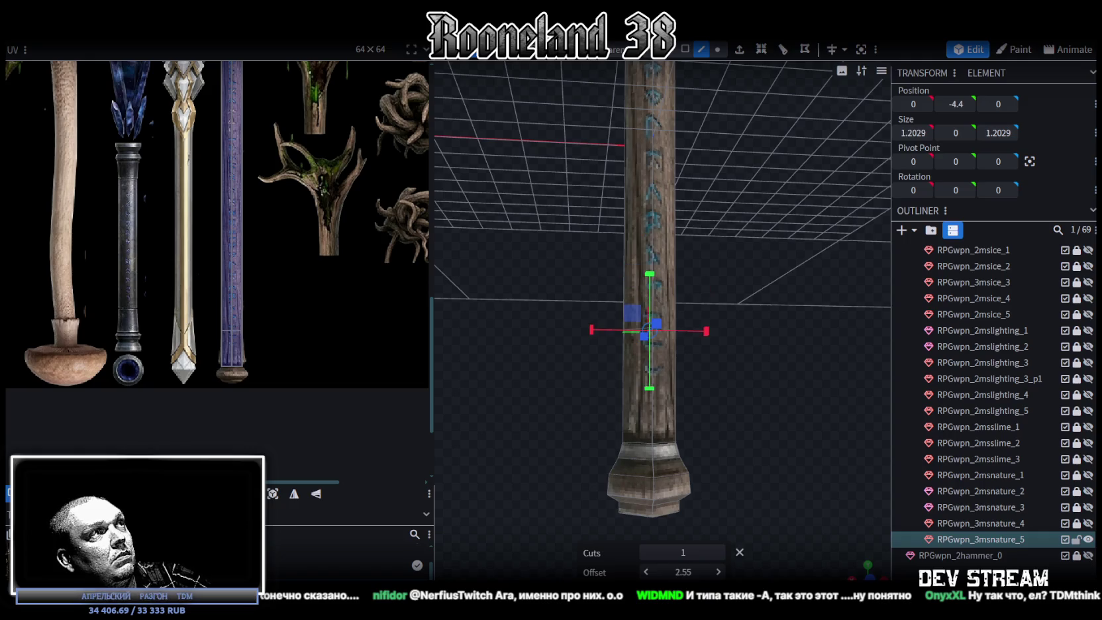
{"action": "scroll", "coordinate": [700, 452], "scroll_direction": "up", "scroll_amount": 3}
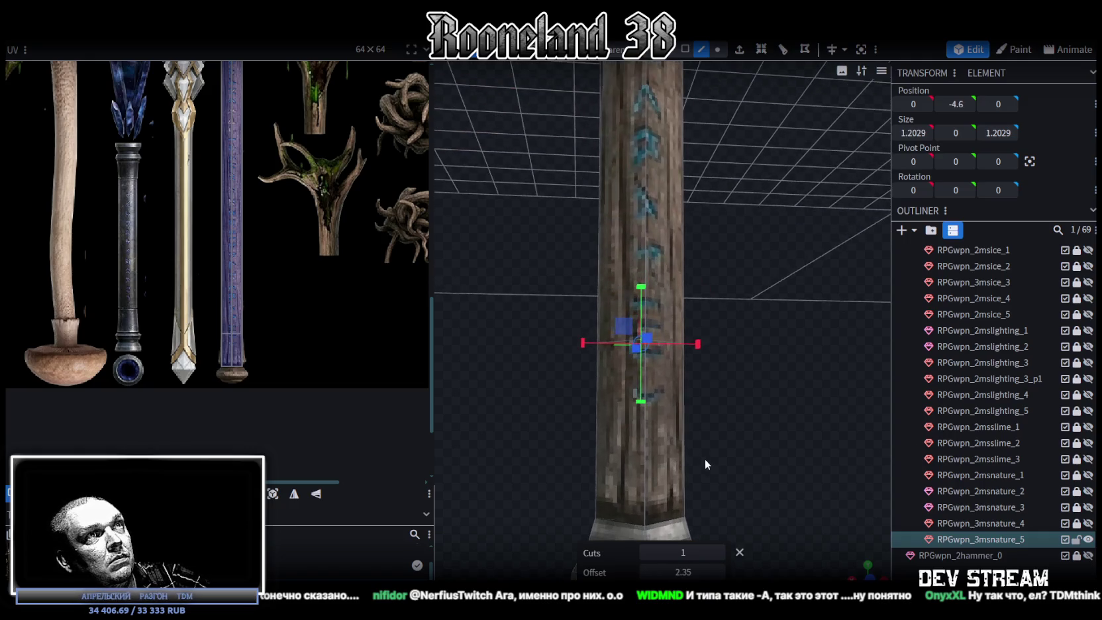
{"action": "scroll", "coordinate": [715, 452], "scroll_direction": "up", "scroll_amount": 2}
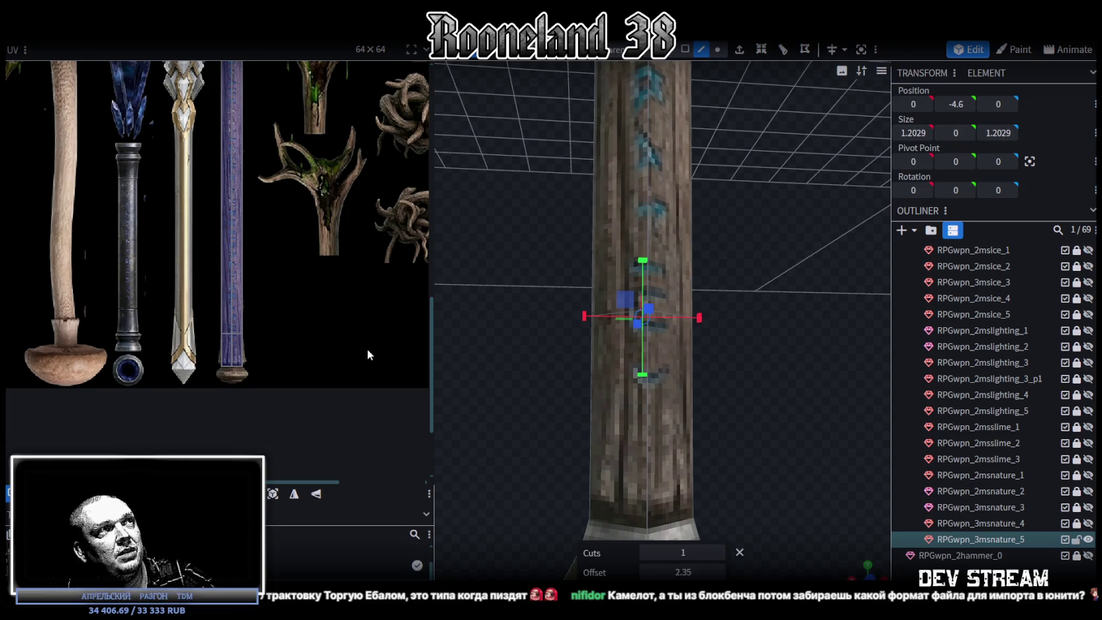
{"action": "scroll", "coordinate": [368, 355], "scroll_direction": "up", "scroll_amount": 3}
{"action": "scroll", "coordinate": [263, 315], "scroll_direction": "up", "scroll_amount": 2}
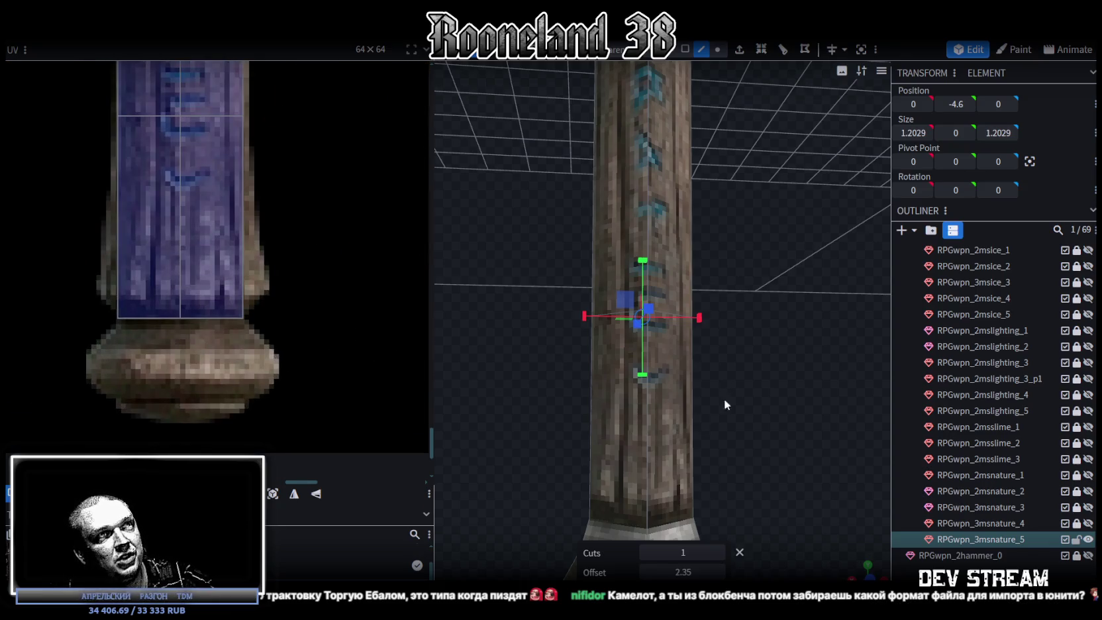
{"action": "mouse_move", "coordinate": [789, 422]}
{"action": "left_mouse_down"}
{"action": "mouse_move", "coordinate": [747, 284]}
{"action": "mouse_move", "coordinate": [693, 412]}
{"action": "mouse_move", "coordinate": [704, 400]}
{"action": "left_mouse_up"}
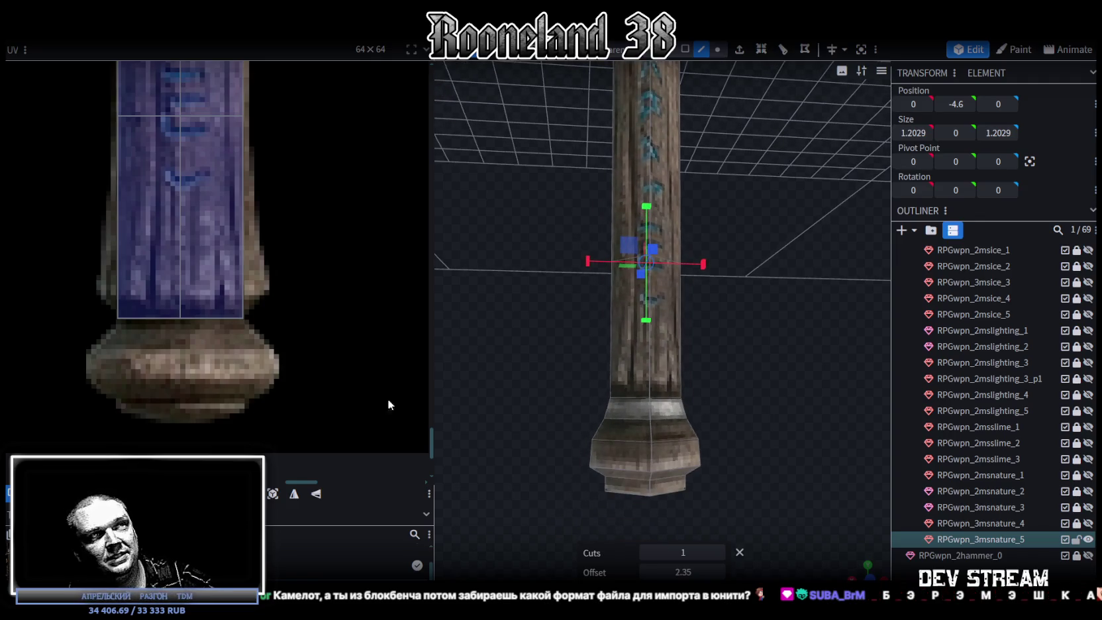
{"action": "scroll", "coordinate": [526, 472], "scroll_direction": "up", "scroll_amount": 2}
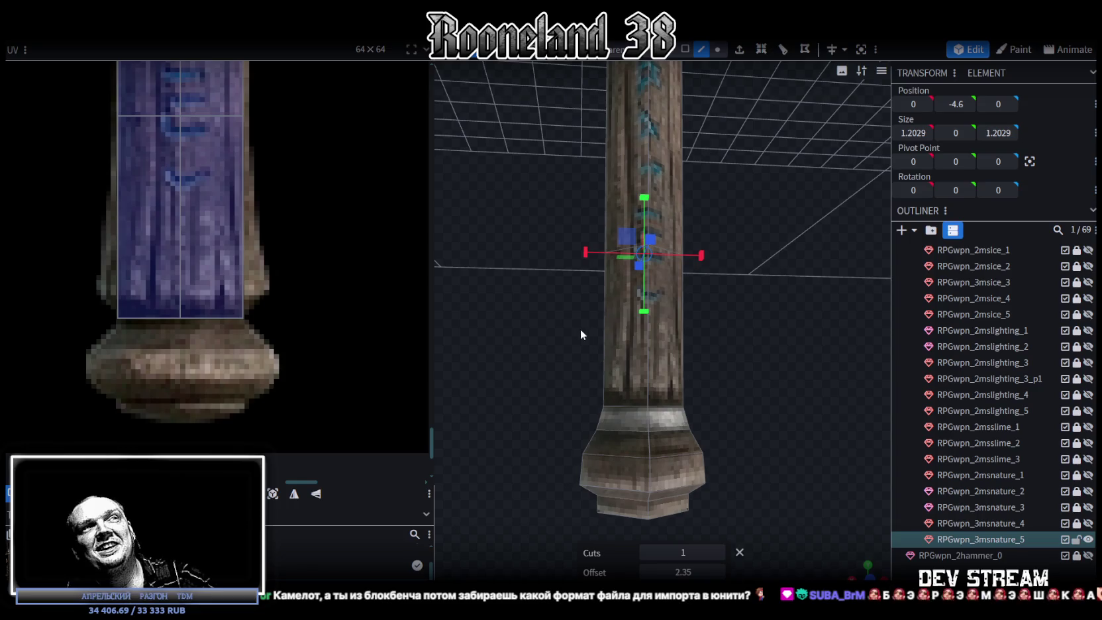
Select the lower shaft section's faces and split them into a separate element.
{"action": "left_click", "coordinate": [717, 49]}
{"action": "mouse_move", "coordinate": [716, 146]}
{"action": "left_mouse_down"}
{"action": "mouse_move", "coordinate": [702, 253]}
{"action": "mouse_move", "coordinate": [689, 152]}
{"action": "left_mouse_up"}
{"action": "left_click", "coordinate": [685, 49]}
{"action": "mouse_move", "coordinate": [523, 503]}
{"action": "left_mouse_down"}
{"action": "mouse_move", "coordinate": [738, 416]}
{"action": "mouse_move", "coordinate": [745, 394]}
{"action": "left_mouse_up"}
{"action": "left_click_drag", "start_coordinate": [532, 301], "coordinate": [759, 361]}
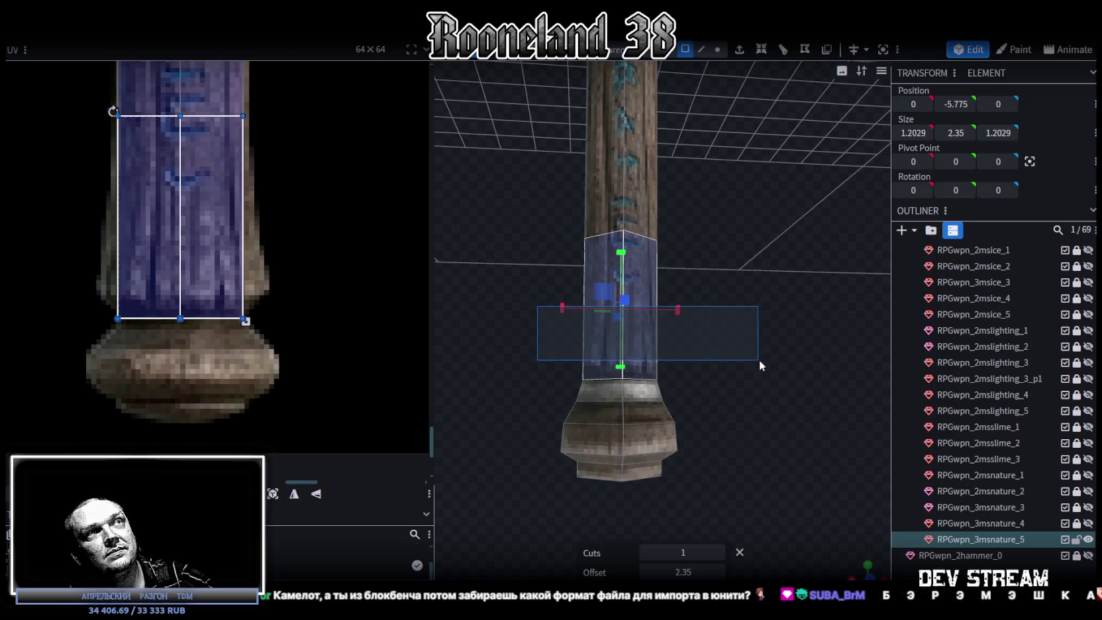
{"action": "right_click", "coordinate": [652, 368]}
{"action": "left_click", "coordinate": [689, 379]}
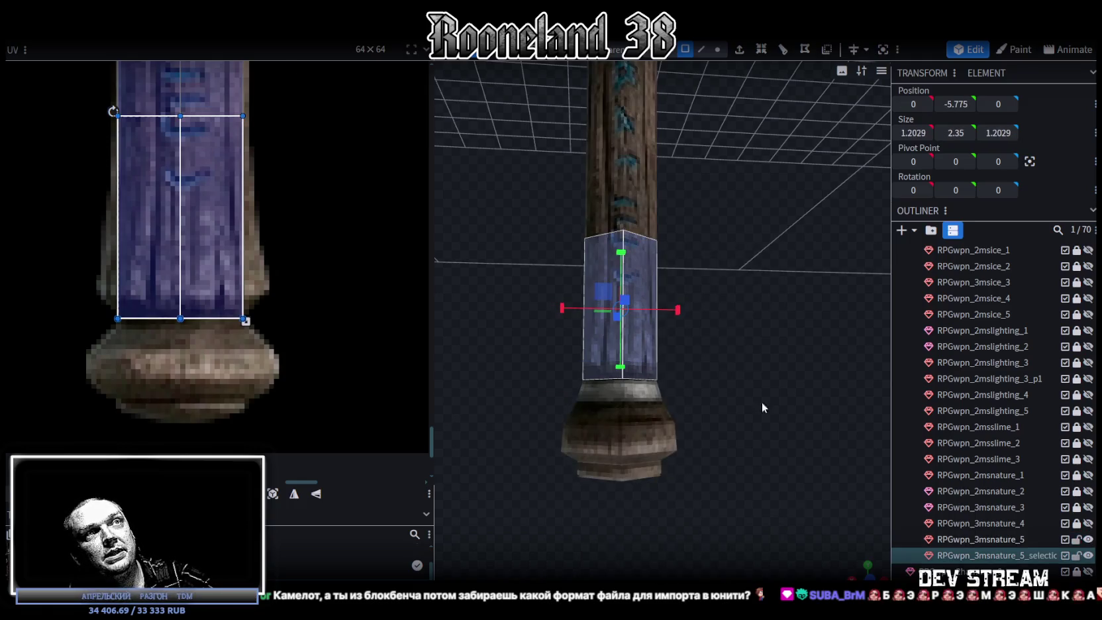
Select the section's bottom-row vertices, then undo their widening.
{"action": "left_click", "coordinate": [718, 49]}
{"action": "left_click_drag", "start_coordinate": [548, 314], "coordinate": [826, 514]}
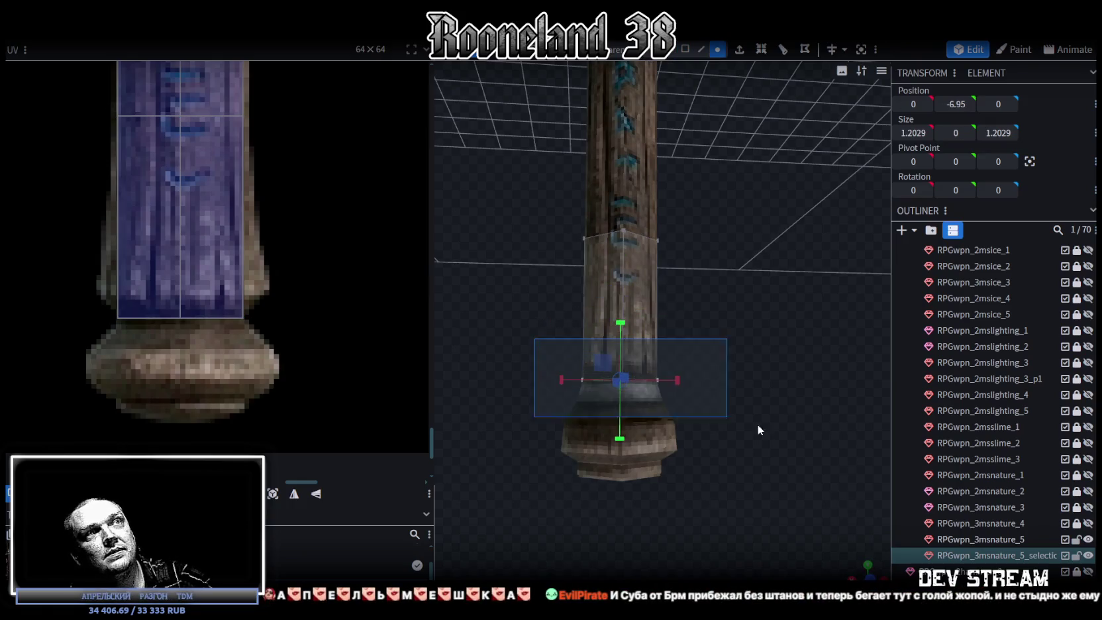
{"action": "left_click_drag", "start_coordinate": [866, 568], "coordinate": [766, 410]}
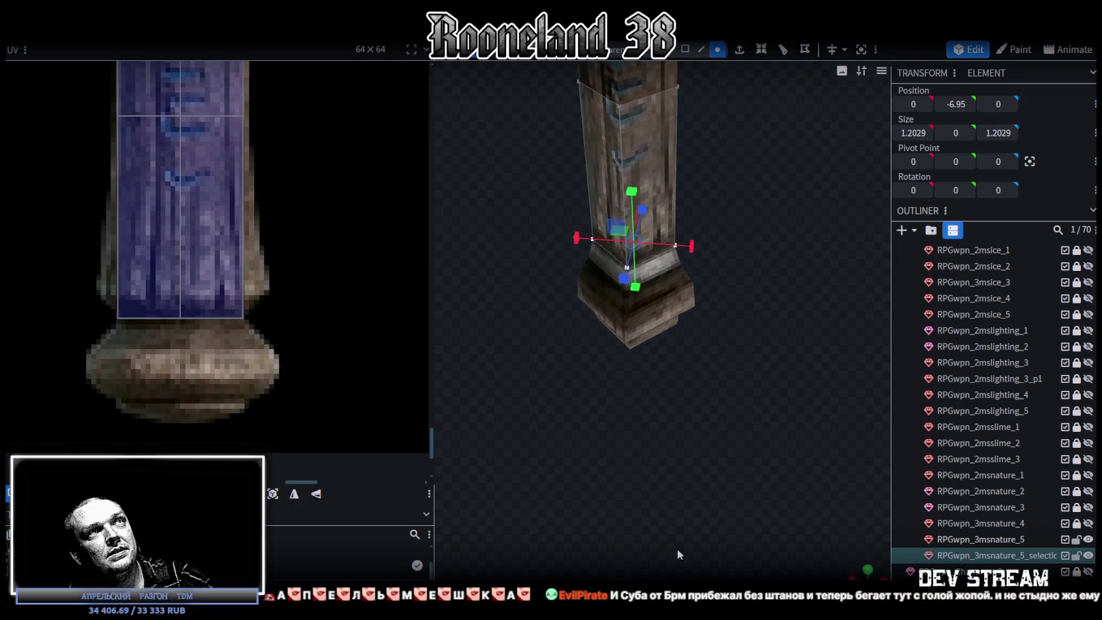
{"action": "mouse_move", "coordinate": [675, 516]}
{"action": "left_mouse_down"}
{"action": "mouse_move", "coordinate": [727, 495]}
{"action": "mouse_move", "coordinate": [737, 508]}
{"action": "mouse_move", "coordinate": [801, 459]}
{"action": "mouse_move", "coordinate": [631, 382]}
{"action": "mouse_move", "coordinate": [743, 452]}
{"action": "mouse_move", "coordinate": [624, 402]}
{"action": "left_mouse_up"}
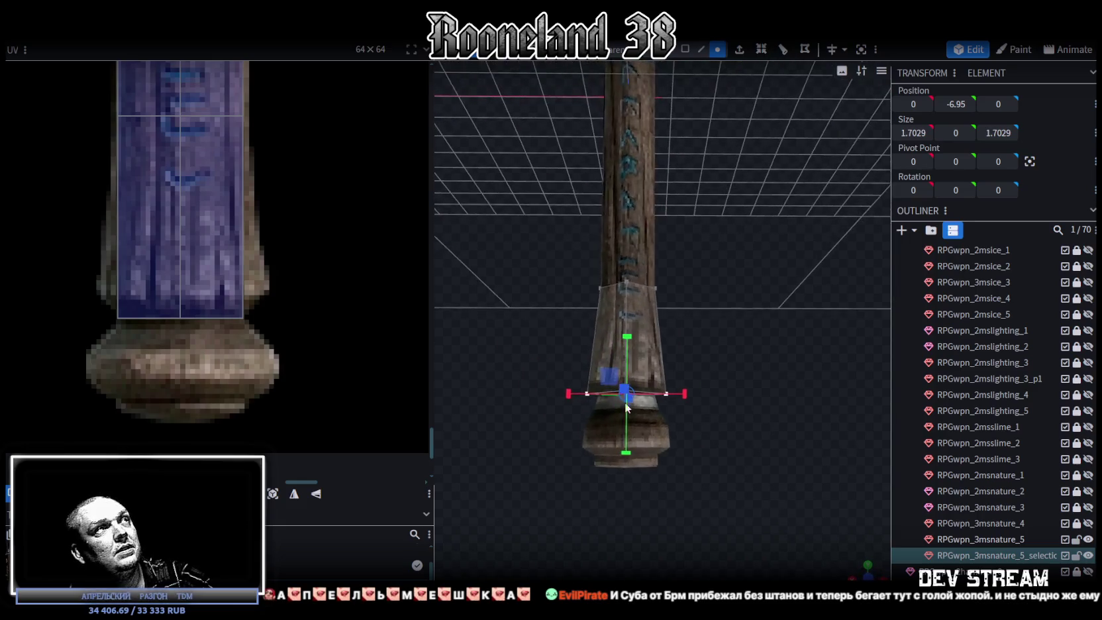
{"action": "scroll", "coordinate": [170, 316], "scroll_direction": "up", "scroll_amount": 2}
{"action": "key", "text": "ctrl+z"}
{"action": "left_click_drag", "start_coordinate": [707, 374], "coordinate": [740, 364]}
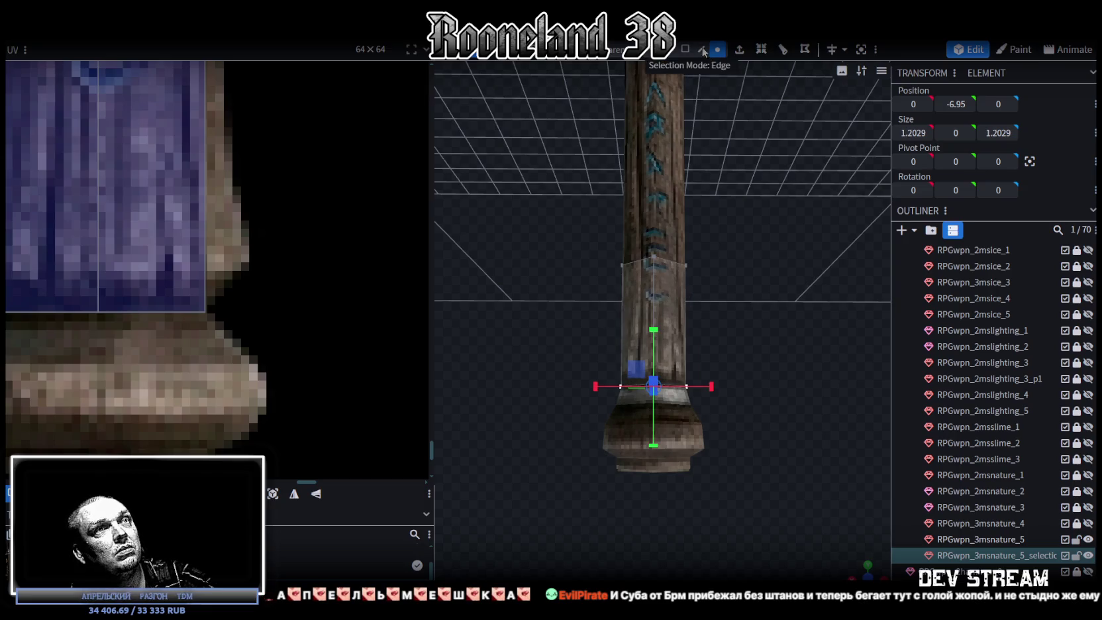
Delete the leftover selection copy and reselect the staff mesh in edge mode.
{"action": "key", "text": "Delete"}
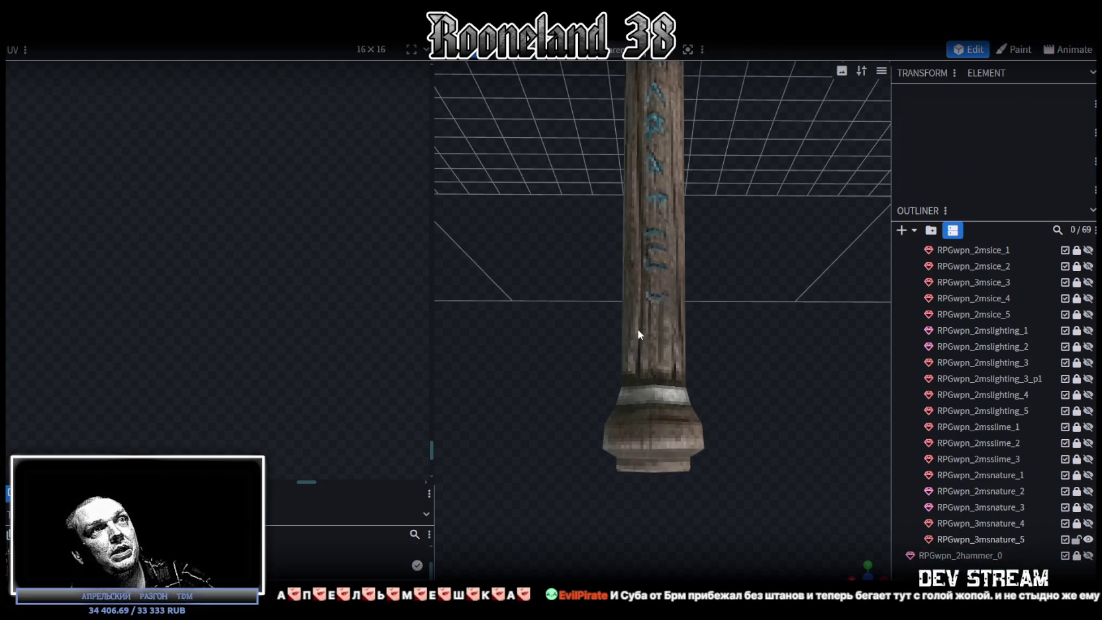
{"action": "left_click", "coordinate": [638, 329]}
{"action": "left_click", "coordinate": [701, 49]}
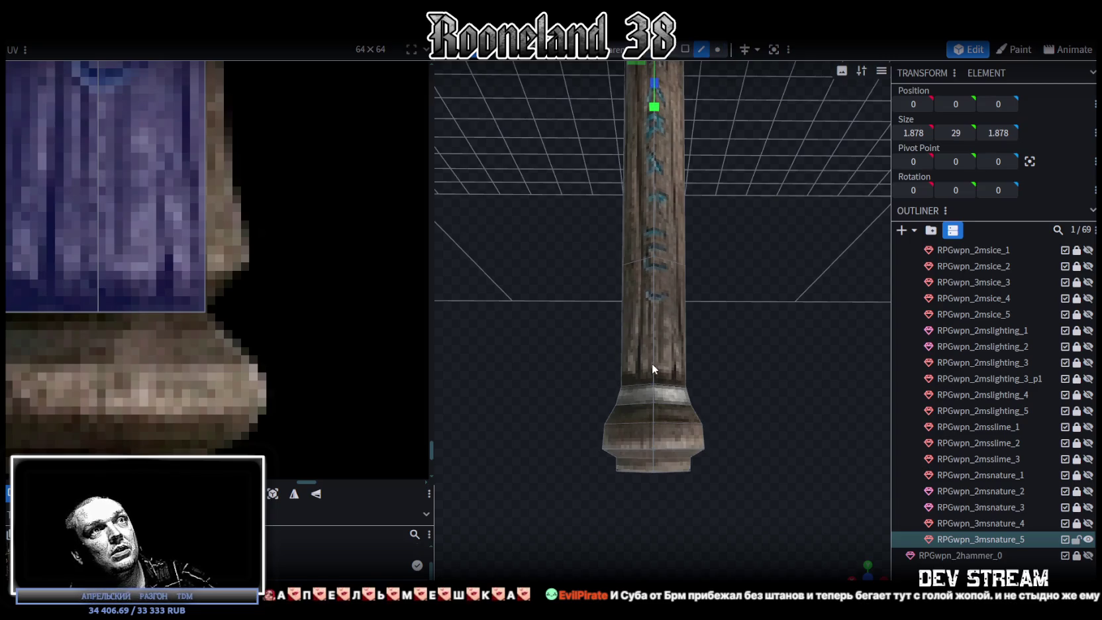
Add a loop cut around the shaft on a vertical edge and lower it toward the base.
{"action": "left_click", "coordinate": [652, 363]}
{"action": "left_click", "coordinate": [761, 49]}
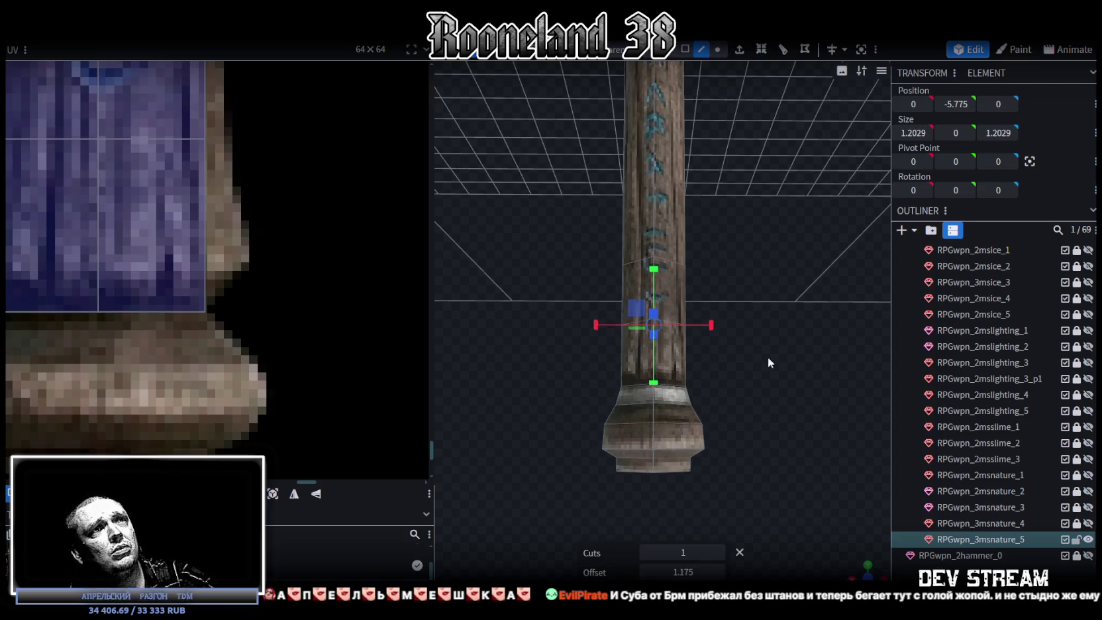
{"action": "left_click", "coordinate": [718, 574]}
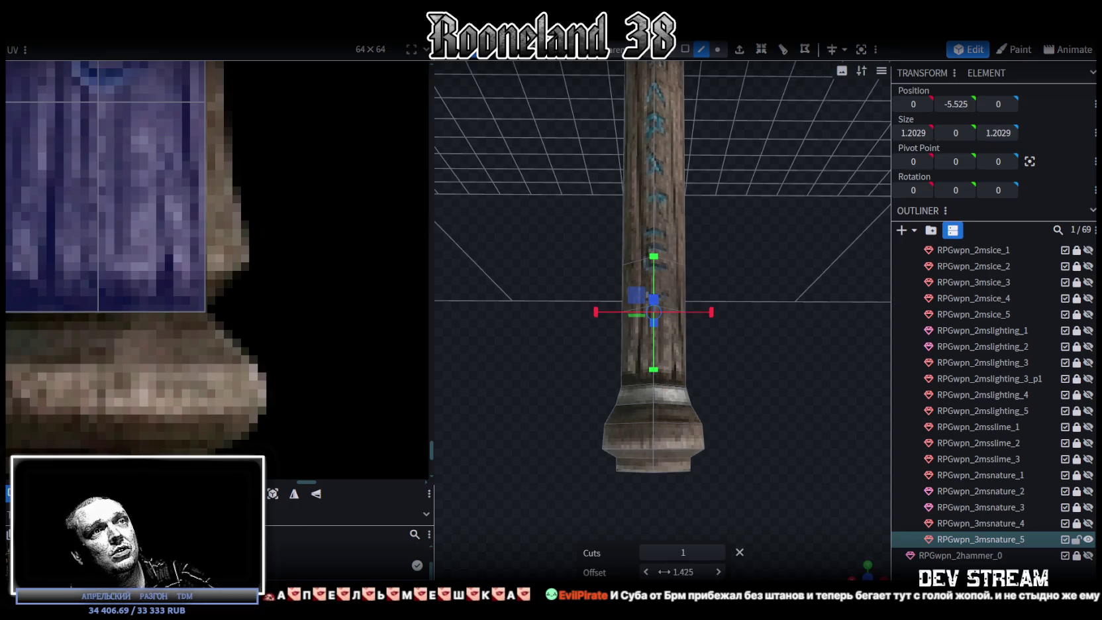
{"action": "left_click", "coordinate": [647, 572]}
{"action": "left_click", "coordinate": [647, 573]}
{"action": "left_click", "coordinate": [646, 573]}
{"action": "left_click", "coordinate": [647, 572]}
{"action": "left_click", "coordinate": [646, 573]}
Set the loop cut offset to 0.325 and select corners of the shaft's UV island.
{"action": "scroll", "coordinate": [241, 271], "scroll_direction": "down", "scroll_amount": 2}
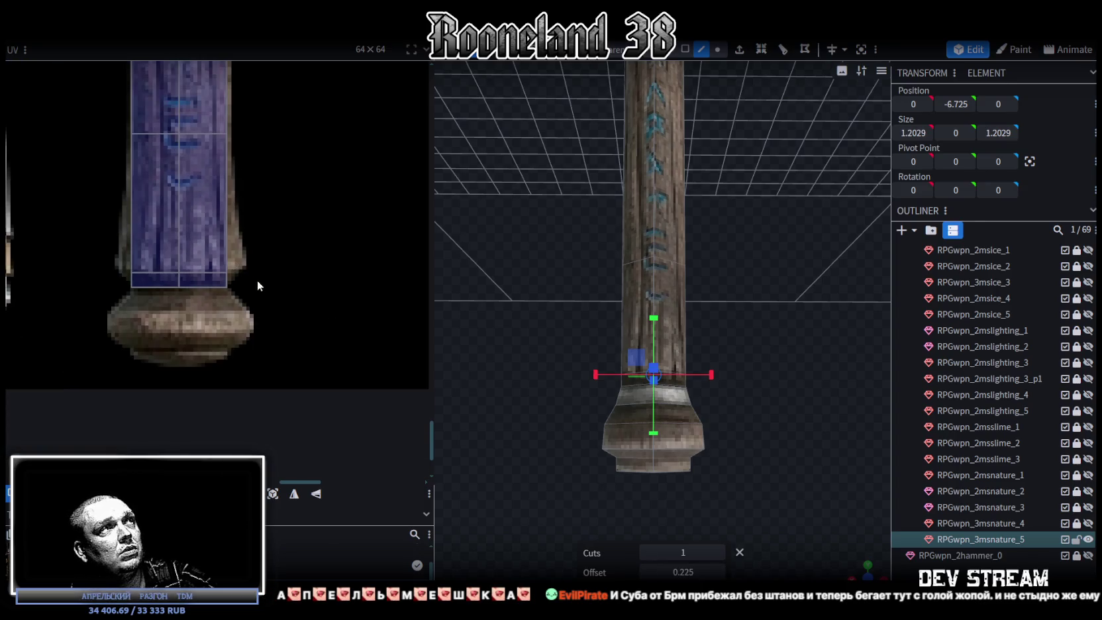
{"action": "left_click_drag", "start_coordinate": [125, 289], "coordinate": [183, 316]}
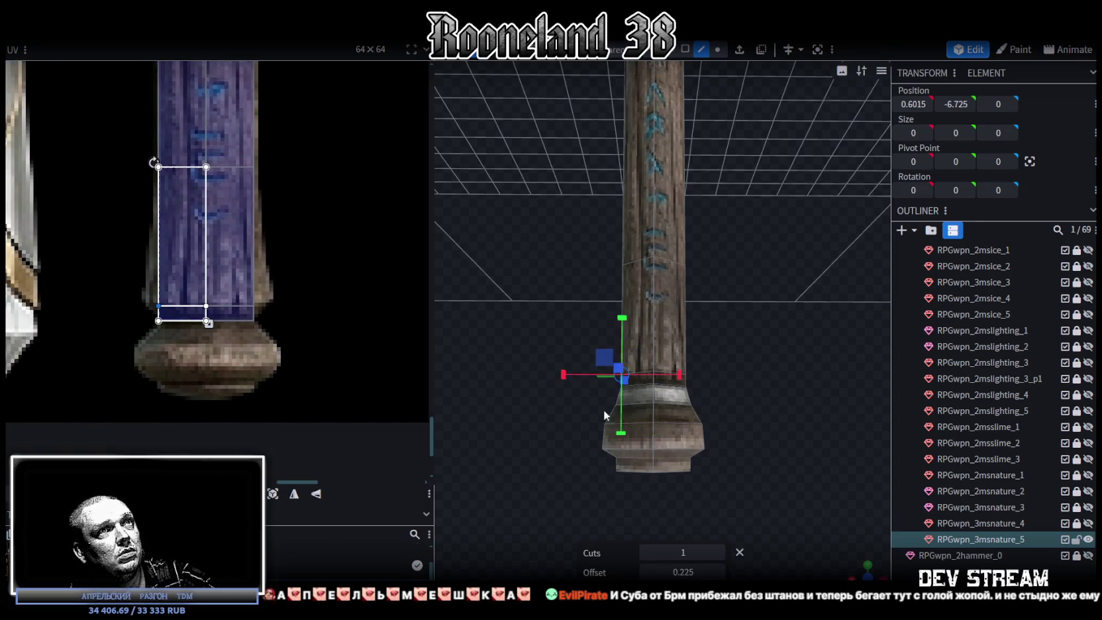
{"action": "left_click", "coordinate": [647, 572]}
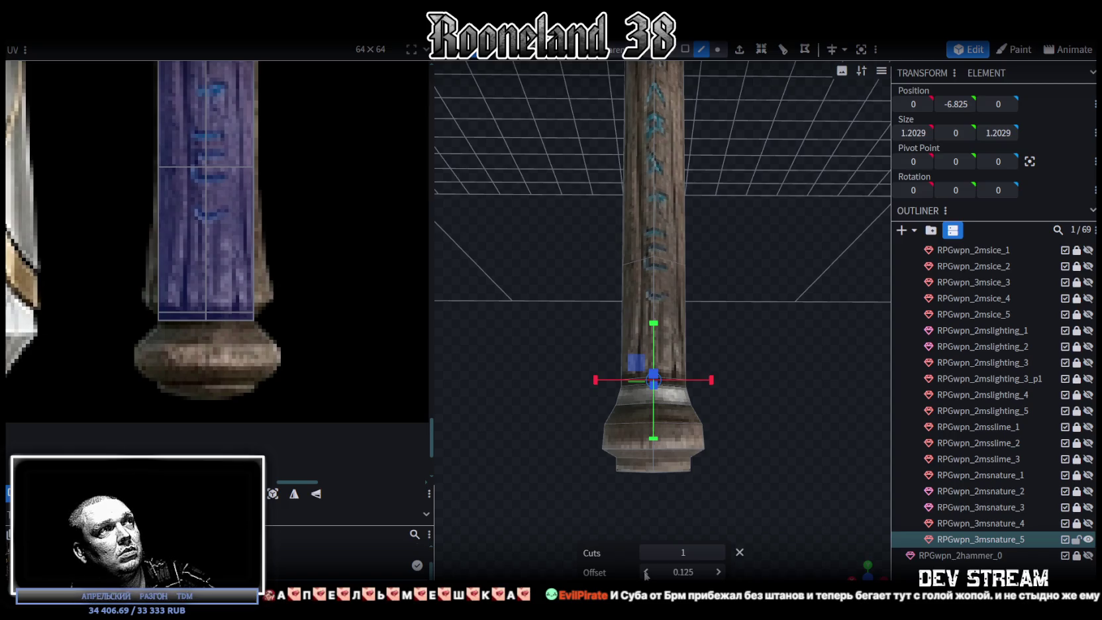
{"action": "double_click", "coordinate": [719, 572]}
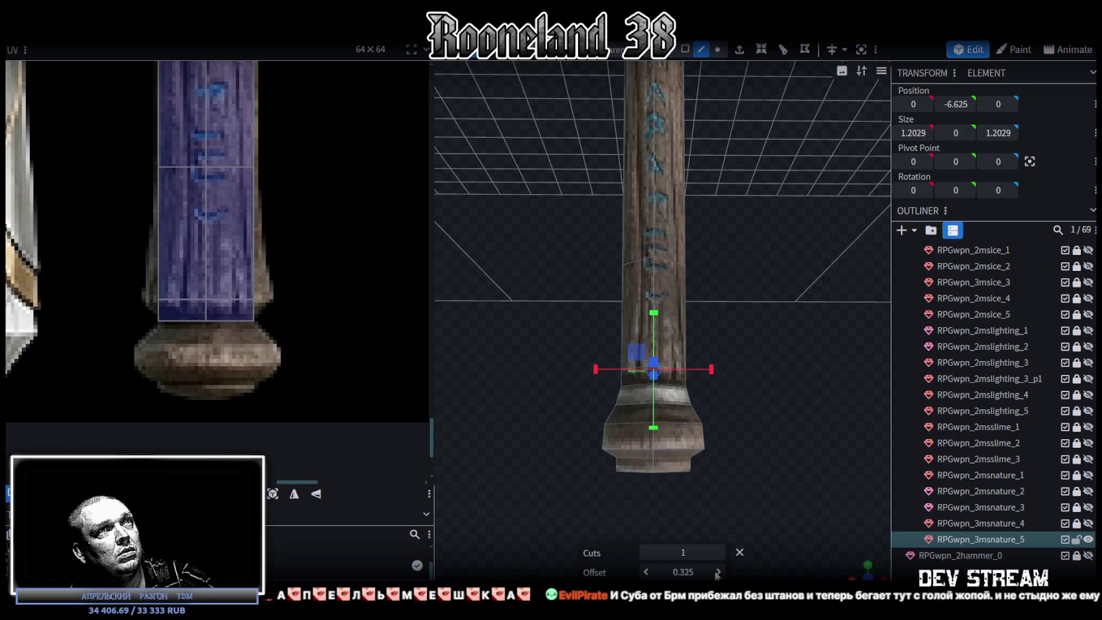
{"action": "scroll", "coordinate": [176, 282], "scroll_direction": "up", "scroll_amount": 3}
{"action": "mouse_move", "coordinate": [88, 259]}
{"action": "left_mouse_down"}
{"action": "mouse_move", "coordinate": [163, 312]}
{"action": "mouse_move", "coordinate": [125, 295]}
{"action": "left_mouse_up"}
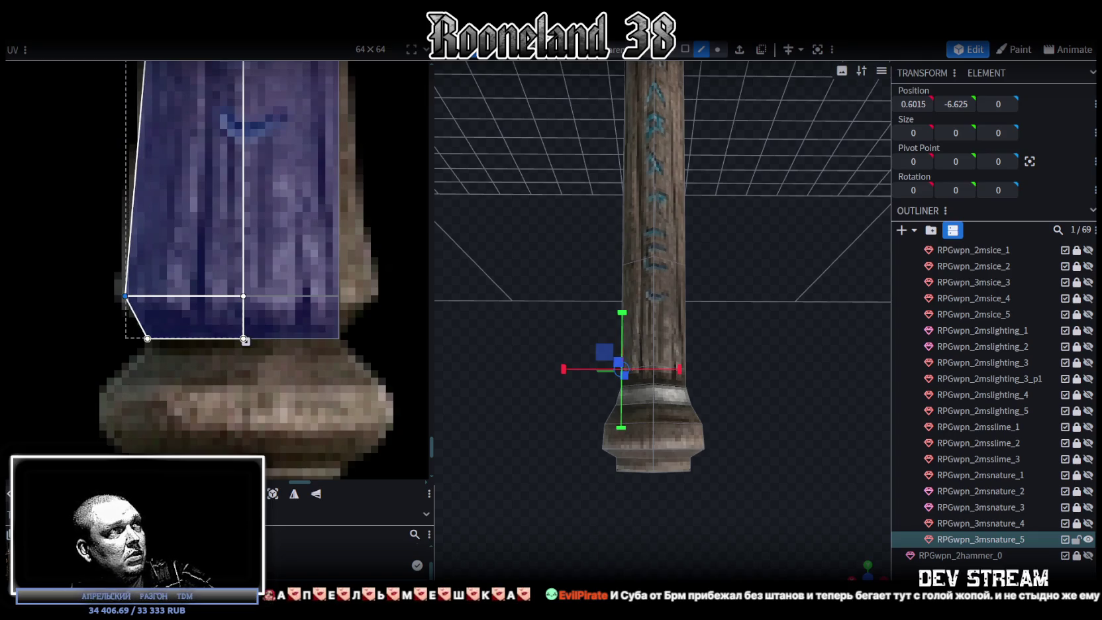
{"action": "left_click_drag", "start_coordinate": [320, 312], "coordinate": [371, 262]}
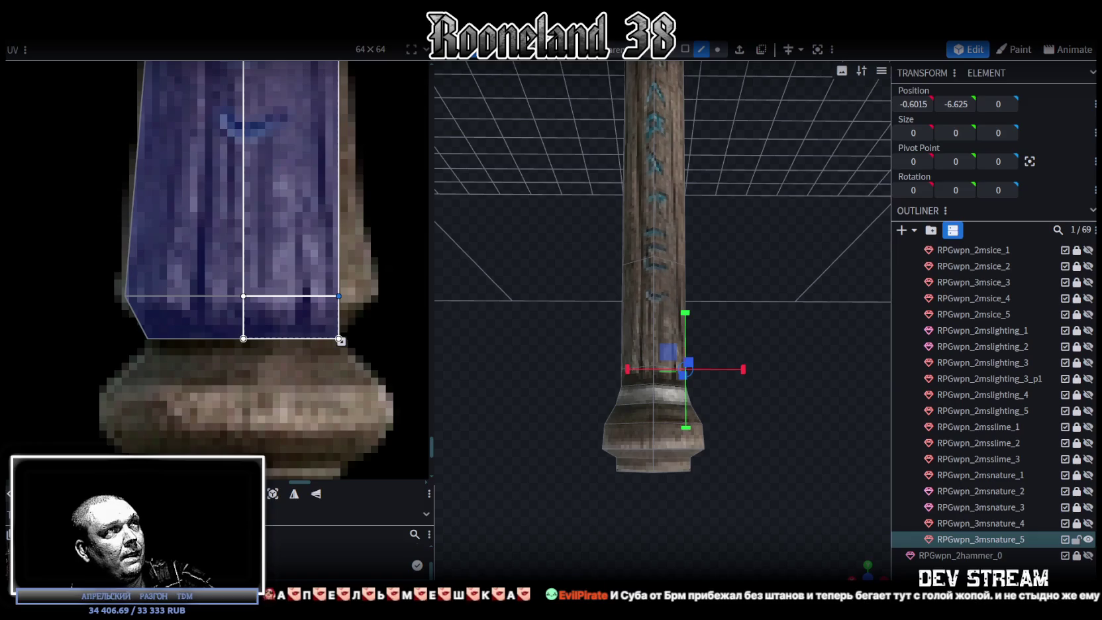
{"action": "scroll", "coordinate": [297, 279], "scroll_direction": "down", "scroll_amount": 3}
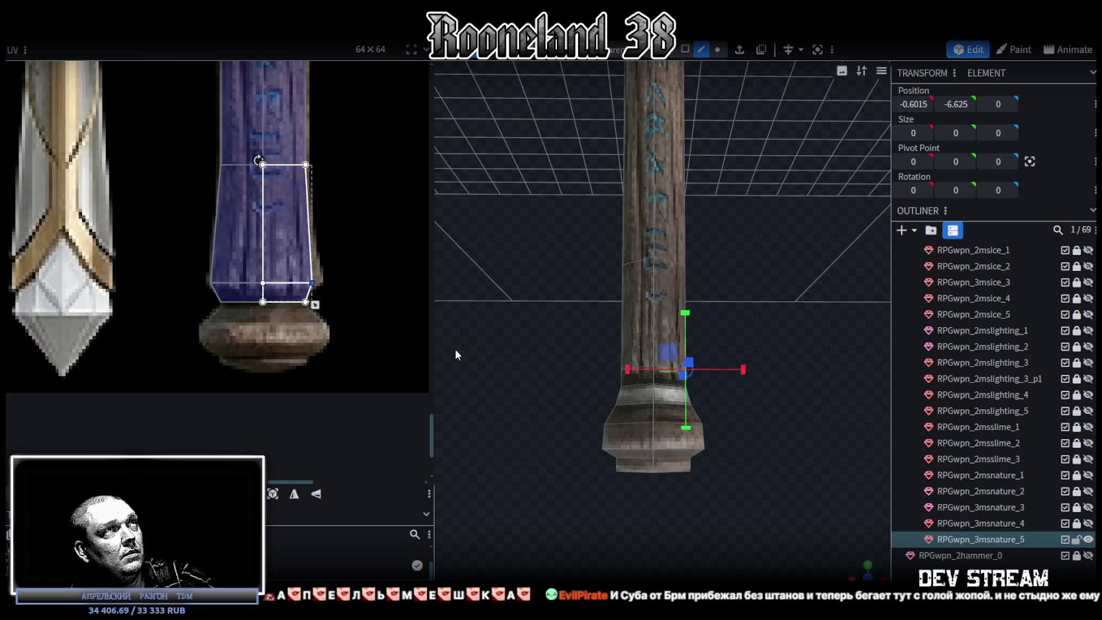
{"action": "scroll", "coordinate": [663, 332], "scroll_direction": "up", "scroll_amount": 3}
Select the new loop cut's whole vertex ring in Vertex mode.
{"action": "left_click", "coordinate": [718, 49]}
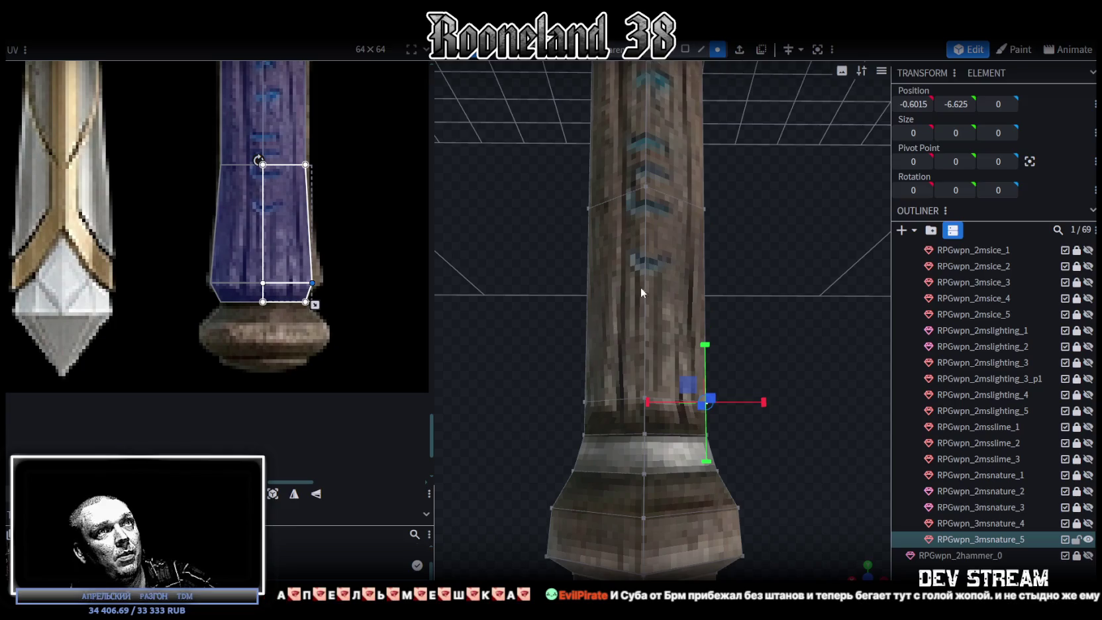
{"action": "left_click_drag", "start_coordinate": [497, 357], "coordinate": [772, 413]}
{"action": "mouse_move", "coordinate": [858, 545]}
{"action": "left_mouse_down"}
{"action": "mouse_move", "coordinate": [801, 468]}
{"action": "mouse_move", "coordinate": [614, 446]}
{"action": "mouse_move", "coordinate": [696, 416]}
{"action": "mouse_move", "coordinate": [607, 384]}
{"action": "left_mouse_up"}
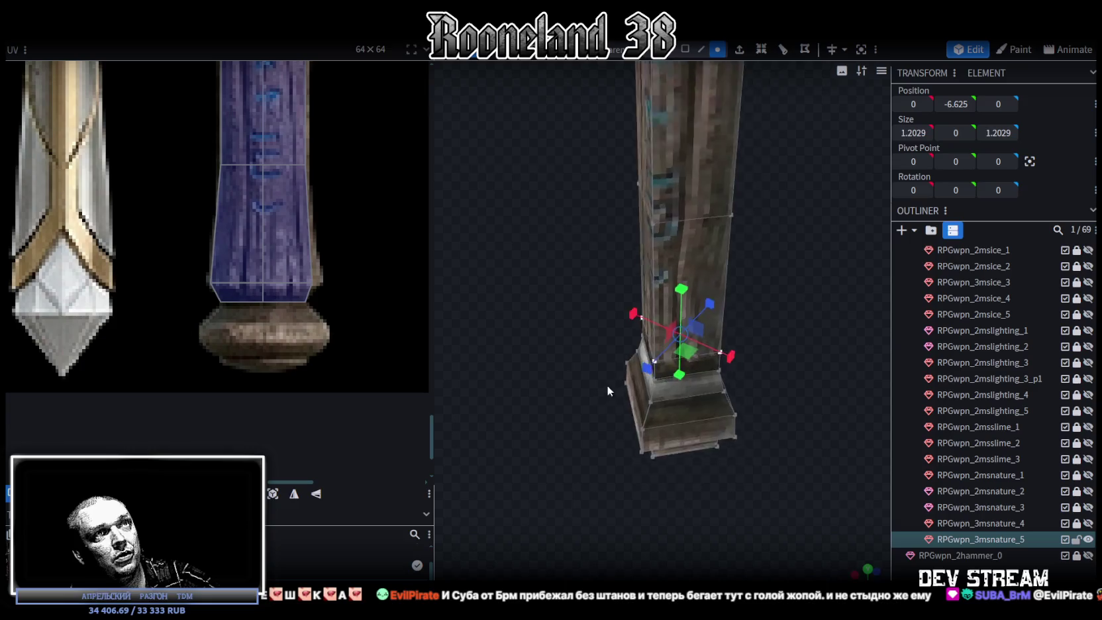
Scale the new vertex ring to 1.7029 so the shaft flares just above the base.
{"action": "scroll", "coordinate": [739, 314], "scroll_direction": "up", "scroll_amount": 2}
{"action": "mouse_move", "coordinate": [703, 347]}
{"action": "left_mouse_down"}
{"action": "mouse_move", "coordinate": [714, 351]}
{"action": "mouse_move", "coordinate": [719, 477]}
{"action": "mouse_move", "coordinate": [706, 388]}
{"action": "mouse_move", "coordinate": [666, 392]}
{"action": "mouse_move", "coordinate": [809, 455]}
{"action": "mouse_move", "coordinate": [701, 367]}
{"action": "mouse_move", "coordinate": [819, 384]}
{"action": "mouse_move", "coordinate": [775, 434]}
{"action": "mouse_move", "coordinate": [770, 364]}
{"action": "mouse_move", "coordinate": [777, 412]}
{"action": "left_mouse_up"}
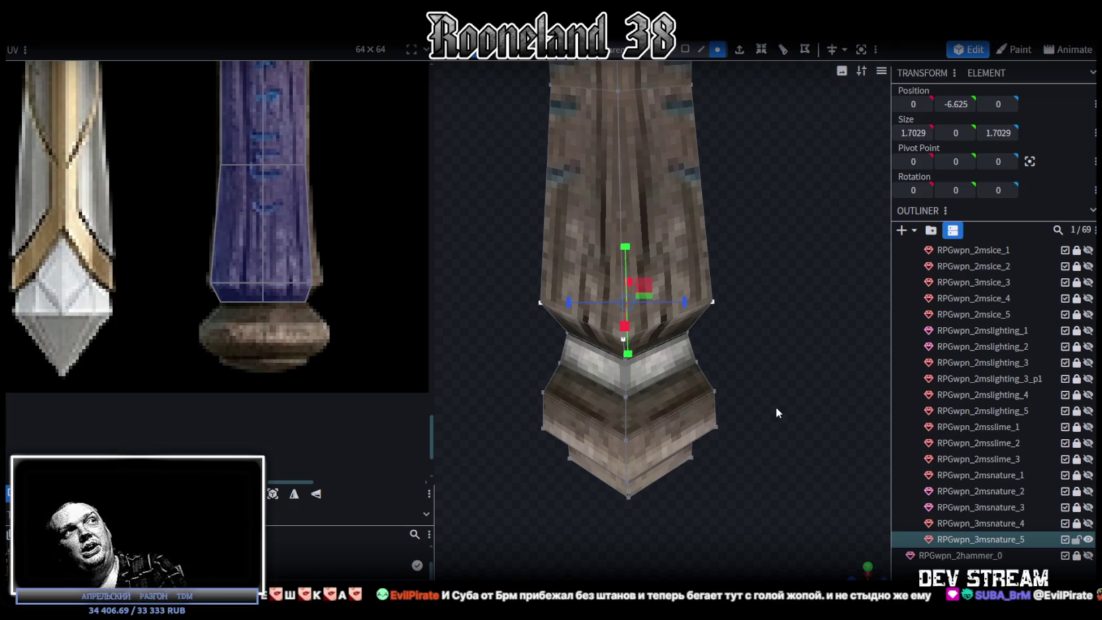
{"action": "mouse_move", "coordinate": [776, 407]}
{"action": "left_mouse_down"}
{"action": "mouse_move", "coordinate": [816, 446]}
{"action": "mouse_move", "coordinate": [786, 375]}
{"action": "mouse_move", "coordinate": [784, 415]}
{"action": "left_mouse_up"}
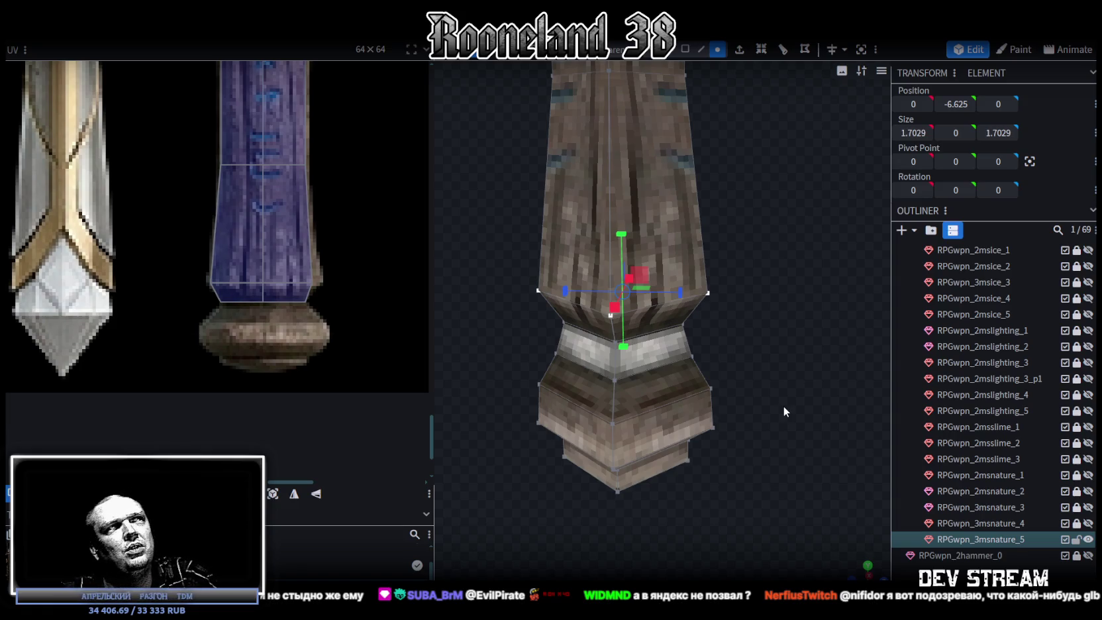
{"action": "mouse_move", "coordinate": [756, 359]}
{"action": "left_mouse_down"}
{"action": "mouse_move", "coordinate": [765, 301]}
{"action": "mouse_move", "coordinate": [747, 326]}
{"action": "mouse_move", "coordinate": [767, 335]}
{"action": "mouse_move", "coordinate": [606, 346]}
{"action": "mouse_move", "coordinate": [795, 430]}
{"action": "left_mouse_up"}
{"action": "scroll", "coordinate": [792, 351], "scroll_direction": "down", "scroll_amount": 2}
{"action": "scroll", "coordinate": [796, 430], "scroll_direction": "up", "scroll_amount": 2}
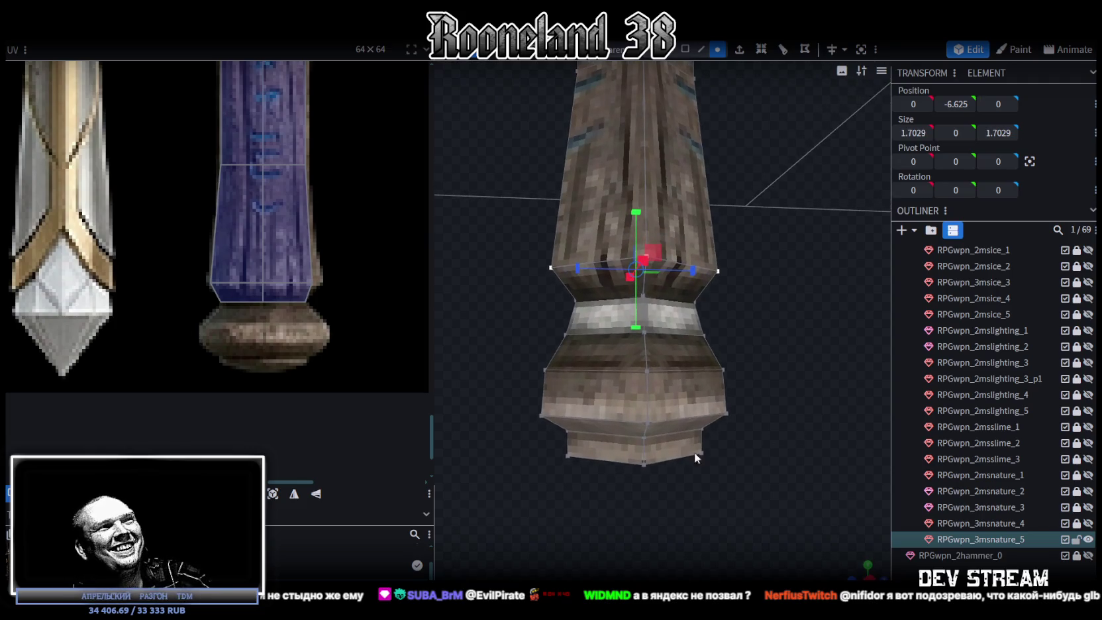
{"action": "mouse_move", "coordinate": [651, 540]}
{"action": "left_mouse_down"}
{"action": "mouse_move", "coordinate": [689, 560]}
{"action": "mouse_move", "coordinate": [686, 544]}
{"action": "mouse_move", "coordinate": [659, 533]}
{"action": "mouse_move", "coordinate": [564, 539]}
{"action": "left_mouse_up"}
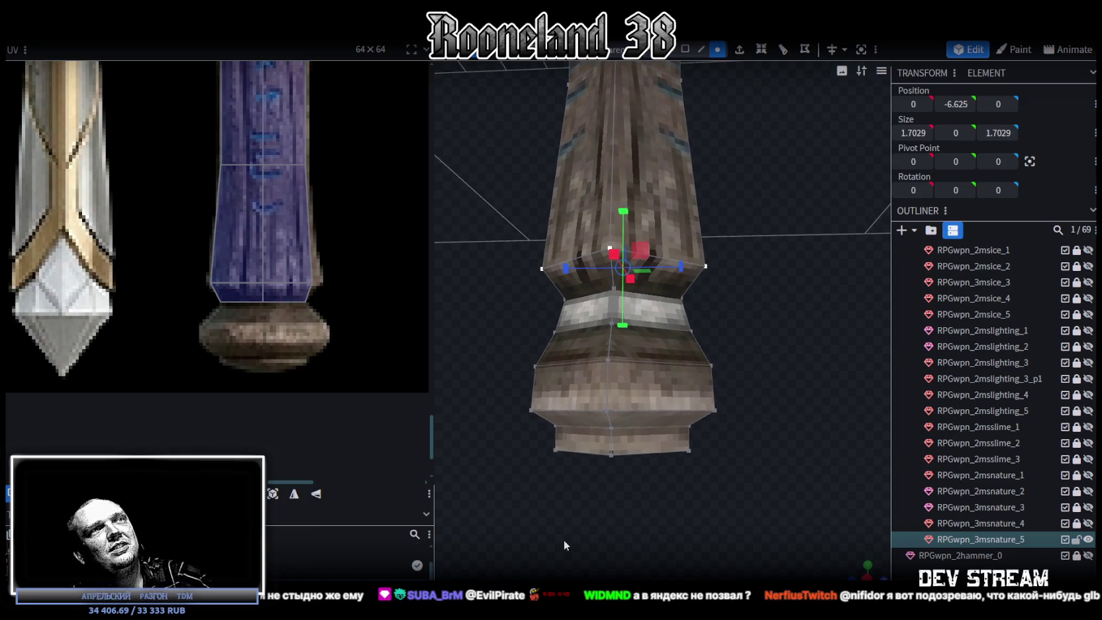
Select the base's lowest vertices and raise them 0.1 on Y.
{"action": "left_click", "coordinate": [494, 509]}
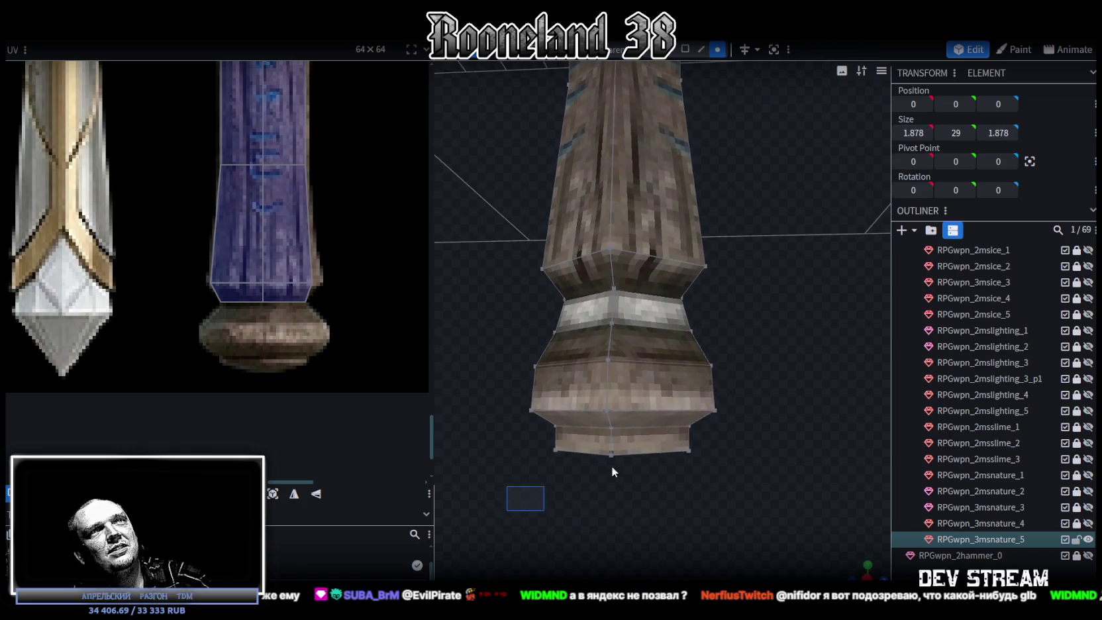
{"action": "mouse_move", "coordinate": [612, 473]}
{"action": "left_mouse_down"}
{"action": "mouse_move", "coordinate": [783, 428]}
{"action": "mouse_move", "coordinate": [766, 424]}
{"action": "left_mouse_up"}
{"action": "left_click_drag", "start_coordinate": [632, 367], "coordinate": [633, 364]}
{"action": "mouse_move", "coordinate": [689, 417]}
{"action": "left_mouse_down"}
{"action": "mouse_move", "coordinate": [758, 473]}
{"action": "mouse_move", "coordinate": [675, 440]}
{"action": "left_mouse_up"}
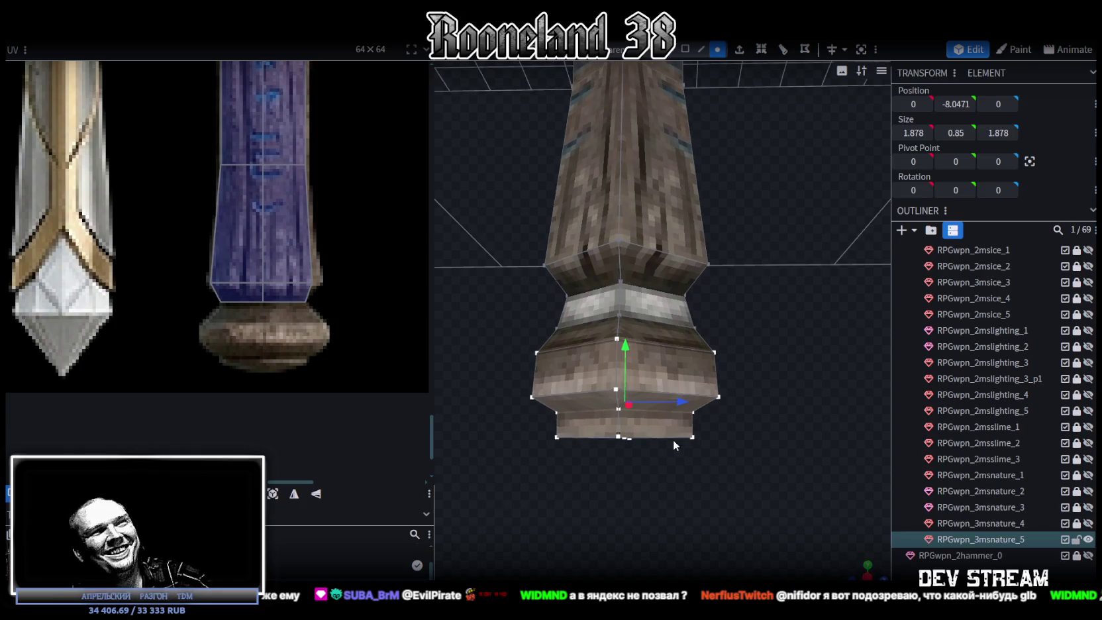
Raise the base's bottom vertices, then move its upper vertices up to thicken the band.
{"action": "scroll", "coordinate": [744, 493], "scroll_direction": "down", "scroll_amount": 5}
{"action": "scroll", "coordinate": [739, 437], "scroll_direction": "up", "scroll_amount": 2}
{"action": "scroll", "coordinate": [732, 384], "scroll_direction": "up", "scroll_amount": 2}
{"action": "left_click_drag", "start_coordinate": [732, 384], "coordinate": [707, 313]}
{"action": "scroll", "coordinate": [695, 371], "scroll_direction": "up", "scroll_amount": 5}
{"action": "left_click_drag", "start_coordinate": [513, 525], "coordinate": [811, 455]}
{"action": "left_click_drag", "start_coordinate": [669, 437], "coordinate": [671, 418]}
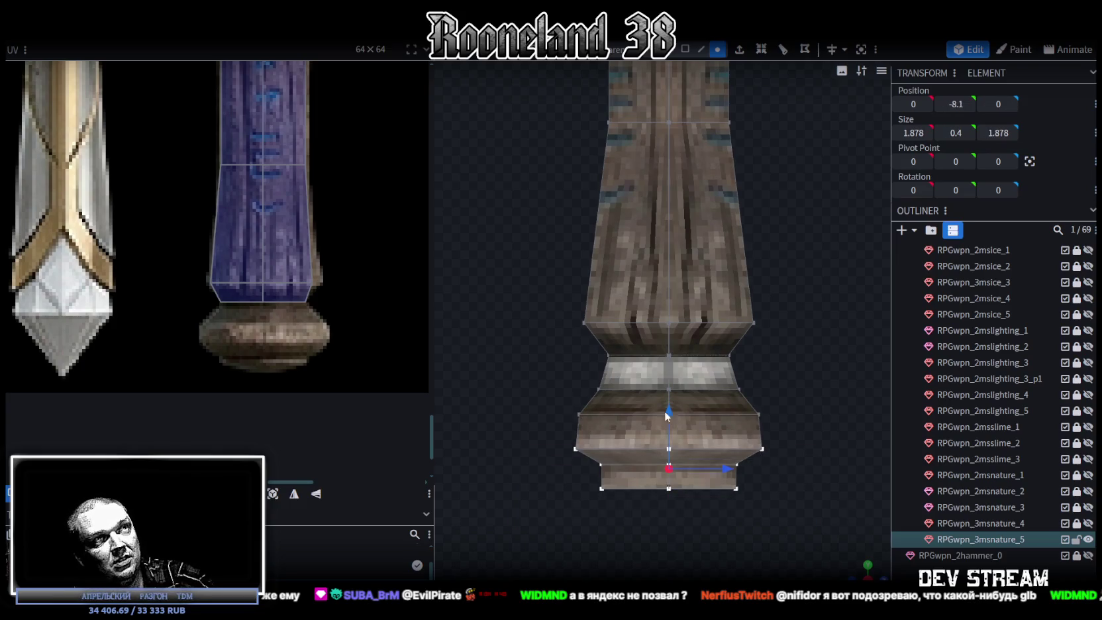
{"action": "left_click_drag", "start_coordinate": [571, 505], "coordinate": [831, 394]}
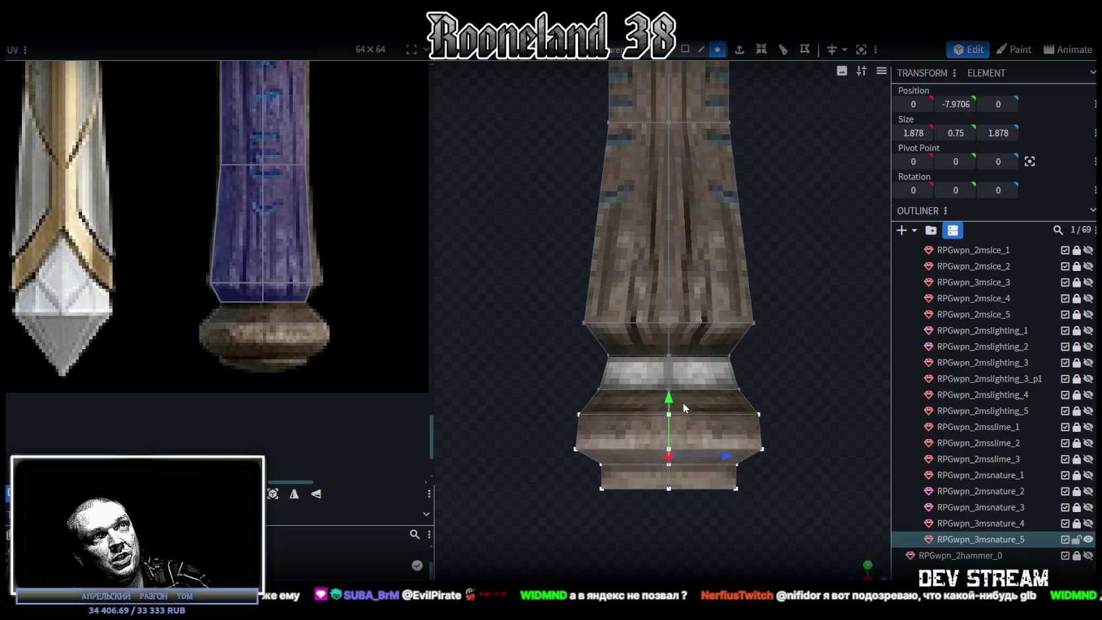
{"action": "left_click_drag", "start_coordinate": [671, 411], "coordinate": [673, 399]}
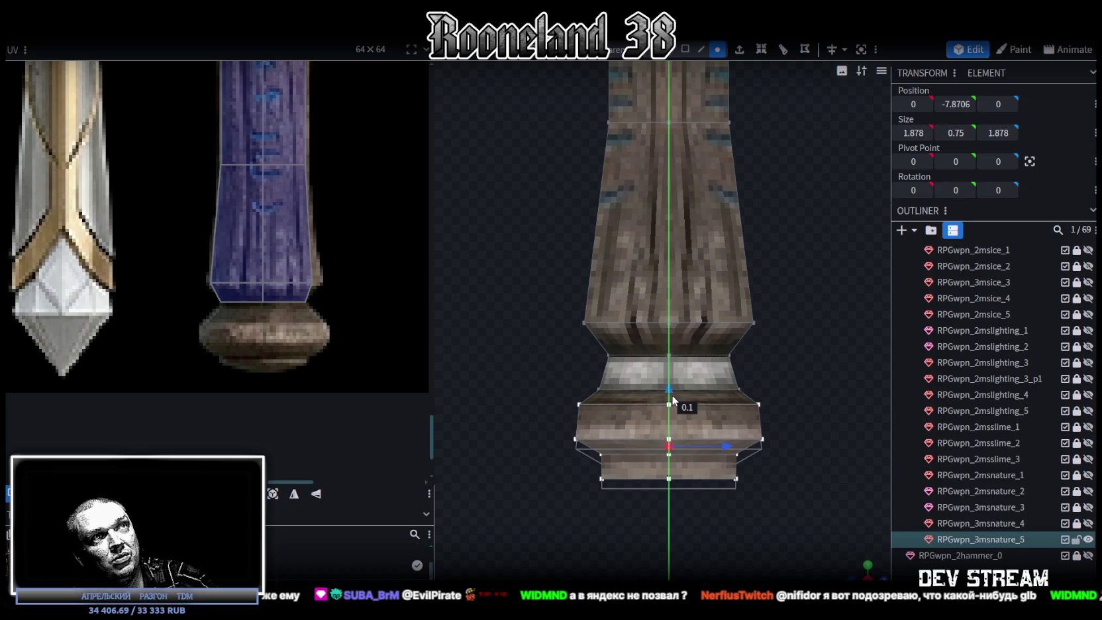
Scale the base's middle band faces to 2.078 width, forming a broader rim.
{"action": "left_click", "coordinate": [685, 49]}
{"action": "left_click", "coordinate": [735, 423]}
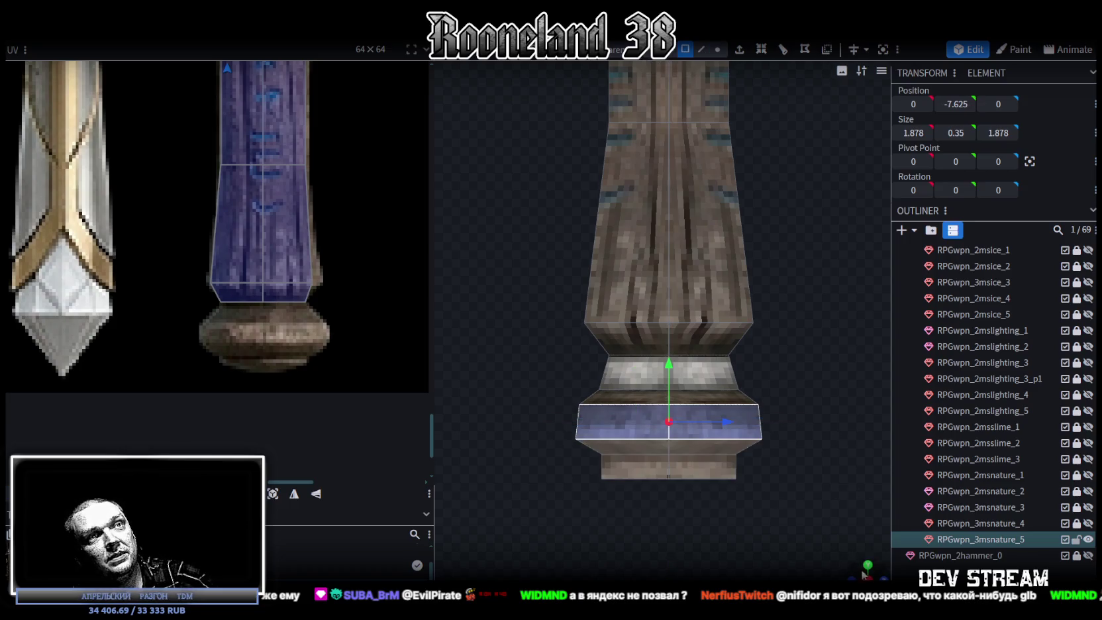
{"action": "left_click_drag", "start_coordinate": [563, 371], "coordinate": [396, 445]}
{"action": "left_click_drag", "start_coordinate": [652, 506], "coordinate": [729, 407]}
{"action": "key", "text": "s"}
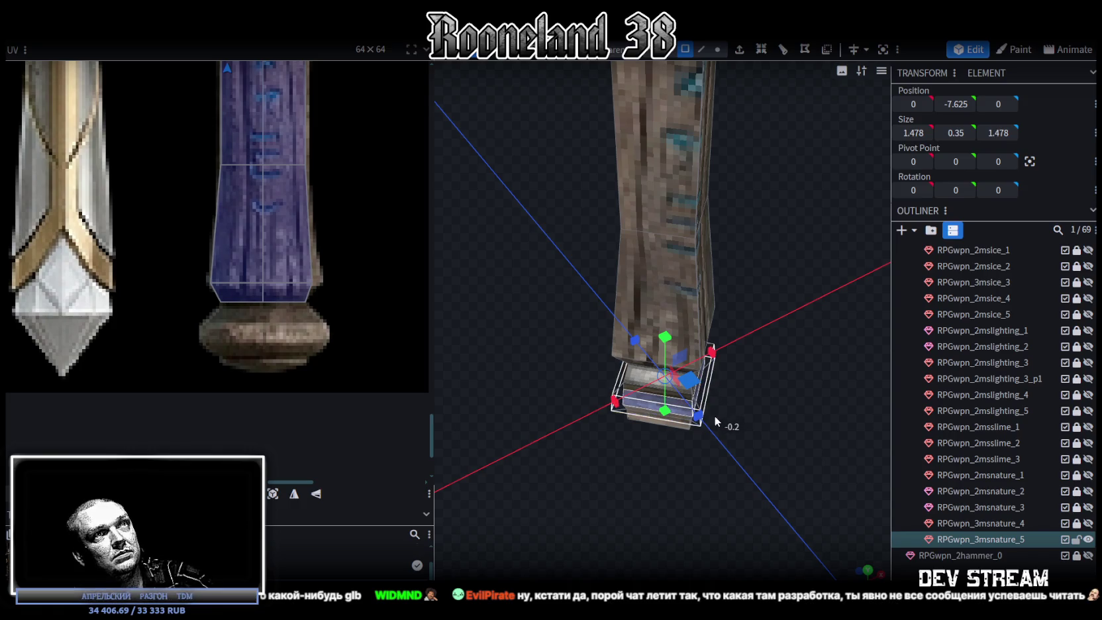
{"action": "left_click_drag", "start_coordinate": [653, 486], "coordinate": [708, 431]}
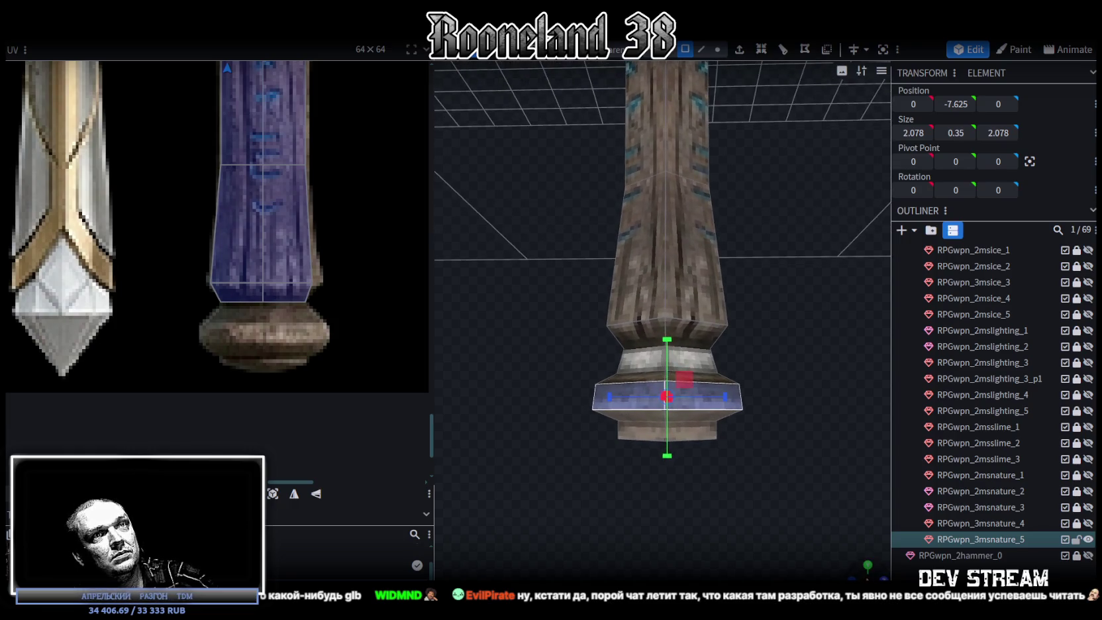
{"action": "scroll", "coordinate": [711, 489], "scroll_direction": "up", "scroll_amount": 2}
{"action": "left_click_drag", "start_coordinate": [497, 524], "coordinate": [800, 375], "text": "ctrl"}
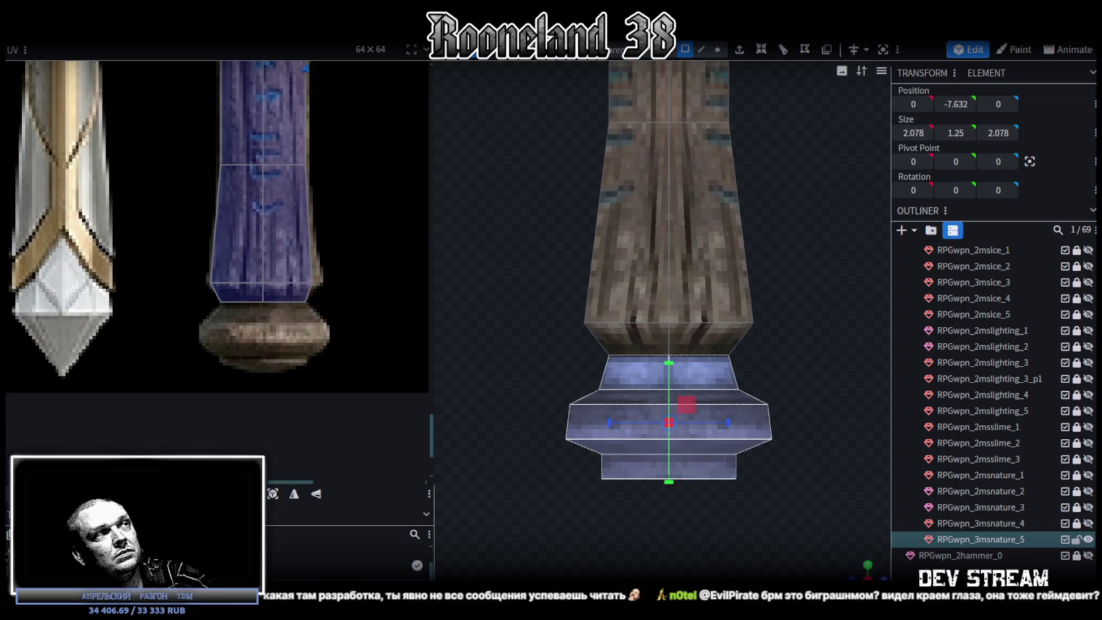
Remap the base faces and move their UV island onto the blue base area of the texture.
{"action": "left_click", "coordinate": [268, 506]}
{"action": "scroll", "coordinate": [282, 353], "scroll_direction": "down", "scroll_amount": 5}
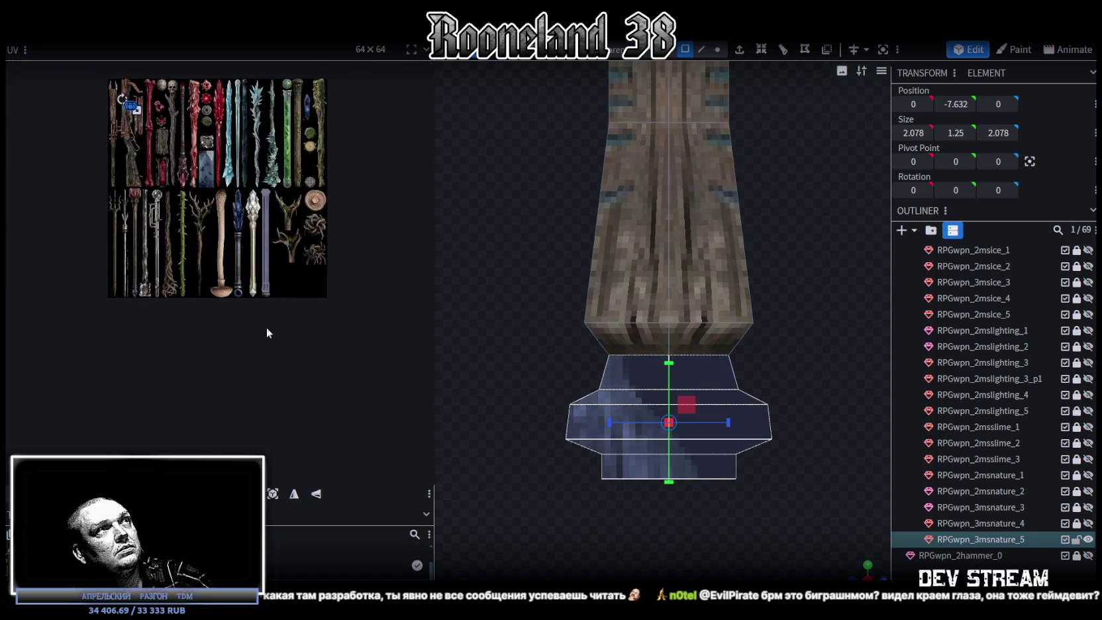
{"action": "scroll", "coordinate": [141, 258], "scroll_direction": "up", "scroll_amount": 3}
{"action": "left_click_drag", "start_coordinate": [128, 201], "coordinate": [297, 433]}
{"action": "middle_click_drag", "start_coordinate": [336, 382], "coordinate": [234, 164]}
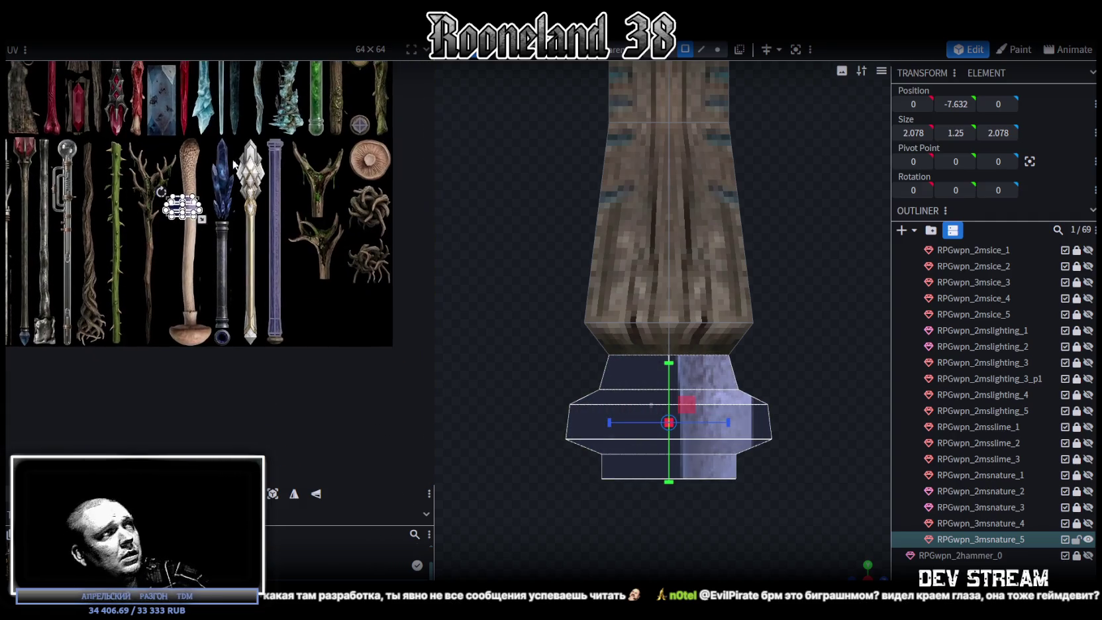
{"action": "left_click", "coordinate": [183, 208]}
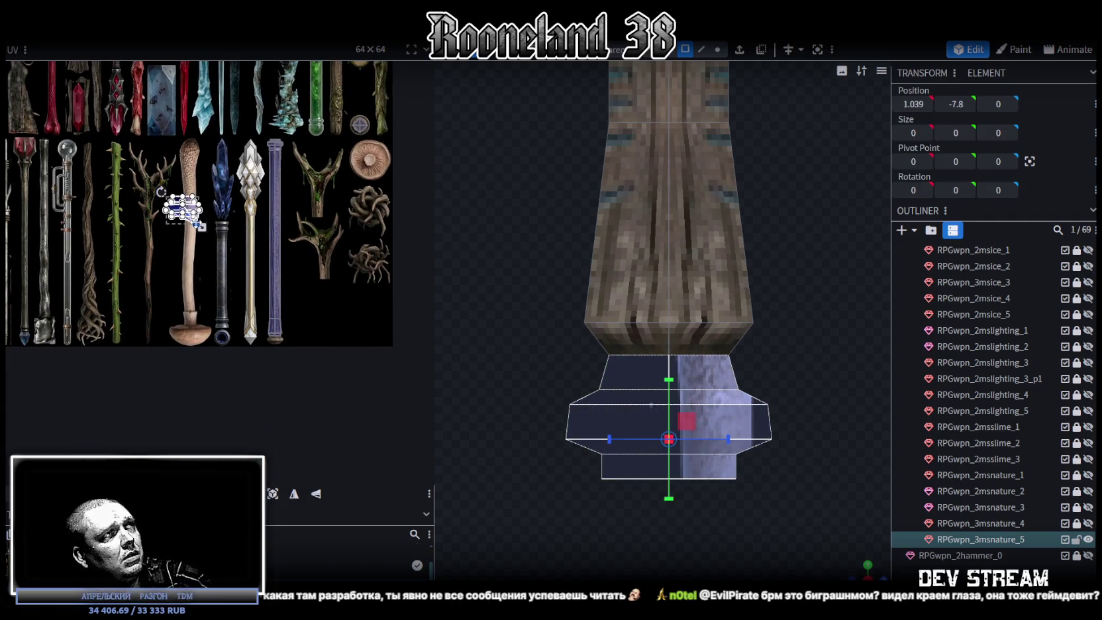
{"action": "mouse_move", "coordinate": [183, 208]}
{"action": "left_mouse_down"}
{"action": "mouse_move", "coordinate": [255, 331]}
{"action": "mouse_move", "coordinate": [108, 260]}
{"action": "left_mouse_up"}
{"action": "scroll", "coordinate": [285, 301], "scroll_direction": "up", "scroll_amount": 3}
{"action": "scroll", "coordinate": [285, 301], "scroll_direction": "up", "scroll_amount": 2}
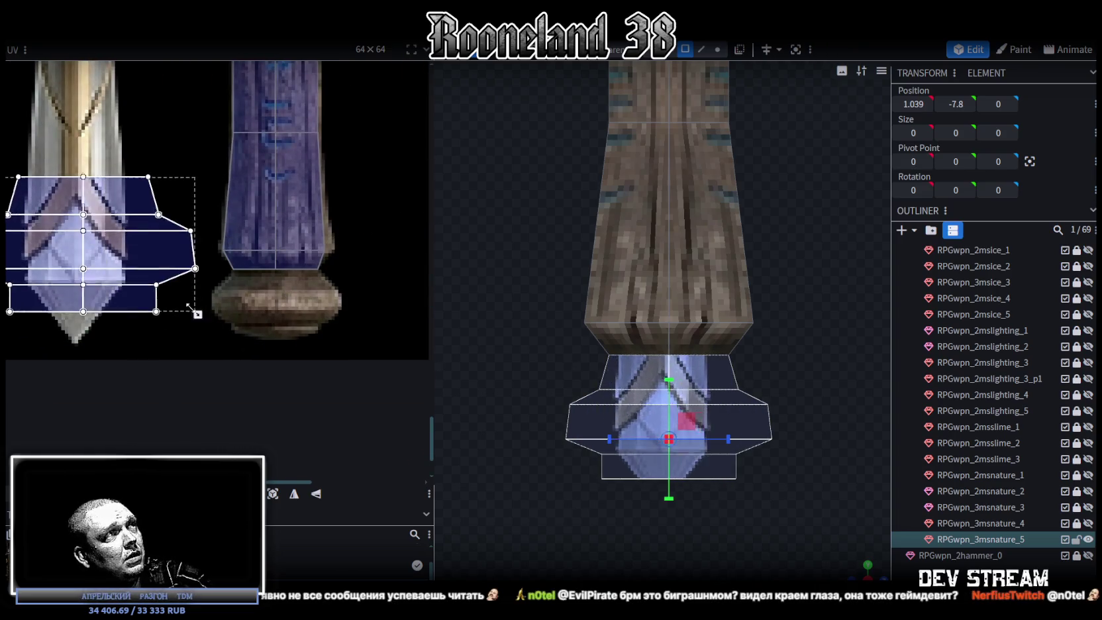
{"action": "left_click_drag", "start_coordinate": [69, 224], "coordinate": [312, 312]}
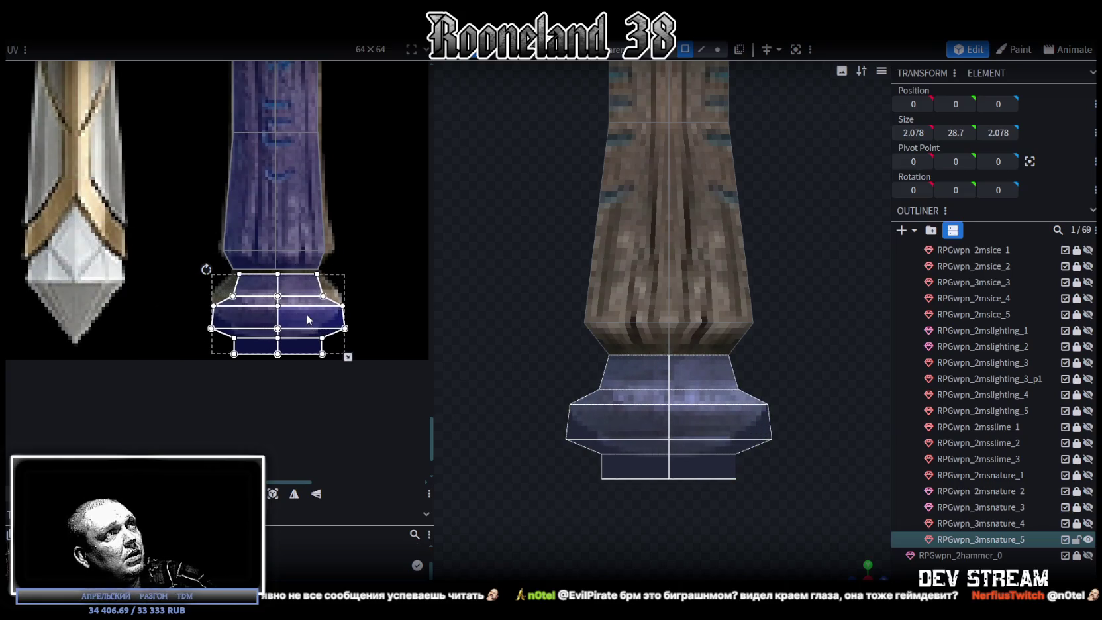
Zoom the UV editor and shrink the base's UV island to fit the texture.
{"action": "scroll", "coordinate": [312, 315], "scroll_direction": "up", "scroll_amount": 2}
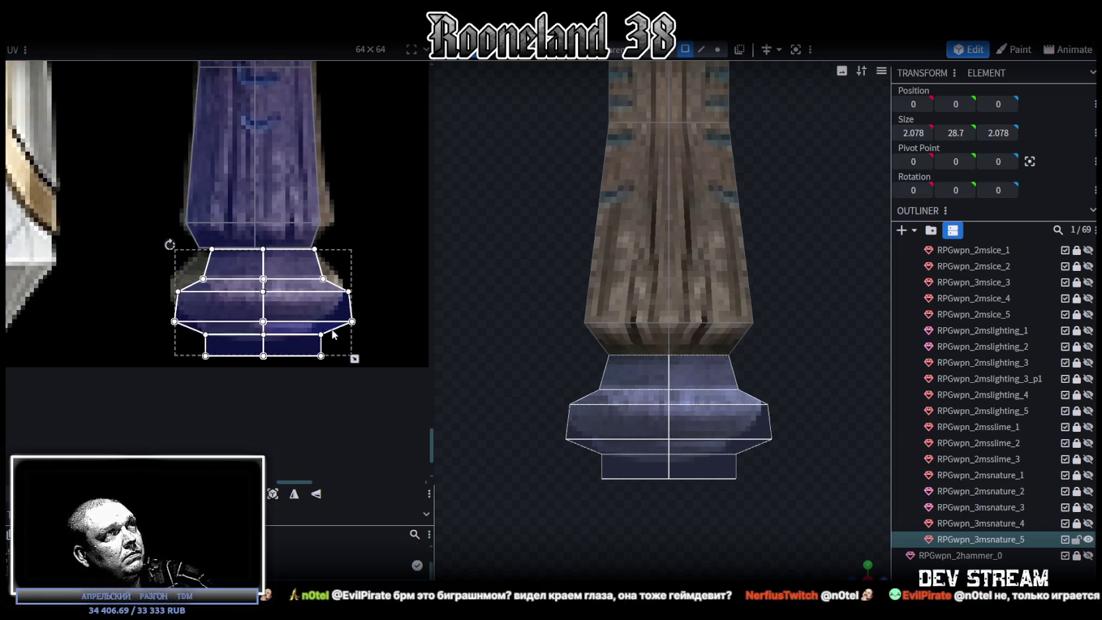
{"action": "scroll", "coordinate": [265, 292], "scroll_direction": "up", "scroll_amount": 1}
{"action": "scroll", "coordinate": [219, 271], "scroll_direction": "up", "scroll_amount": 2}
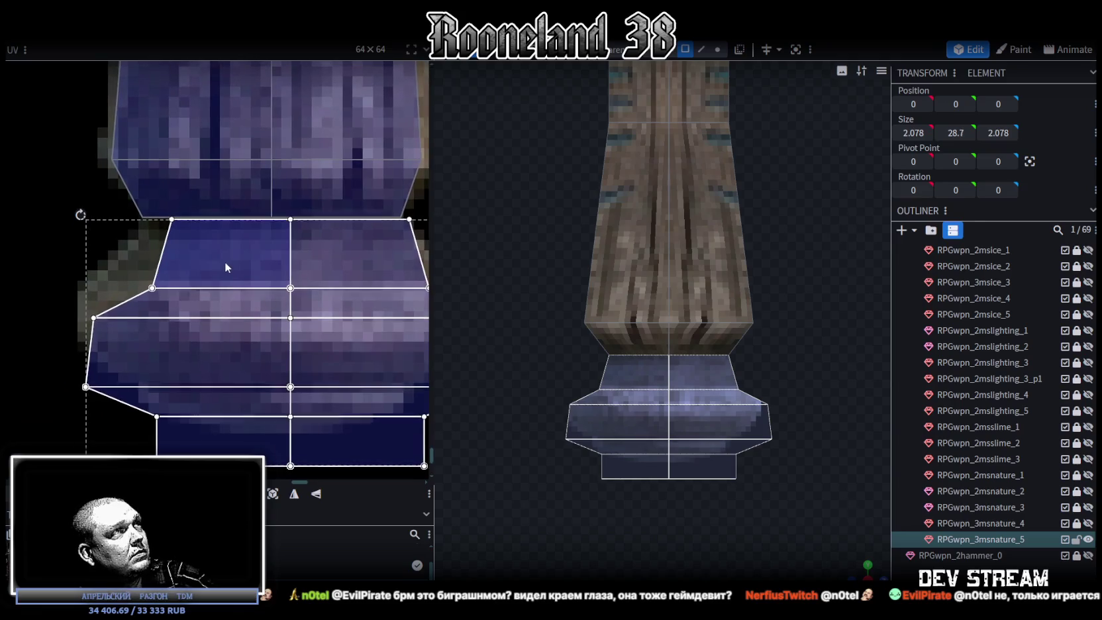
{"action": "scroll", "coordinate": [224, 260], "scroll_direction": "down", "scroll_amount": 2}
{"action": "middle_click_drag", "start_coordinate": [324, 317], "coordinate": [256, 302]}
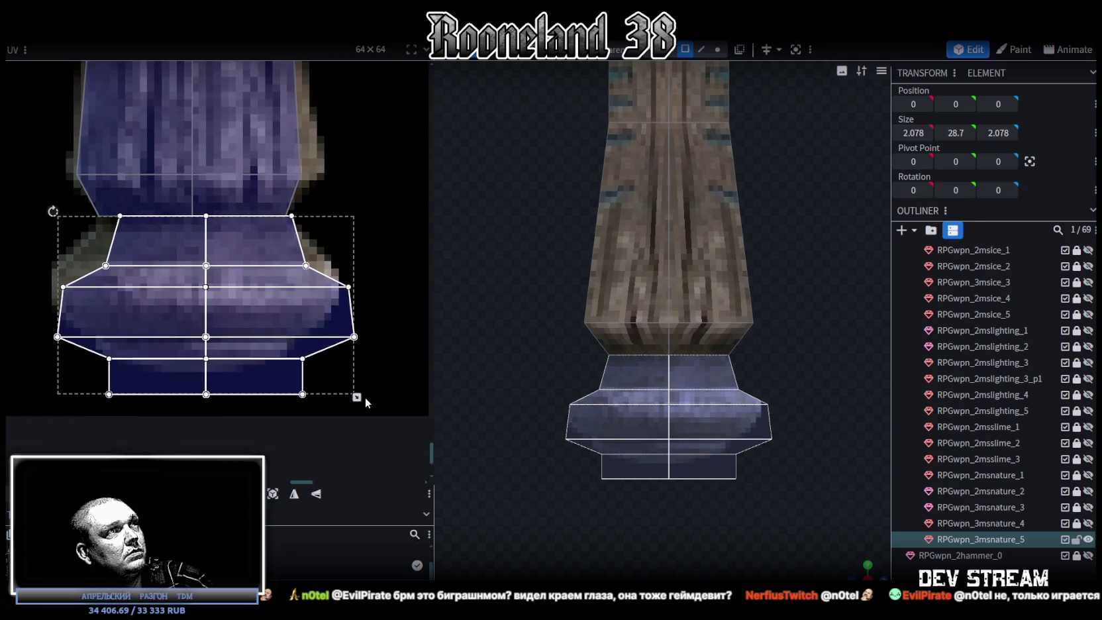
{"action": "left_click_drag", "start_coordinate": [345, 389], "coordinate": [342, 359]}
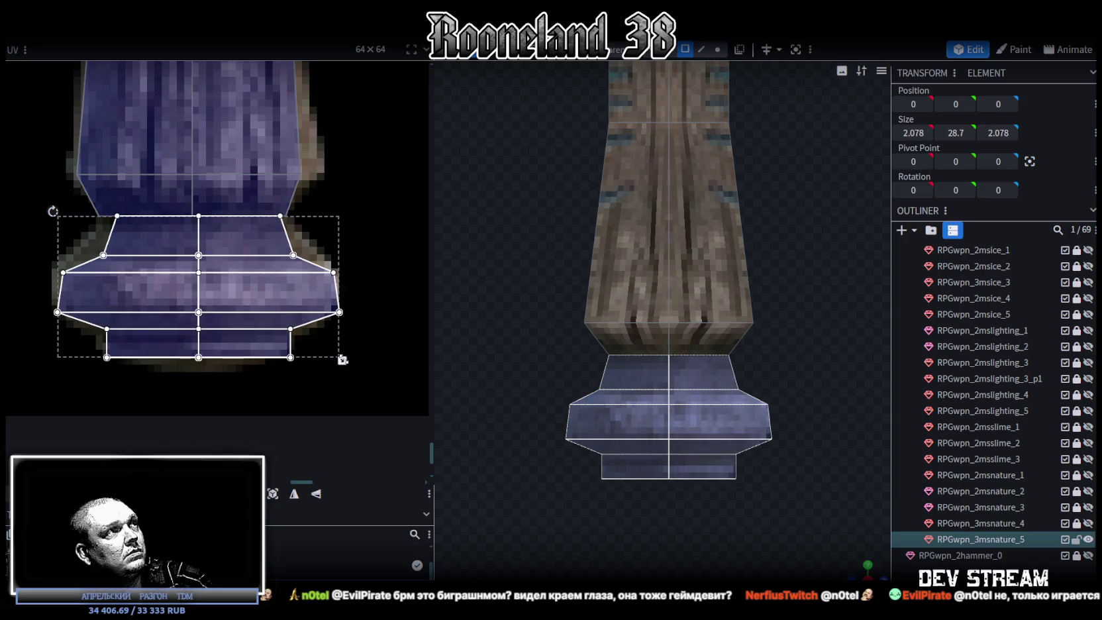
{"action": "left_click", "coordinate": [79, 243]}
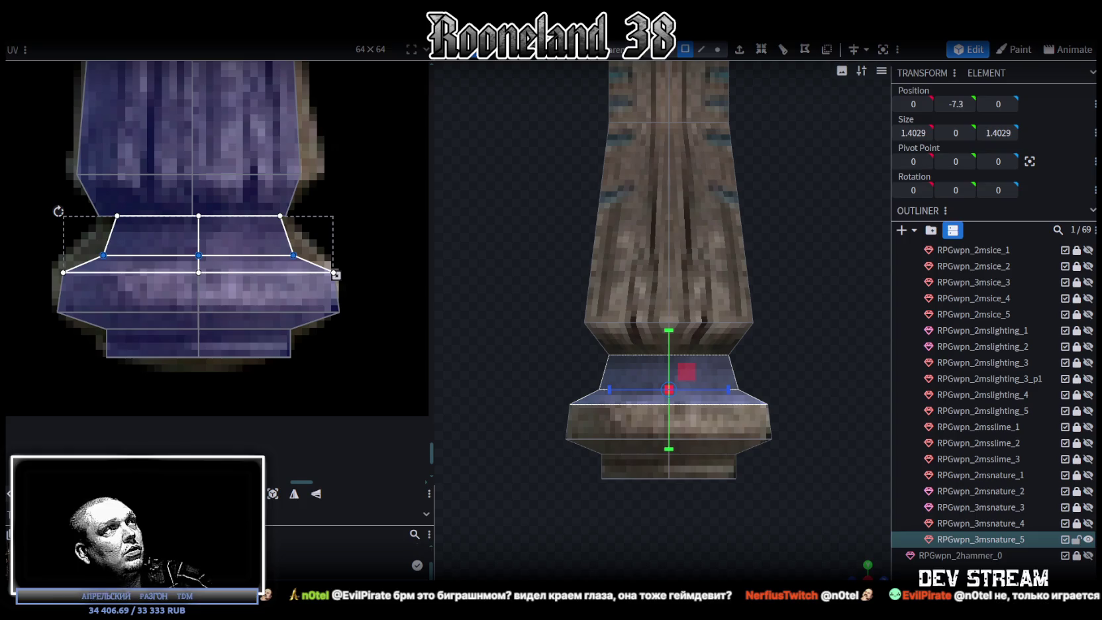
Remove the thin collar band between the shaft and the base.
{"action": "key", "text": "Up"}
{"action": "key", "text": "Up"}
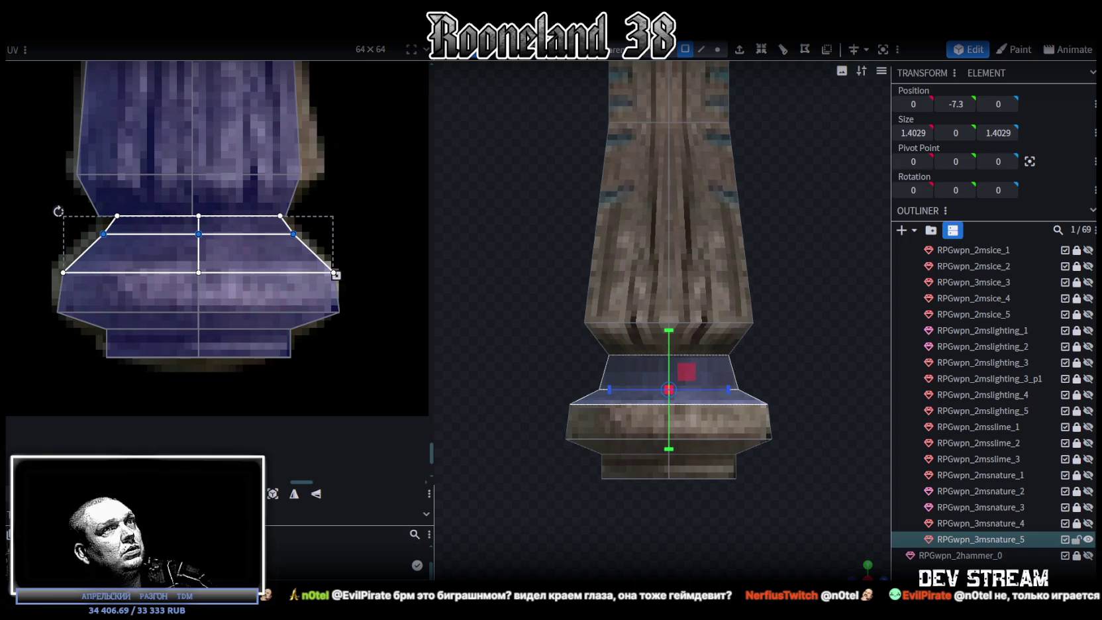
{"action": "scroll", "coordinate": [671, 412], "scroll_direction": "up", "scroll_amount": 2}
{"action": "right_click_drag", "start_coordinate": [676, 422], "coordinate": [666, 370]}
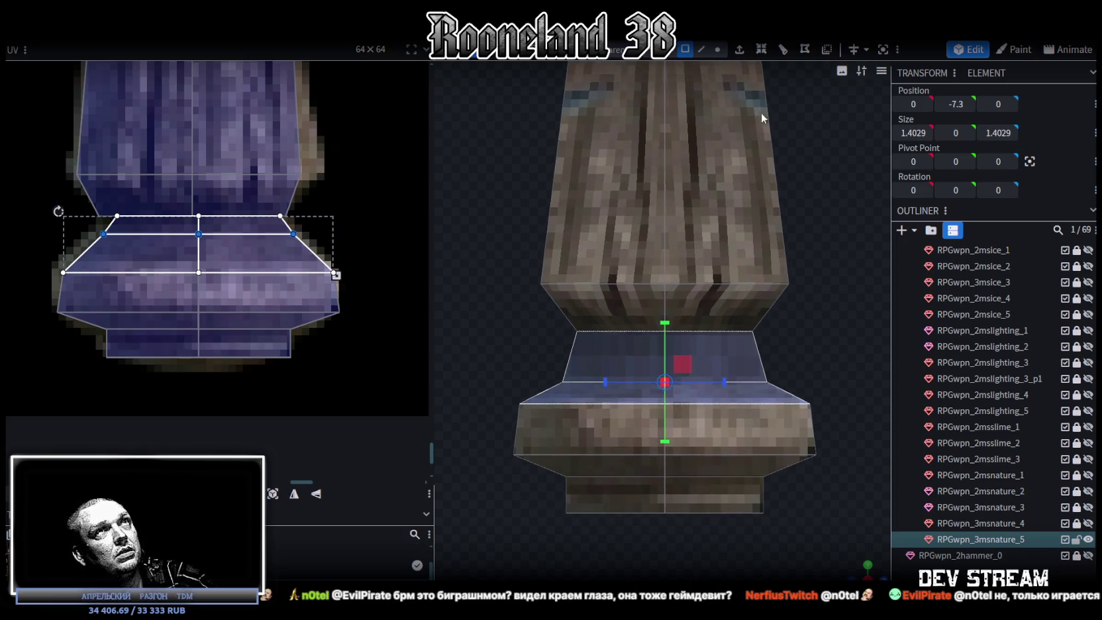
{"action": "key", "text": "ctrl+z"}
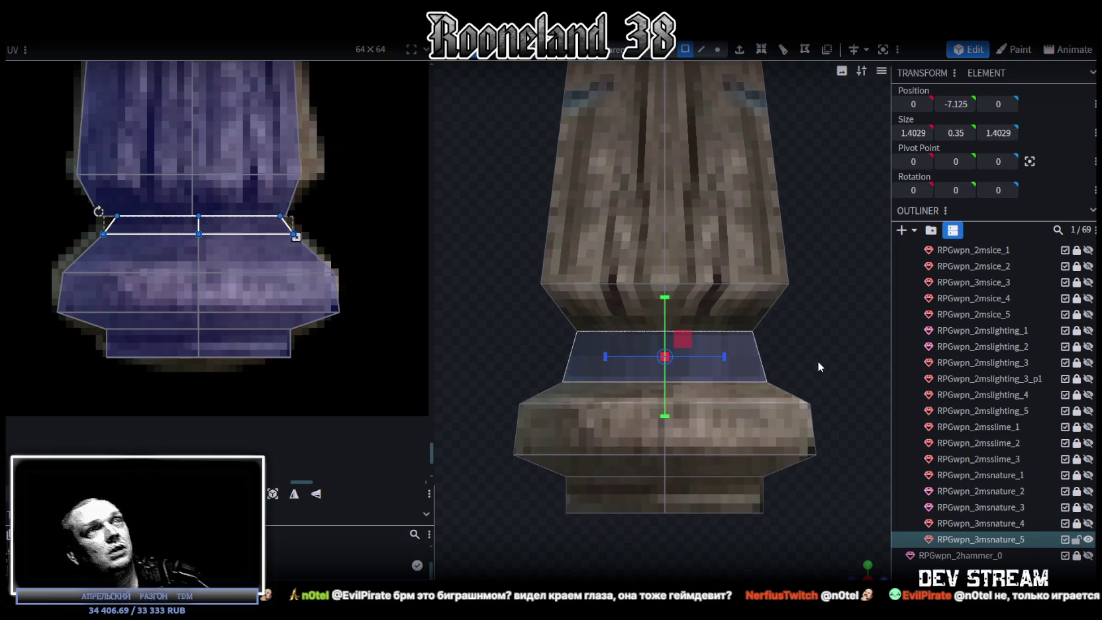
{"action": "key", "text": "ctrl+z"}
Merge the shaft's bottom-left and bottom-right corner vertices with their matching base corners.
{"action": "left_click", "coordinate": [717, 49]}
{"action": "scroll", "coordinate": [560, 324], "scroll_direction": "up", "scroll_amount": 1}
{"action": "left_click", "coordinate": [555, 330]}
{"action": "left_click", "coordinate": [537, 395], "text": "shift"}
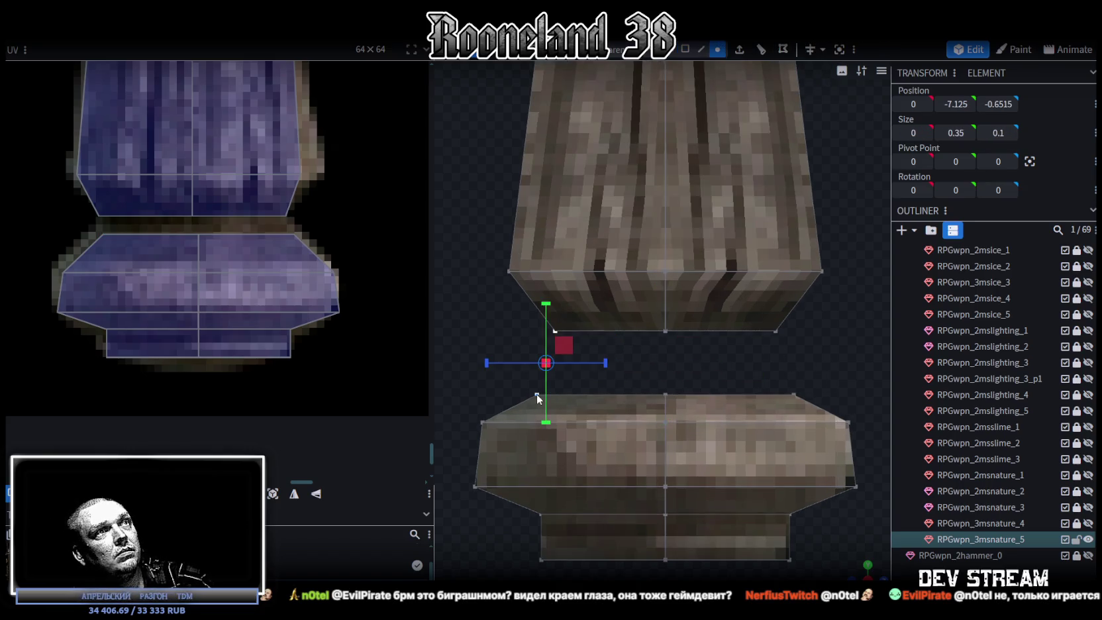
{"action": "right_click", "coordinate": [537, 395]}
{"action": "left_click", "coordinate": [726, 119]}
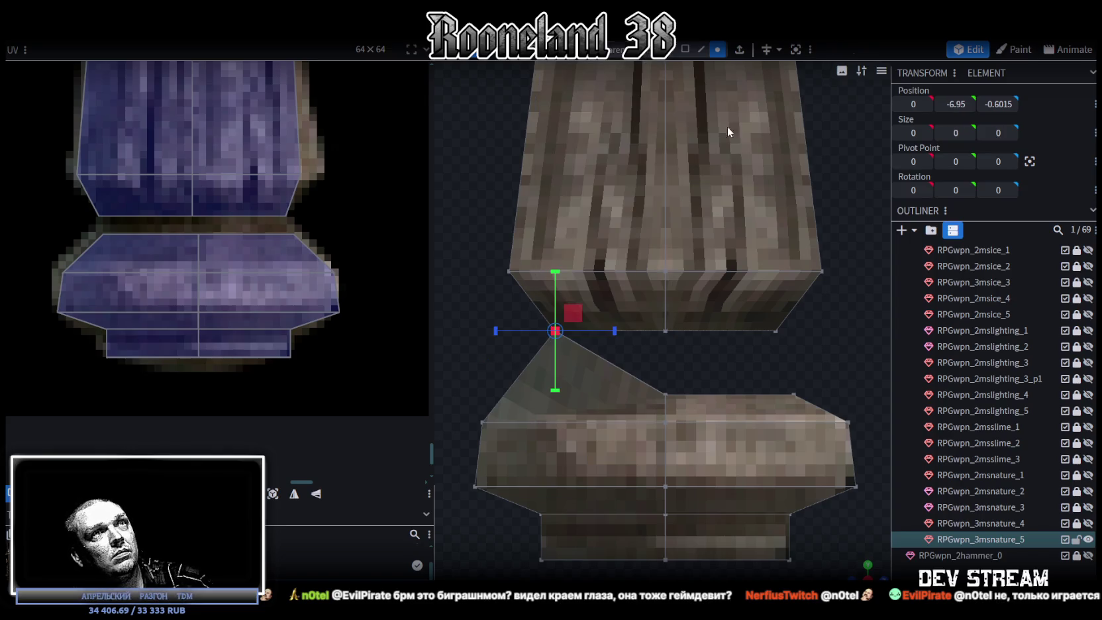
{"action": "left_click", "coordinate": [776, 331]}
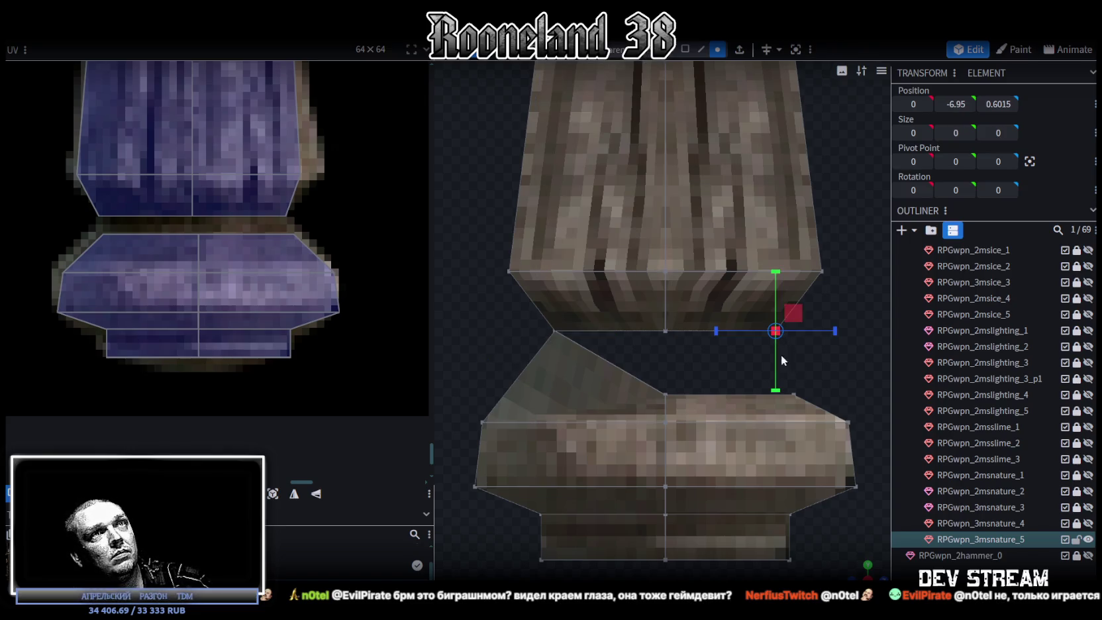
{"action": "left_click", "coordinate": [795, 394], "text": "shift"}
{"action": "right_click", "coordinate": [795, 394]}
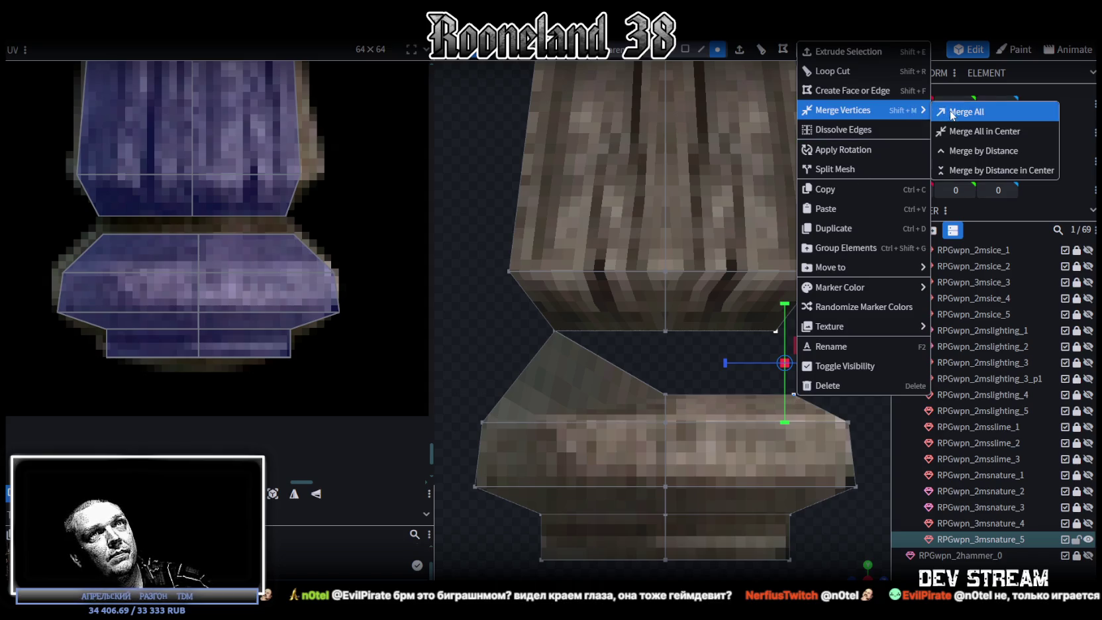
{"action": "left_click", "coordinate": [955, 110]}
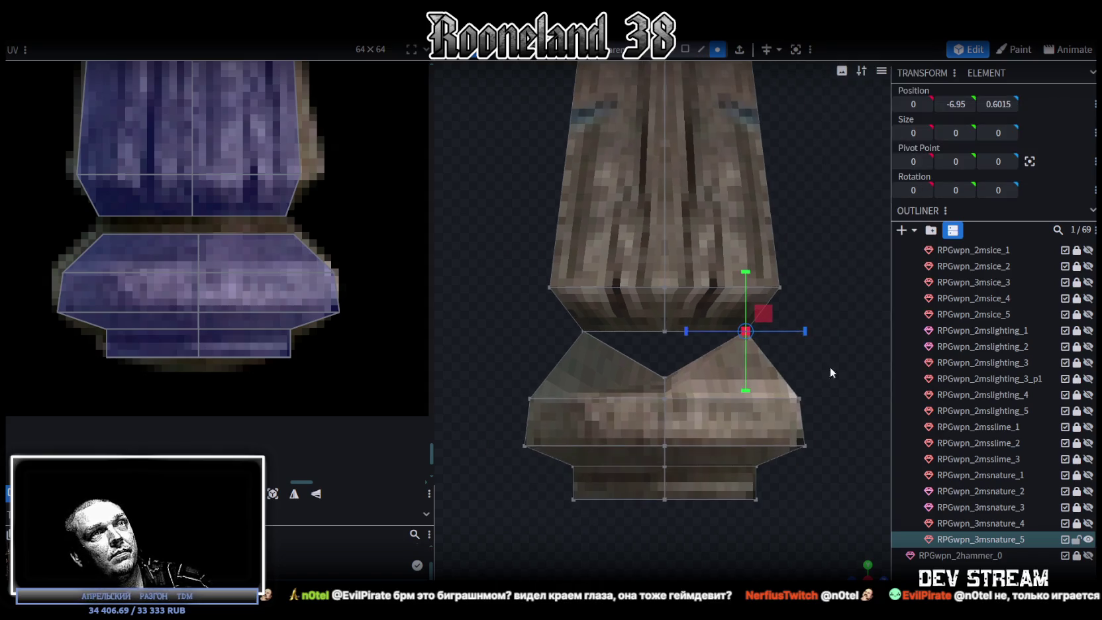
{"action": "left_click_drag", "start_coordinate": [821, 482], "coordinate": [708, 353]}
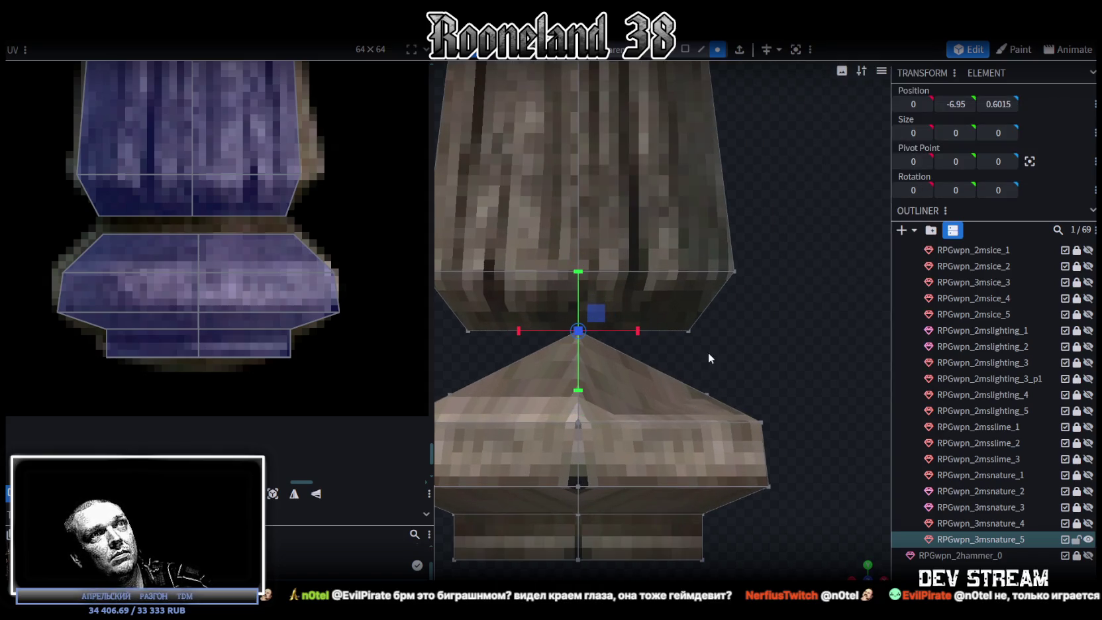
Merge the remaining two shaft/base vertex pairs so the base tapers into the shaft.
{"action": "left_click", "coordinate": [693, 333]}
{"action": "left_click", "coordinate": [707, 395], "text": "shift"}
{"action": "right_click", "coordinate": [708, 394]}
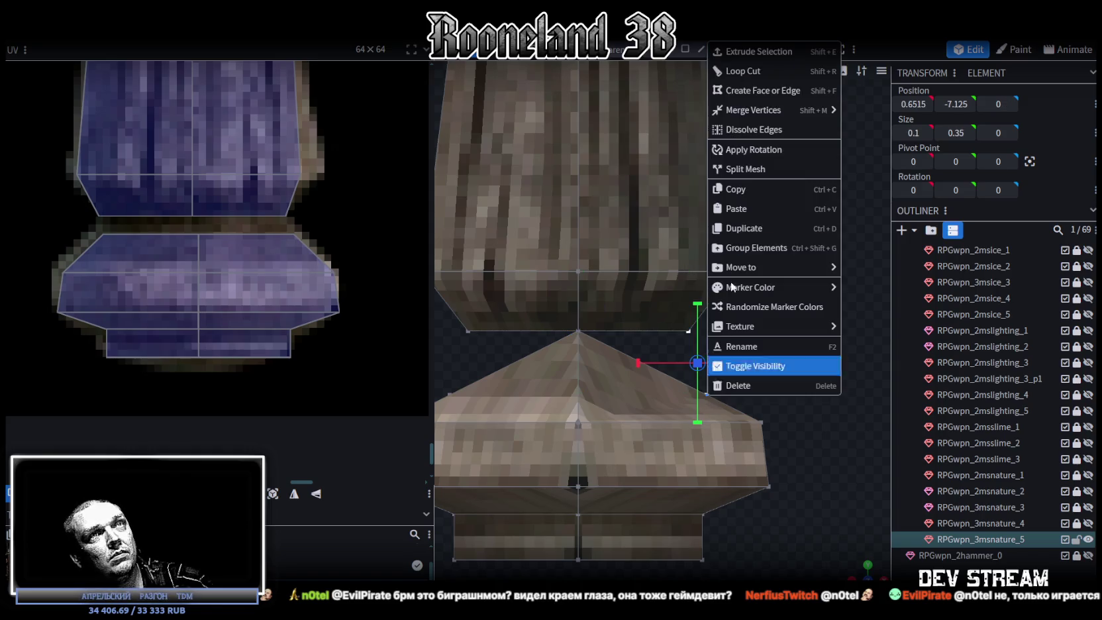
{"action": "left_click", "coordinate": [928, 112]}
{"action": "right_click_drag", "start_coordinate": [677, 254], "coordinate": [651, 314]}
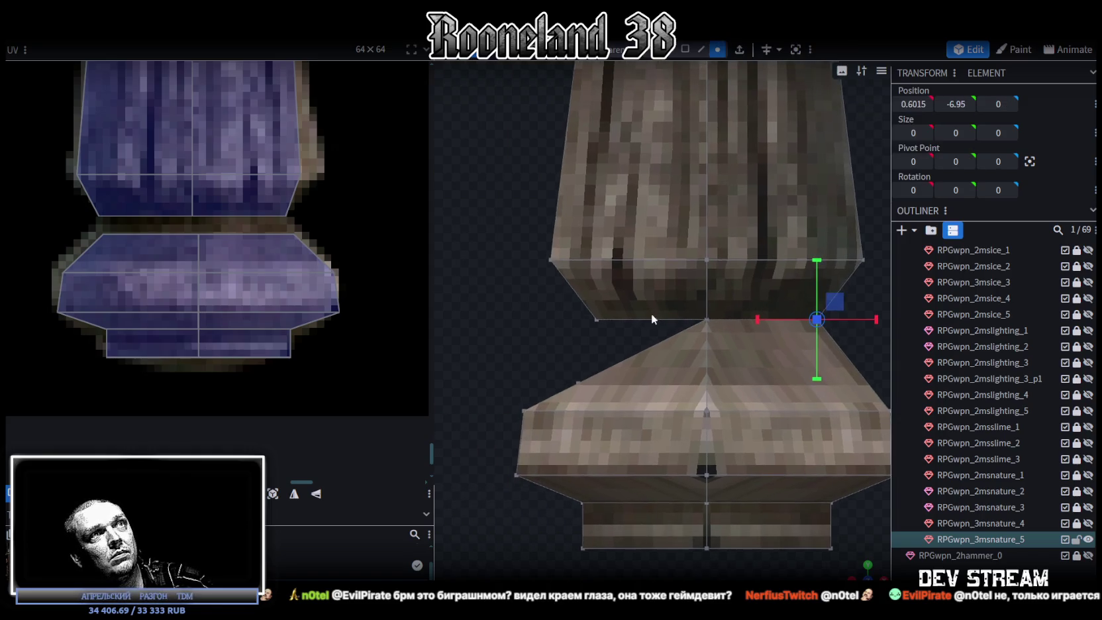
{"action": "left_click", "coordinate": [598, 322]}
{"action": "left_click", "coordinate": [576, 382], "text": "shift"}
{"action": "right_click", "coordinate": [576, 381]}
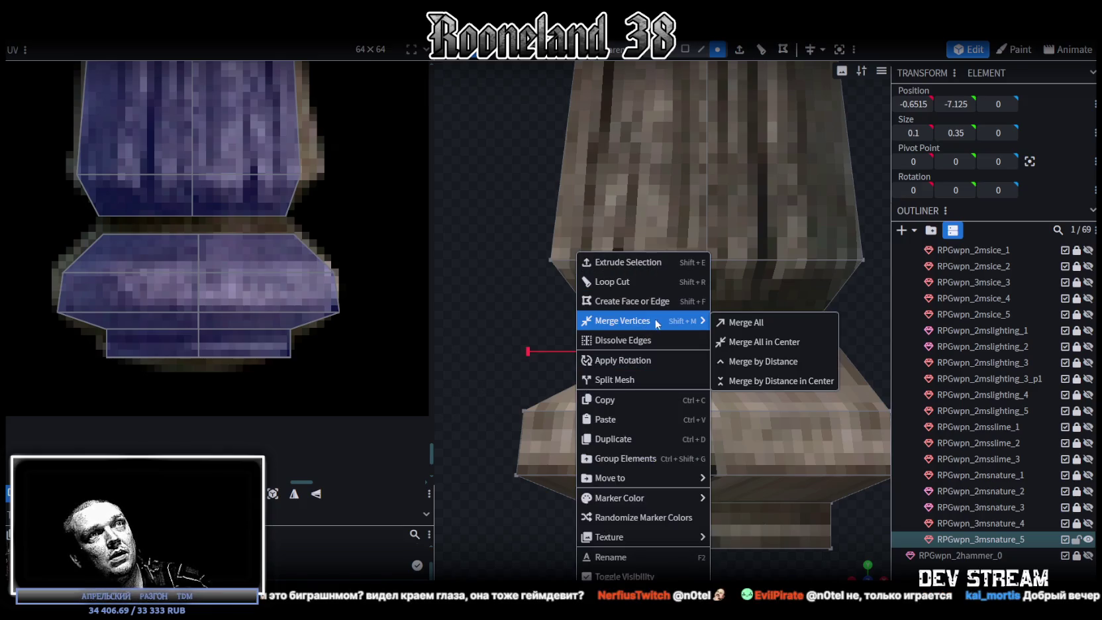
{"action": "left_click", "coordinate": [765, 342]}
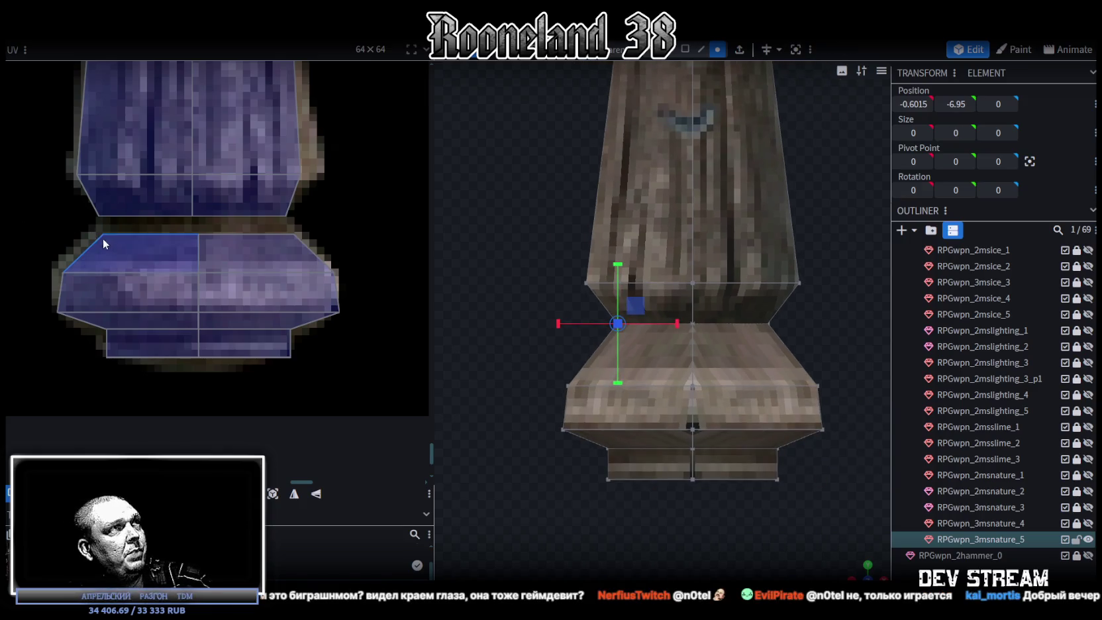
Refit the base UVs: stretch the upper trapezoid face up and narrow the lower faces.
{"action": "left_click", "coordinate": [103, 240]}
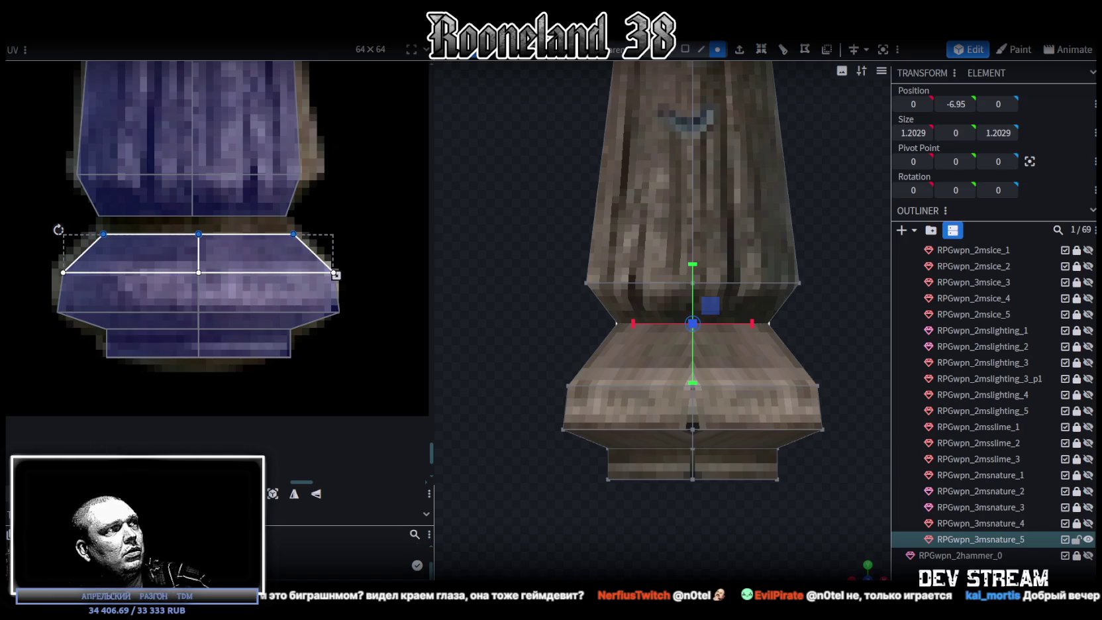
{"action": "left_click_drag", "start_coordinate": [199, 233], "coordinate": [199, 216]}
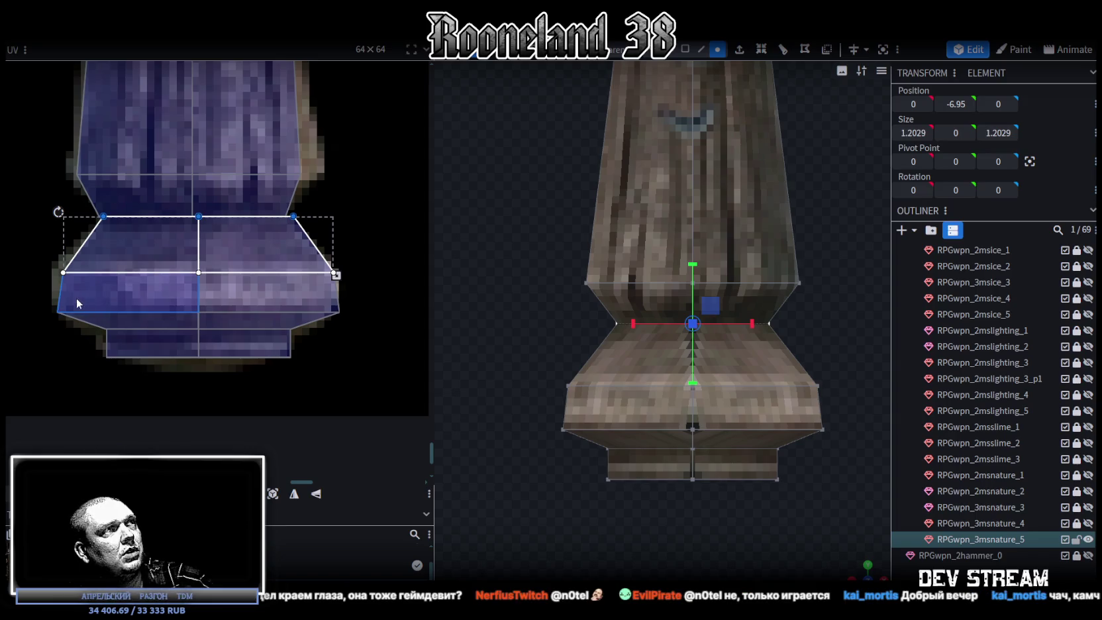
{"action": "left_click_drag", "start_coordinate": [26, 241], "coordinate": [369, 360]}
{"action": "scroll", "coordinate": [294, 319], "scroll_direction": "up", "scroll_amount": 3}
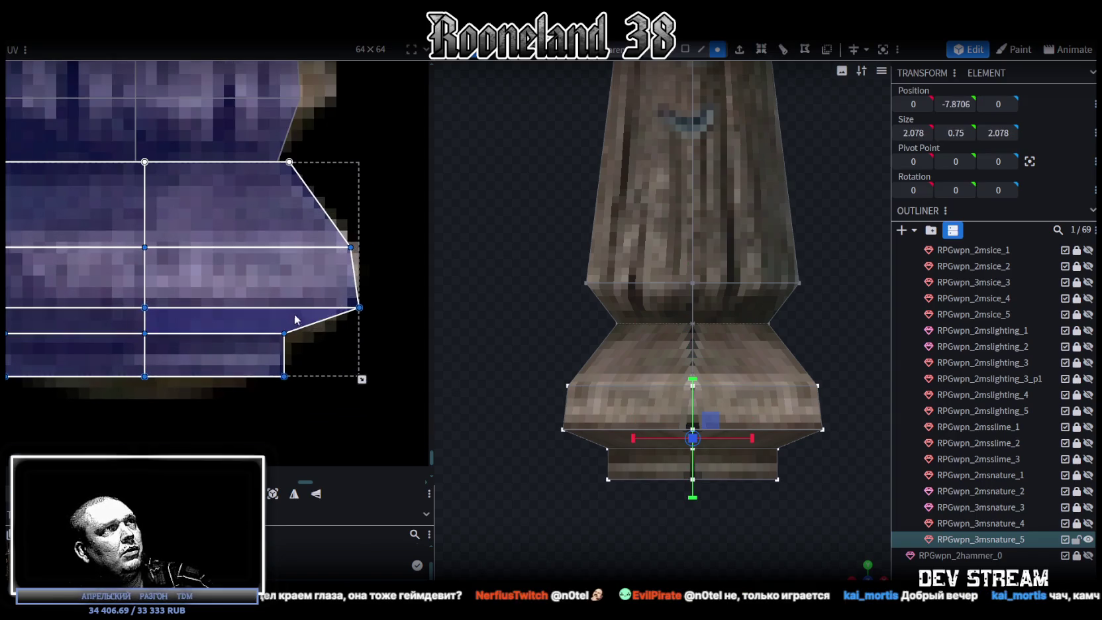
{"action": "left_click_drag", "start_coordinate": [361, 379], "coordinate": [351, 380]}
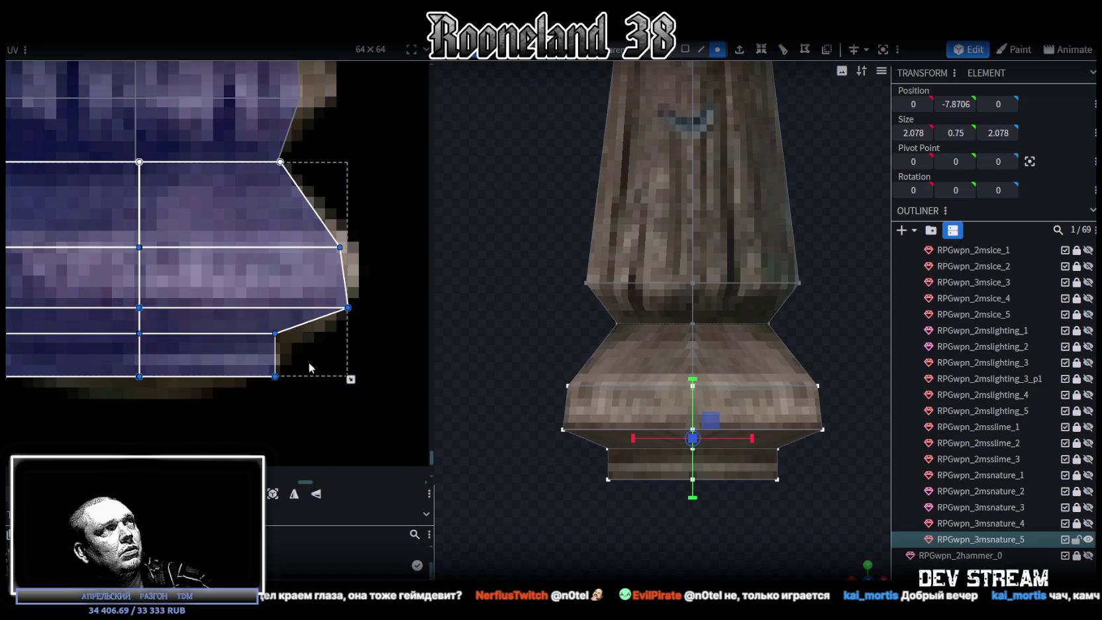
{"action": "left_click", "coordinate": [175, 235]}
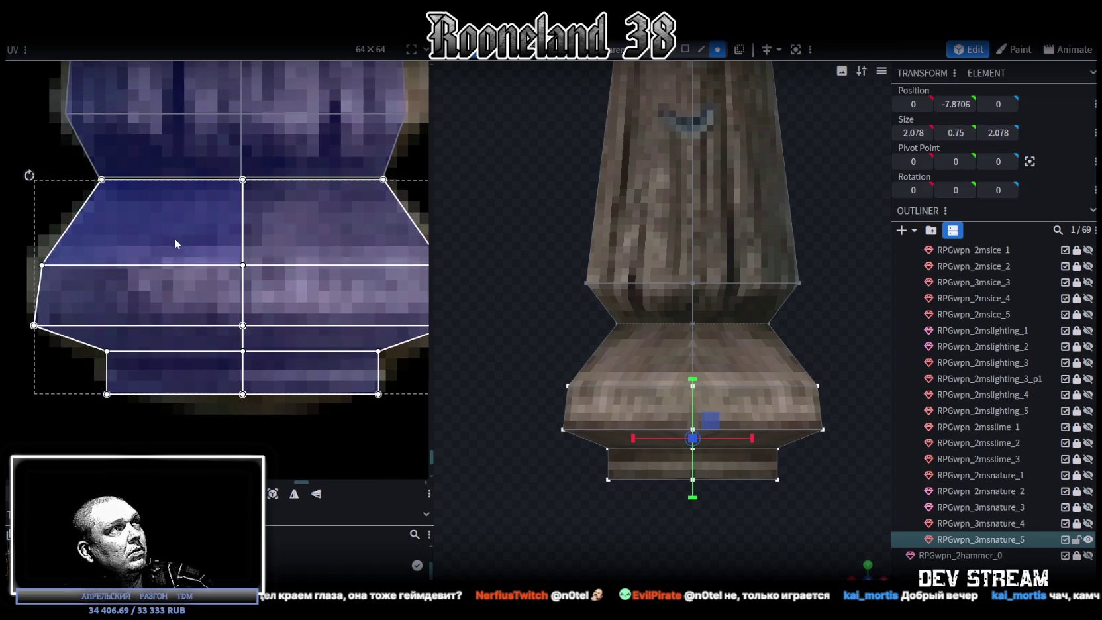
{"action": "middle_click_drag", "start_coordinate": [253, 335], "coordinate": [207, 330]}
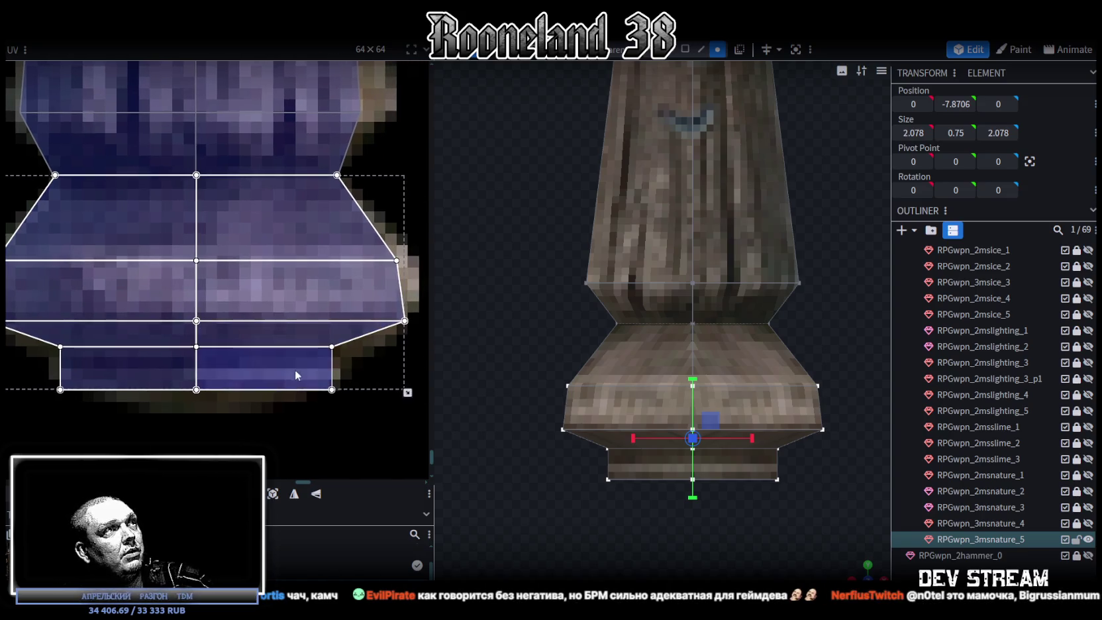
{"action": "scroll", "coordinate": [295, 385], "scroll_direction": "down", "scroll_amount": 2}
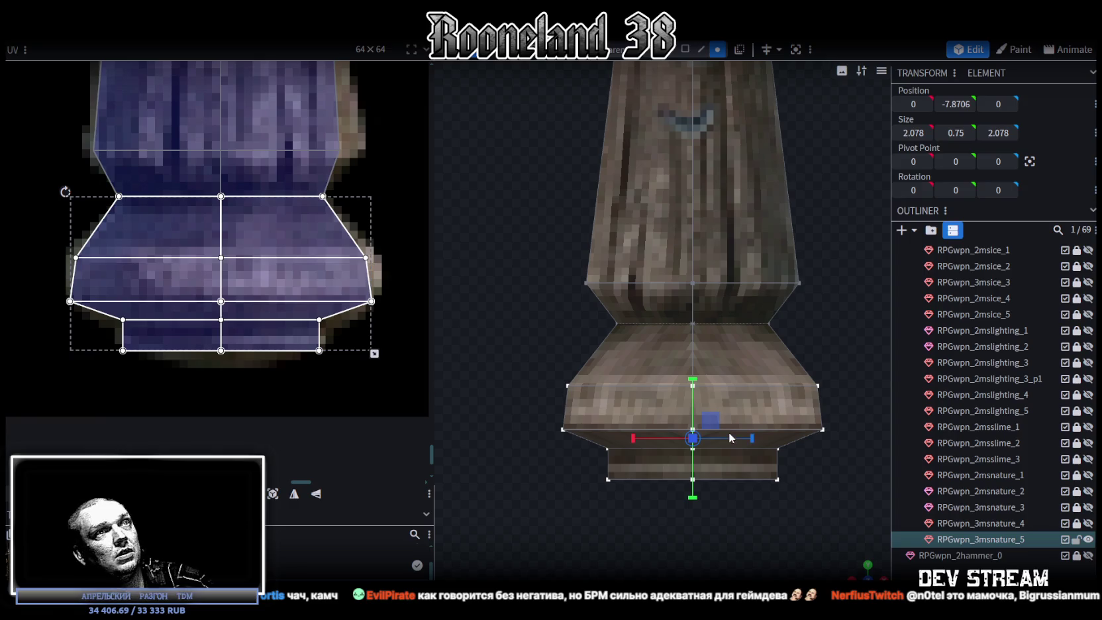
Select the bottom face of the base and view it from below.
{"action": "middle_click_drag", "start_coordinate": [774, 491], "coordinate": [774, 405]}
{"action": "left_click", "coordinate": [671, 411]}
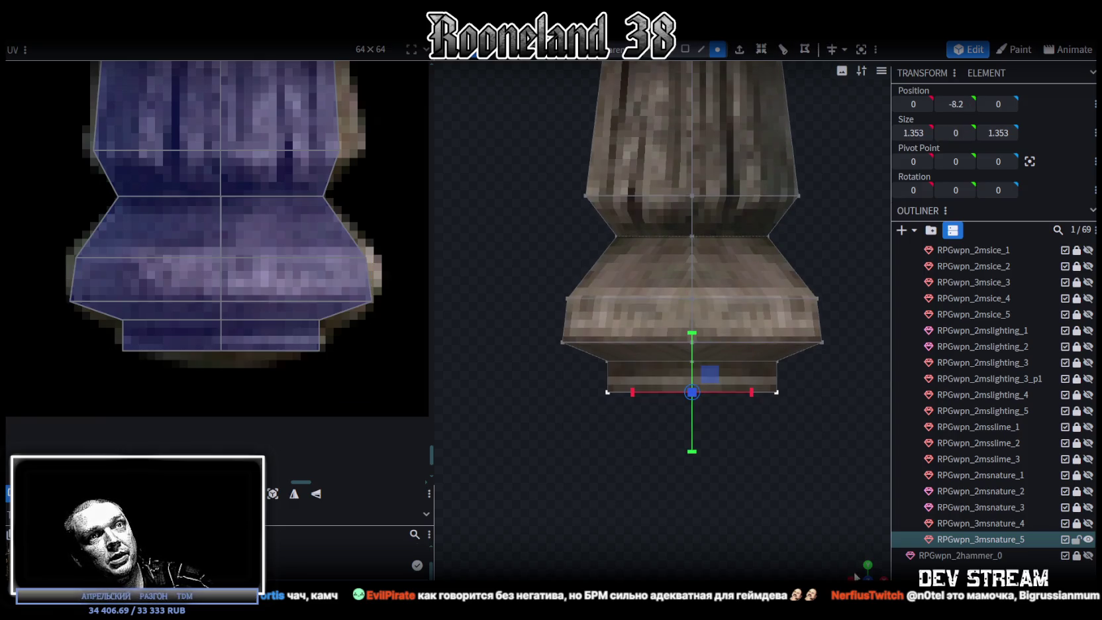
{"action": "left_click_drag", "start_coordinate": [762, 344], "coordinate": [799, 377]}
Collapse the base's bottom face into a single point and raise it slightly.
{"action": "right_click", "coordinate": [795, 377]}
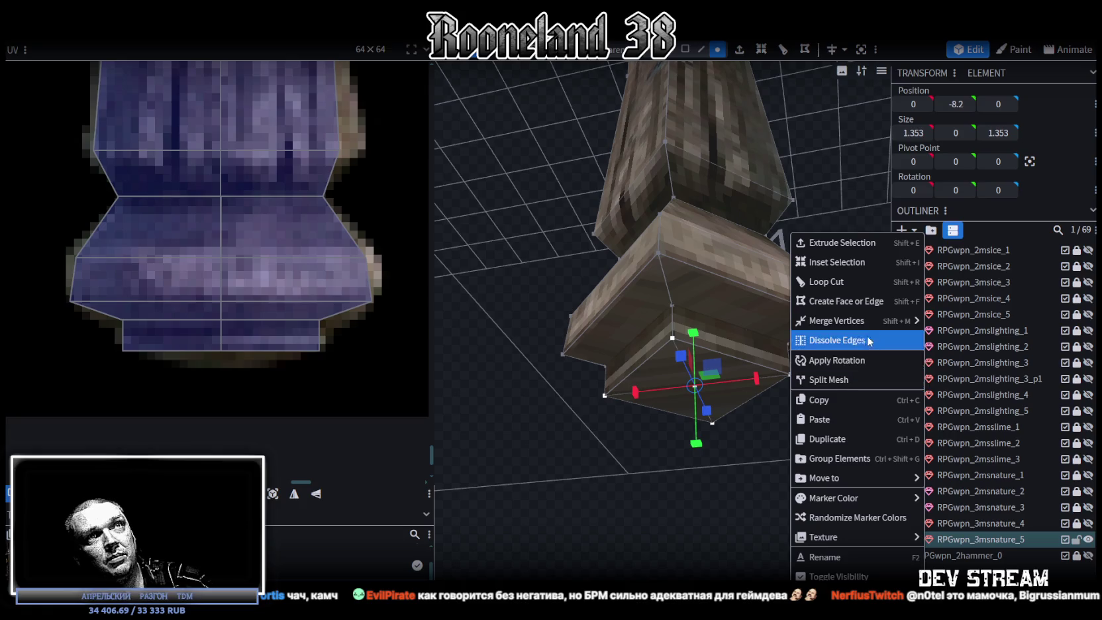
{"action": "mouse_move", "coordinate": [836, 320]}
{"action": "left_click", "coordinate": [934, 325]}
{"action": "mouse_move", "coordinate": [891, 359]}
{"action": "left_mouse_down"}
{"action": "mouse_move", "coordinate": [698, 521]}
{"action": "mouse_move", "coordinate": [720, 492]}
{"action": "left_mouse_up"}
{"action": "left_click_drag", "start_coordinate": [689, 337], "coordinate": [689, 325]}
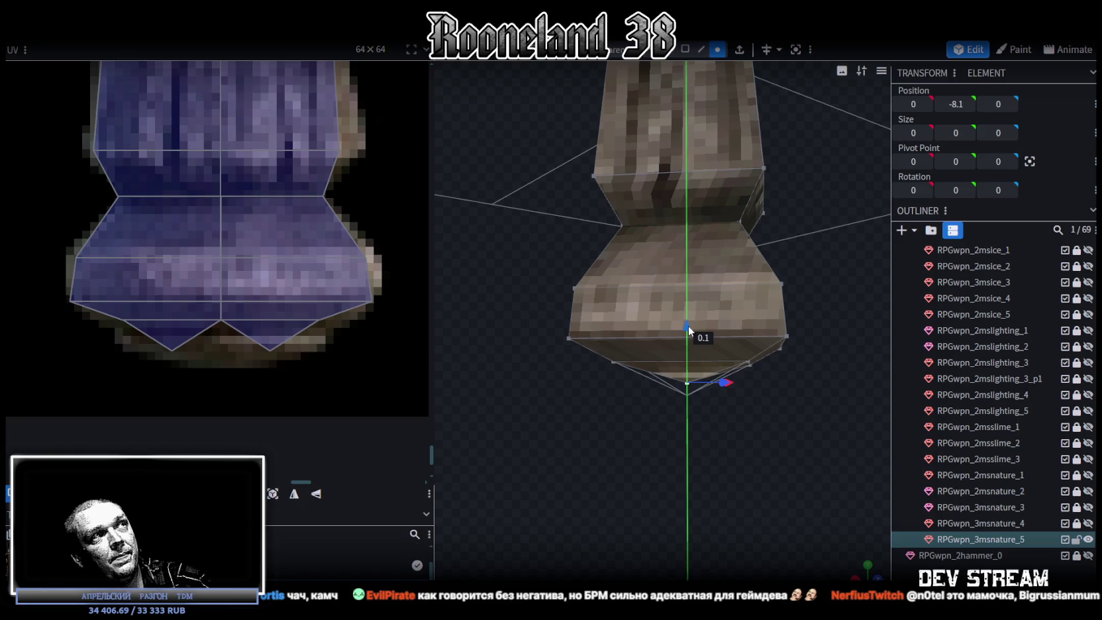
{"action": "left_click_drag", "start_coordinate": [656, 454], "coordinate": [573, 485]}
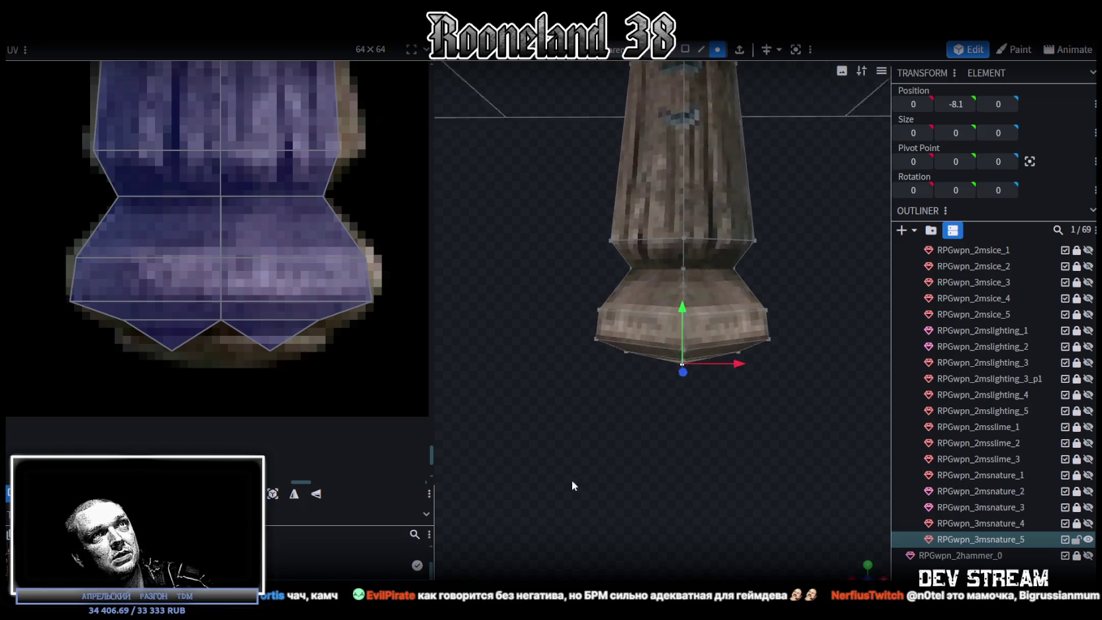
Pull the base band's left and right UV edges inward to fit the painted base.
{"action": "left_click", "coordinate": [84, 268]}
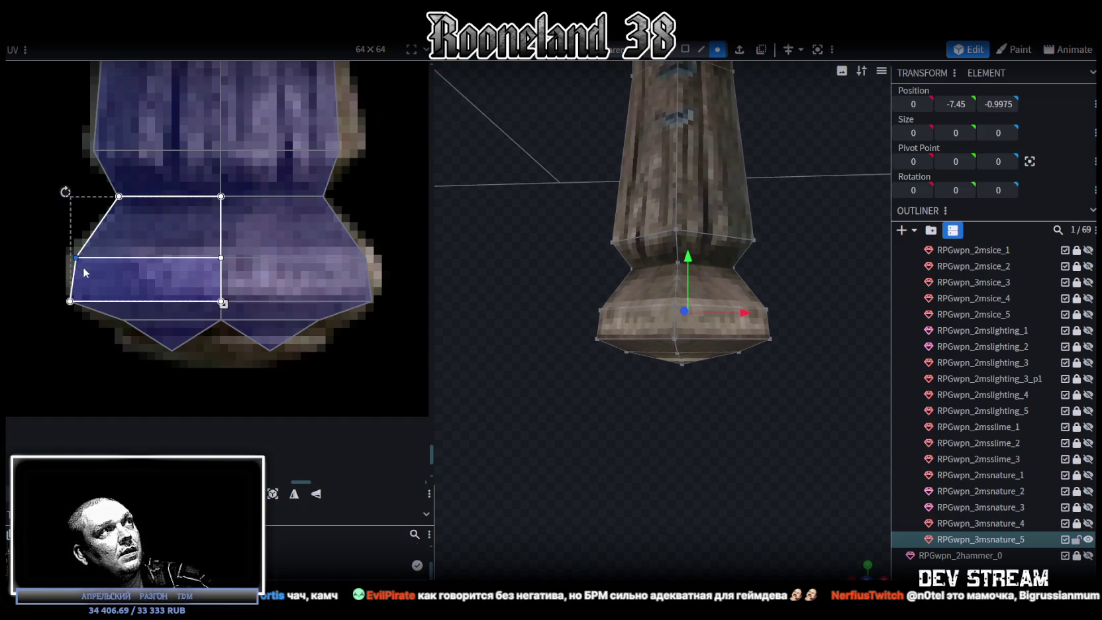
{"action": "left_click_drag", "start_coordinate": [76, 258], "coordinate": [68, 258]}
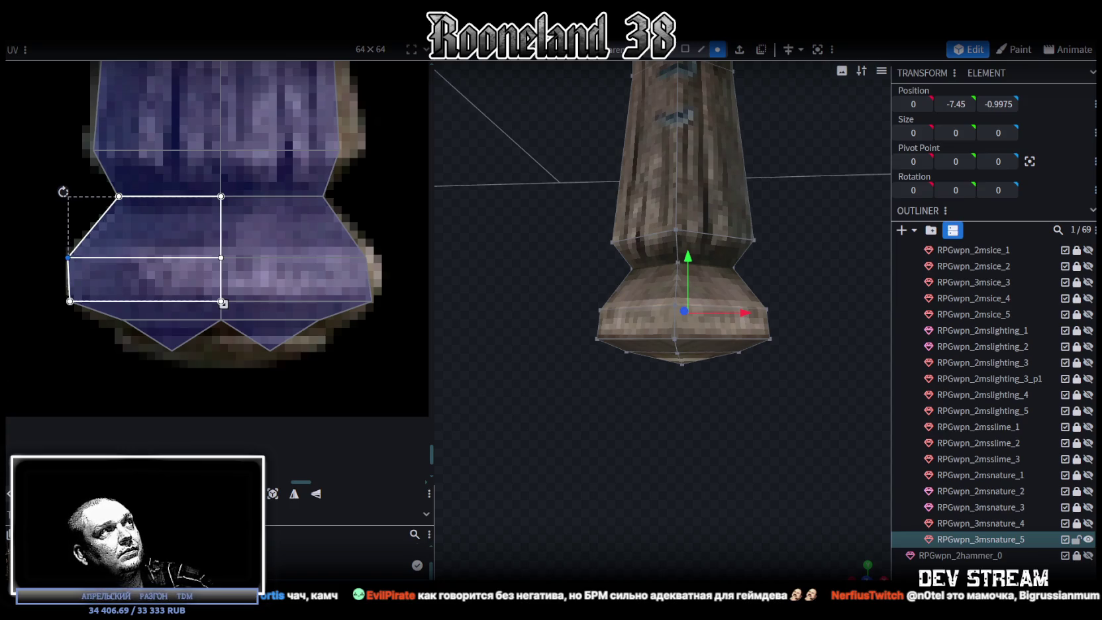
{"action": "left_click", "coordinate": [70, 301], "text": "shift"}
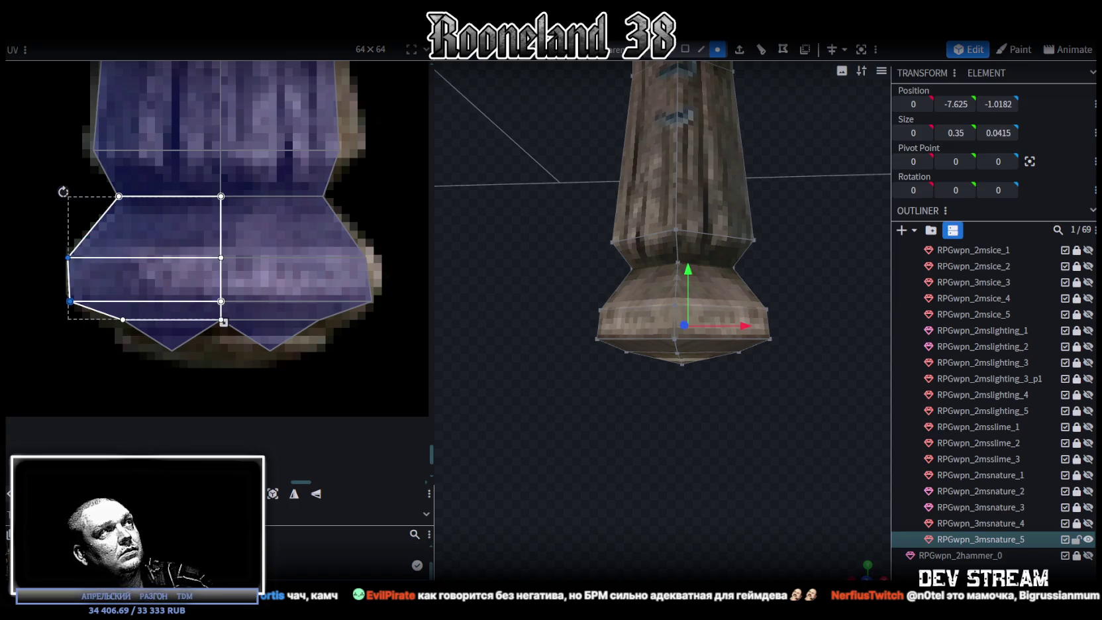
{"action": "left_click_drag", "start_coordinate": [70, 301], "coordinate": [78, 302]}
{"action": "left_click", "coordinate": [372, 302]}
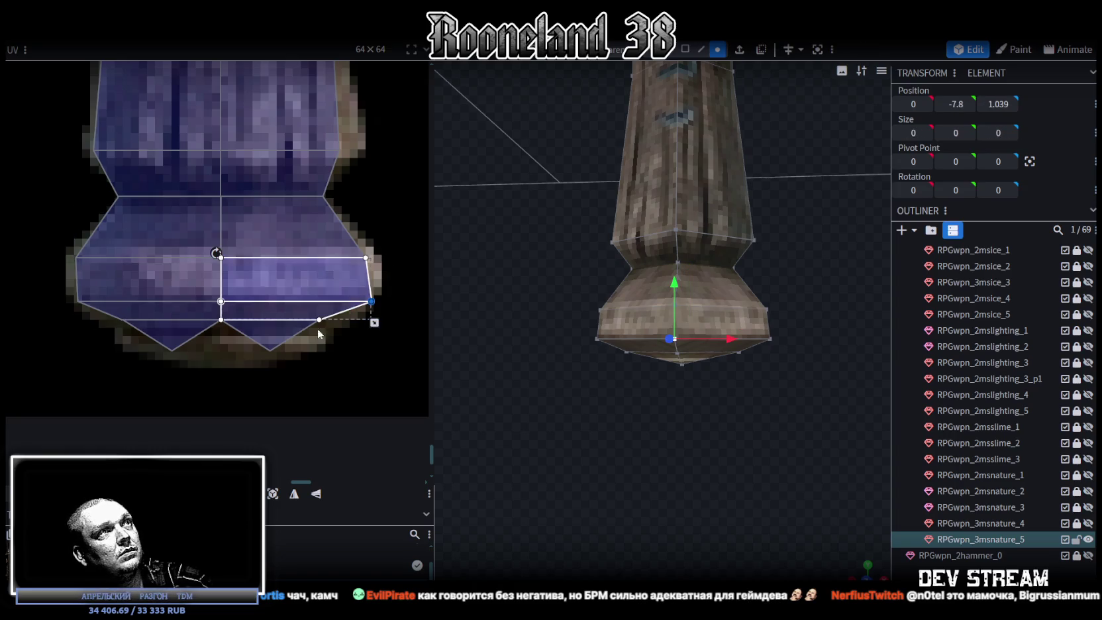
{"action": "left_click_drag", "start_coordinate": [372, 302], "coordinate": [364, 302]}
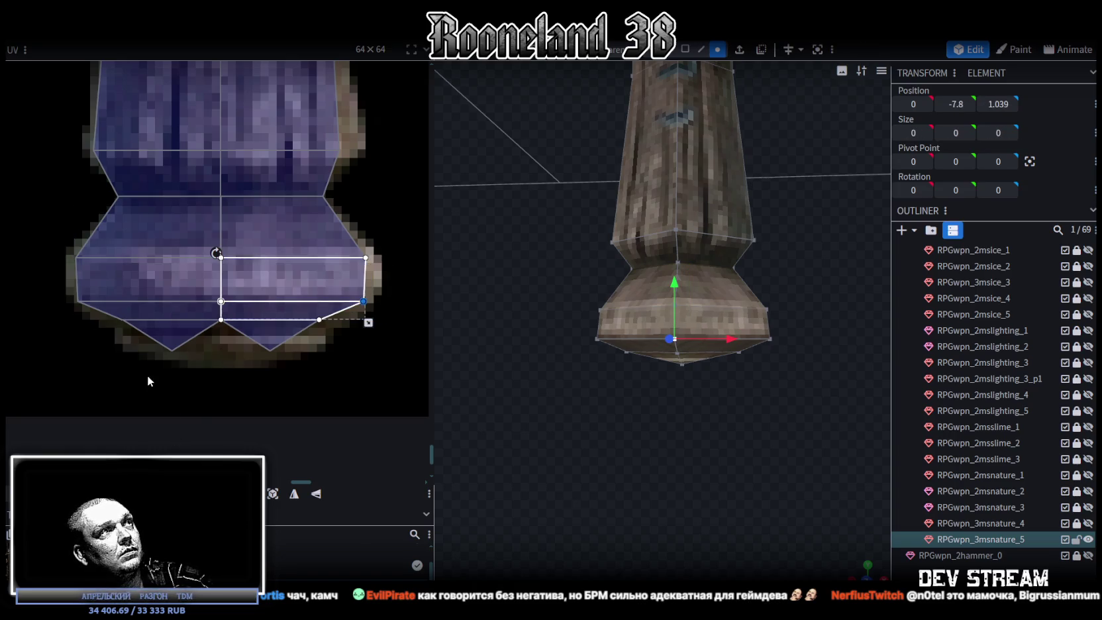
Select the bottom zigzag UV face and check its UV options, leaving them unchanged.
{"action": "left_click", "coordinate": [172, 334]}
{"action": "right_click", "coordinate": [271, 350]}
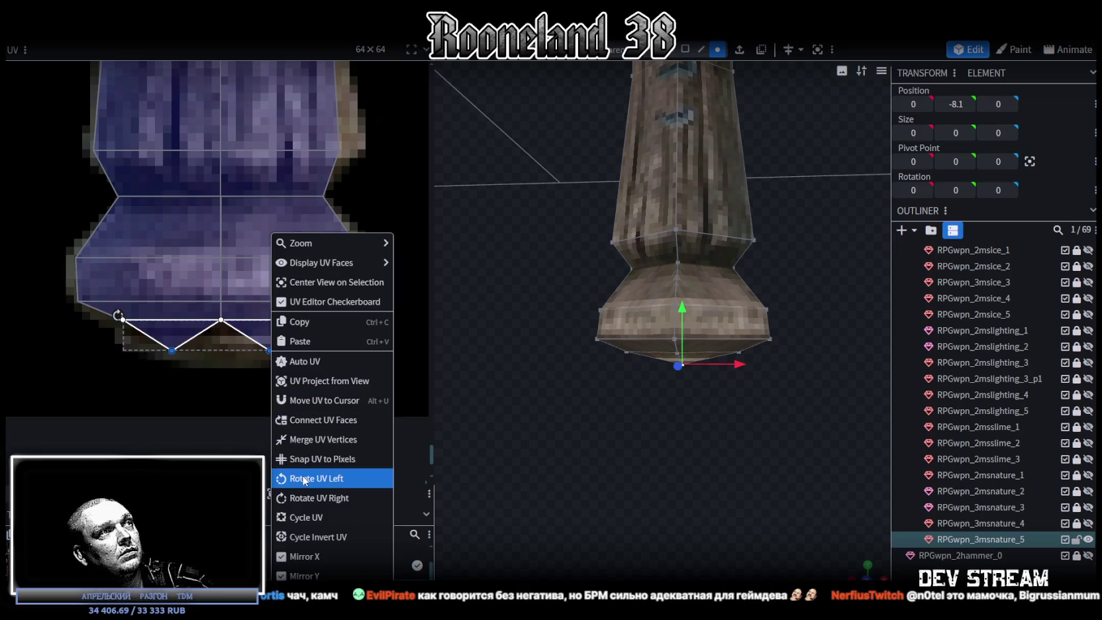
{"action": "mouse_move", "coordinate": [558, 441]}
{"action": "left_mouse_down"}
{"action": "mouse_move", "coordinate": [647, 477]}
{"action": "mouse_move", "coordinate": [598, 434]}
{"action": "left_mouse_up"}
{"action": "mouse_move", "coordinate": [632, 468]}
{"action": "left_mouse_down"}
{"action": "mouse_move", "coordinate": [609, 450]}
{"action": "mouse_move", "coordinate": [622, 453]}
{"action": "left_mouse_up"}
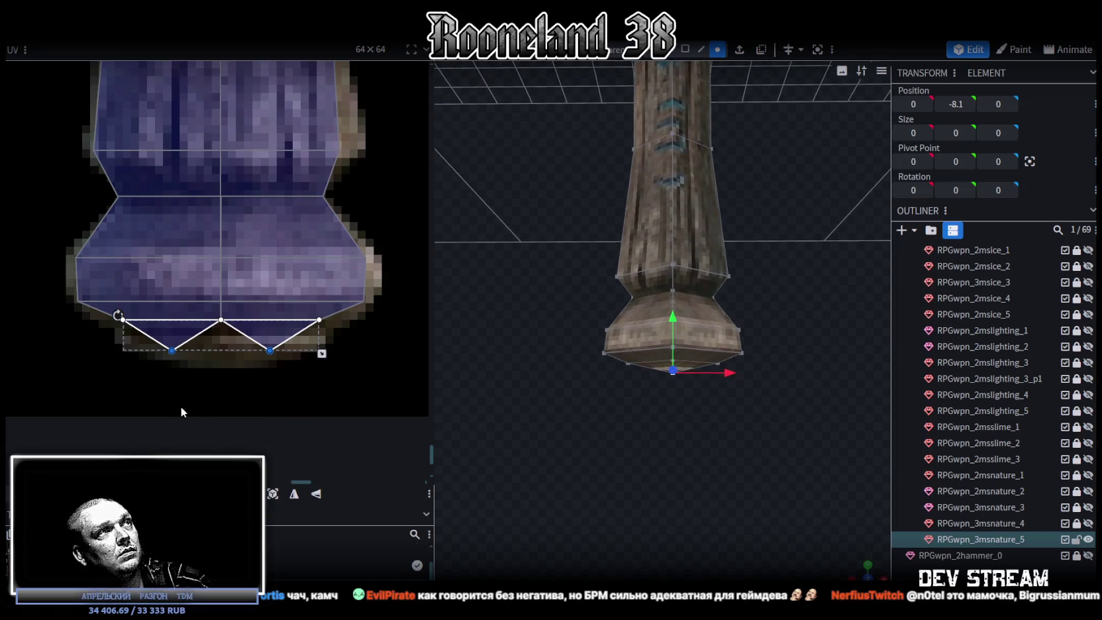
{"action": "right_click", "coordinate": [271, 350]}
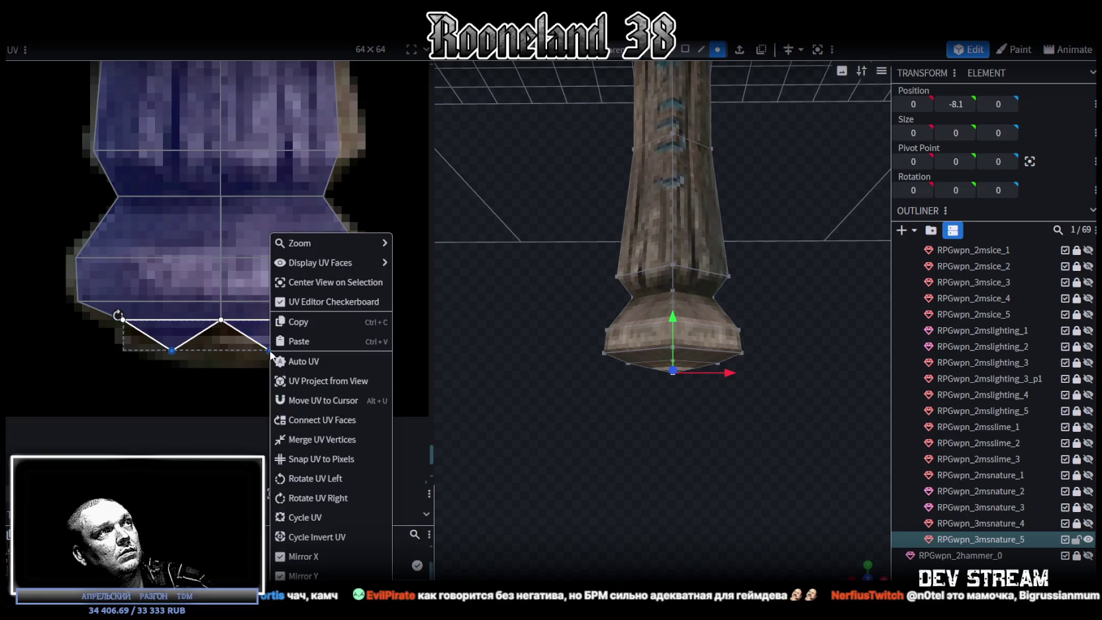
{"action": "left_click", "coordinate": [211, 371]}
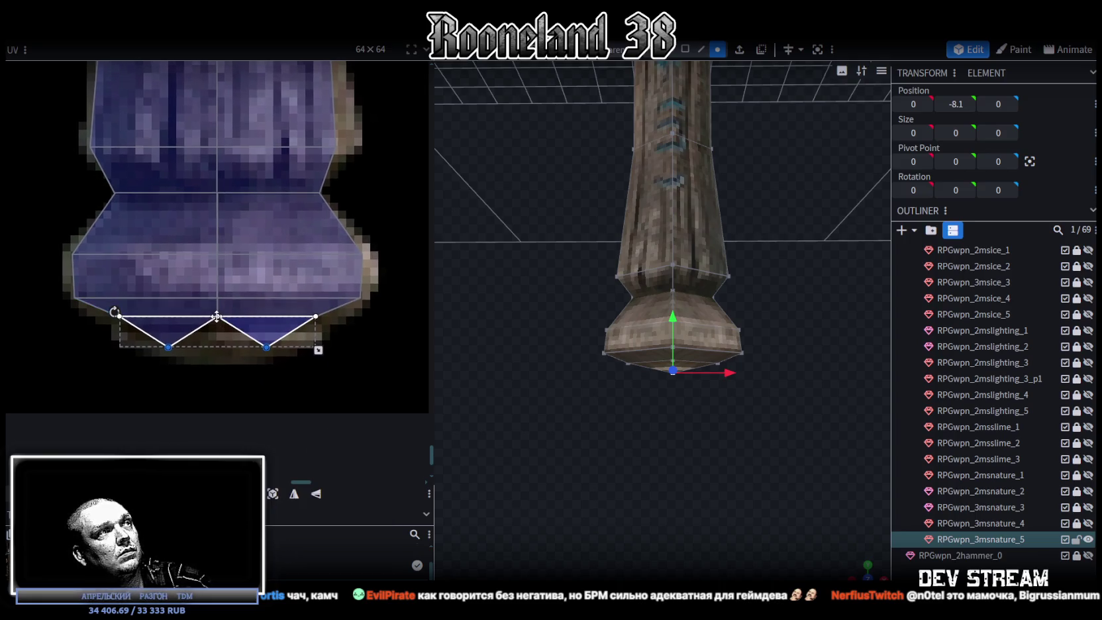
Merge the two bottom UV points into one and nudge it down one pixel.
{"action": "left_click", "coordinate": [217, 317]}
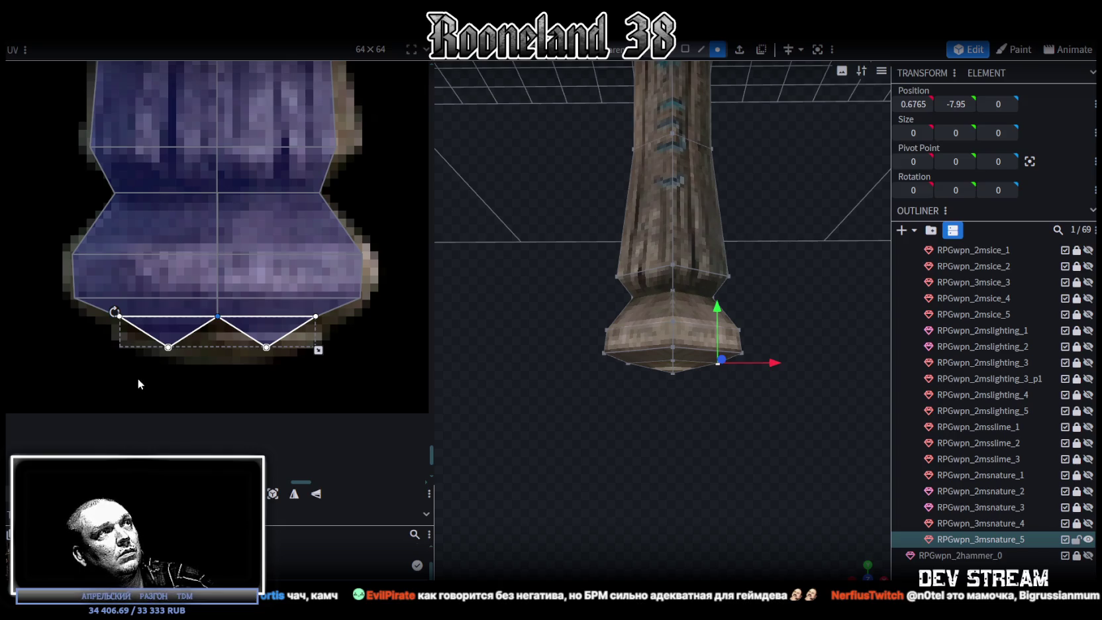
{"action": "left_click_drag", "start_coordinate": [140, 385], "coordinate": [284, 335]}
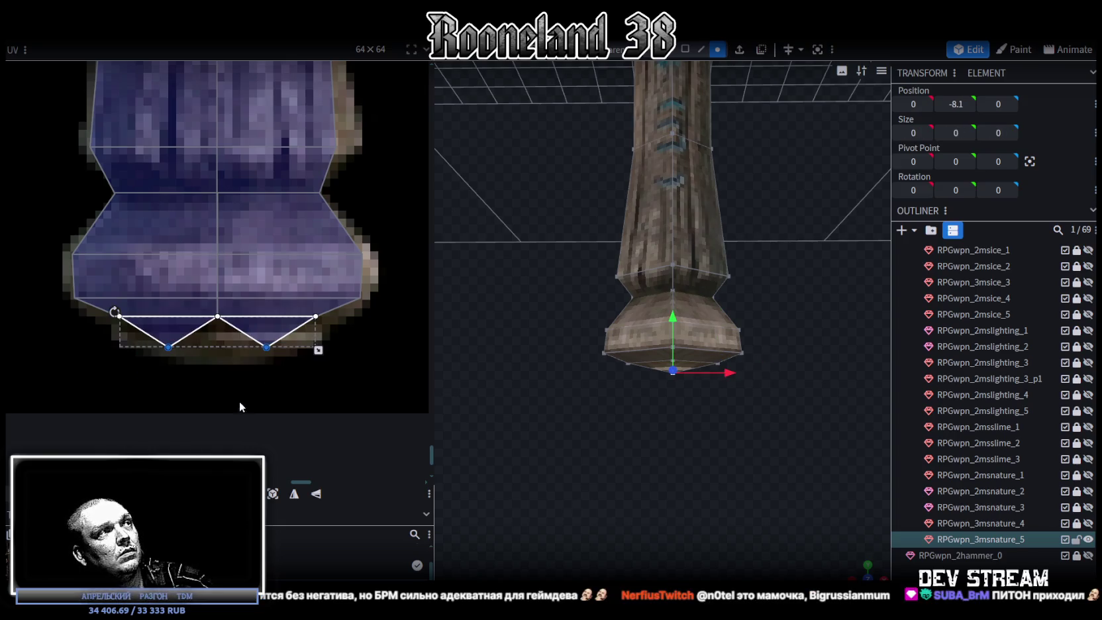
{"action": "left_click", "coordinate": [214, 390]}
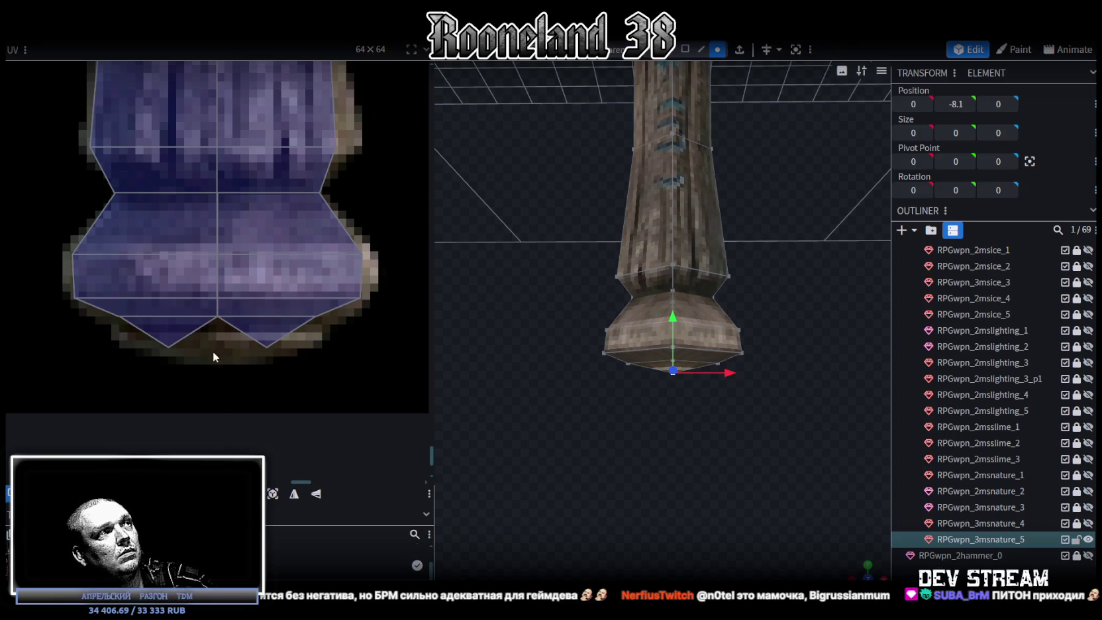
{"action": "left_click", "coordinate": [210, 332]}
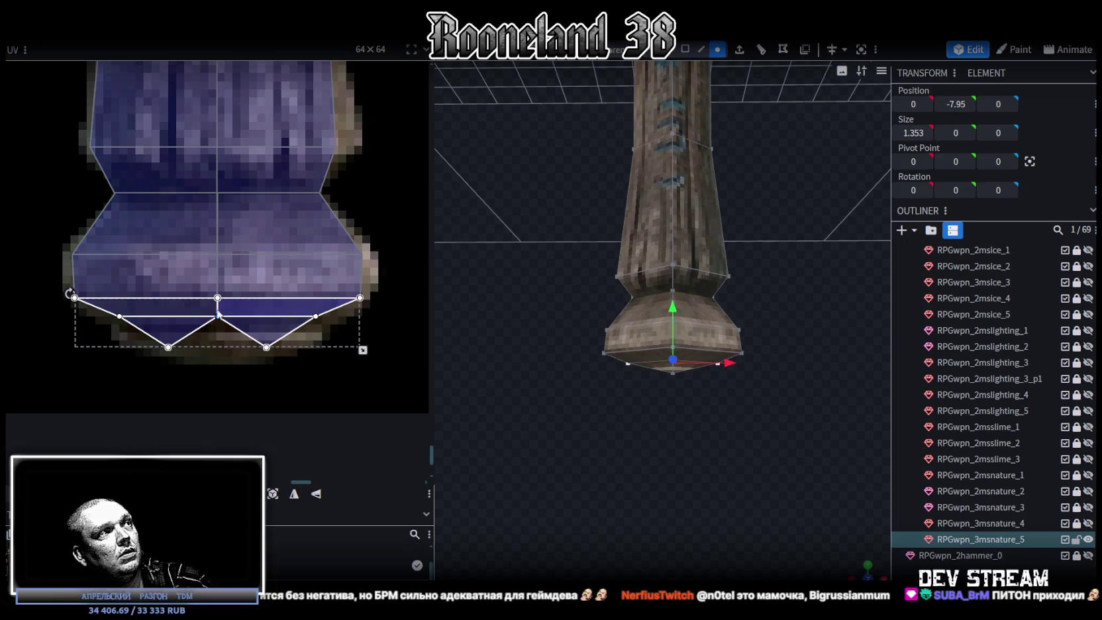
{"action": "left_click_drag", "start_coordinate": [139, 377], "coordinate": [289, 336]}
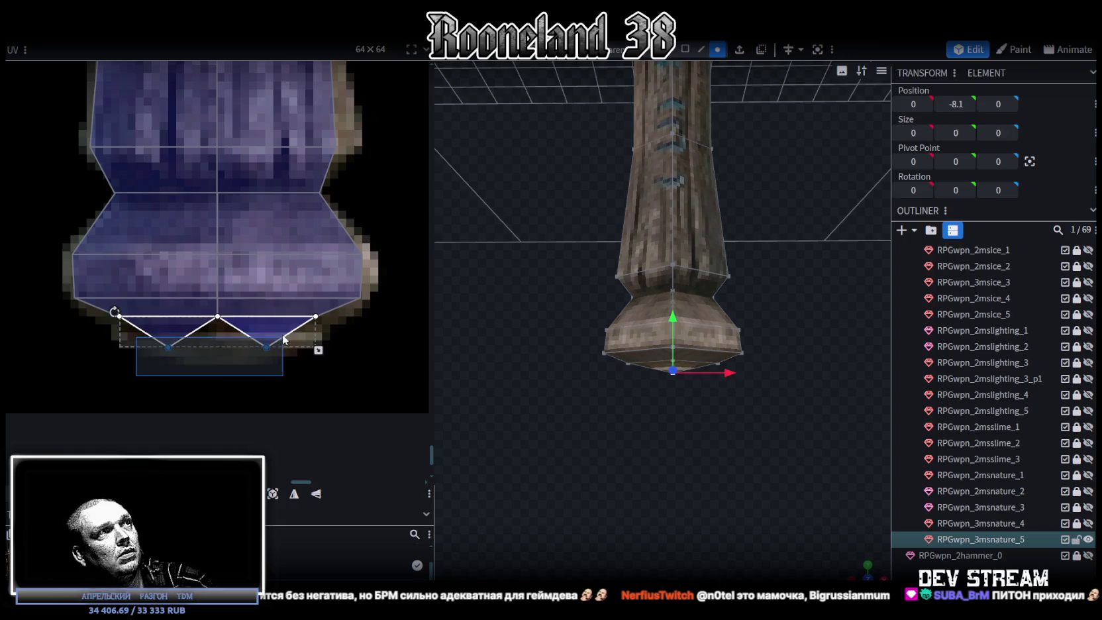
{"action": "key", "text": "m"}
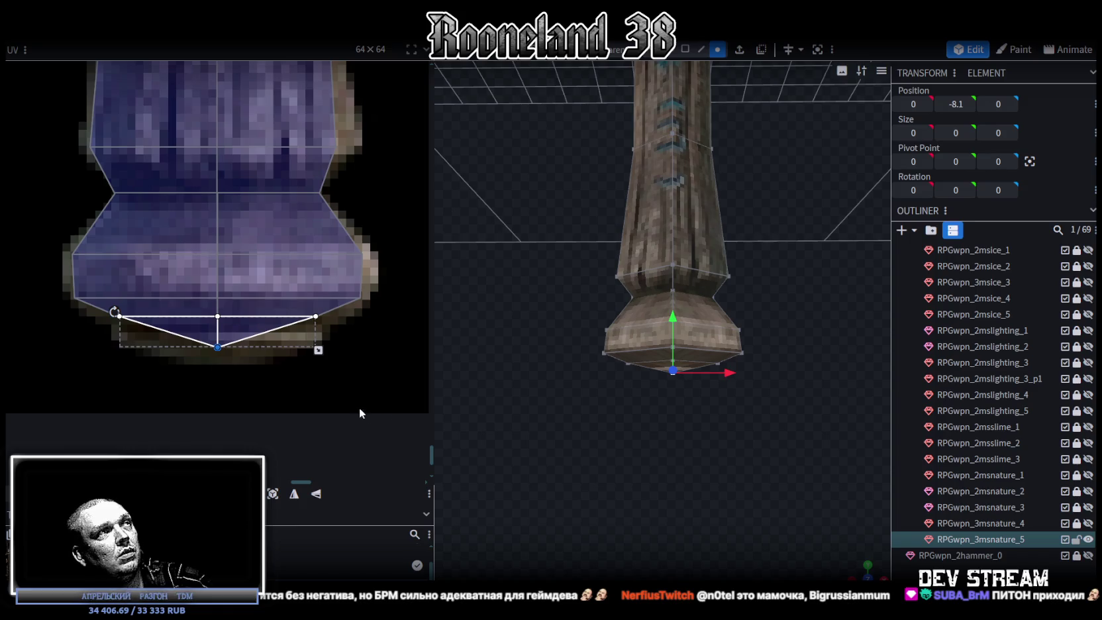
{"action": "key", "text": "Down"}
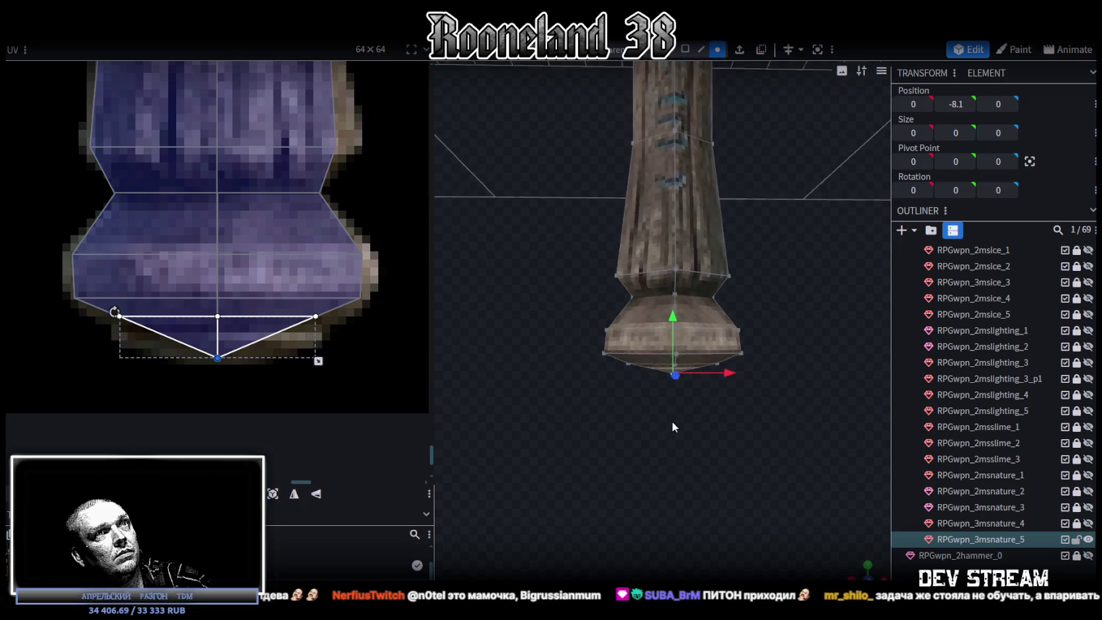
{"action": "scroll", "coordinate": [663, 414], "scroll_direction": "up", "scroll_amount": 3}
{"action": "scroll", "coordinate": [666, 416], "scroll_direction": "up", "scroll_amount": 3}
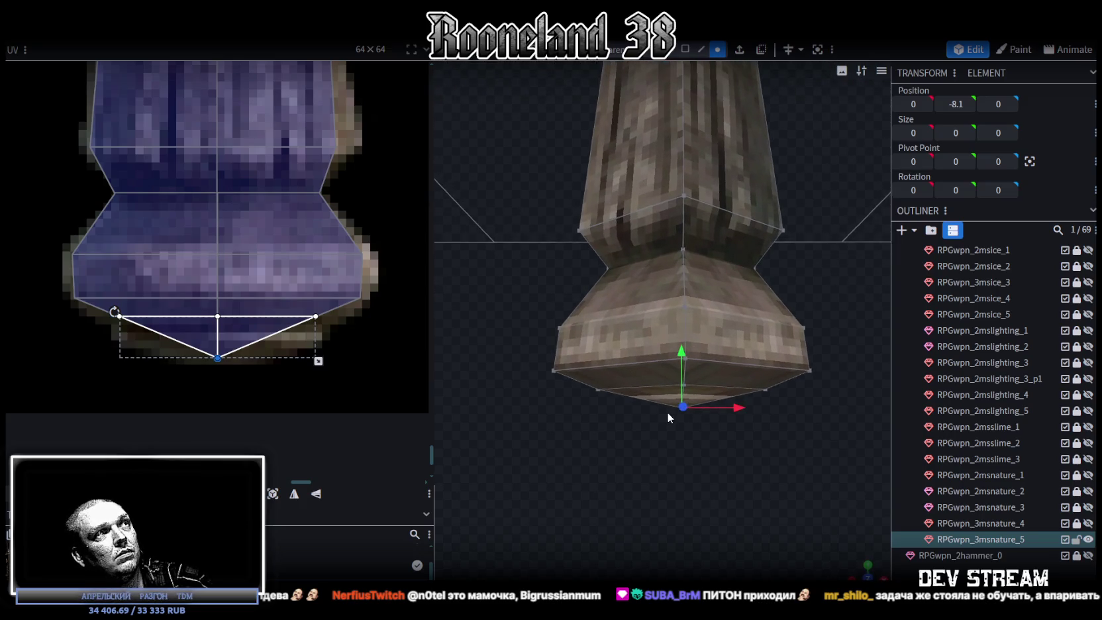
Box-select all vertices at the staff's bottom and bring up their mesh options.
{"action": "left_click_drag", "start_coordinate": [667, 411], "coordinate": [666, 418]}
{"action": "left_click_drag", "start_coordinate": [577, 454], "coordinate": [854, 381]}
{"action": "right_click", "coordinate": [765, 393]}
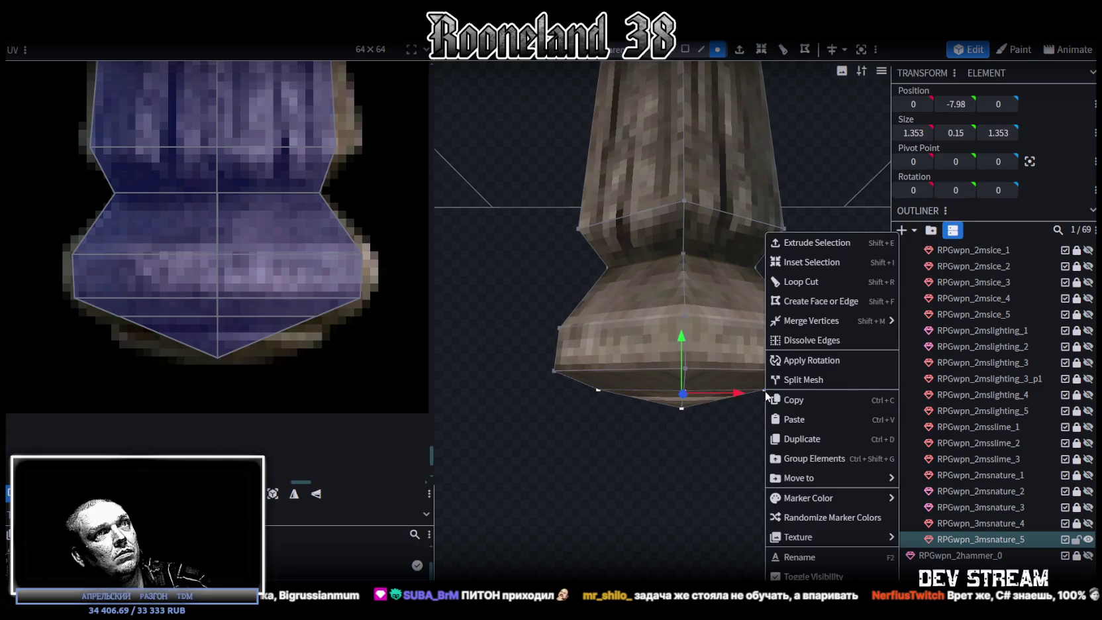
Merge the bottom vertices into one centred tip, stretch its UV down, and lower it to Y -8.28.
{"action": "left_click", "coordinate": [921, 344]}
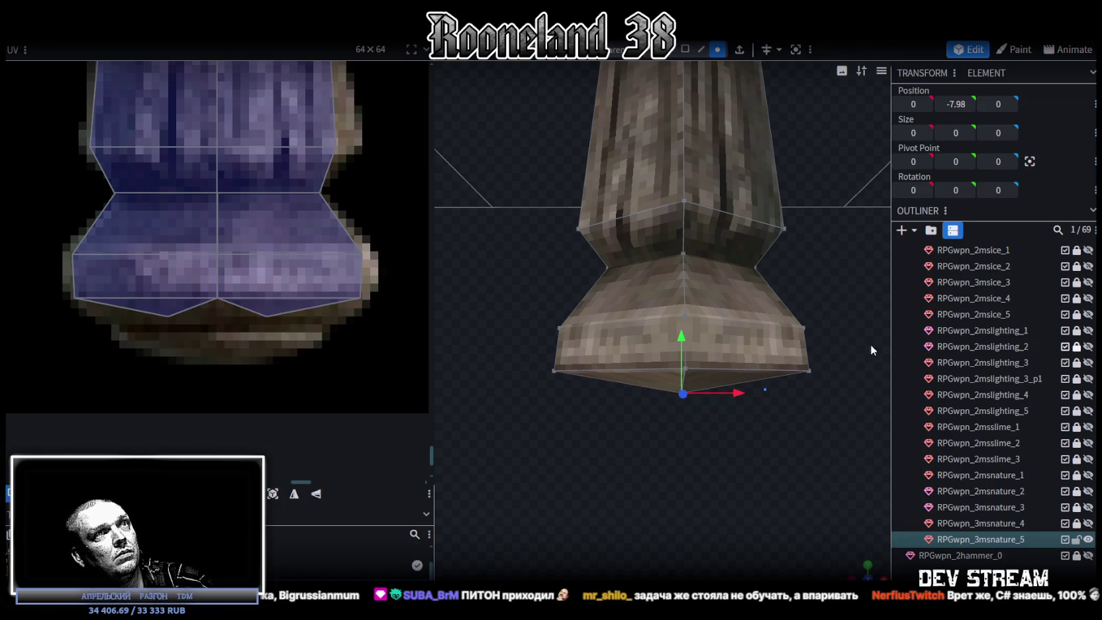
{"action": "left_click", "coordinate": [238, 309]}
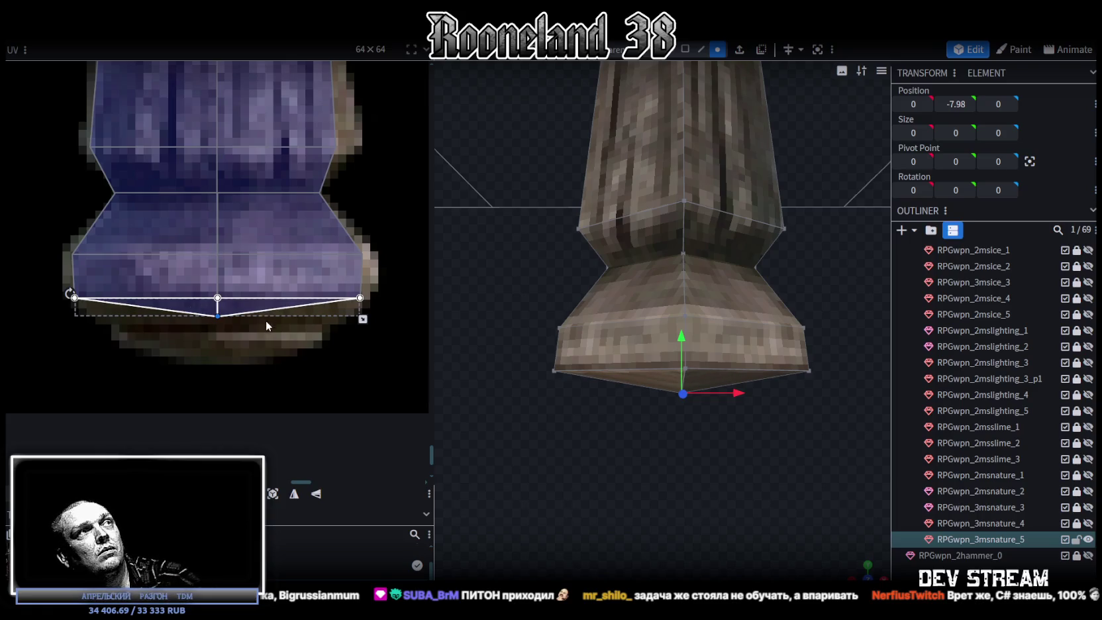
{"action": "left_click_drag", "start_coordinate": [217, 315], "coordinate": [217, 360]}
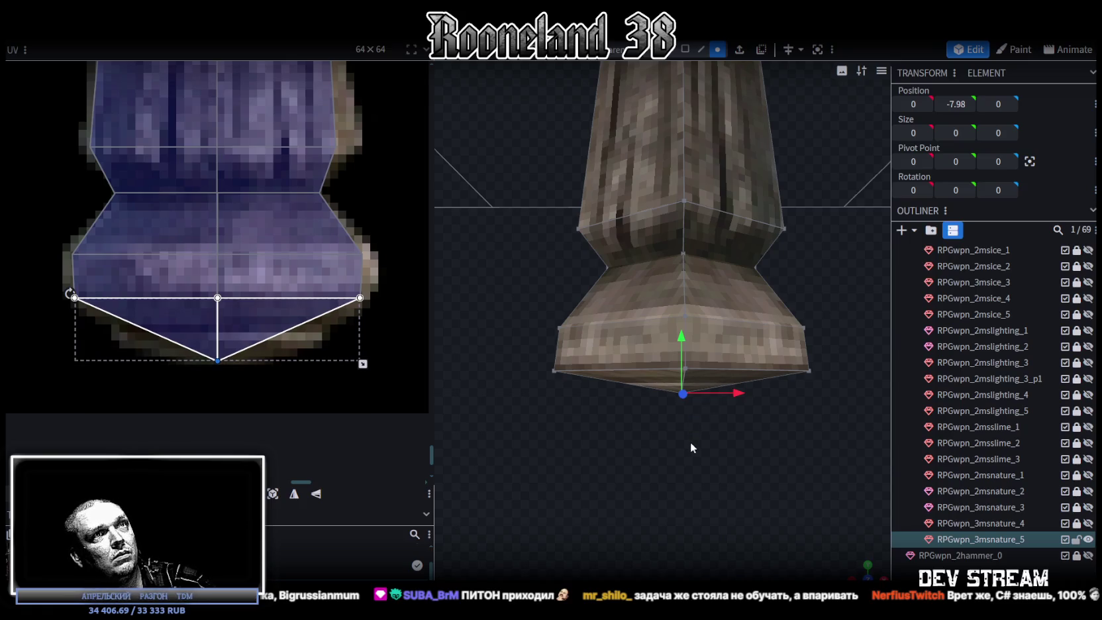
{"action": "left_click_drag", "start_coordinate": [691, 443], "coordinate": [668, 342]}
{"action": "mouse_move", "coordinate": [683, 393]}
{"action": "left_mouse_down"}
{"action": "mouse_move", "coordinate": [685, 336]}
{"action": "mouse_move", "coordinate": [684, 365]}
{"action": "mouse_move", "coordinate": [572, 434]}
{"action": "mouse_move", "coordinate": [632, 468]}
{"action": "mouse_move", "coordinate": [597, 437]}
{"action": "left_mouse_up"}
{"action": "scroll", "coordinate": [252, 253], "scroll_direction": "down", "scroll_amount": 2}
{"action": "scroll", "coordinate": [252, 253], "scroll_direction": "down", "scroll_amount": 2}
{"action": "scroll", "coordinate": [265, 270], "scroll_direction": "down", "scroll_amount": 2}
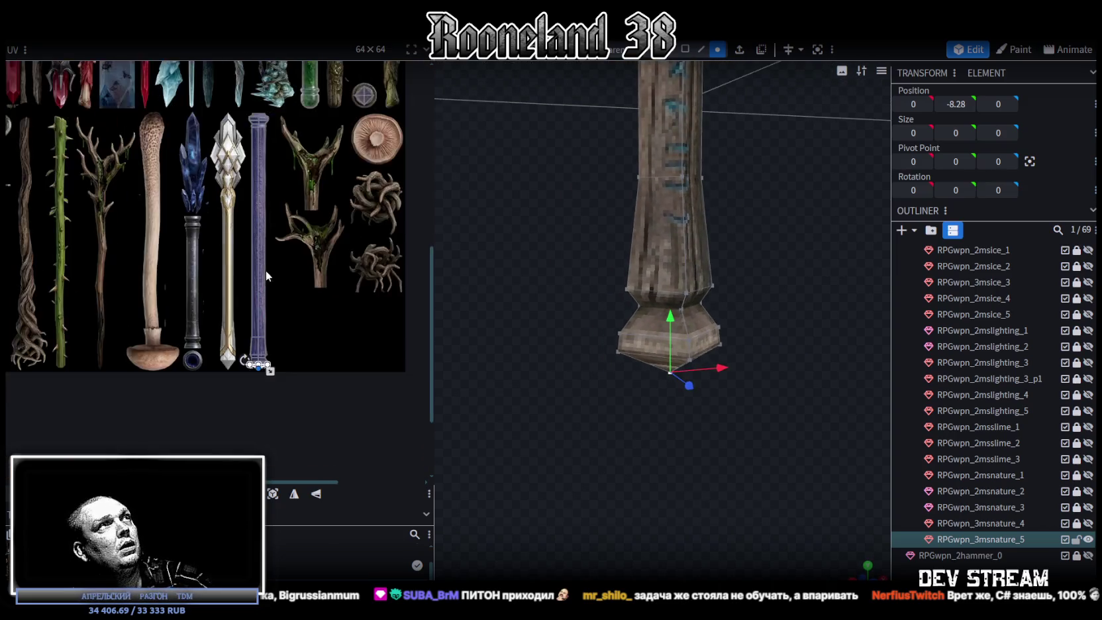
{"action": "middle_click_drag", "start_coordinate": [265, 270], "coordinate": [270, 346]}
{"action": "scroll", "coordinate": [847, 315], "scroll_direction": "down", "scroll_amount": 3}
{"action": "left_click_drag", "start_coordinate": [802, 276], "coordinate": [801, 423]}
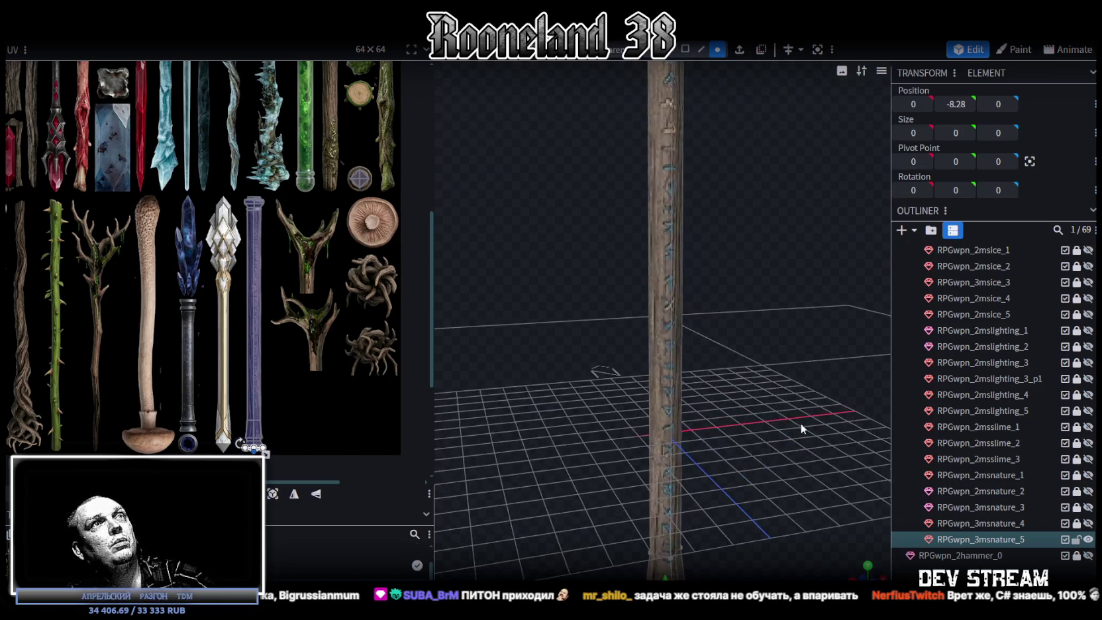
{"action": "scroll", "coordinate": [772, 294], "scroll_direction": "down", "scroll_amount": 2}
{"action": "mouse_move", "coordinate": [771, 294]}
{"action": "left_mouse_down"}
{"action": "mouse_move", "coordinate": [710, 383]}
{"action": "mouse_move", "coordinate": [733, 511]}
{"action": "mouse_move", "coordinate": [732, 405]}
{"action": "left_mouse_up"}
{"action": "scroll", "coordinate": [732, 398], "scroll_direction": "up", "scroll_amount": 3}
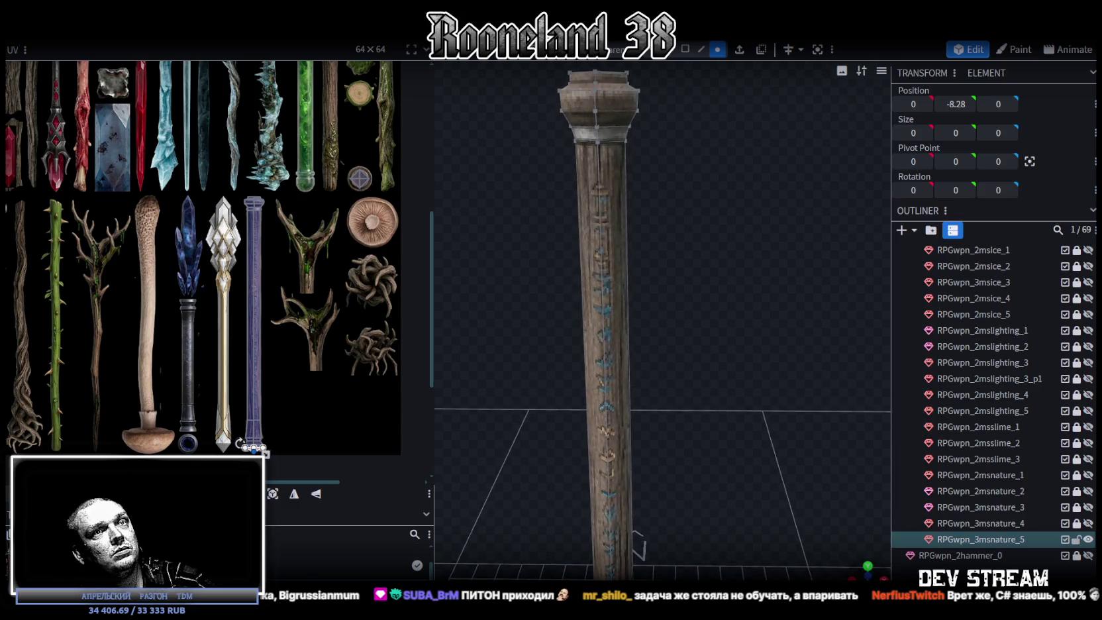
{"action": "key", "text": "KP_1"}
{"action": "scroll", "coordinate": [668, 408], "scroll_direction": "down", "scroll_amount": 2}
{"action": "scroll", "coordinate": [668, 398], "scroll_direction": "down", "scroll_amount": 2}
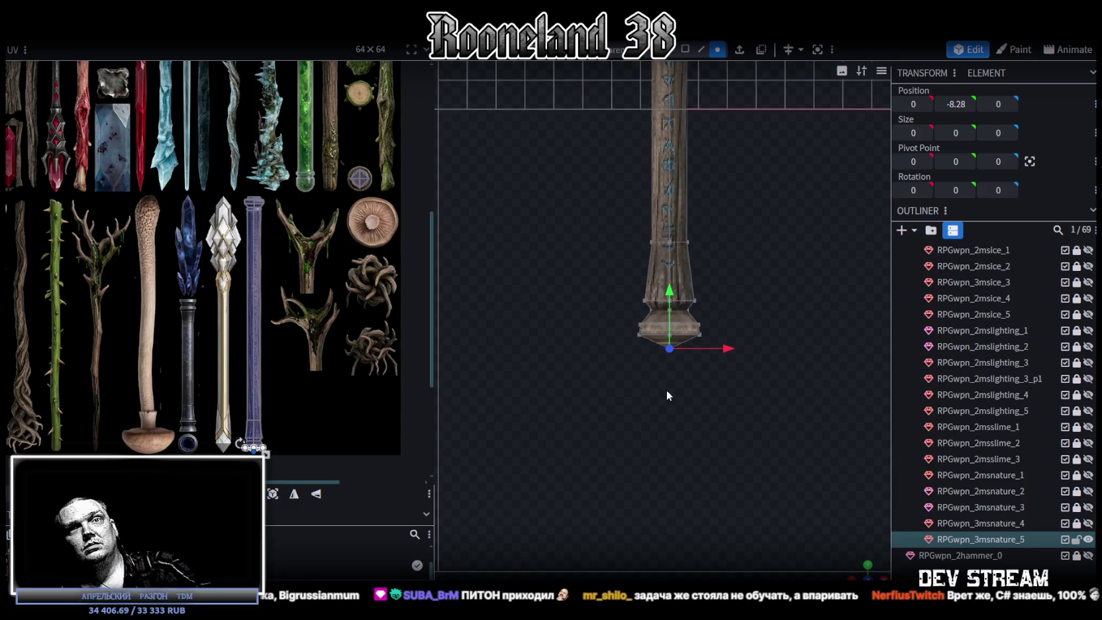